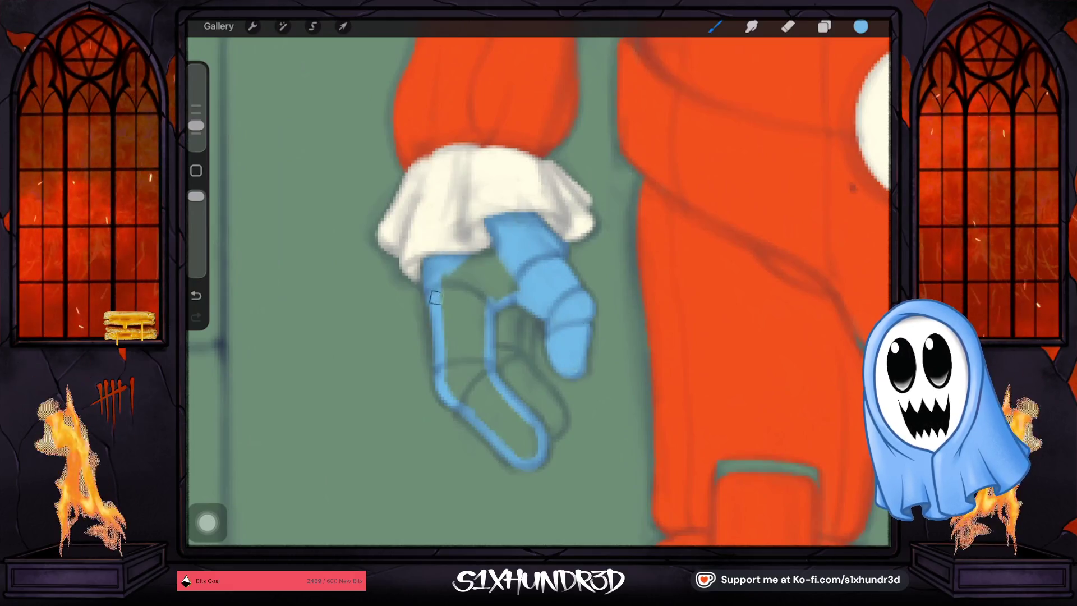
# Paint light blue over the glove's palm, lower finger and last fingertip gap.
pyautogui.moveTo(435, 298)
pyautogui.mouseDown()
pyautogui.moveTo(477, 304)
pyautogui.moveTo(457, 319)
pyautogui.moveTo(451, 370)
pyautogui.mouseUp()
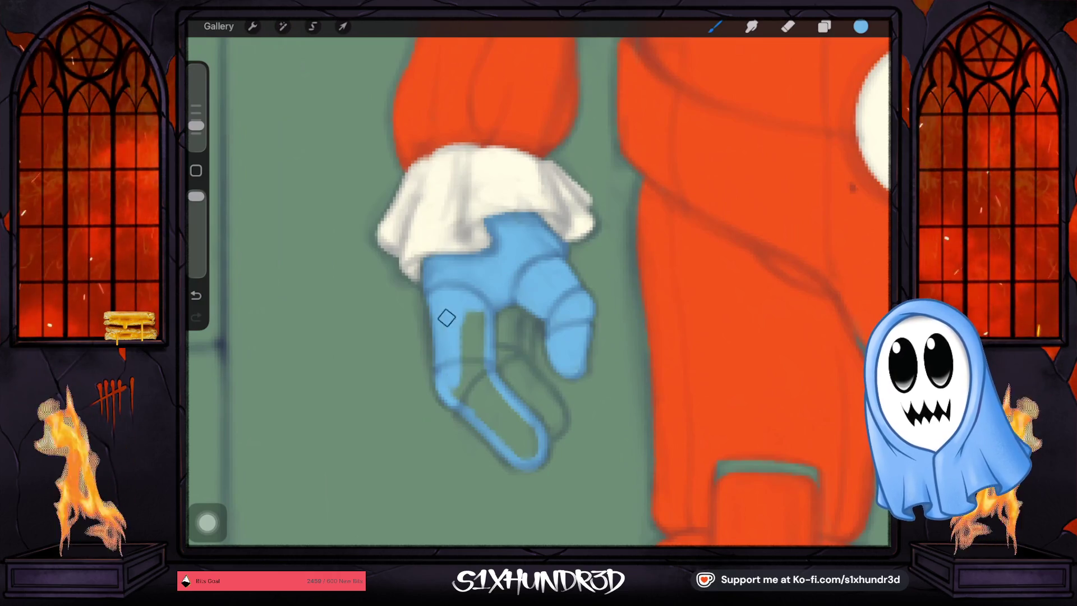
pyautogui.moveTo(447, 318)
pyautogui.mouseDown()
pyautogui.moveTo(469, 413)
pyautogui.moveTo(469, 312)
pyautogui.moveTo(478, 375)
pyautogui.moveTo(502, 414)
pyautogui.moveTo(479, 380)
pyautogui.mouseUp()
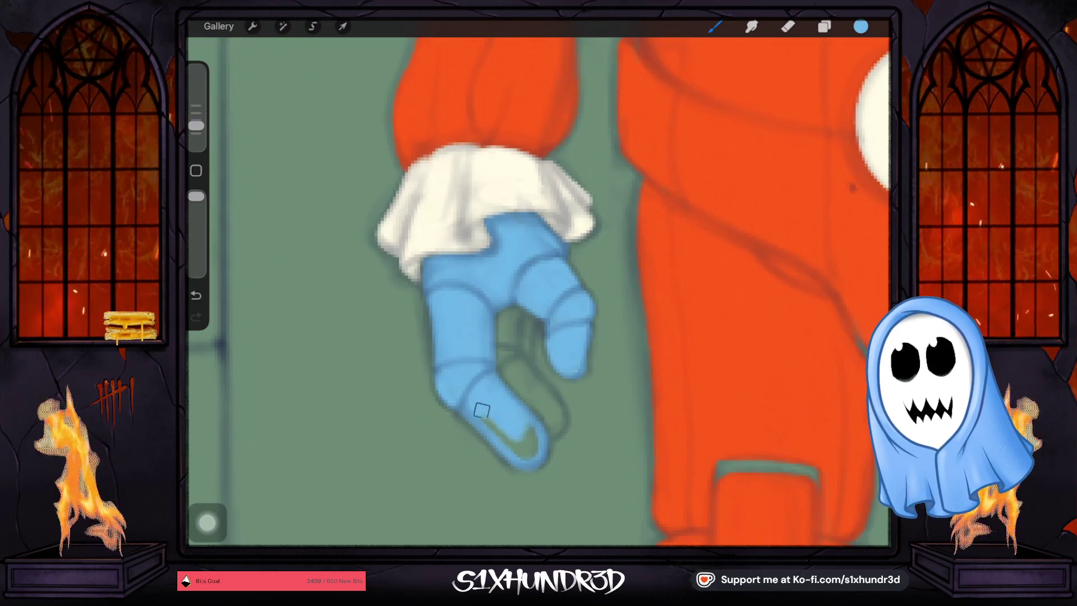
pyautogui.moveTo(514, 446); pyautogui.dragTo(526, 427)
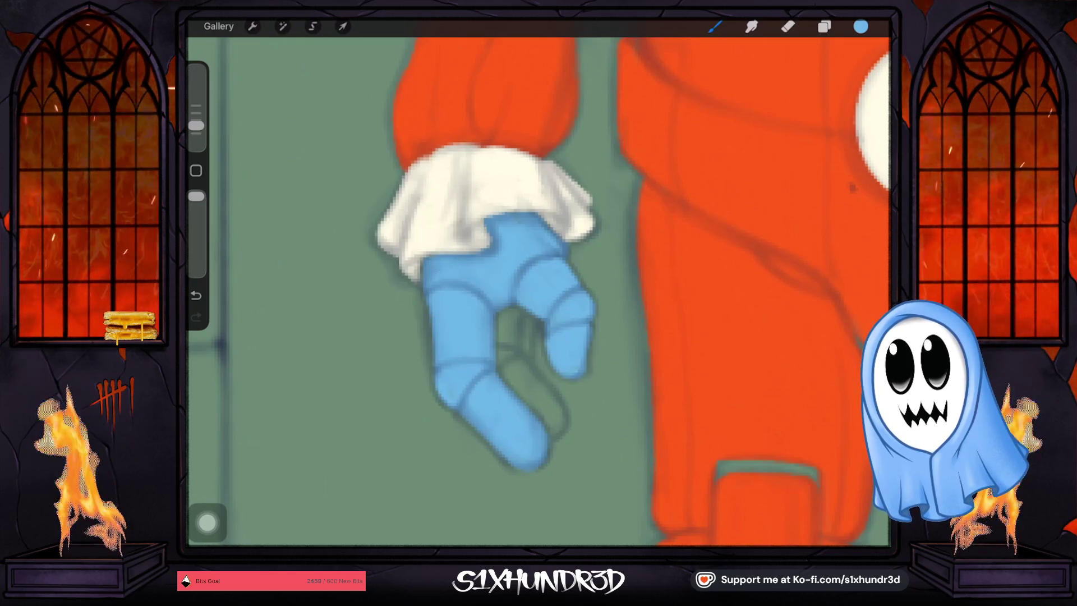
# Pick a darker blue and select the Window layer.
pyautogui.click(860, 26)
pyautogui.moveTo(808, 157); pyautogui.dragTo(819, 169)
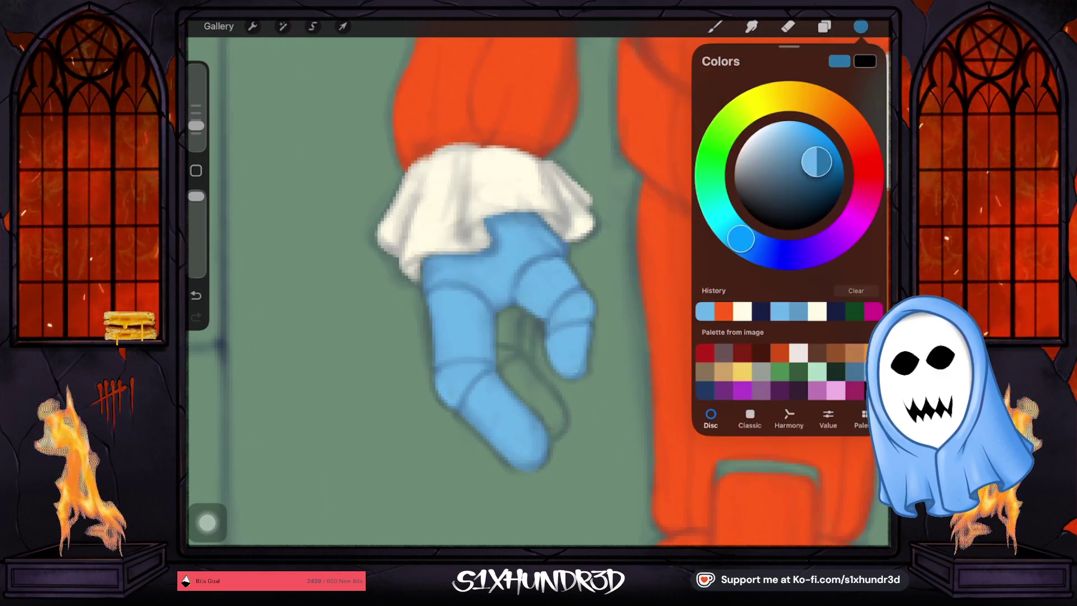
pyautogui.click(823, 26)
pyautogui.click(774, 439)
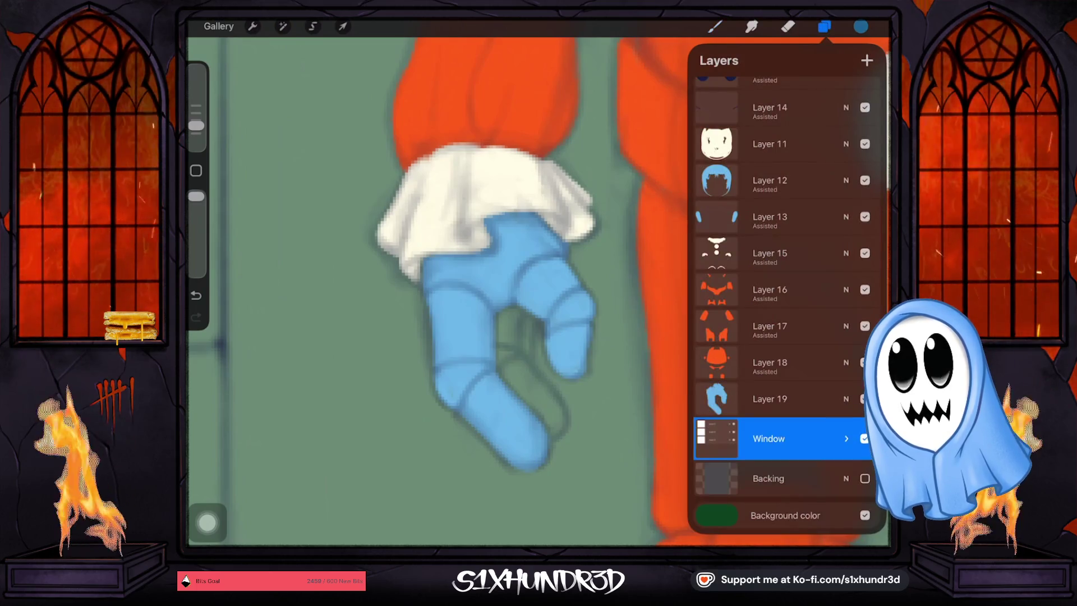
pyautogui.click(714, 27)
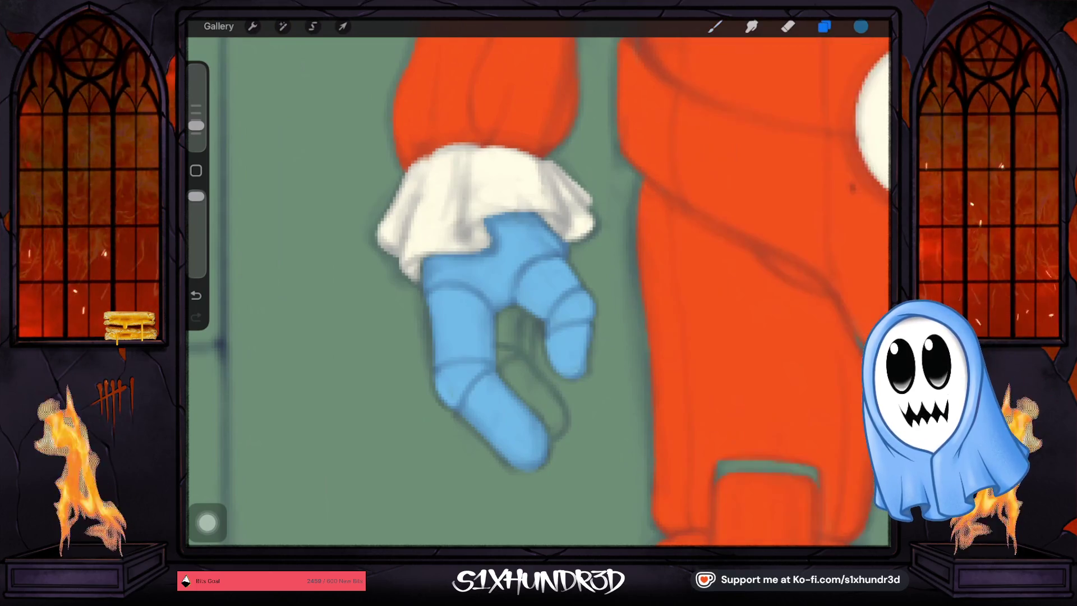
pyautogui.scroll(-5, 538, 280)
pyautogui.click(823, 27)
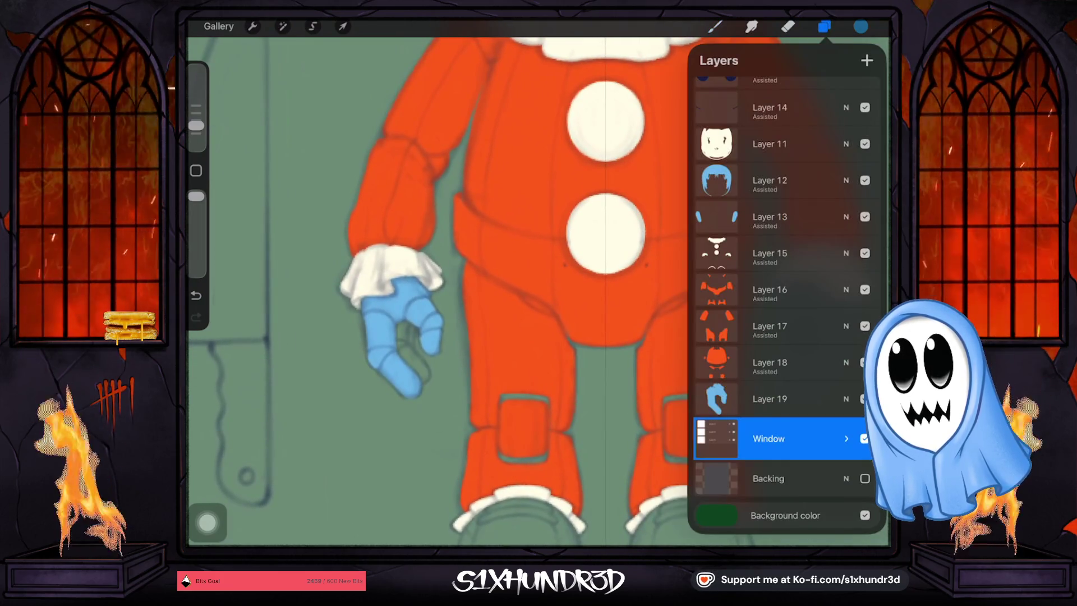
# Clear all content from Layer 19, which holds the hand colour.
pyautogui.click(769, 399)
pyautogui.click(770, 399)
pyautogui.click(617, 364)
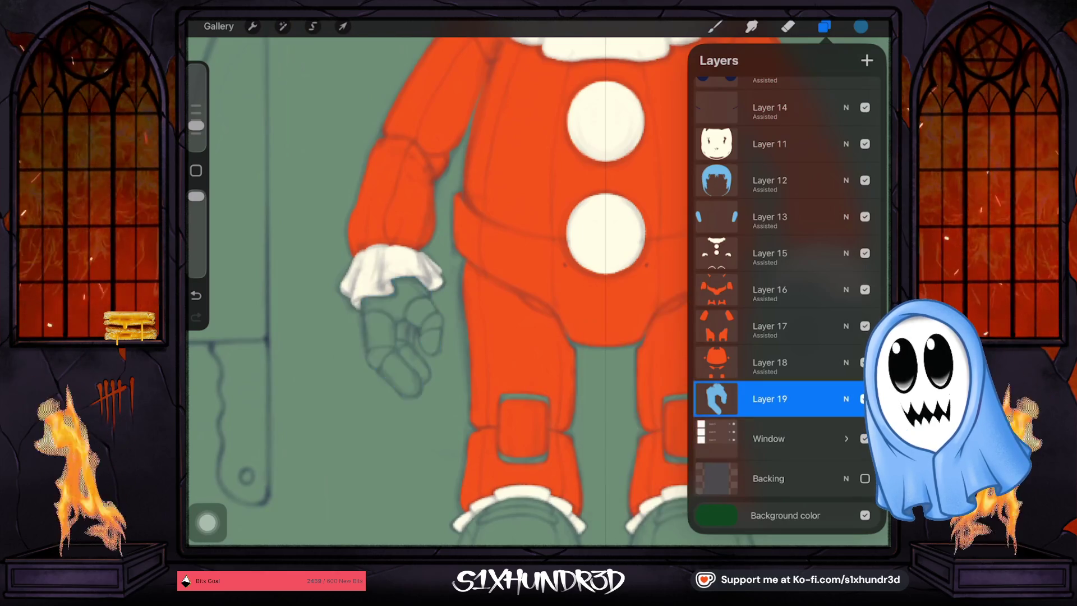
pyautogui.scroll(-5, 505, 280)
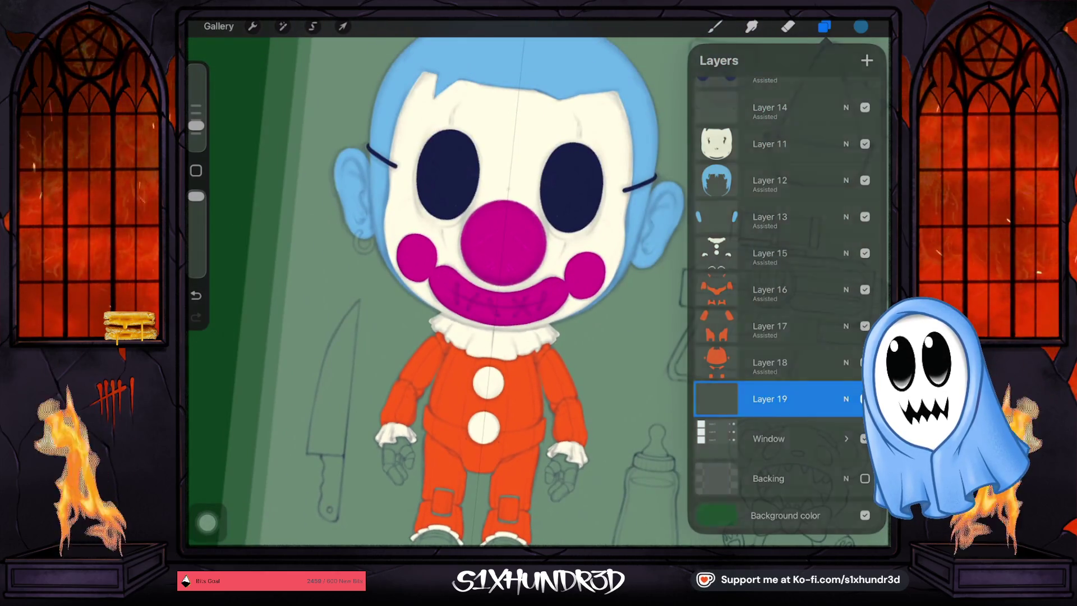
pyautogui.click(824, 27)
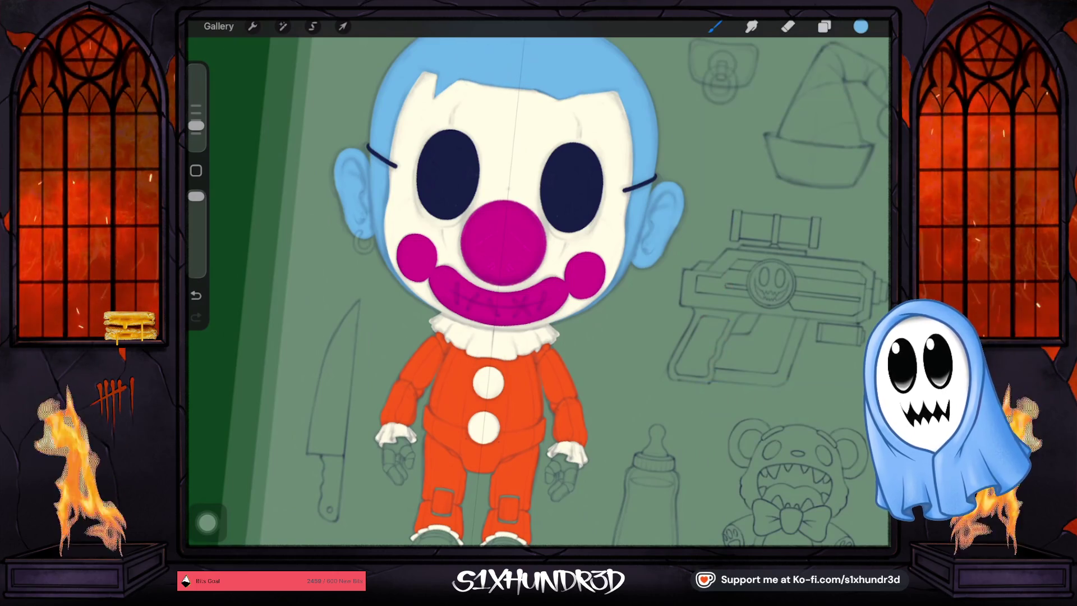
# Recheck Layer 19's options, then zoom back in on the hand.
pyautogui.click(824, 27)
pyautogui.click(769, 399)
pyautogui.click(769, 399)
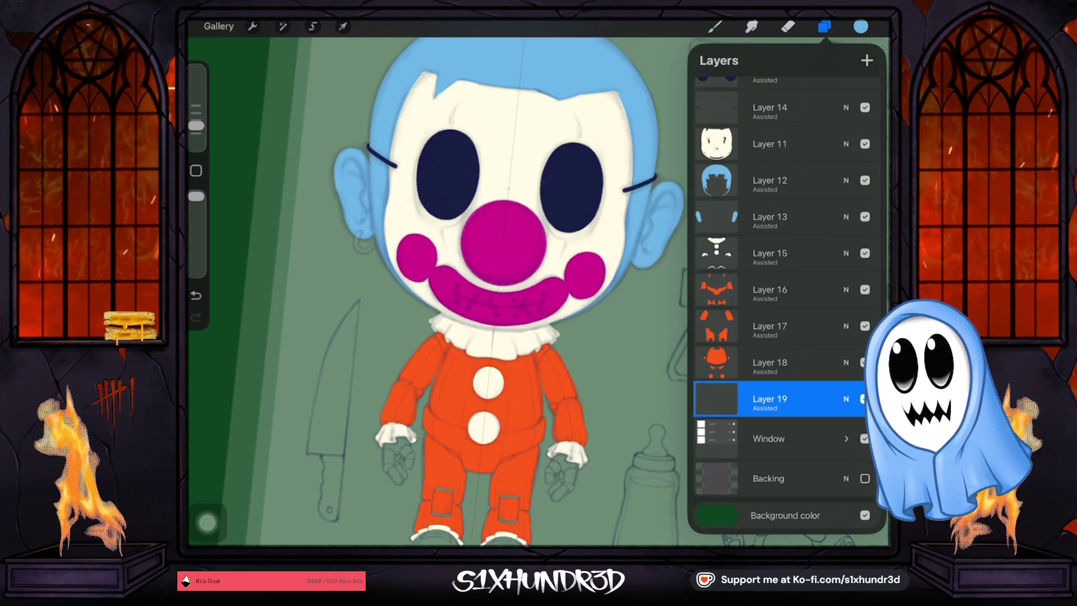
pyautogui.click(824, 26)
pyautogui.scroll(5, 538, 291)
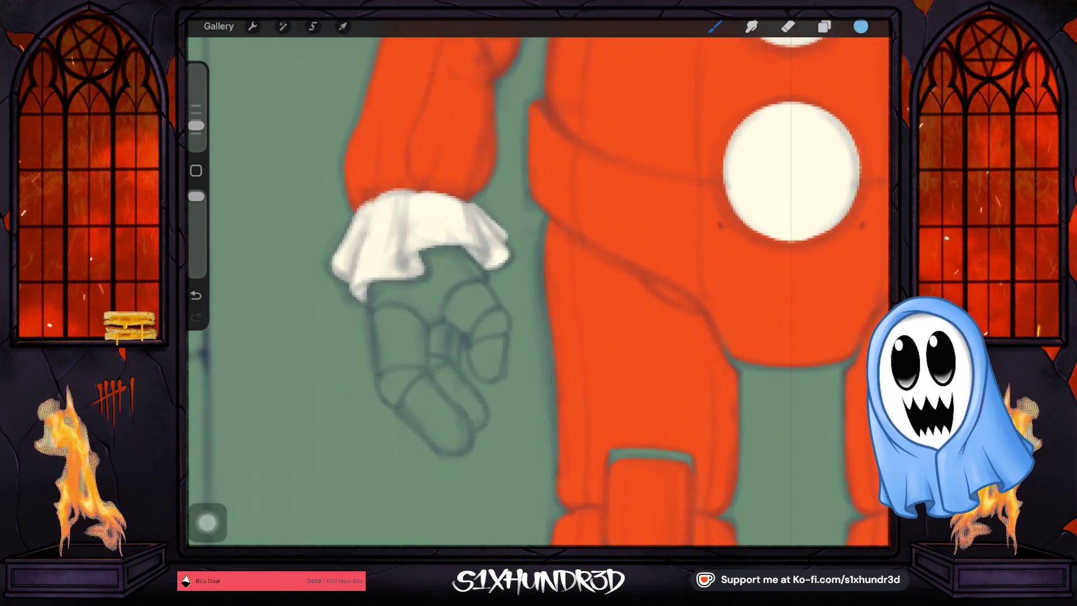
pyautogui.scroll(3, 309, 392)
# Outline the glove in blue below the cuff and fill the wrist and fingers solid.
pyautogui.moveTo(416, 213)
pyautogui.mouseDown()
pyautogui.moveTo(432, 389)
pyautogui.moveTo(568, 475)
pyautogui.moveTo(560, 424)
pyautogui.moveTo(498, 359)
pyautogui.moveTo(498, 292)
pyautogui.moveTo(538, 263)
pyautogui.moveTo(576, 291)
pyautogui.moveTo(591, 364)
pyautogui.moveTo(614, 360)
pyautogui.moveTo(629, 261)
pyautogui.moveTo(586, 208)
pyautogui.moveTo(484, 164)
pyautogui.moveTo(495, 196)
pyautogui.moveTo(415, 216)
pyautogui.mouseUp()
pyautogui.moveTo(196, 133); pyautogui.dragTo(196, 119)
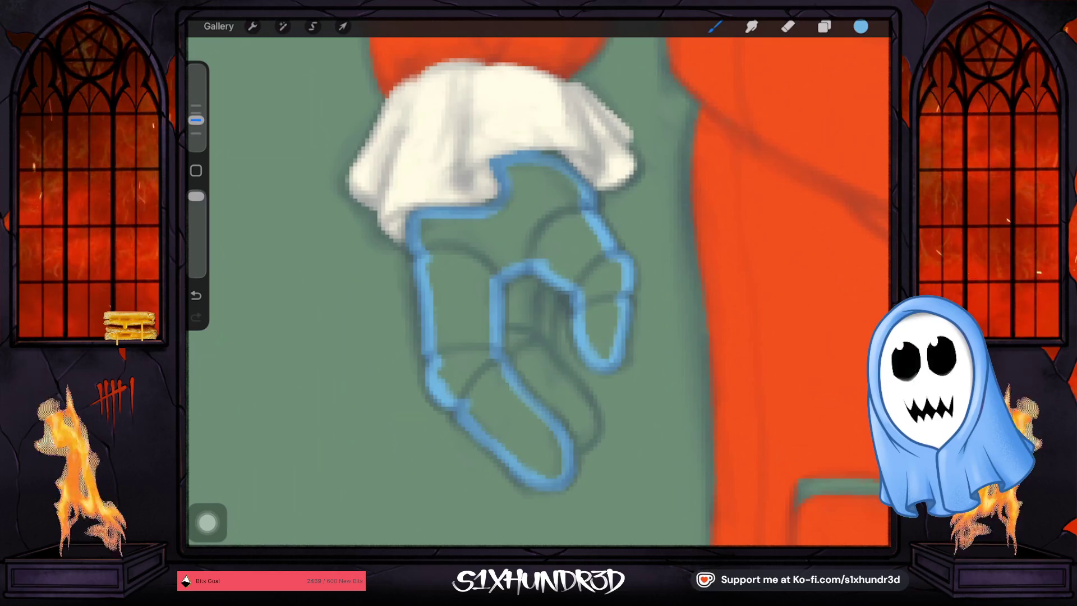
pyautogui.moveTo(429, 225)
pyautogui.mouseDown()
pyautogui.moveTo(444, 264)
pyautogui.moveTo(480, 221)
pyautogui.moveTo(519, 245)
pyautogui.moveTo(488, 221)
pyautogui.moveTo(548, 241)
pyautogui.moveTo(510, 183)
pyautogui.moveTo(579, 261)
pyautogui.moveTo(543, 180)
pyautogui.moveTo(576, 211)
pyautogui.moveTo(553, 199)
pyautogui.moveTo(557, 259)
pyautogui.moveTo(599, 274)
pyautogui.moveTo(596, 320)
pyautogui.mouseUp()
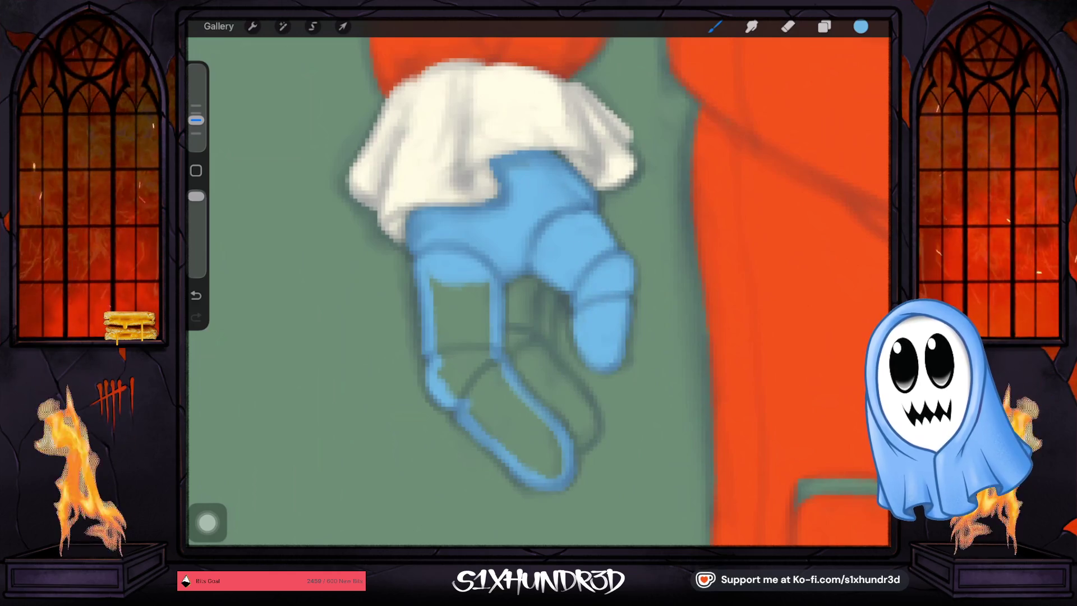
pyautogui.moveTo(454, 281)
pyautogui.mouseDown()
pyautogui.moveTo(440, 320)
pyautogui.moveTo(471, 351)
pyautogui.moveTo(478, 274)
pyautogui.mouseUp()
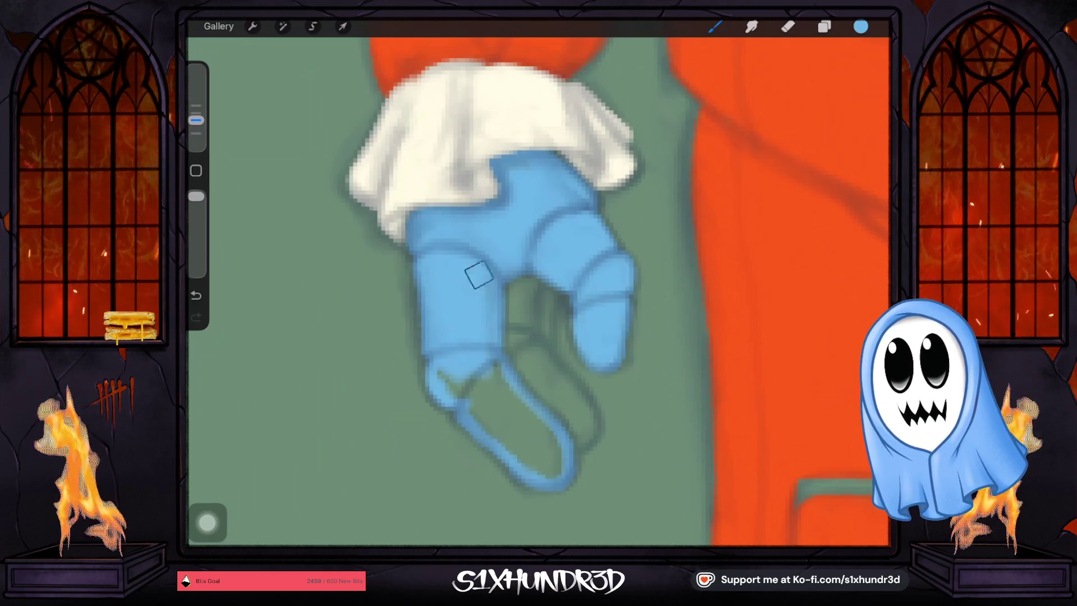
pyautogui.moveTo(485, 368)
pyautogui.mouseDown()
pyautogui.moveTo(472, 396)
pyautogui.moveTo(545, 471)
pyautogui.moveTo(537, 437)
pyautogui.mouseUp()
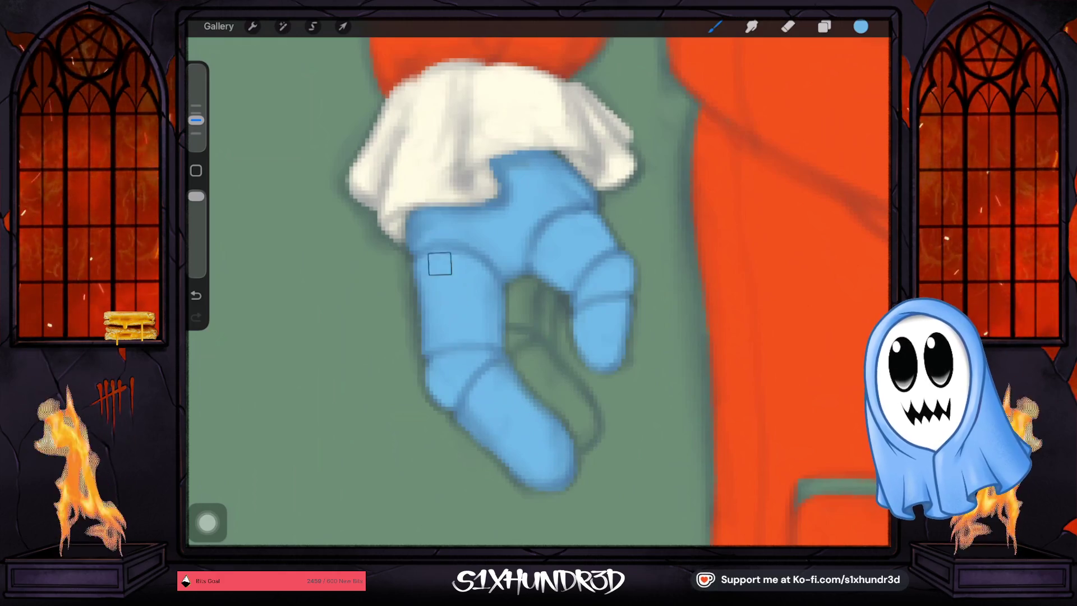
pyautogui.click(860, 26)
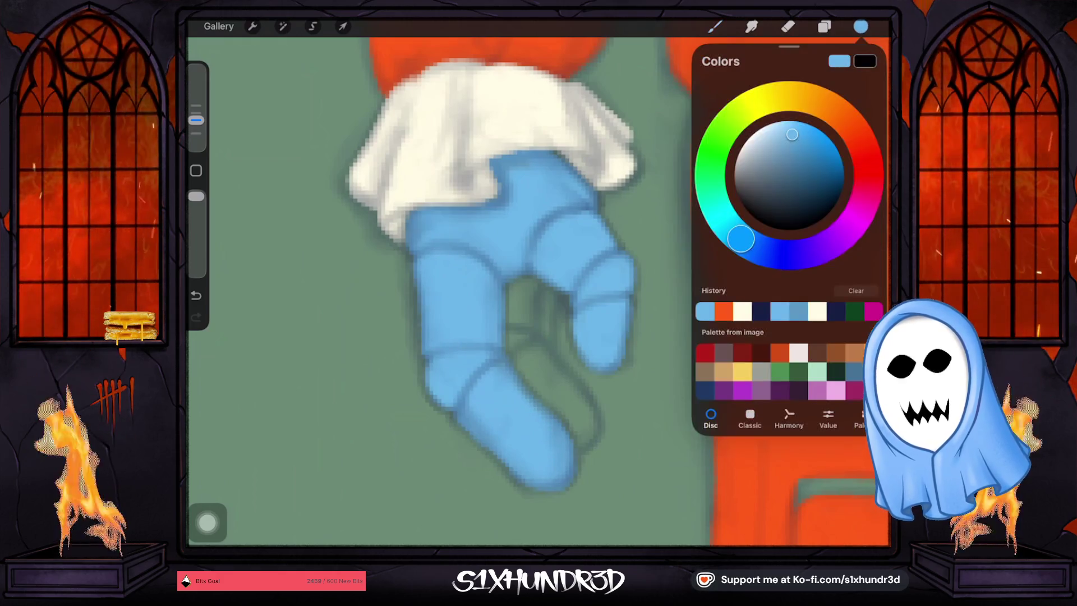
# Pick a darker blue and add a new Layer 20 above the Window layer.
pyautogui.click(811, 171)
pyautogui.click(824, 27)
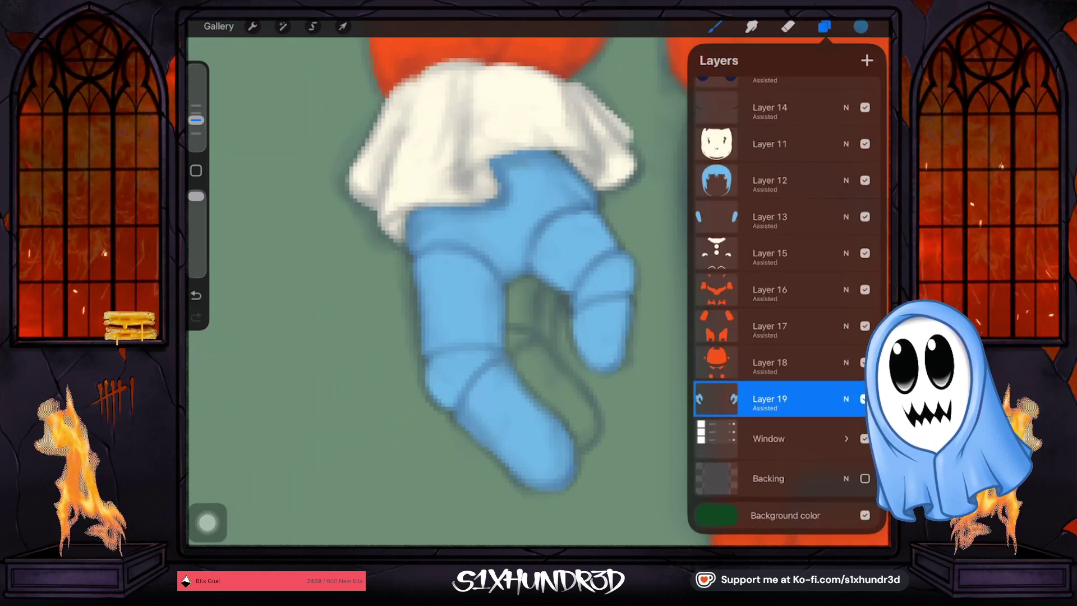
pyautogui.click(774, 436)
pyautogui.click(867, 60)
pyautogui.click(769, 435)
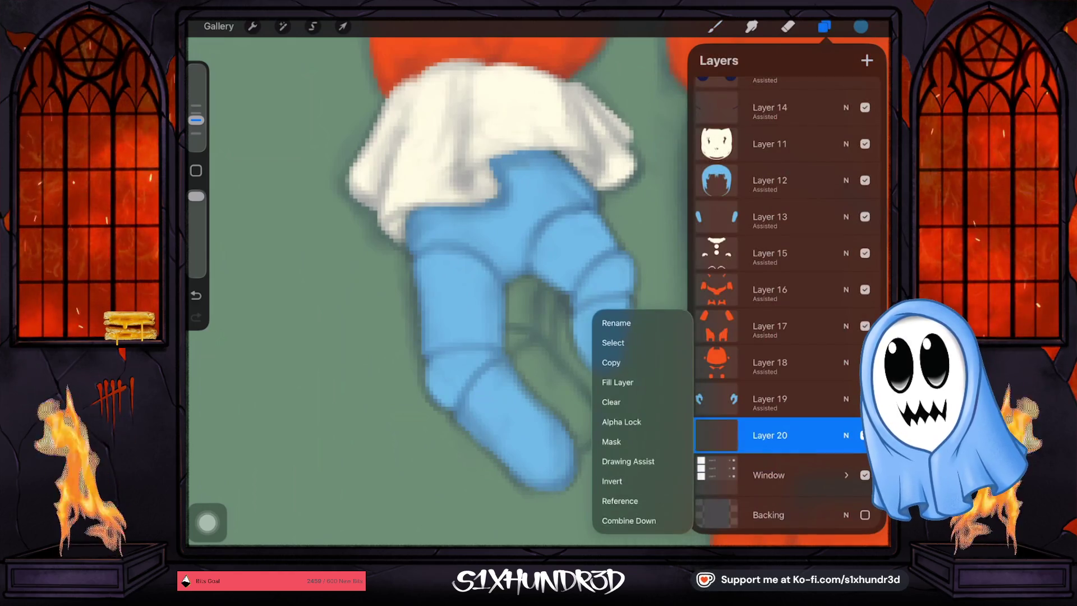
pyautogui.click(714, 26)
# Paint the back finger dark blue down to its tip, using a smaller brush for detail.
pyautogui.moveTo(518, 280); pyautogui.dragTo(518, 373)
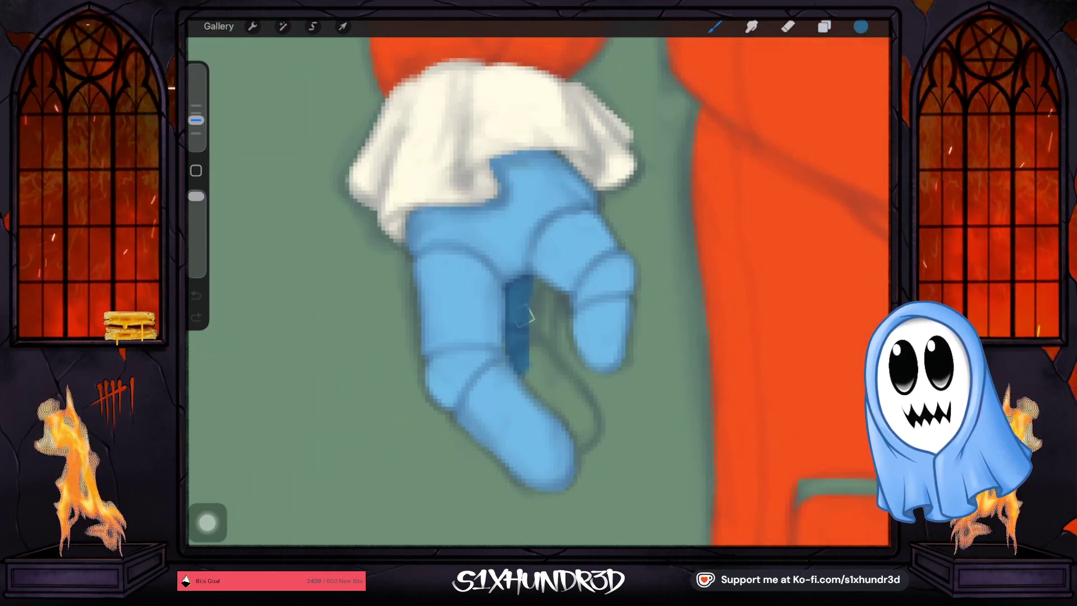
pyautogui.moveTo(529, 289); pyautogui.dragTo(530, 345)
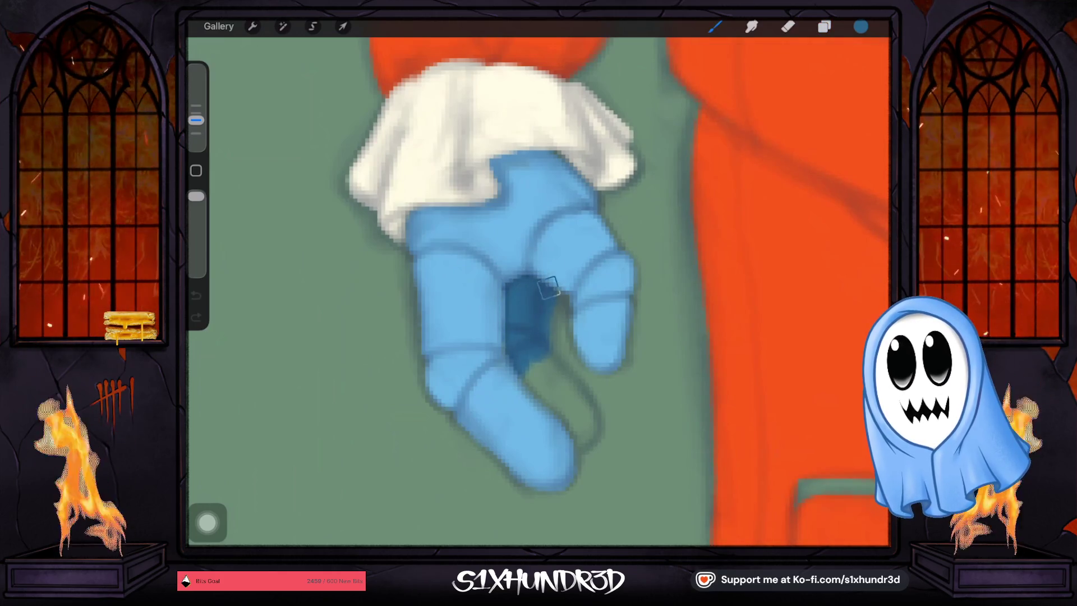
pyautogui.moveTo(196, 120); pyautogui.dragTo(196, 133)
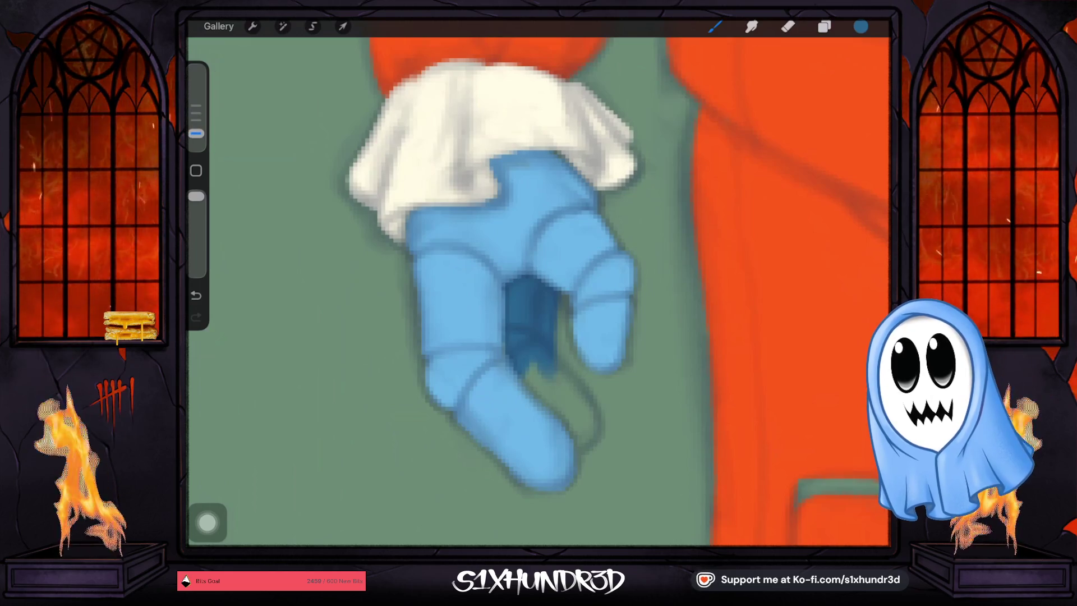
pyautogui.moveTo(570, 392); pyautogui.dragTo(541, 363)
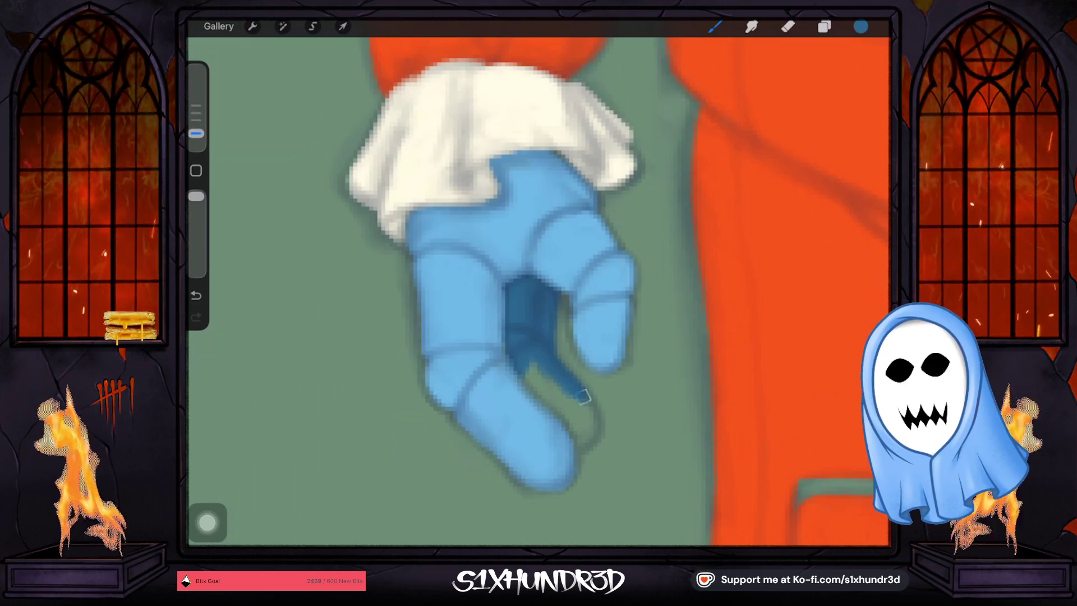
pyautogui.moveTo(583, 440); pyautogui.dragTo(543, 368)
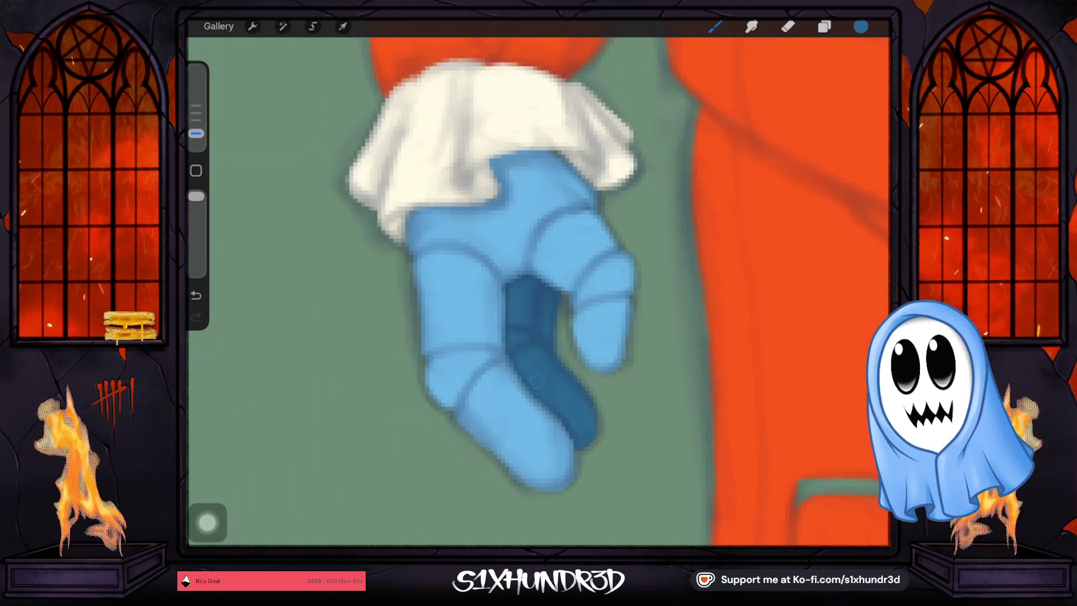
pyautogui.scroll(-5, 538, 280)
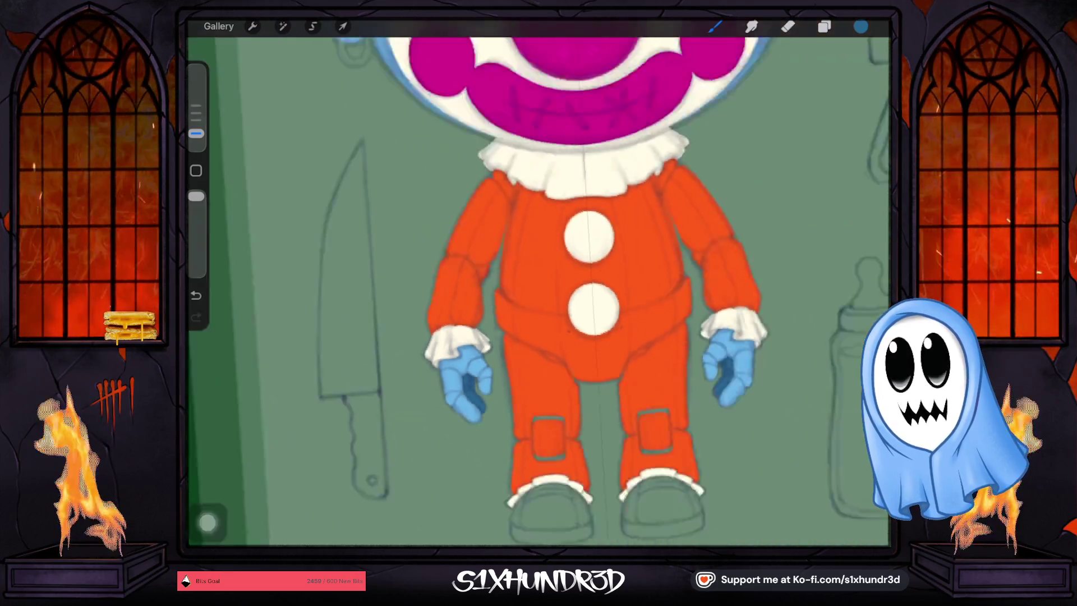
# Pick a lighter blue and lock Layer 20's transparency.
pyautogui.scroll(-3, 538, 281)
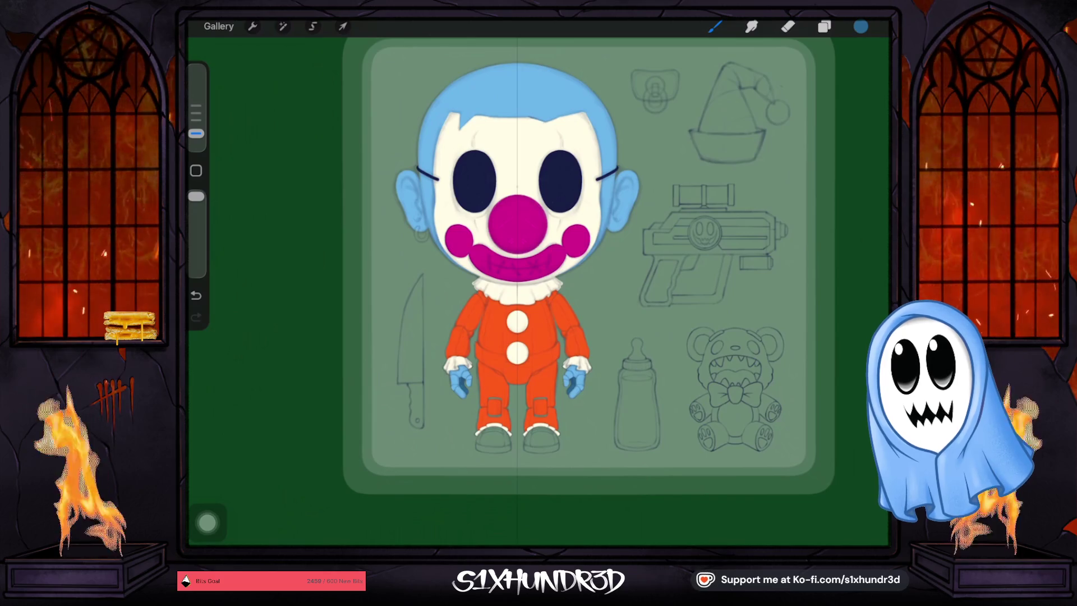
pyautogui.click(861, 27)
pyautogui.click(801, 146)
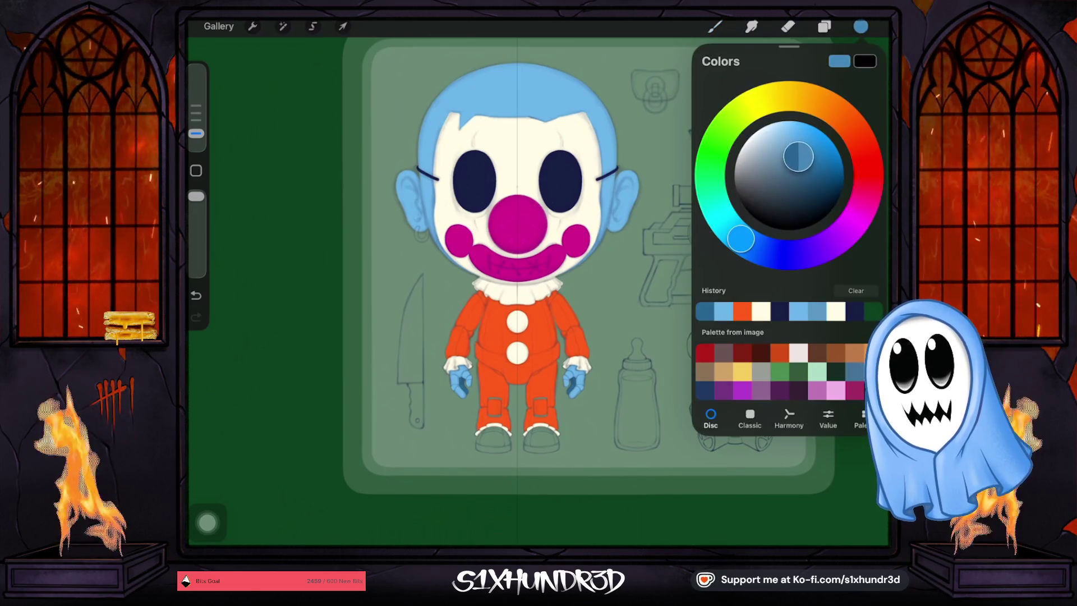
pyautogui.click(824, 26)
pyautogui.click(770, 398)
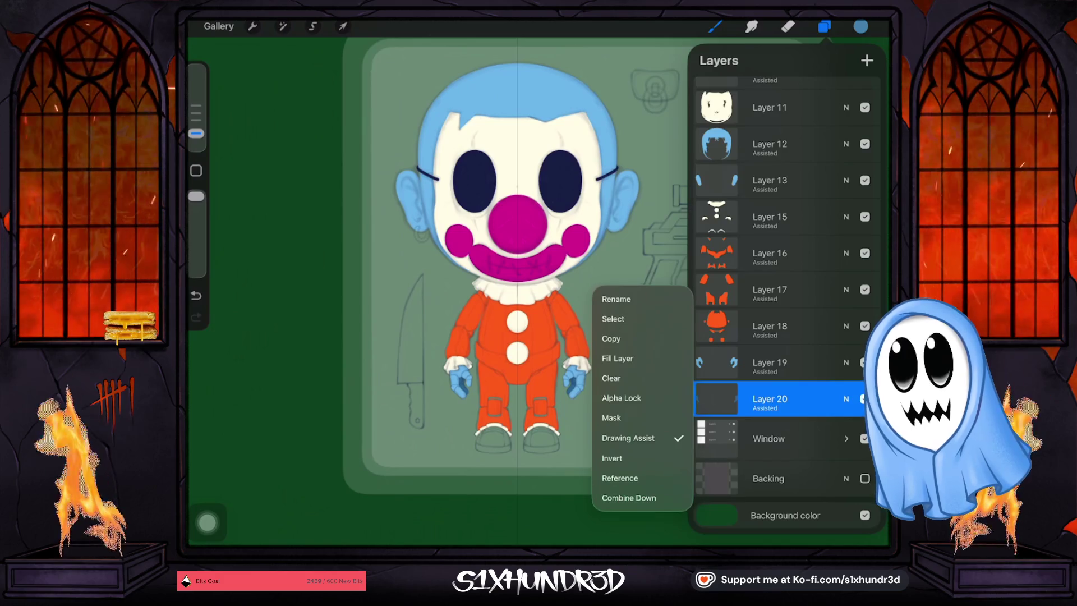
pyautogui.click(770, 399)
pyautogui.press('b')
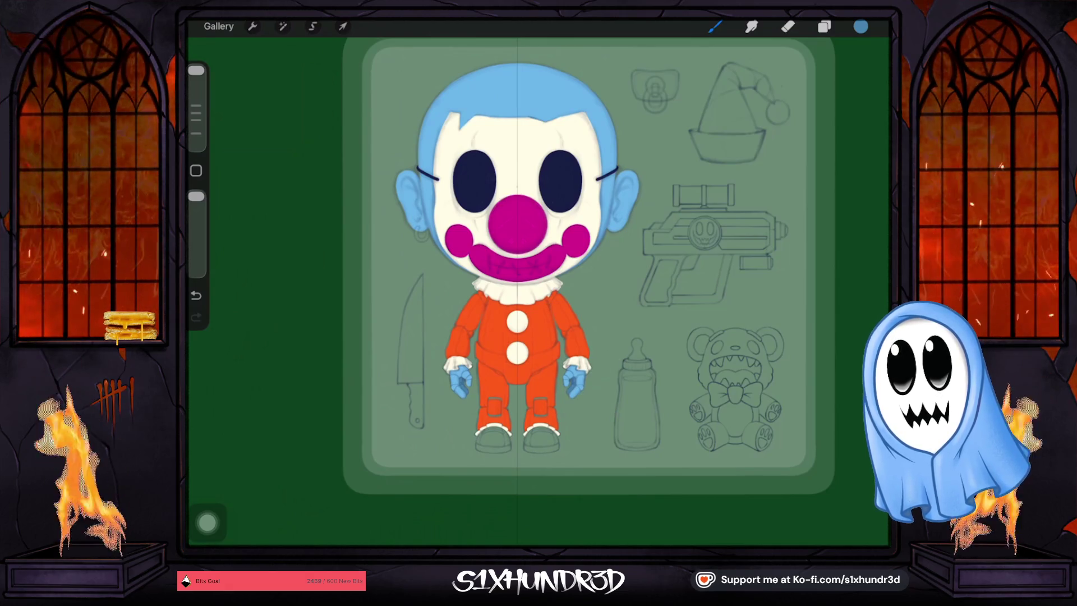
pyautogui.click(824, 27)
pyautogui.click(716, 398)
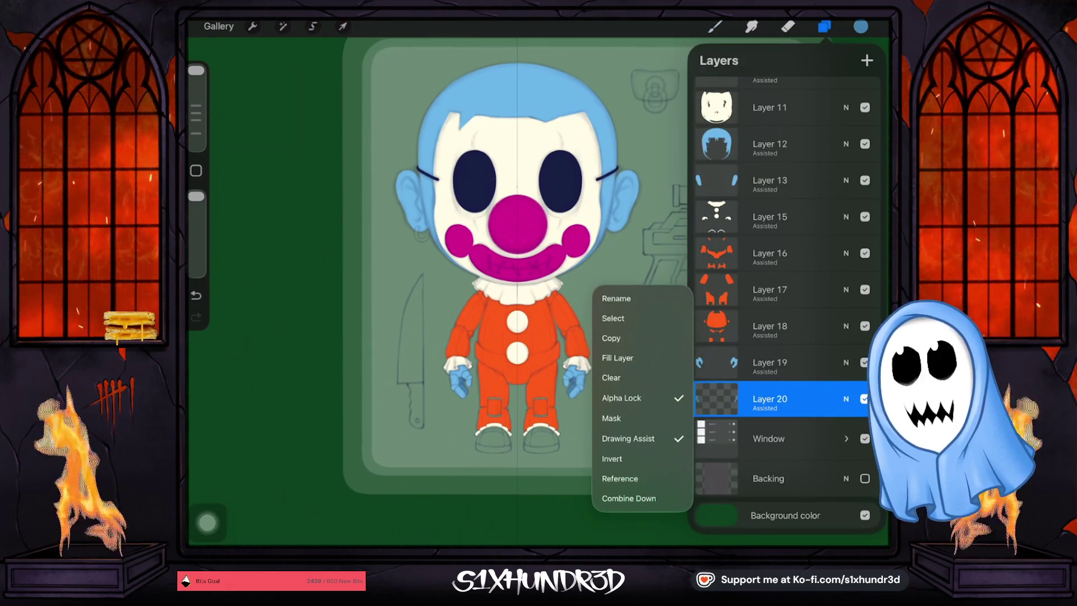
pyautogui.click(768, 398)
pyautogui.click(714, 27)
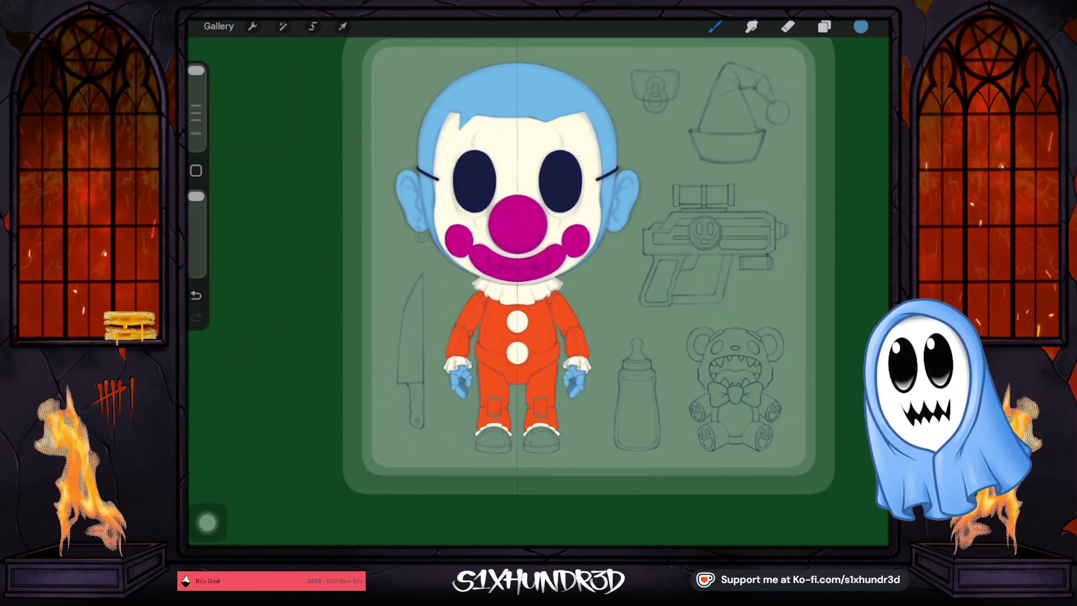
# Sample the cream face colour and switch to Layer 15.
pyautogui.click(503, 127)
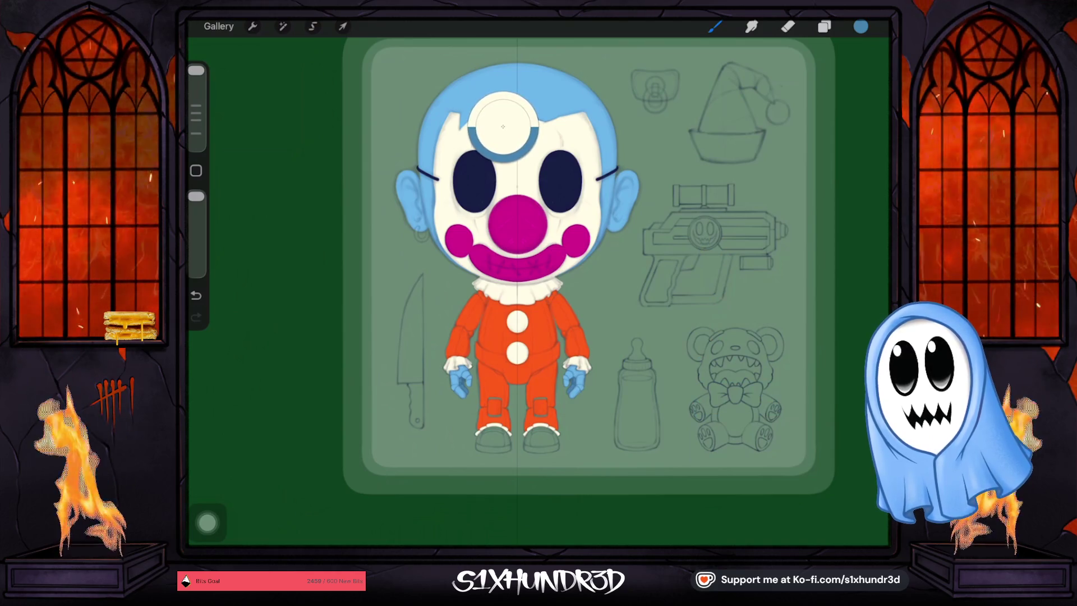
pyautogui.moveTo(503, 126)
pyautogui.mouseDown()
pyautogui.moveTo(471, 351)
pyautogui.moveTo(479, 129)
pyautogui.moveTo(495, 130)
pyautogui.mouseUp()
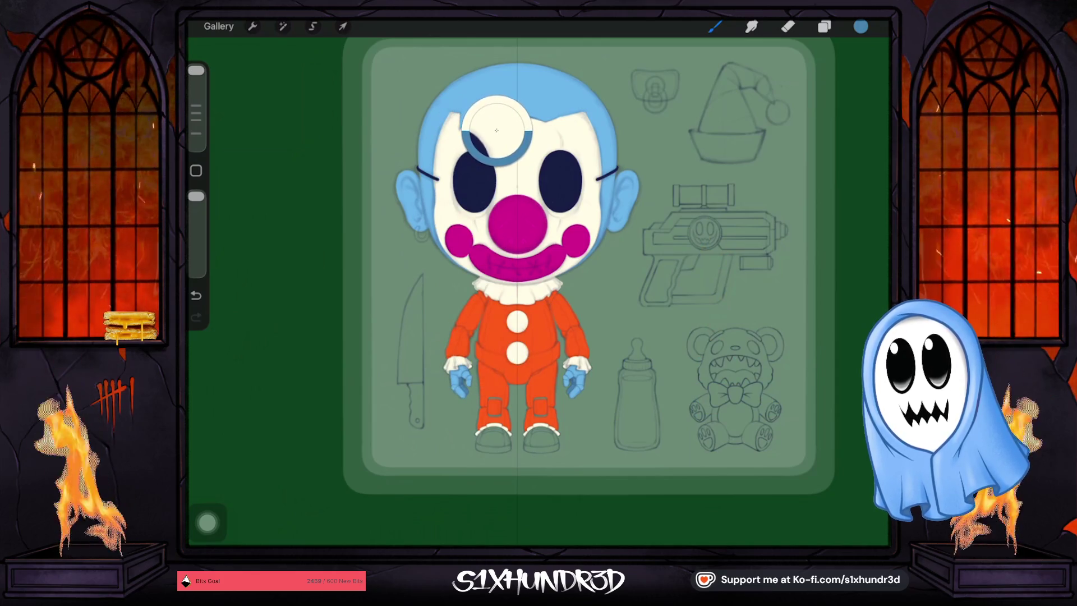
pyautogui.moveTo(496, 131); pyautogui.dragTo(496, 131)
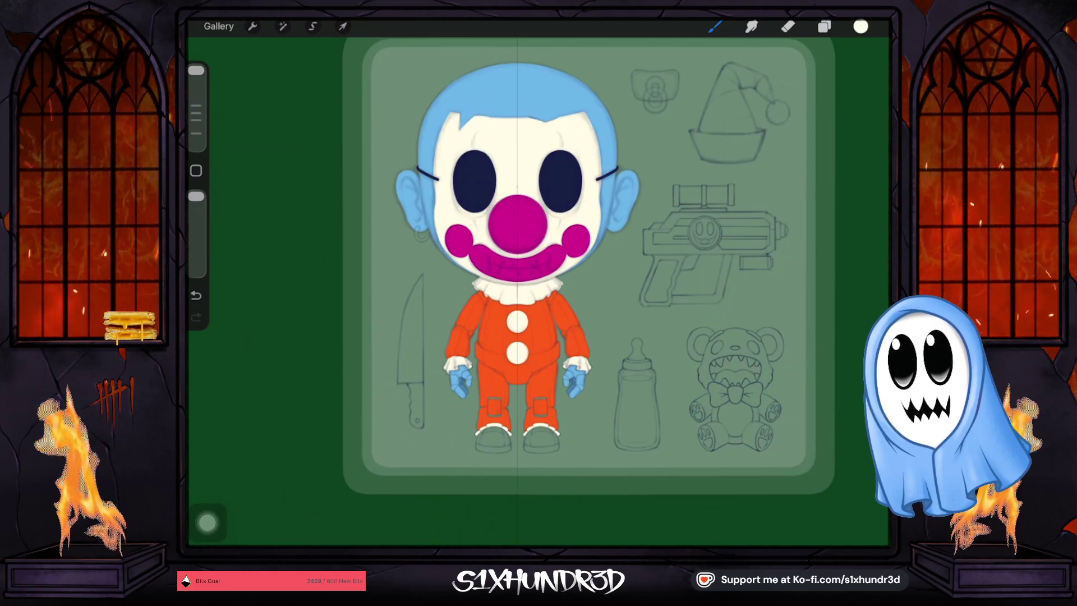
pyautogui.click(824, 26)
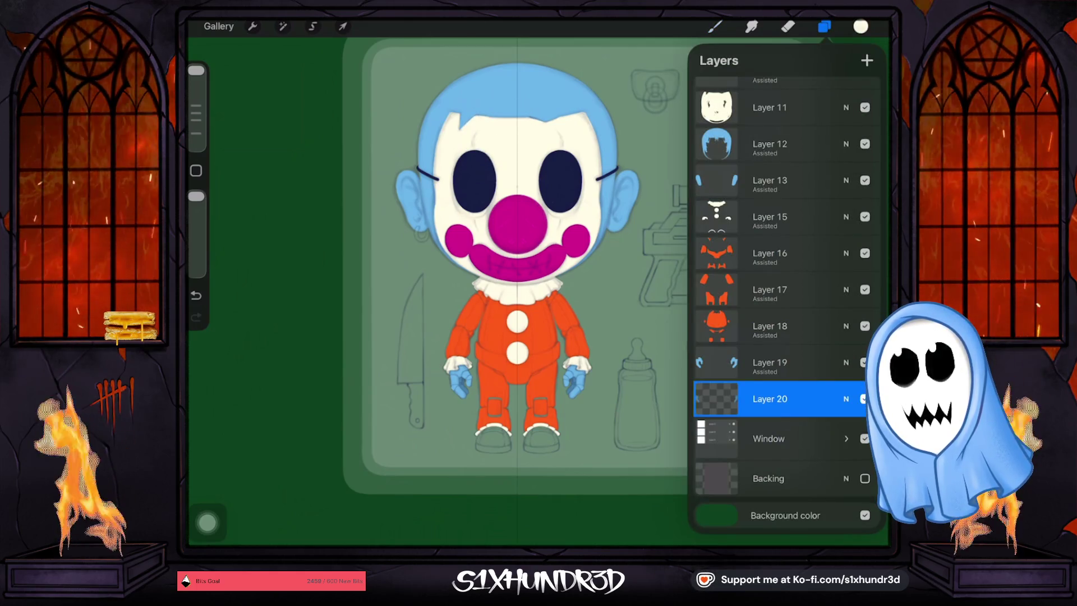
pyautogui.click(769, 216)
pyautogui.click(864, 216)
pyautogui.click(865, 216)
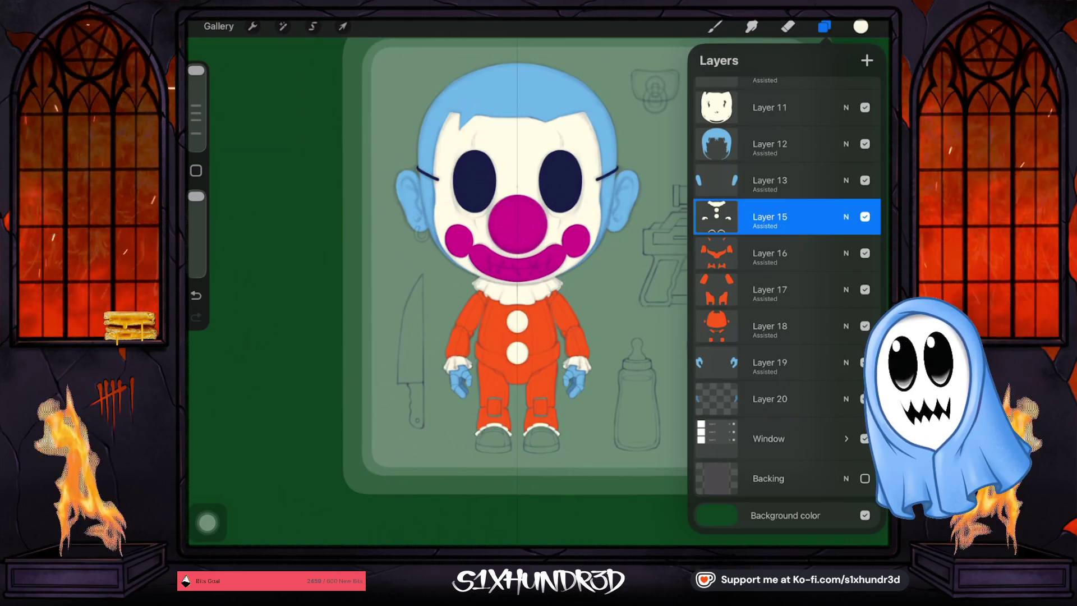
pyautogui.click(714, 27)
pyautogui.click(715, 26)
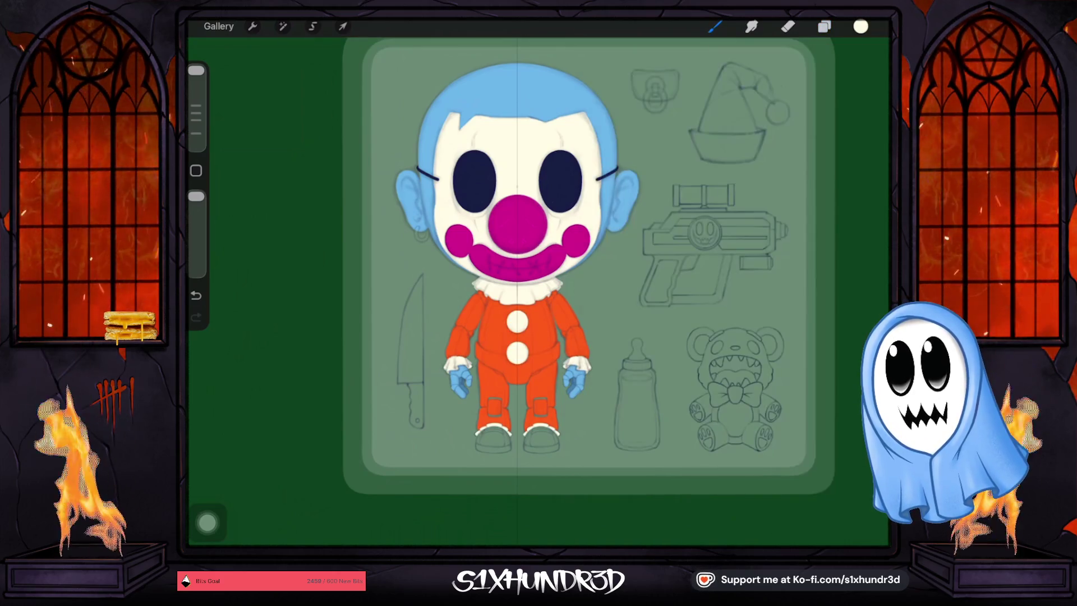
# Shrink the brush to 11% and zoom onto a boot.
pyautogui.moveTo(195, 70); pyautogui.dragTo(195, 119)
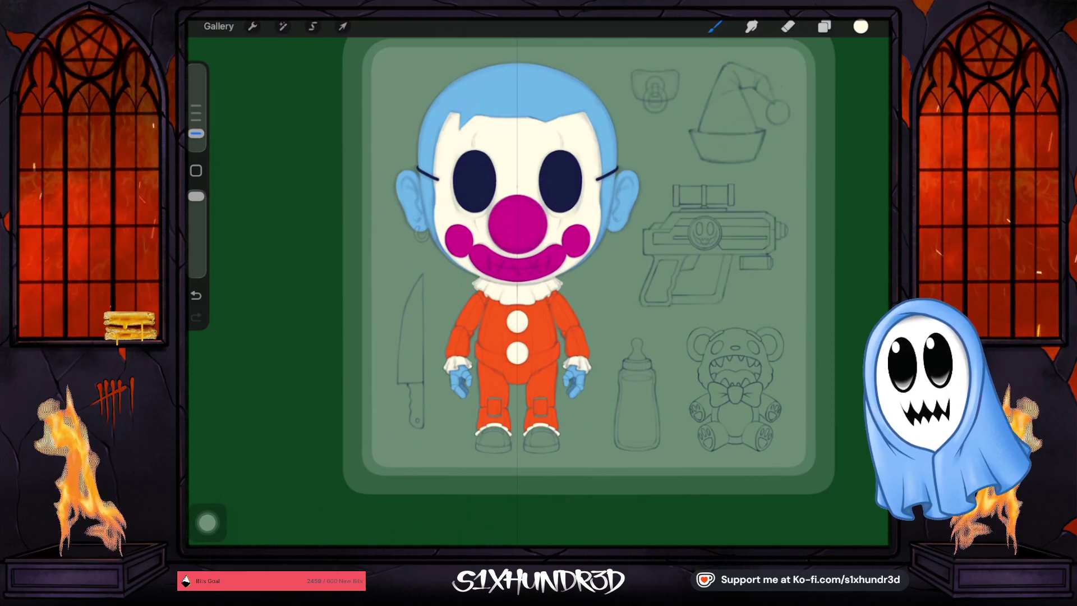
pyautogui.scroll(5, 538, 337)
pyautogui.scroll(5, 539, 281)
pyautogui.scroll(3, 538, 281)
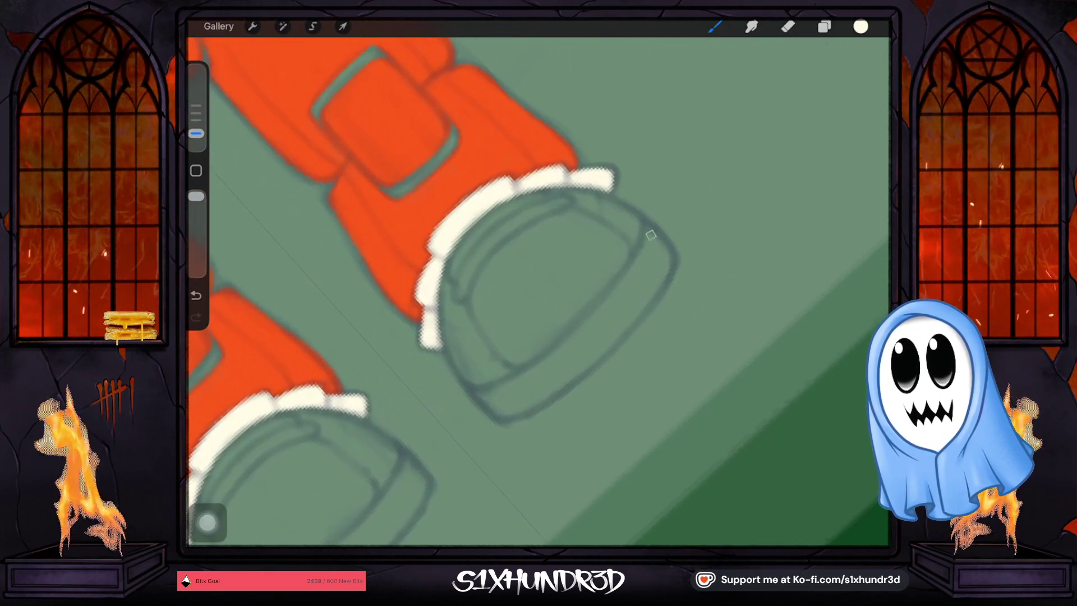
# Paint cream lines along both boot soles, redrawing them longer after an undo.
pyautogui.moveTo(649, 233); pyautogui.dragTo(521, 370)
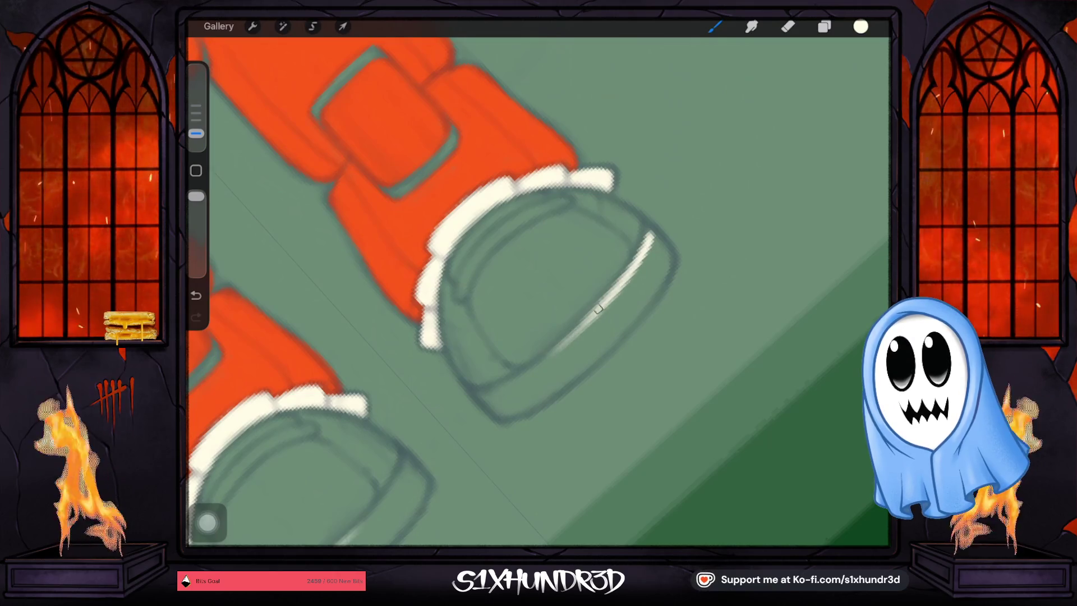
pyautogui.moveTo(370, 507); pyautogui.dragTo(334, 544)
pyautogui.hotkey('ctrl', 'z')
pyautogui.moveTo(650, 235); pyautogui.dragTo(513, 384)
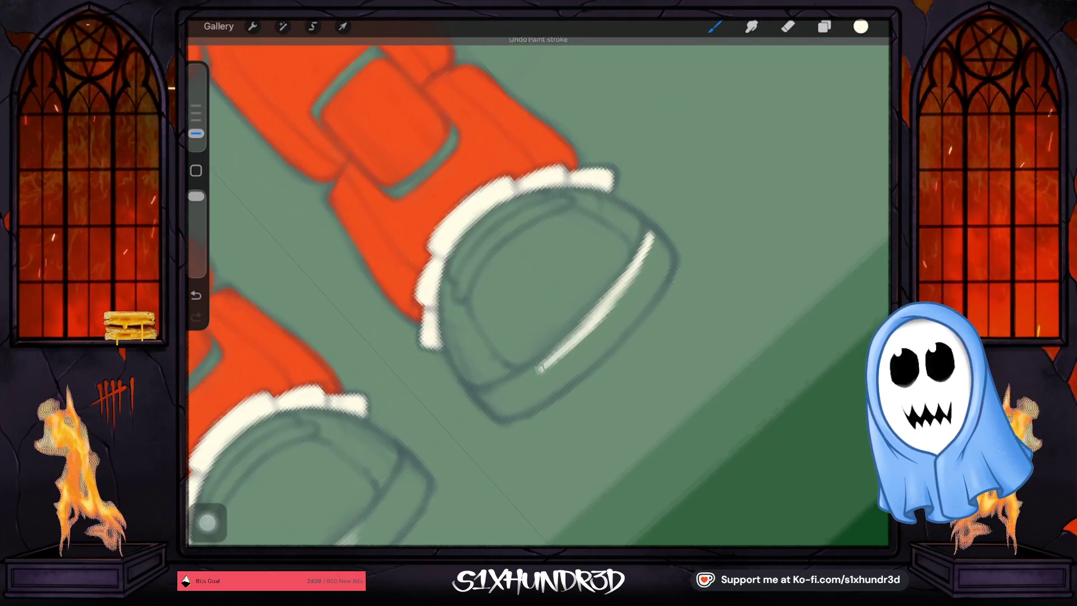
pyautogui.moveTo(393, 493); pyautogui.dragTo(339, 544)
pyautogui.moveTo(527, 375); pyautogui.dragTo(495, 393)
pyautogui.moveTo(405, 477); pyautogui.dragTo(359, 522)
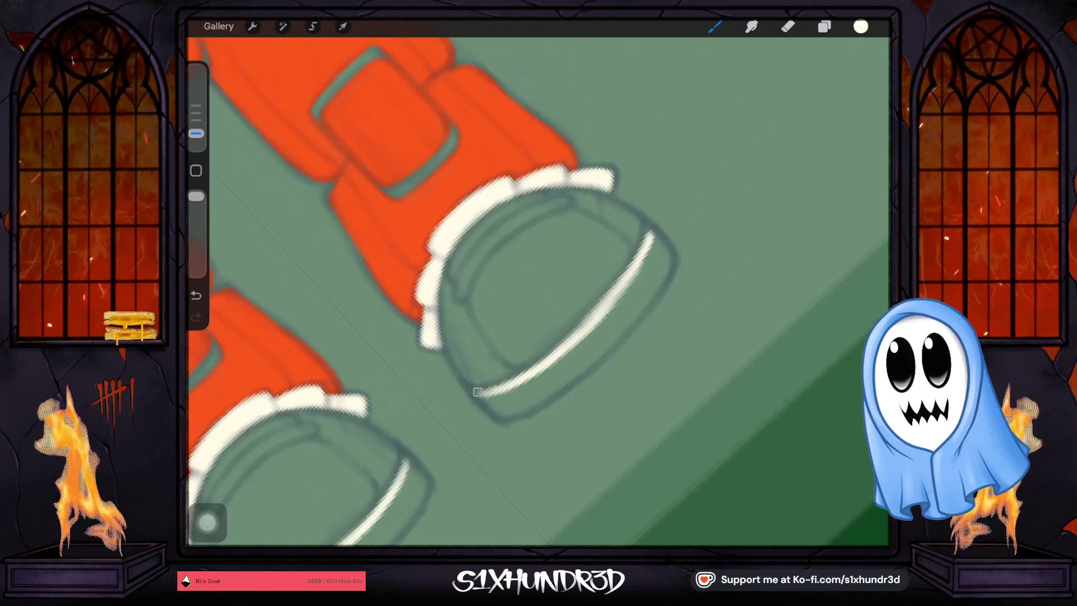
pyautogui.click(196, 132)
pyautogui.moveTo(560, 281); pyautogui.dragTo(616, 235)
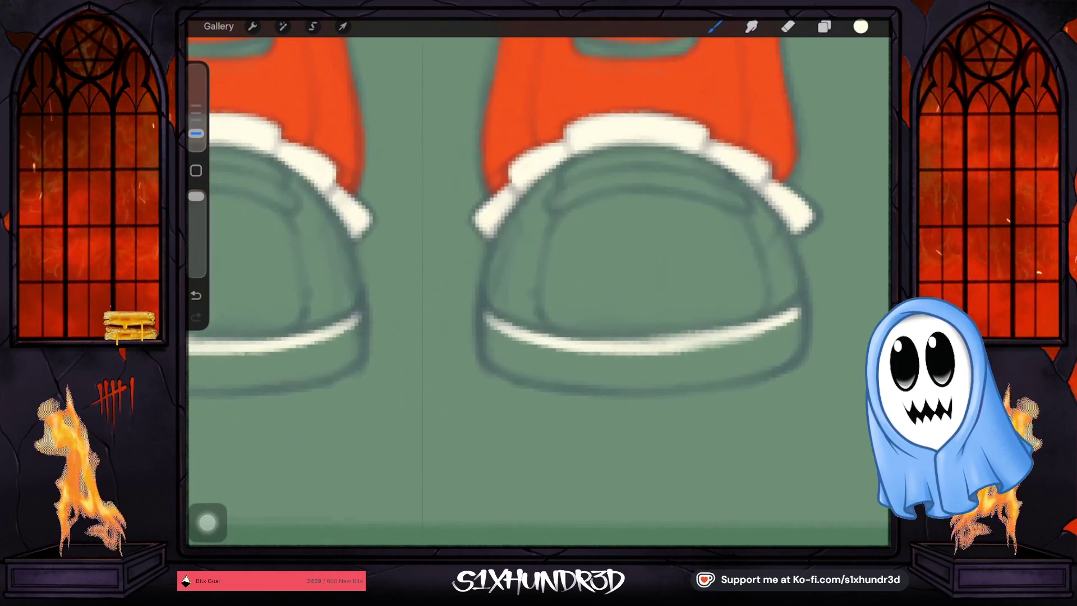
pyautogui.moveTo(196, 133); pyautogui.dragTo(196, 145)
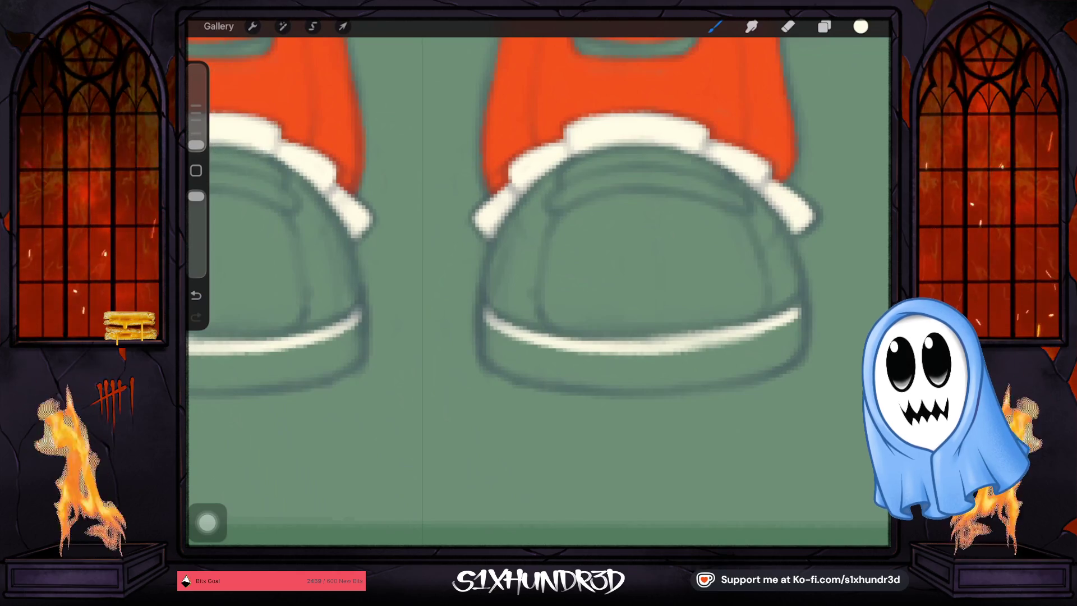
# Thicken the cream sole edges and fill the green gaps inside the rims.
pyautogui.moveTo(481, 339); pyautogui.dragTo(483, 300)
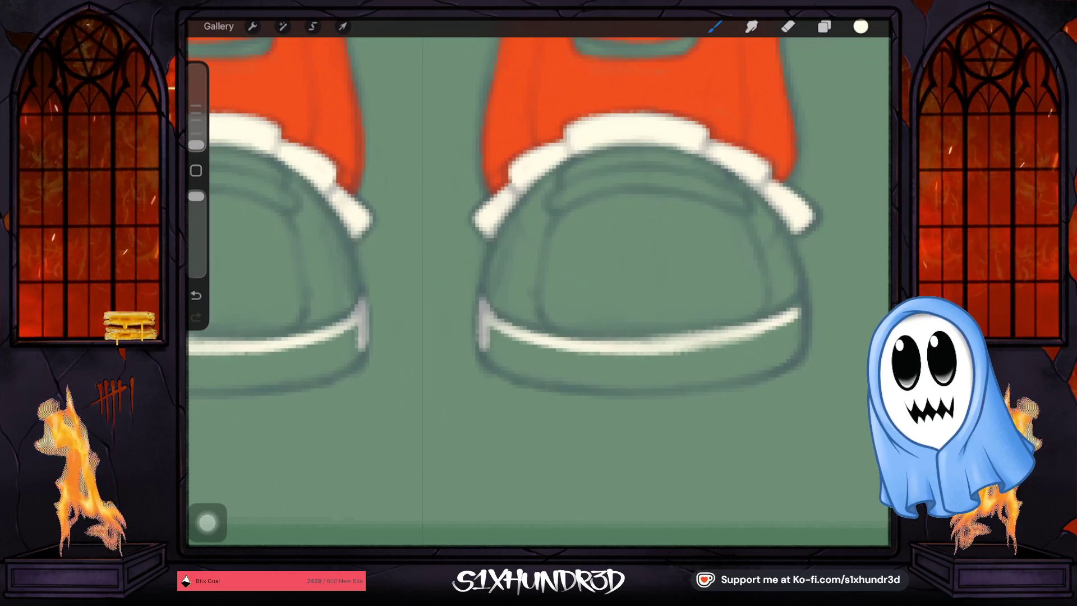
pyautogui.moveTo(493, 362); pyautogui.dragTo(485, 316)
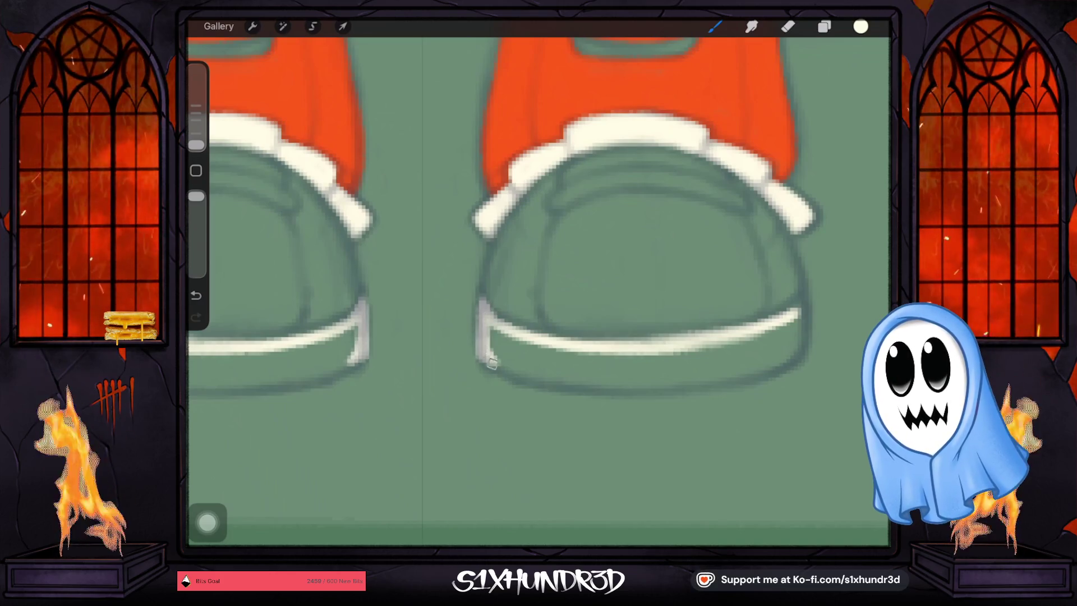
pyautogui.moveTo(491, 363); pyautogui.dragTo(492, 348)
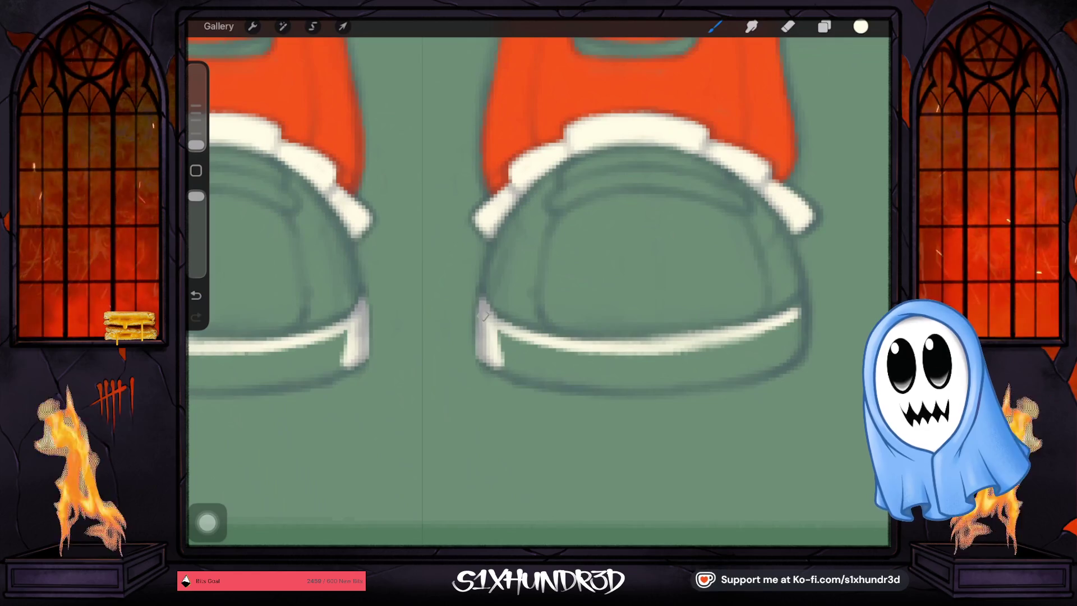
pyautogui.hscroll(5, 505, 224)
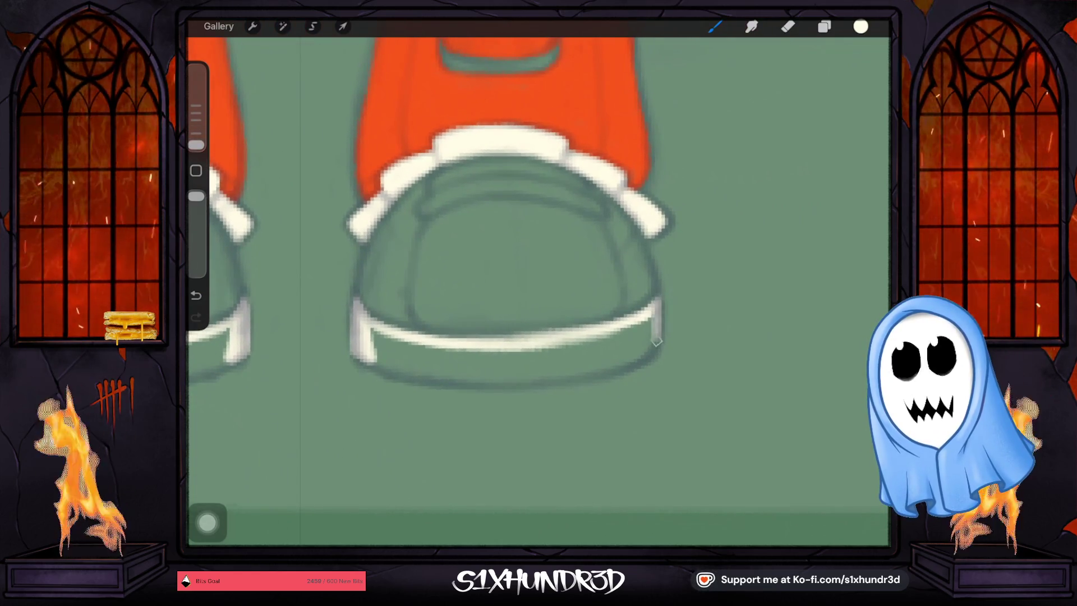
pyautogui.scroll(3, 538, 291)
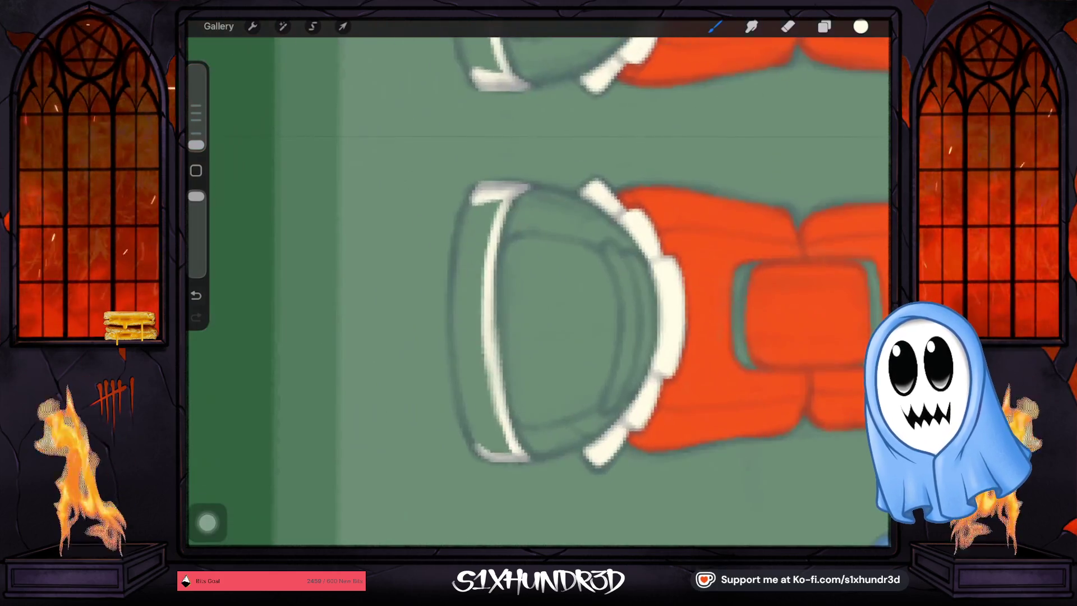
pyautogui.moveTo(404, 406); pyautogui.dragTo(405, 438)
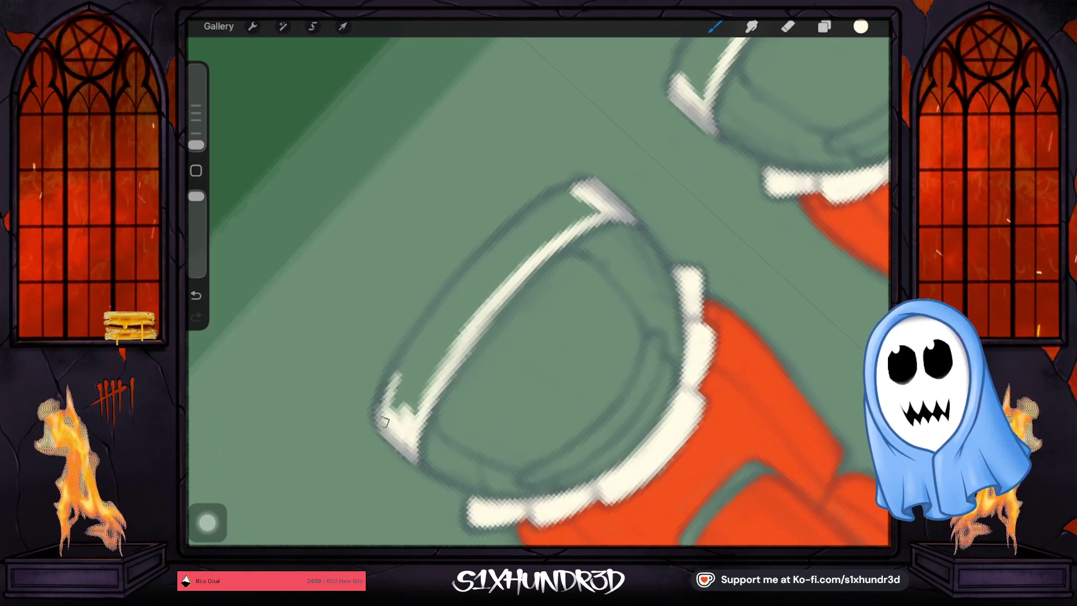
pyautogui.moveTo(382, 413)
pyautogui.mouseDown()
pyautogui.moveTo(559, 192)
pyautogui.moveTo(443, 291)
pyautogui.moveTo(388, 414)
pyautogui.mouseUp()
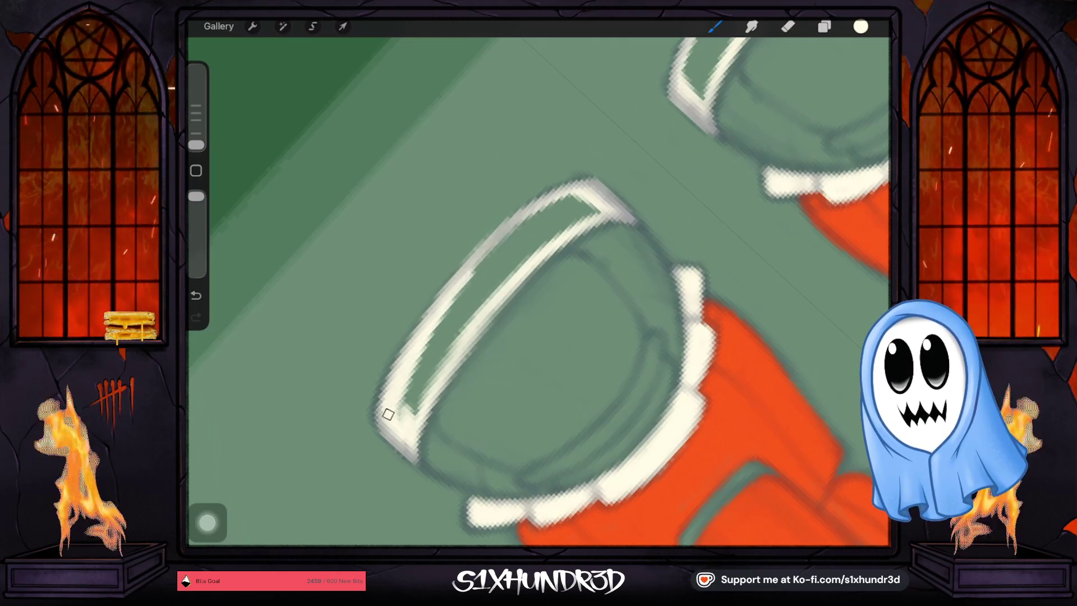
pyautogui.moveTo(468, 272)
pyautogui.mouseDown()
pyautogui.moveTo(554, 215)
pyautogui.moveTo(597, 208)
pyautogui.mouseUp()
pyautogui.moveTo(723, 48); pyautogui.dragTo(698, 96)
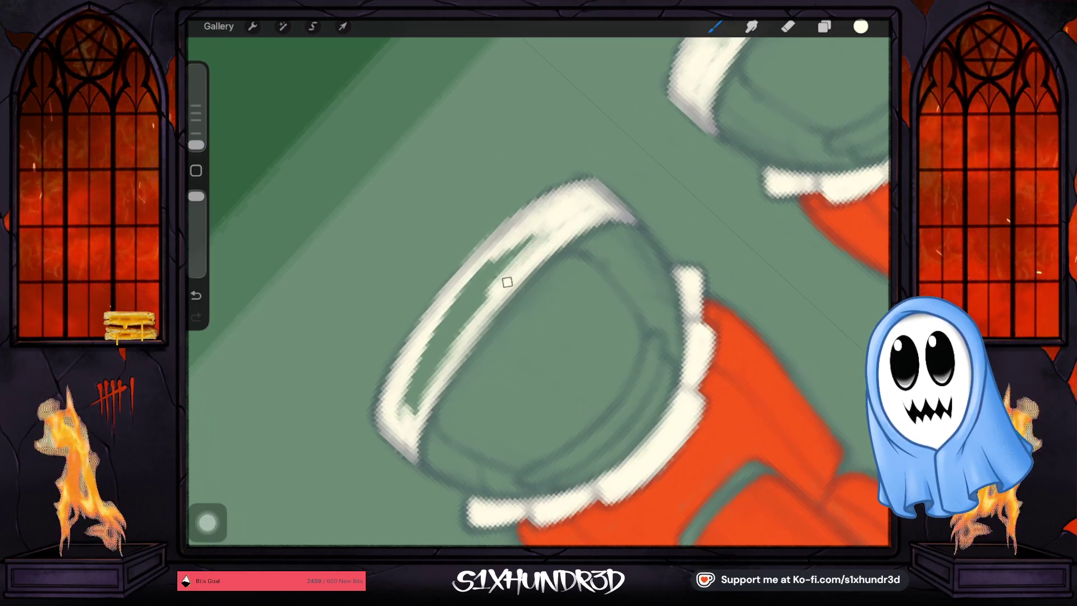
pyautogui.moveTo(561, 227)
pyautogui.mouseDown()
pyautogui.moveTo(508, 265)
pyautogui.moveTo(422, 389)
pyautogui.moveTo(420, 409)
pyautogui.moveTo(409, 396)
pyautogui.moveTo(462, 305)
pyautogui.moveTo(442, 342)
pyautogui.mouseUp()
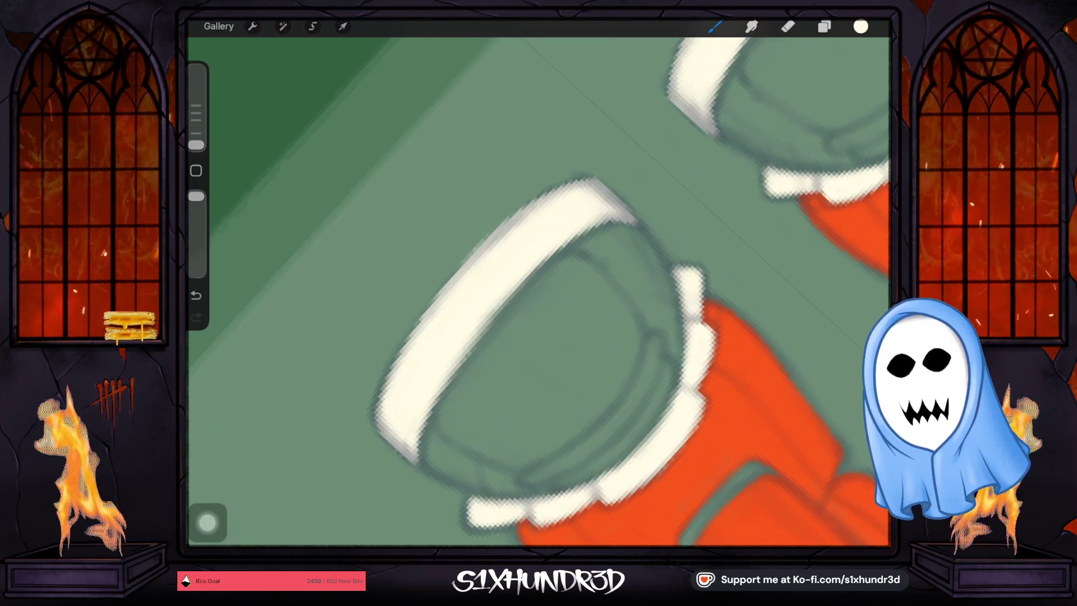
pyautogui.press('e')
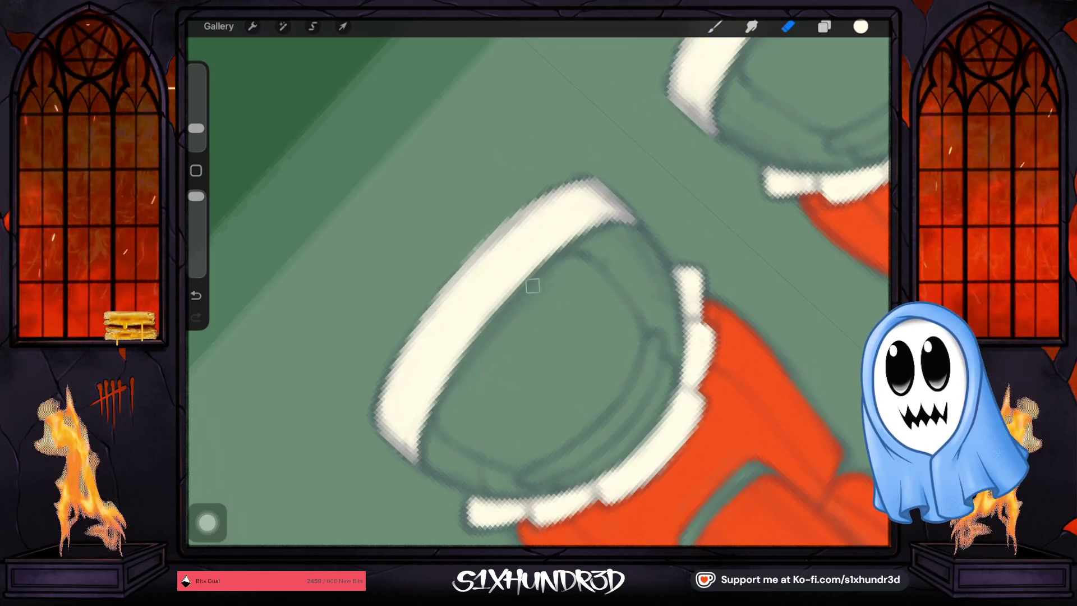
pyautogui.scroll(-10, 539, 292)
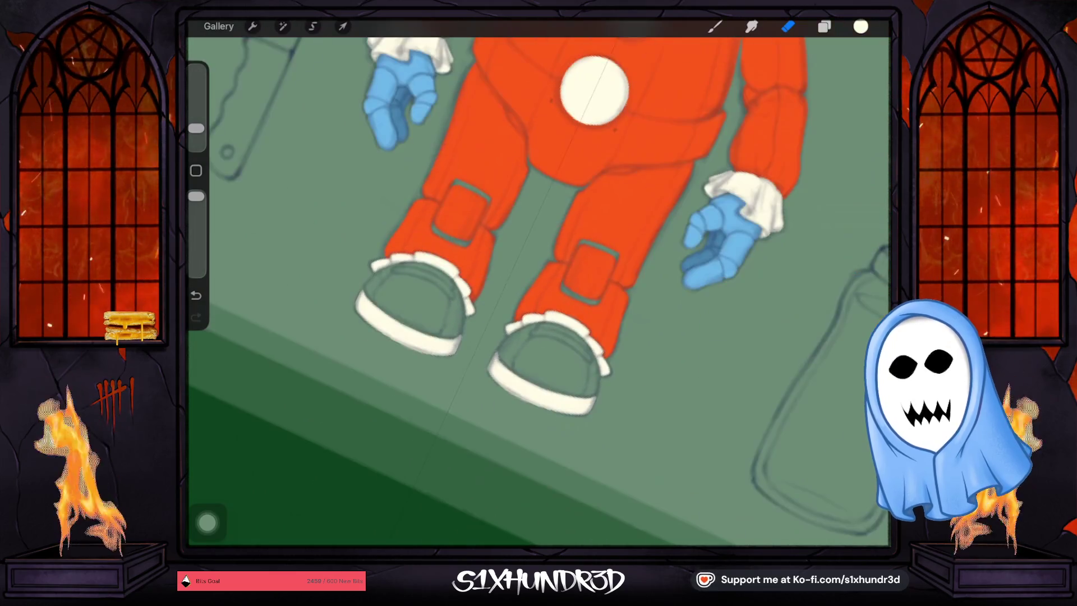
# Choose a yellow-orange colour from the colour disc.
pyautogui.scroll(-3, 538, 252)
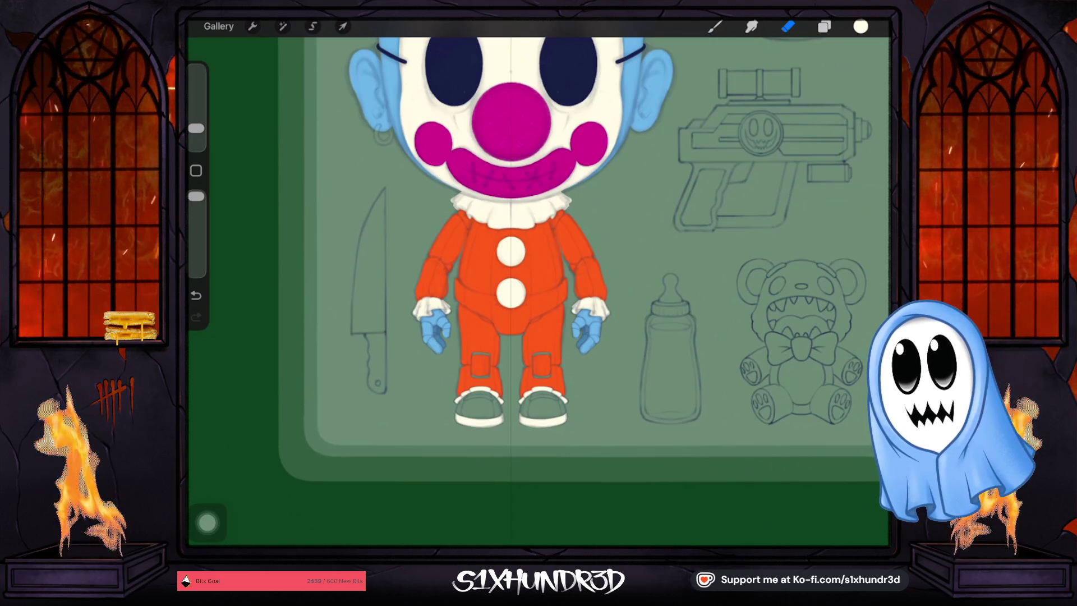
pyautogui.click(860, 26)
pyautogui.moveTo(813, 100); pyautogui.dragTo(800, 96)
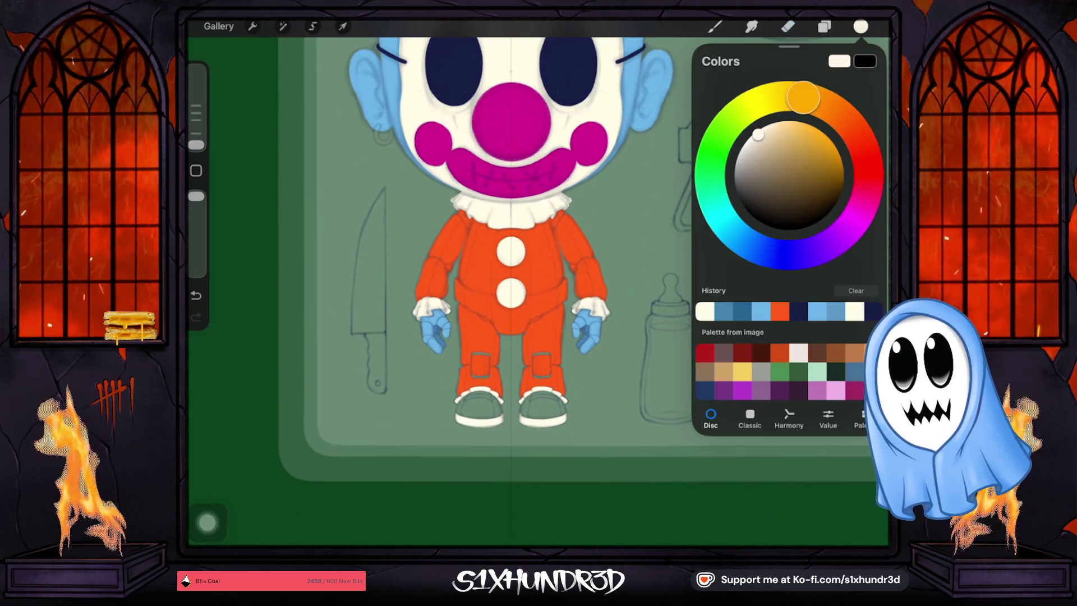
pyautogui.click(803, 122)
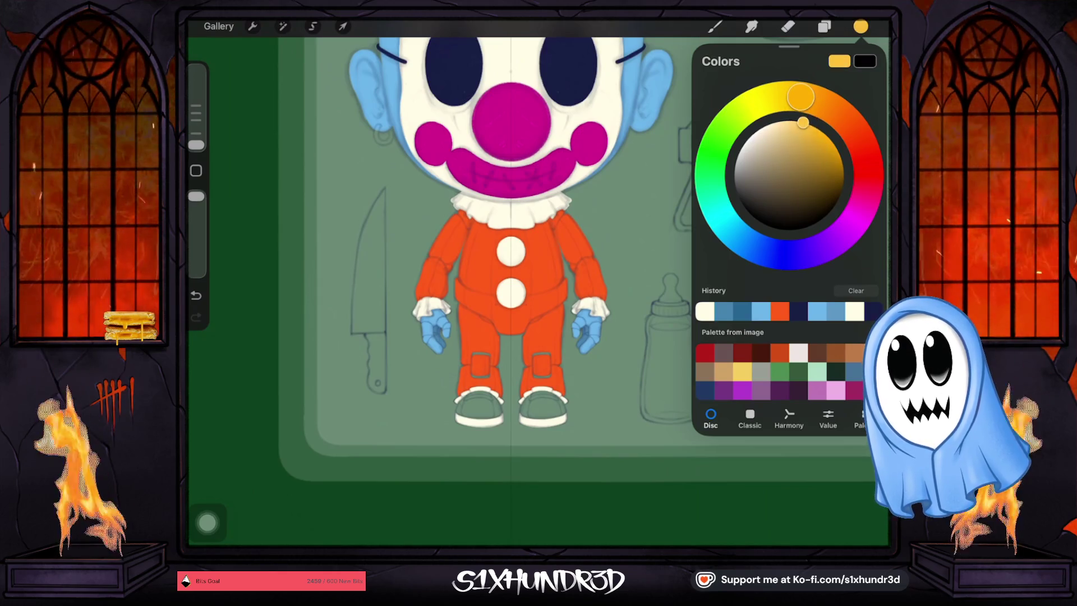
# Select Layer 19 and add a new empty layer above it.
pyautogui.click(824, 27)
pyautogui.scroll(-1, 785, 291)
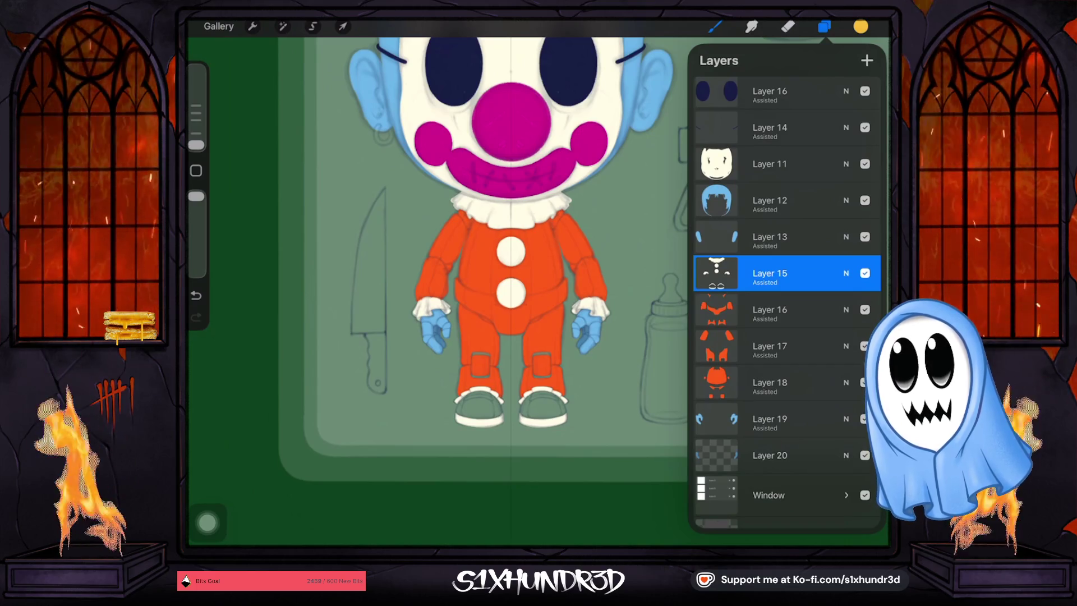
pyautogui.click(769, 418)
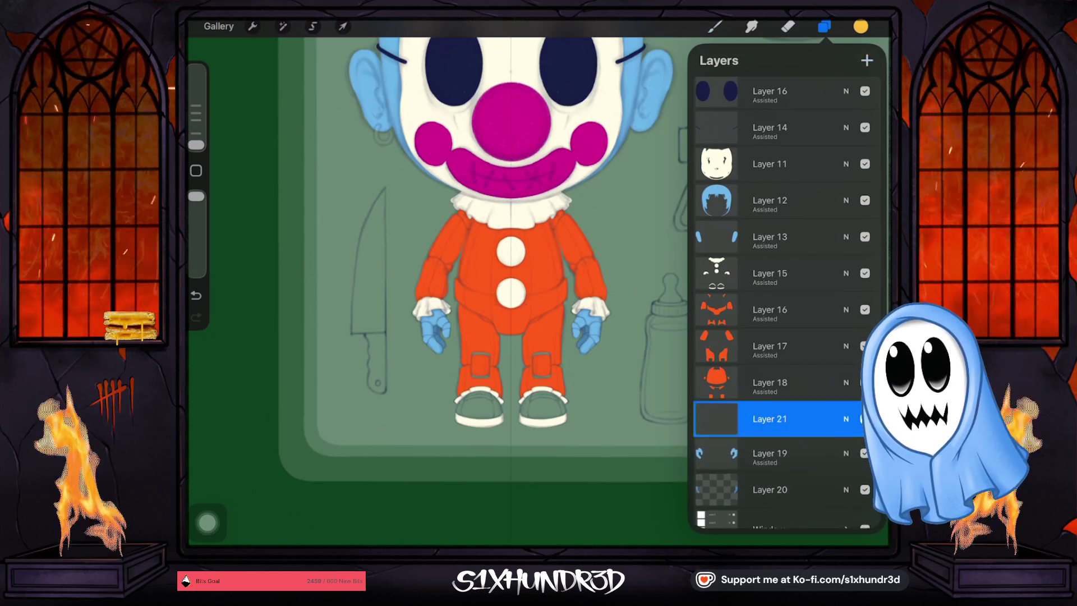
pyautogui.click(824, 26)
pyautogui.click(715, 26)
pyautogui.click(714, 26)
pyautogui.scroll(5, 539, 430)
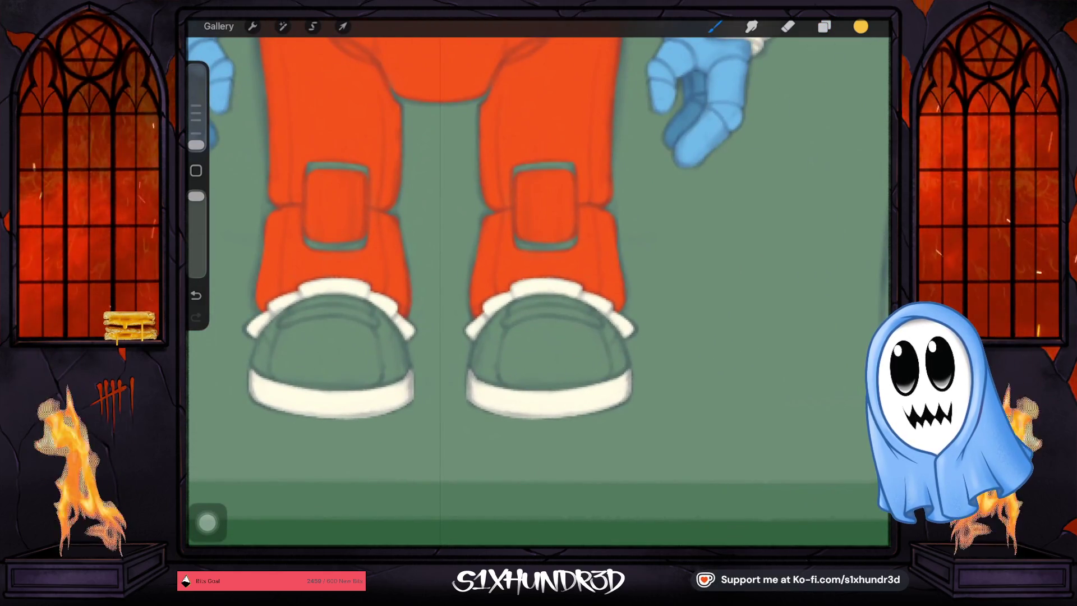
# Sample the cream shoe trim and clear the stray yellow stroke from Layer 21.
pyautogui.scroll(2, 538, 292)
pyautogui.scroll(3, 538, 291)
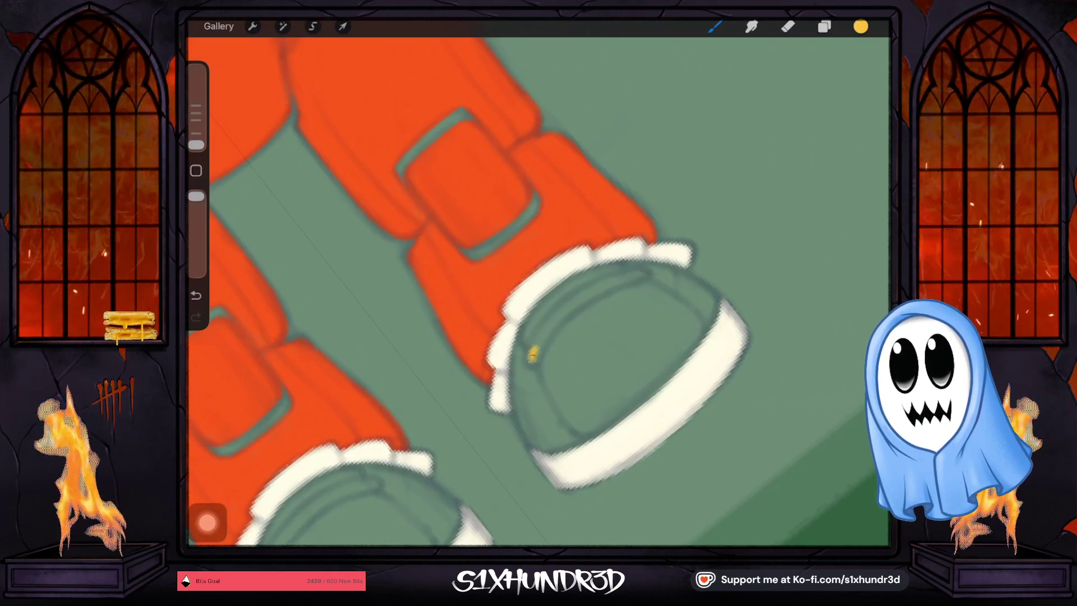
pyautogui.moveTo(533, 354)
pyautogui.mouseDown()
pyautogui.moveTo(619, 280)
pyautogui.moveTo(639, 277)
pyautogui.mouseUp()
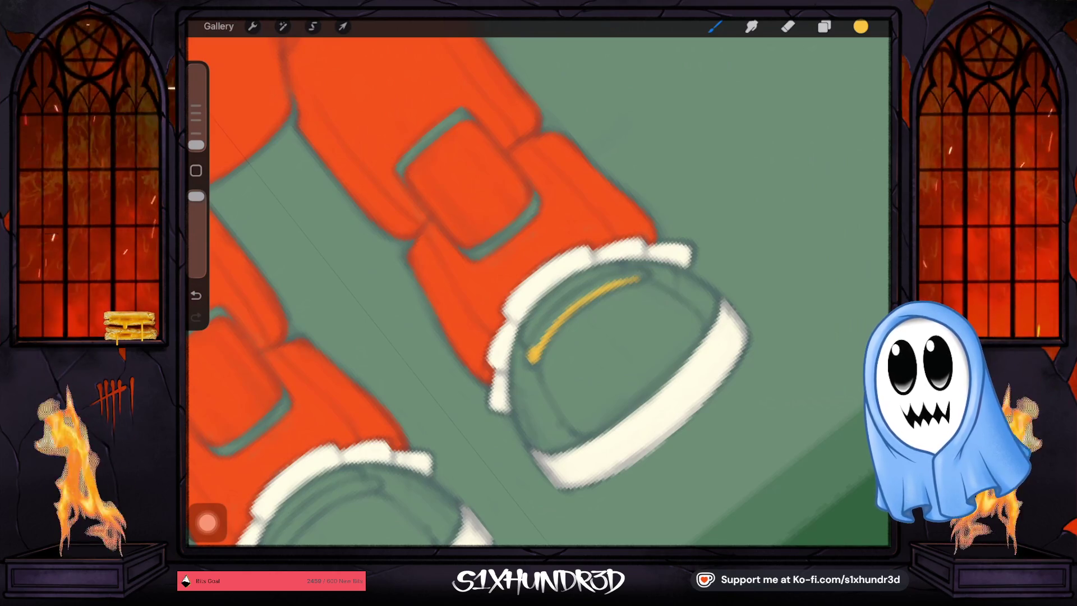
pyautogui.click(645, 416)
pyautogui.click(824, 27)
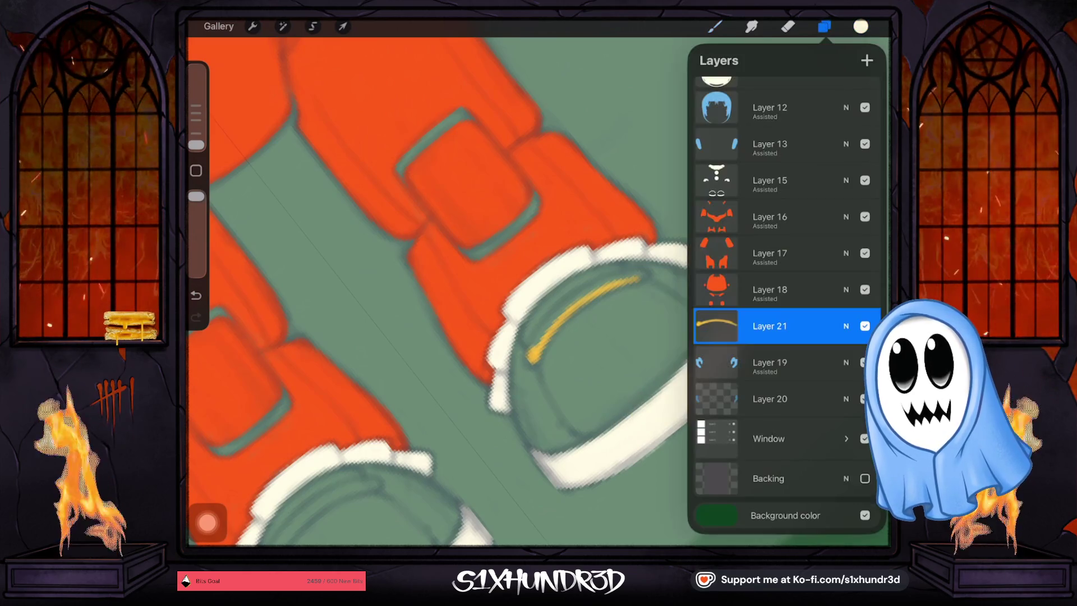
pyautogui.click(770, 326)
pyautogui.click(612, 281)
pyautogui.click(823, 27)
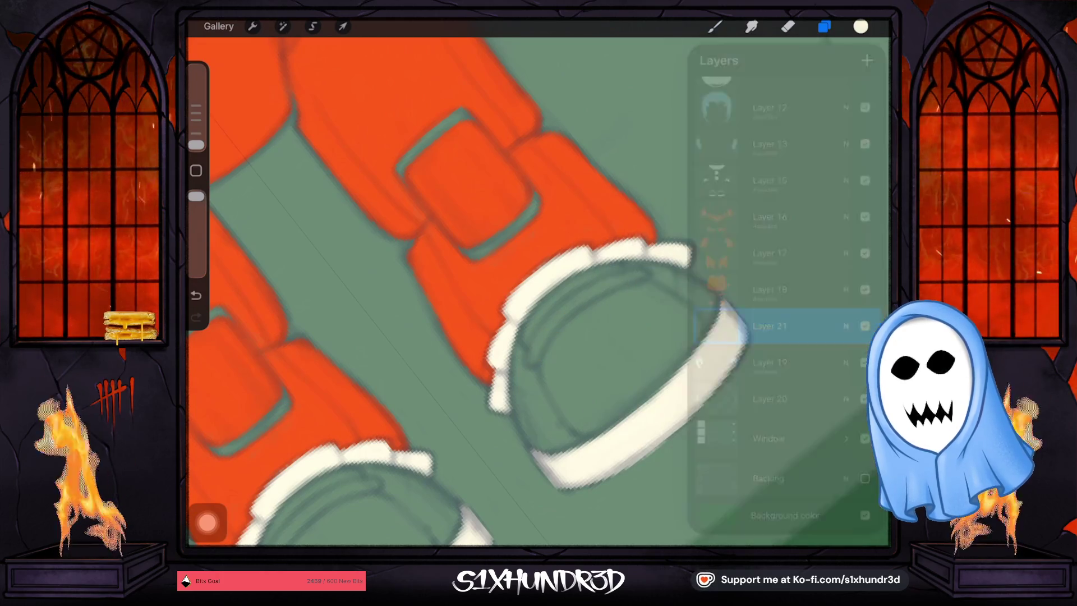
pyautogui.click(714, 27)
# Turn on mirrored Drawing Assist for Layer 21.
pyautogui.click(530, 356)
pyautogui.click(824, 27)
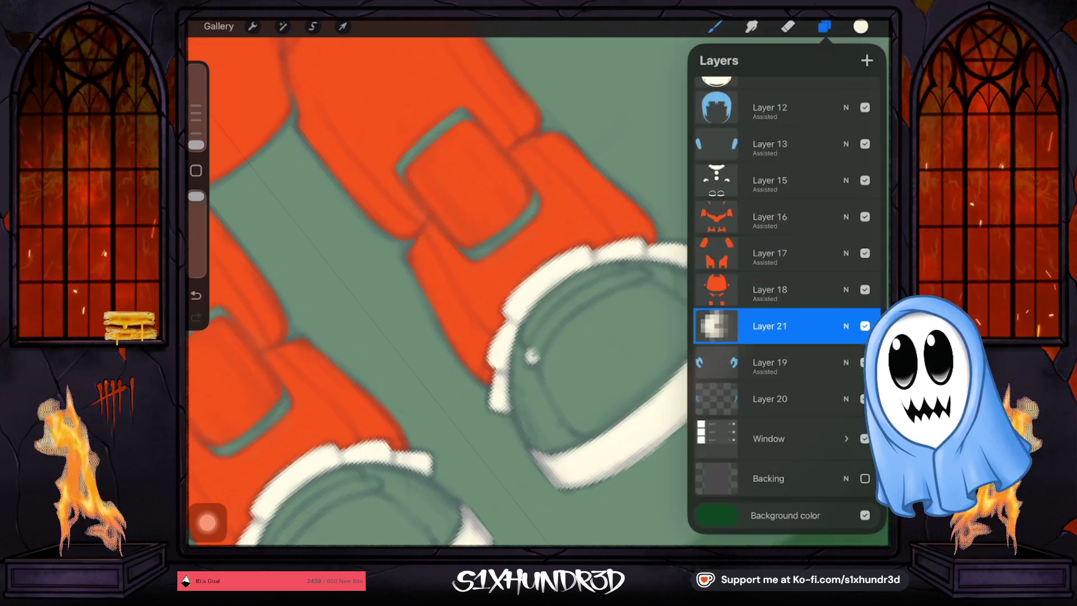
pyautogui.click(770, 326)
pyautogui.click(613, 365)
pyautogui.click(824, 27)
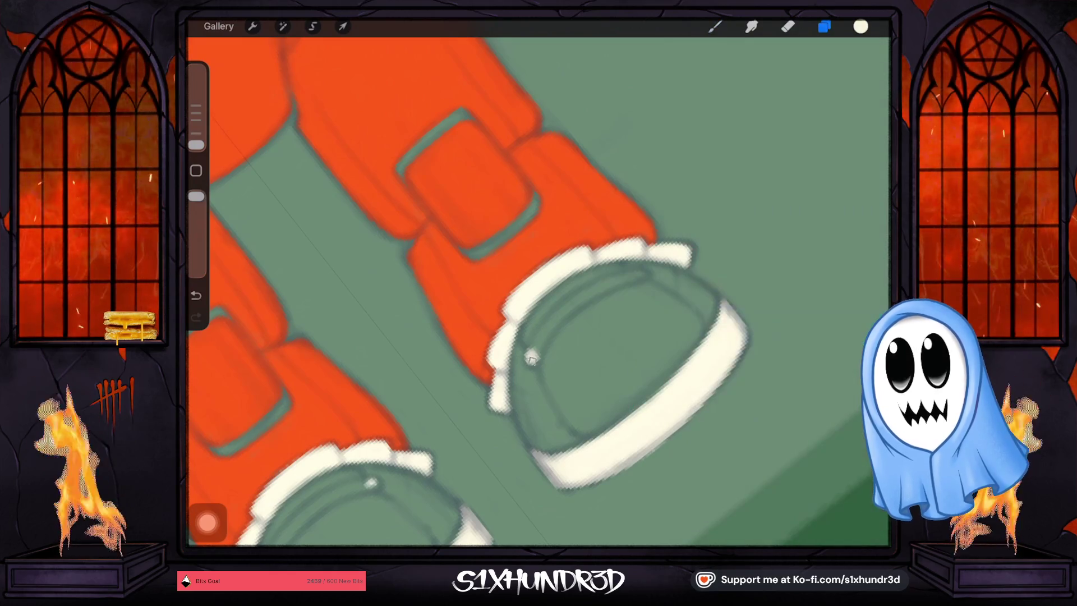
pyautogui.click(714, 27)
# Paint mirrored cream highlight strokes across the tops of both shoes.
pyautogui.moveTo(527, 361); pyautogui.dragTo(548, 335)
pyautogui.moveTo(340, 493); pyautogui.dragTo(374, 480)
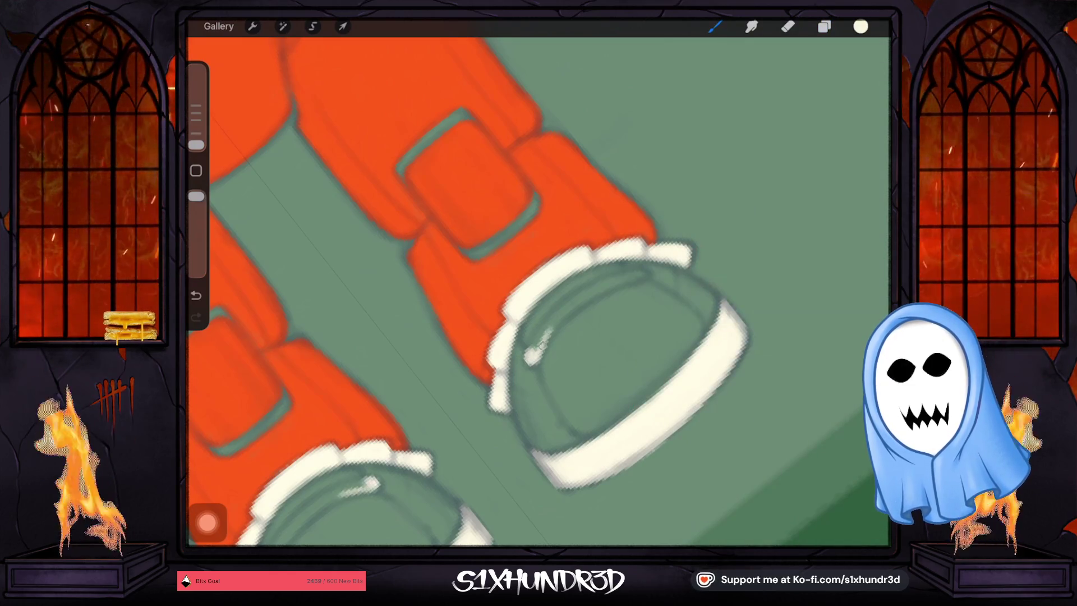
pyautogui.moveTo(530, 358); pyautogui.dragTo(629, 282)
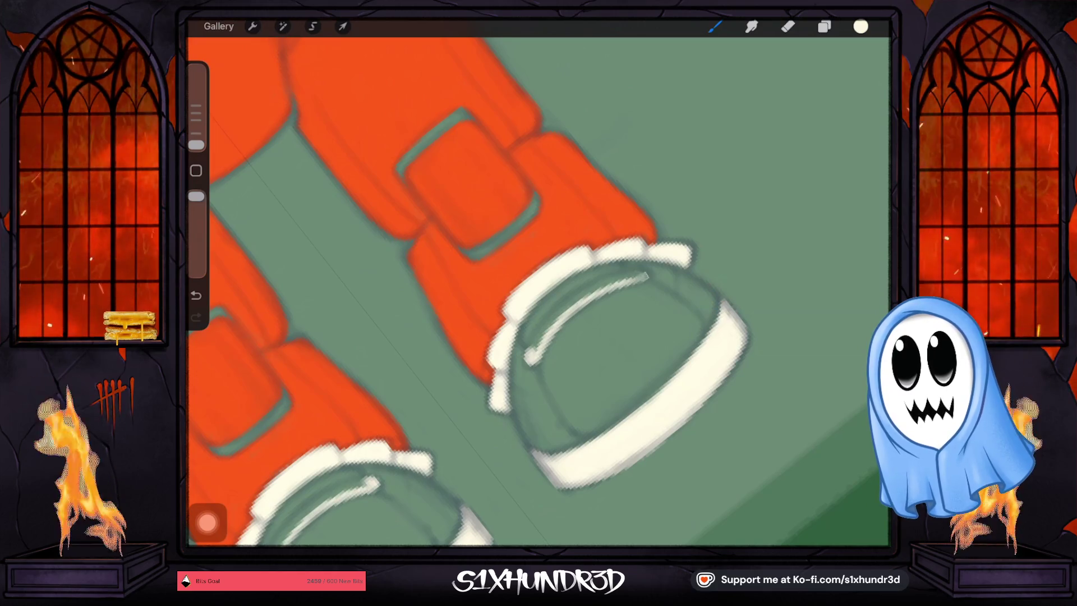
pyautogui.moveTo(561, 314)
pyautogui.mouseDown()
pyautogui.moveTo(530, 356)
pyautogui.moveTo(620, 279)
pyautogui.mouseUp()
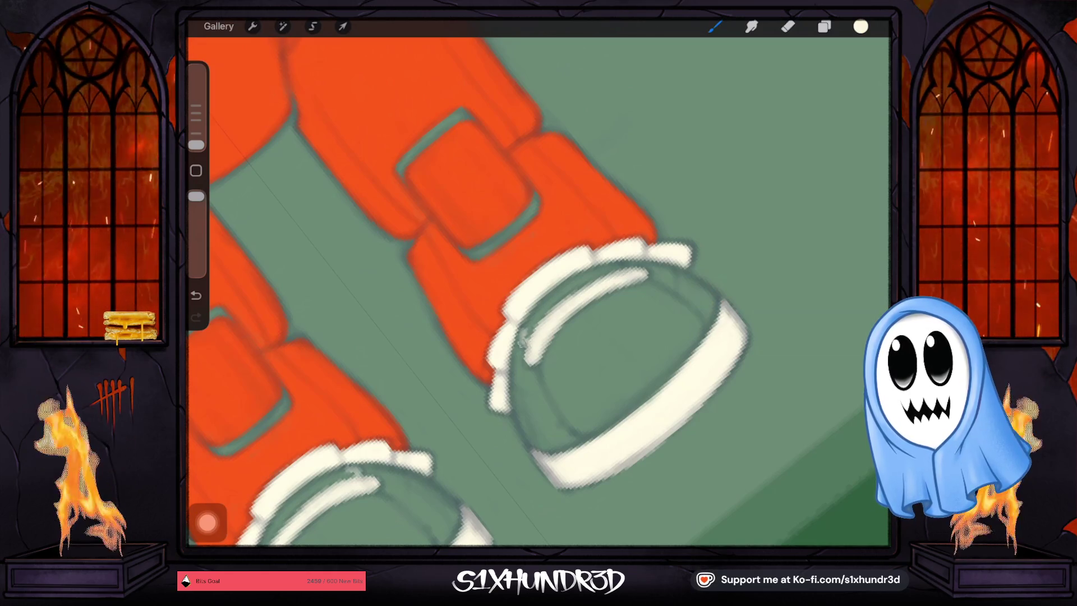
pyautogui.moveTo(550, 296); pyautogui.dragTo(525, 335)
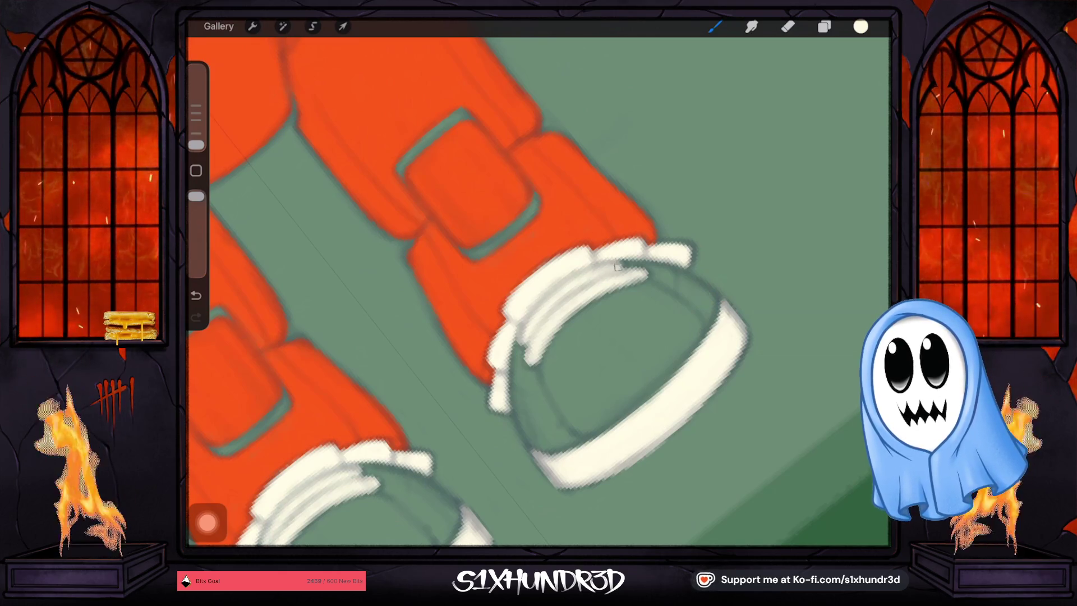
pyautogui.click(487, 295)
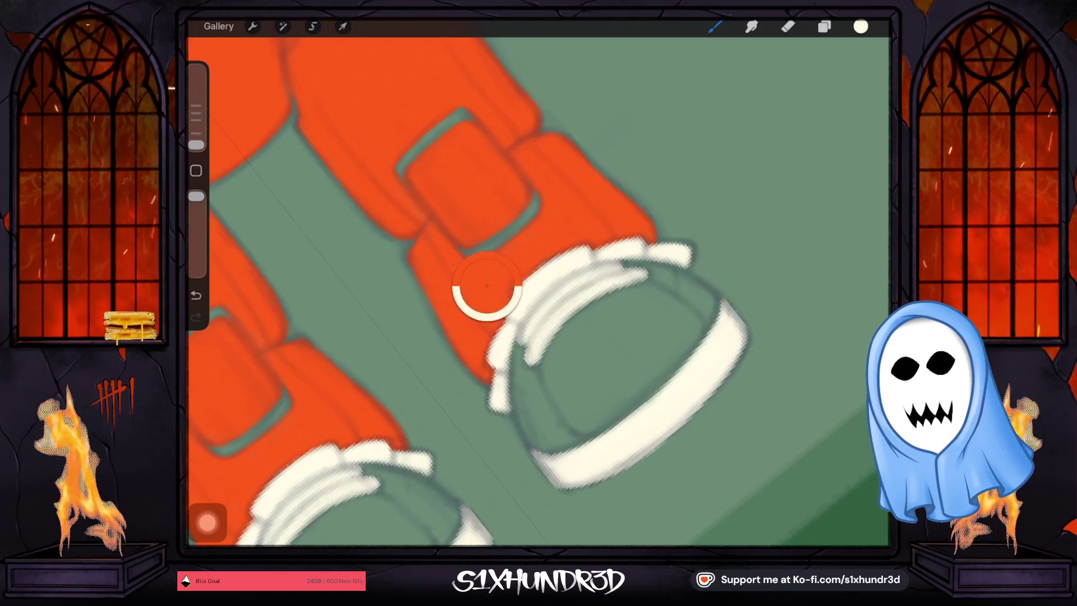
# Try an orange stroke on the right shoe on Layer 19, then undo it.
pyautogui.click(824, 27)
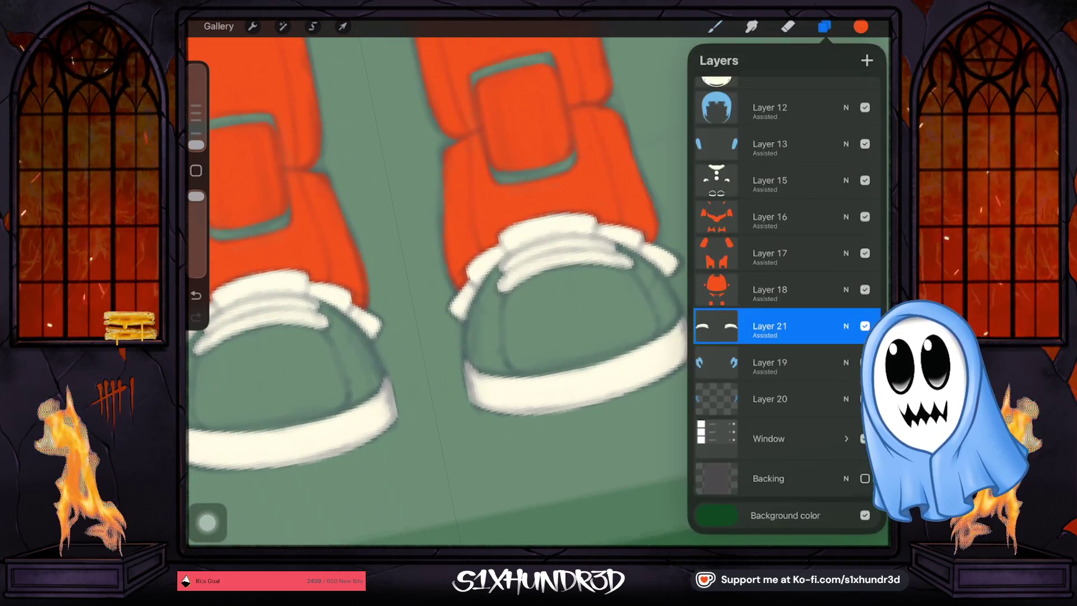
pyautogui.click(769, 362)
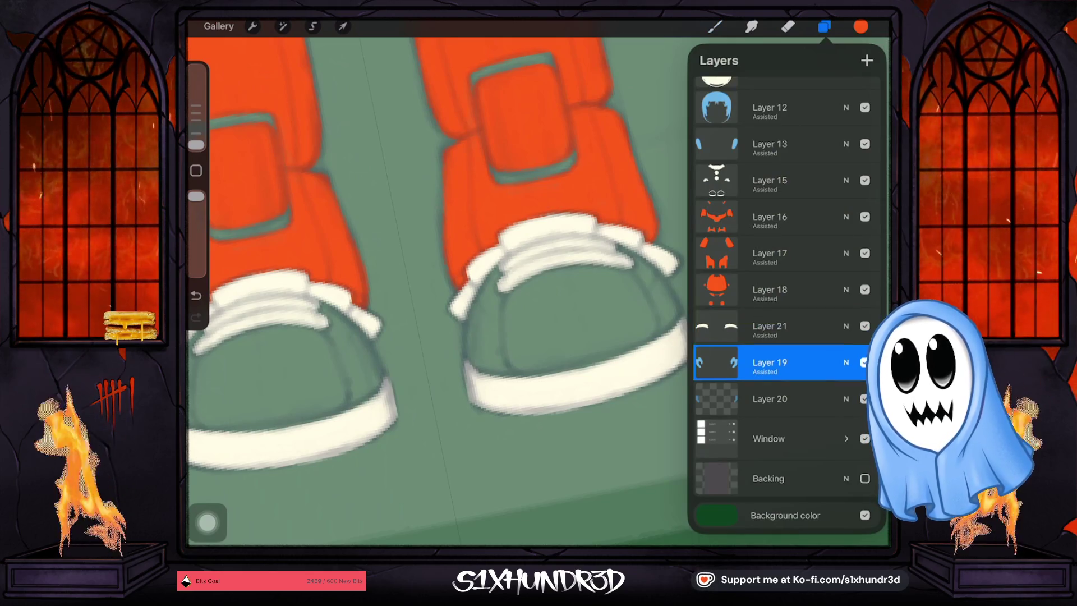
pyautogui.click(715, 26)
pyautogui.moveTo(516, 284); pyautogui.dragTo(510, 328)
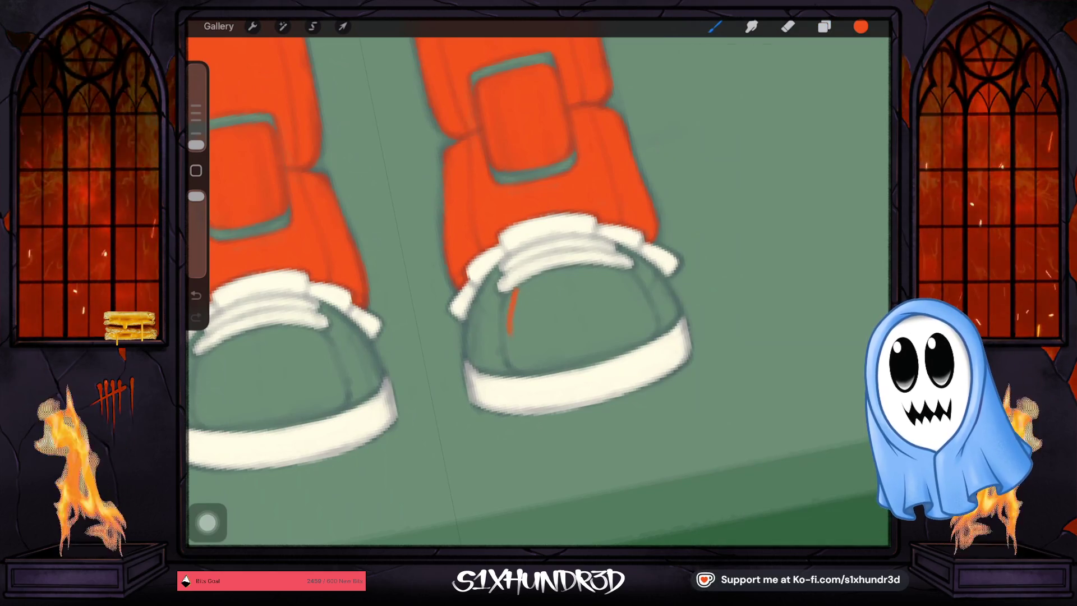
pyautogui.hotkey('ctrl', 'z')
# Add Layer 22, test an orange mark on the left shoe, then undo the marks.
pyautogui.click(823, 26)
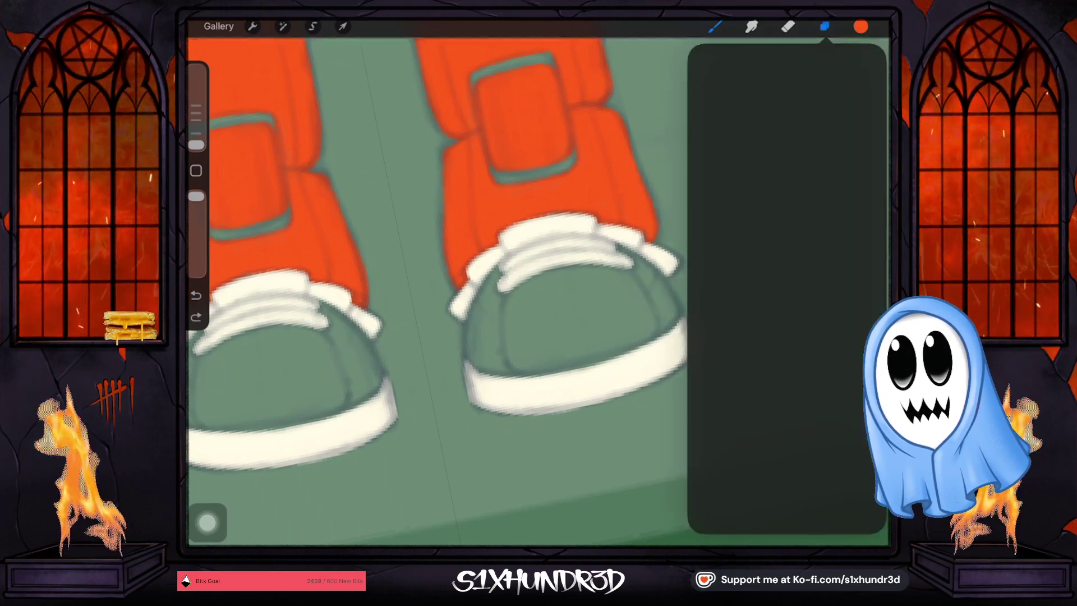
pyautogui.click(770, 326)
pyautogui.click(770, 325)
pyautogui.click(714, 27)
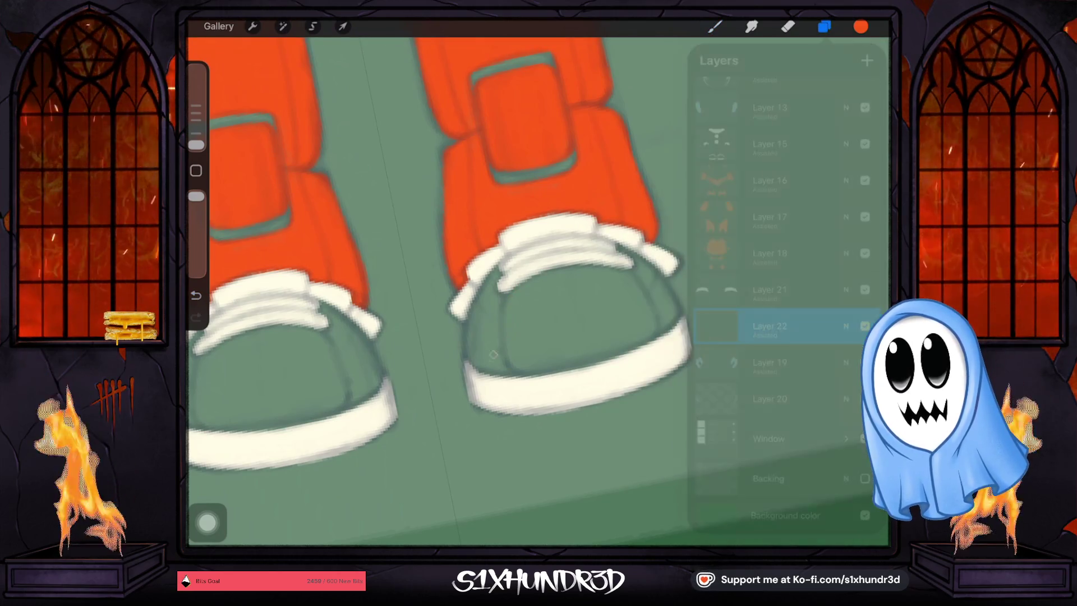
pyautogui.moveTo(357, 386); pyautogui.dragTo(352, 405)
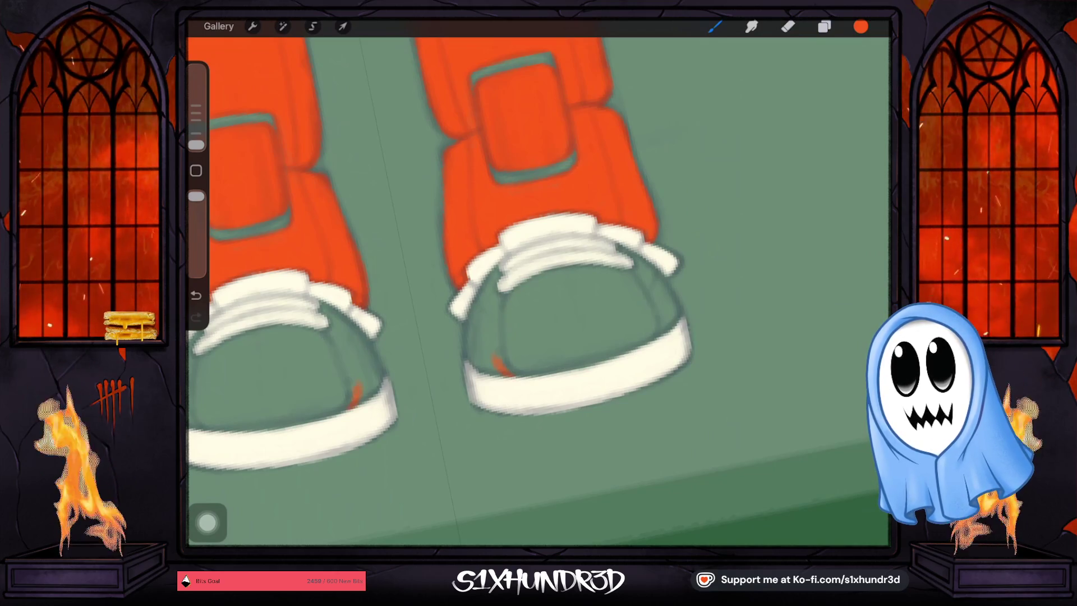
pyautogui.click(688, 247)
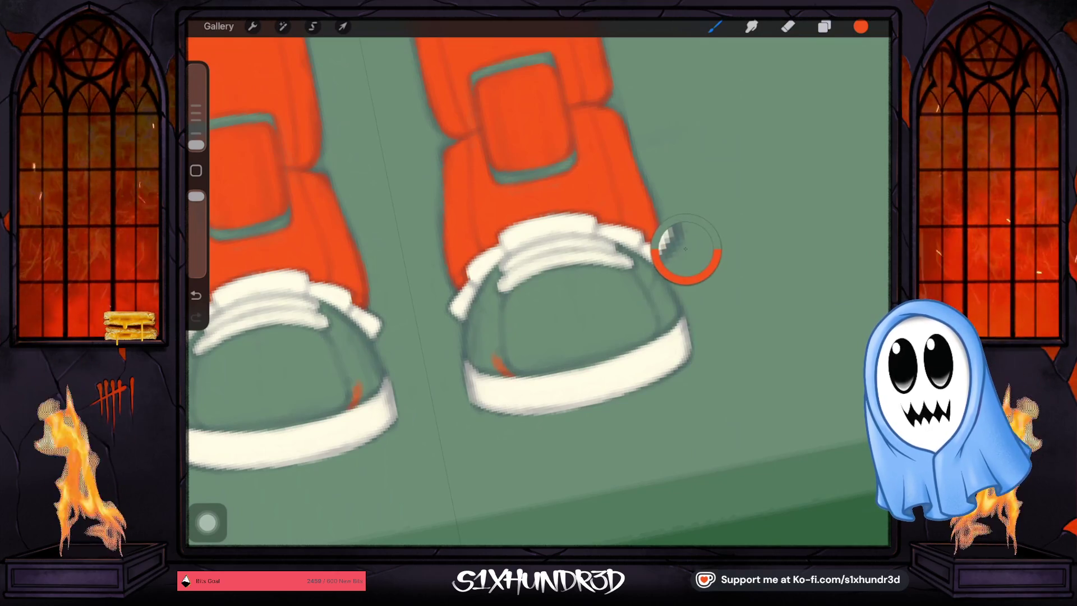
pyautogui.hotkey('ctrl', 'z')
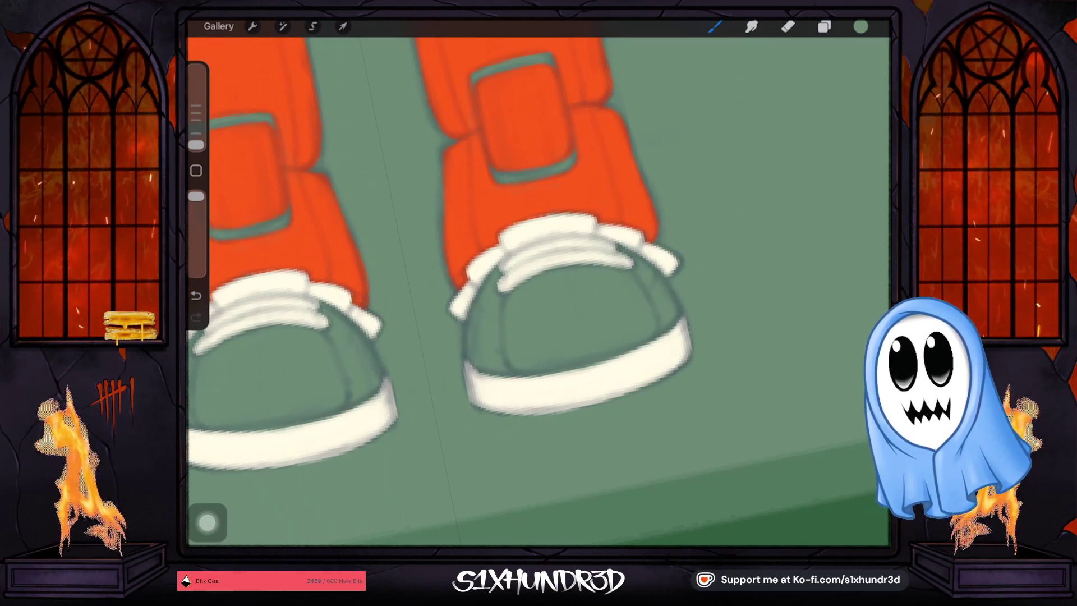
pyautogui.hotkey('ctrl', 'z')
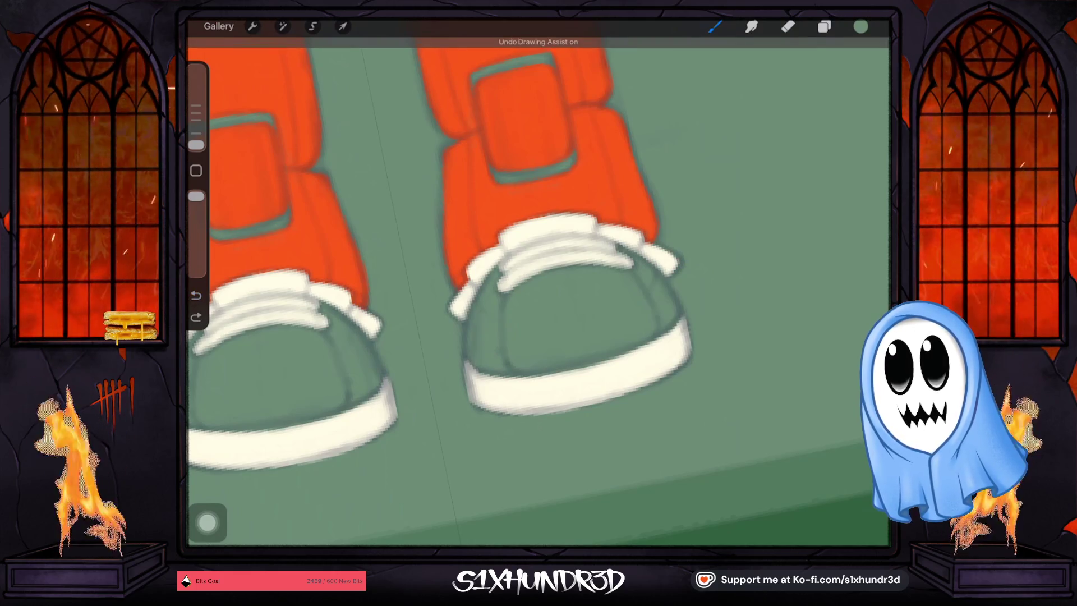
# Enable mirrored Drawing Assist on Layer 22 and dab small suit-orange marks on both shoes.
pyautogui.click(823, 26)
pyautogui.click(769, 326)
pyautogui.click(769, 326)
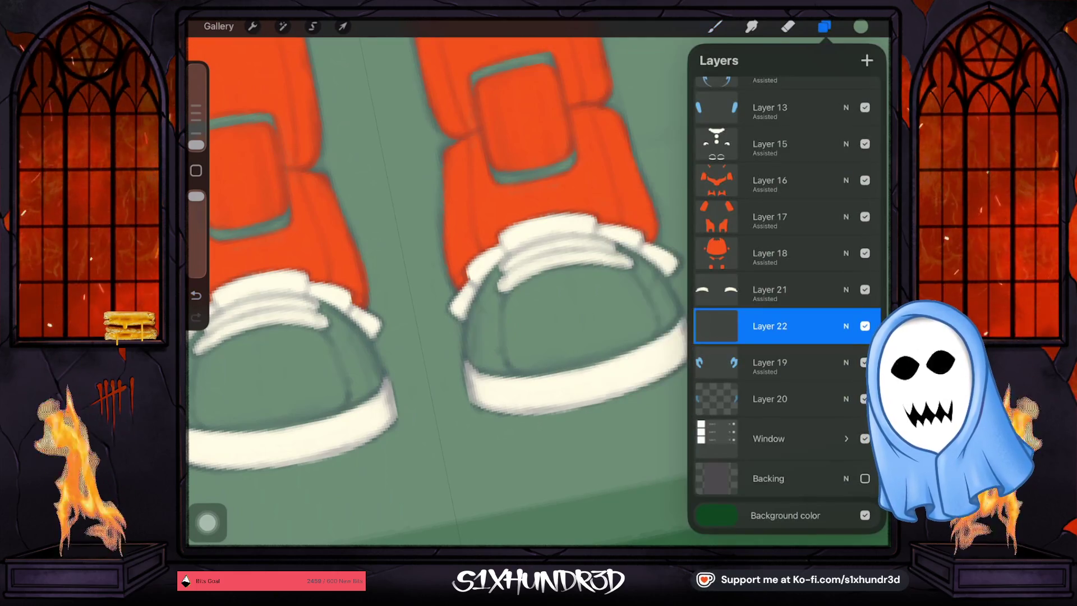
pyautogui.click(769, 325)
pyautogui.click(628, 365)
pyautogui.click(494, 185)
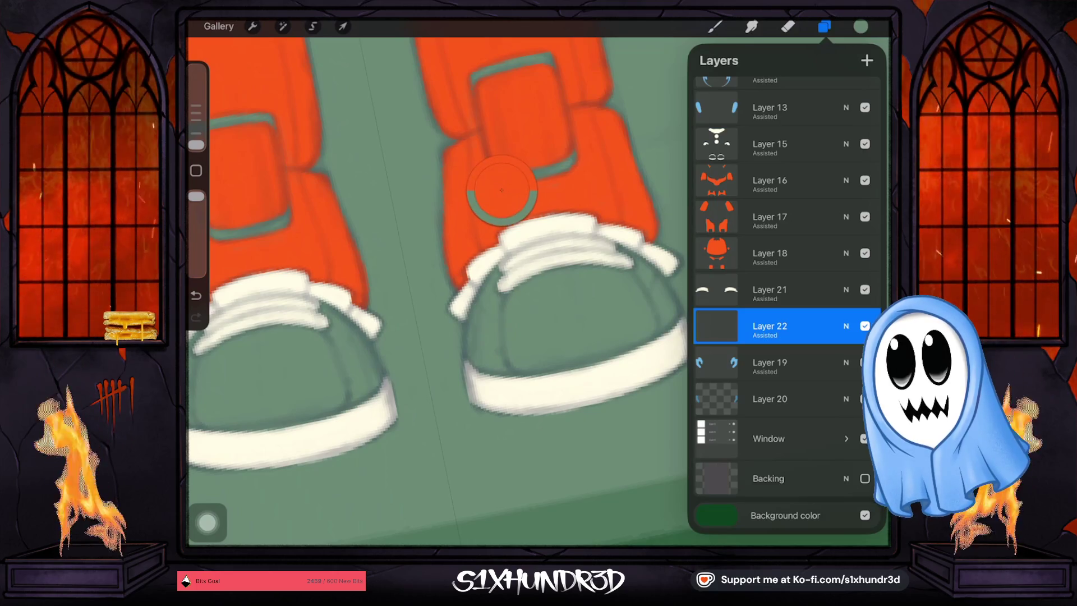
pyautogui.click(715, 27)
pyautogui.moveTo(512, 350); pyautogui.dragTo(519, 367)
pyautogui.moveTo(336, 386); pyautogui.dragTo(339, 402)
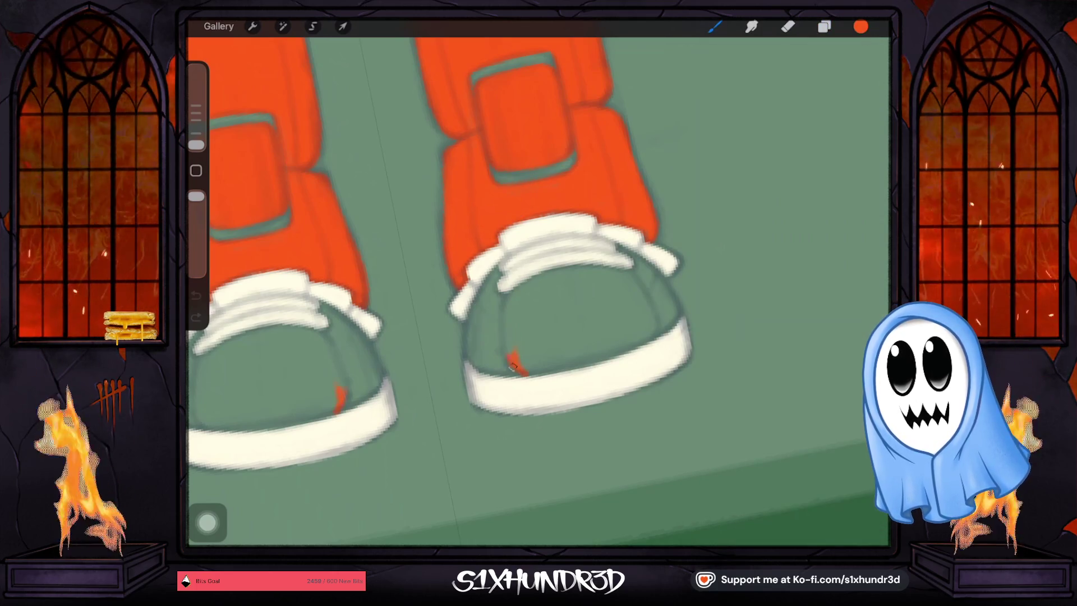
# Extend the orange stripes down both shoes and fill the shoe fronts orange with a smaller brush.
pyautogui.moveTo(511, 294); pyautogui.dragTo(507, 337)
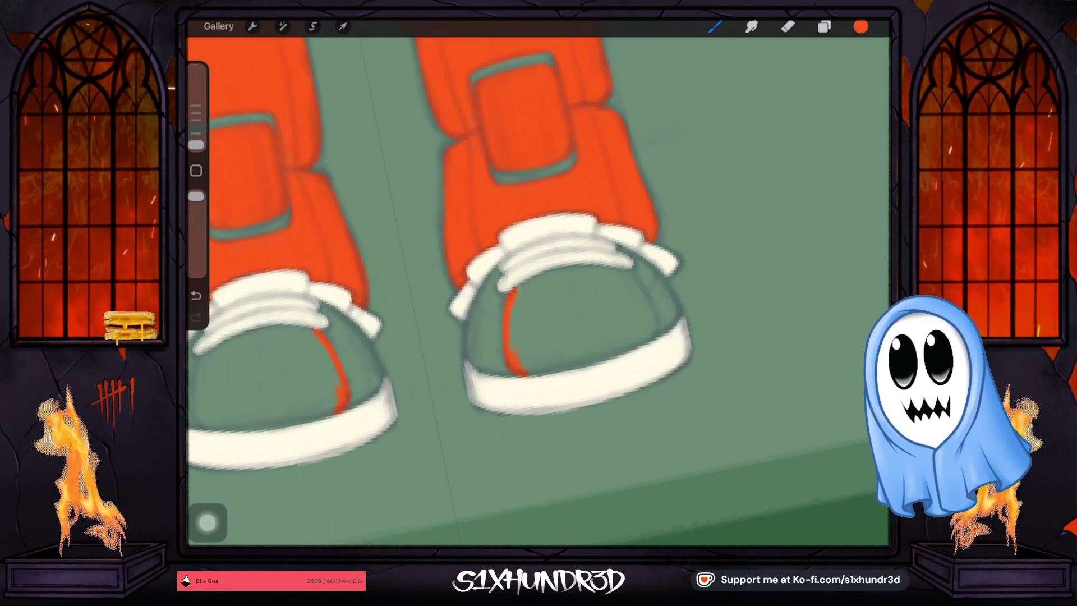
pyautogui.moveTo(513, 302); pyautogui.dragTo(516, 292)
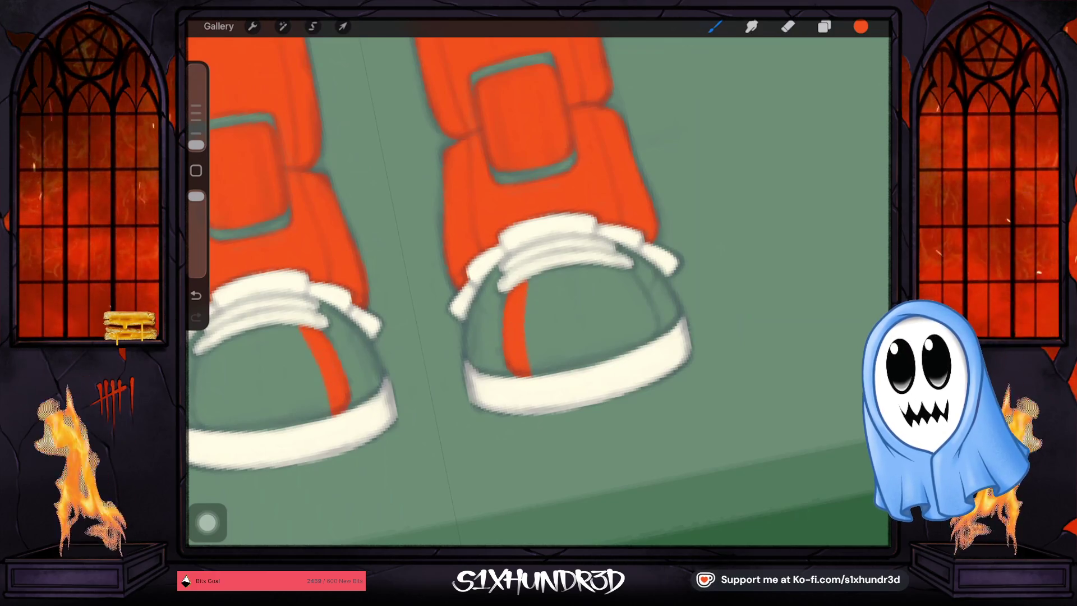
pyautogui.moveTo(539, 280); pyautogui.dragTo(426, 393)
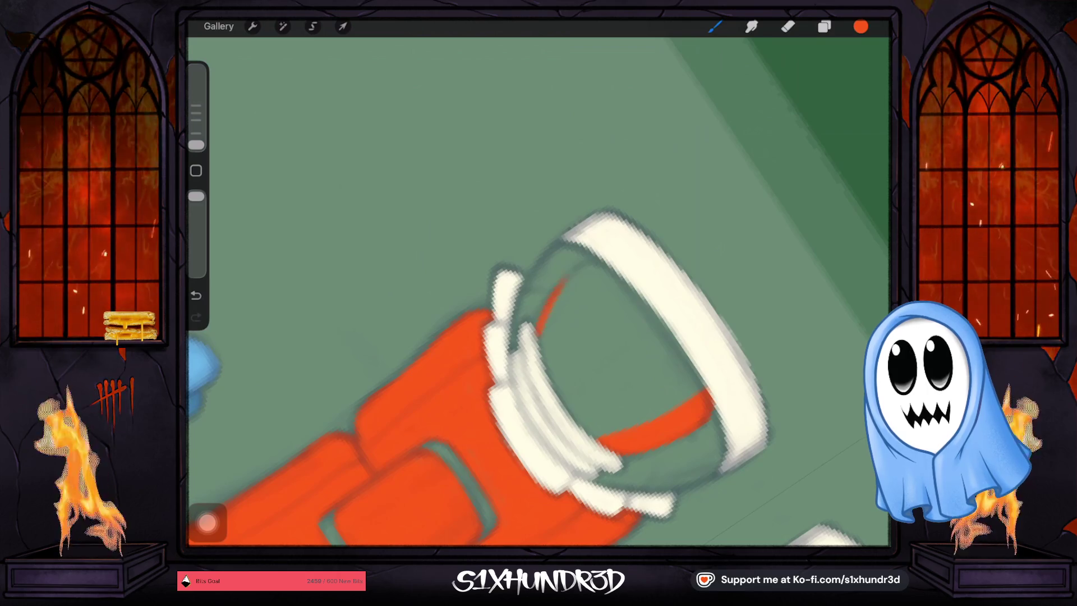
pyautogui.moveTo(539, 330)
pyautogui.mouseDown()
pyautogui.moveTo(581, 267)
pyautogui.moveTo(541, 345)
pyautogui.mouseUp()
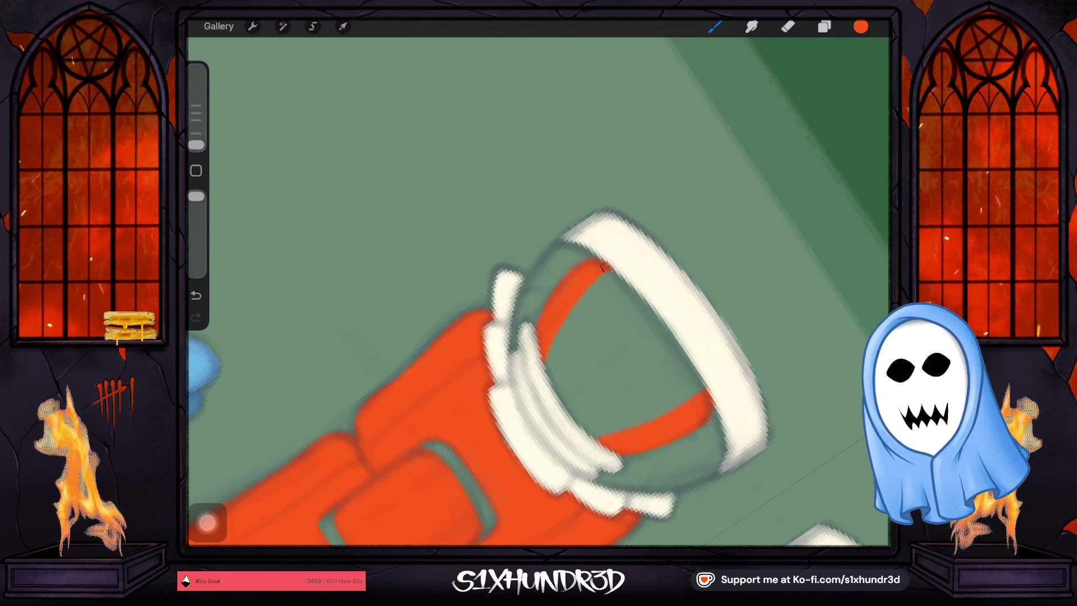
pyautogui.moveTo(196, 144); pyautogui.dragTo(196, 114)
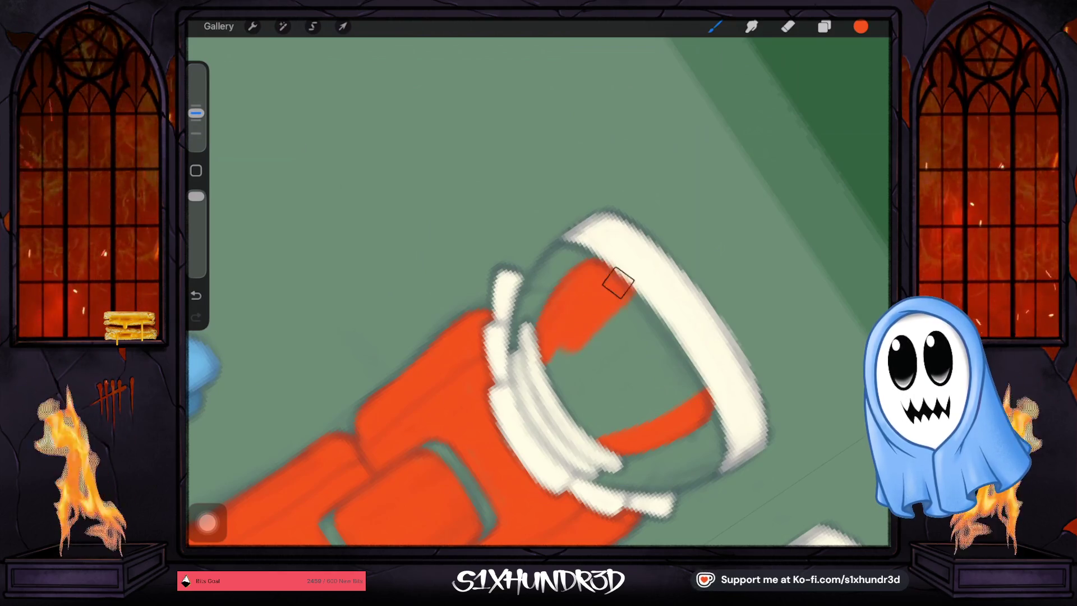
pyautogui.moveTo(623, 308)
pyautogui.mouseDown()
pyautogui.moveTo(557, 392)
pyautogui.moveTo(608, 419)
pyautogui.mouseUp()
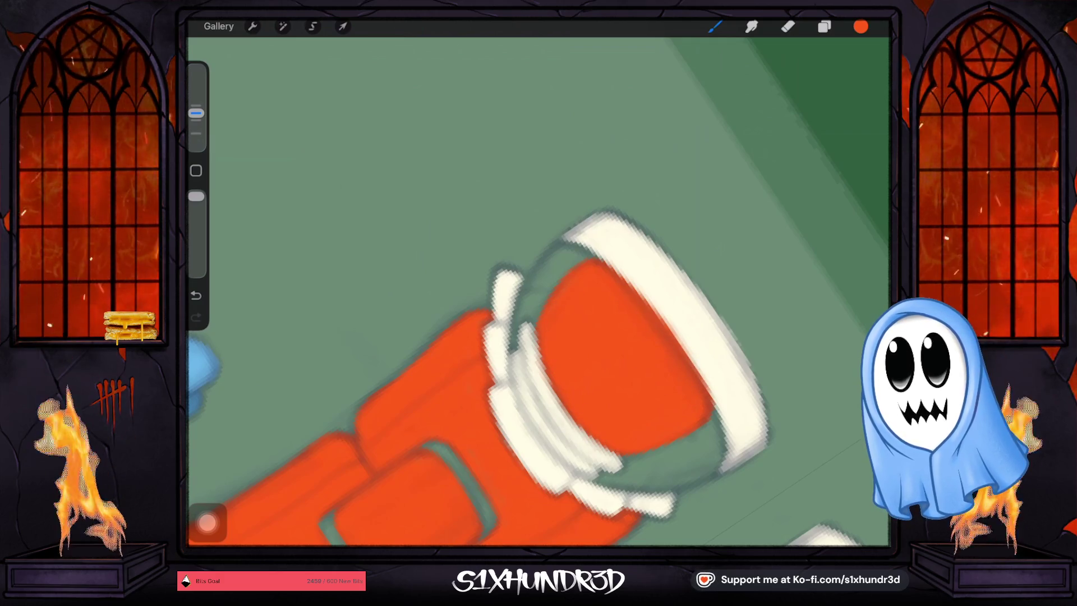
# Zoom out and choose a yellow-orange colour.
pyautogui.scroll(-10, 539, 292)
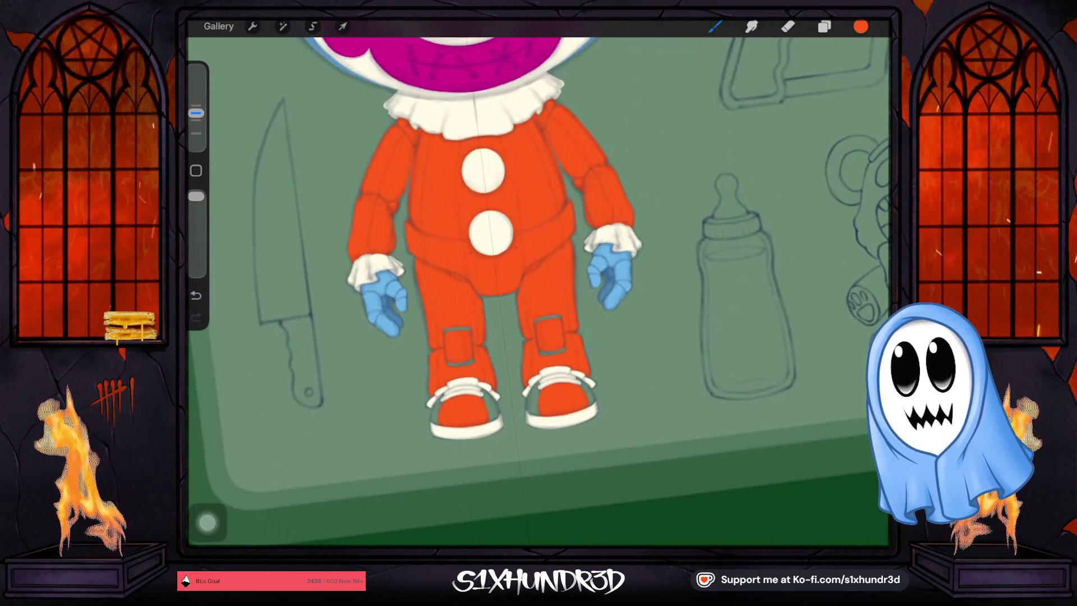
pyautogui.click(861, 27)
pyautogui.click(794, 96)
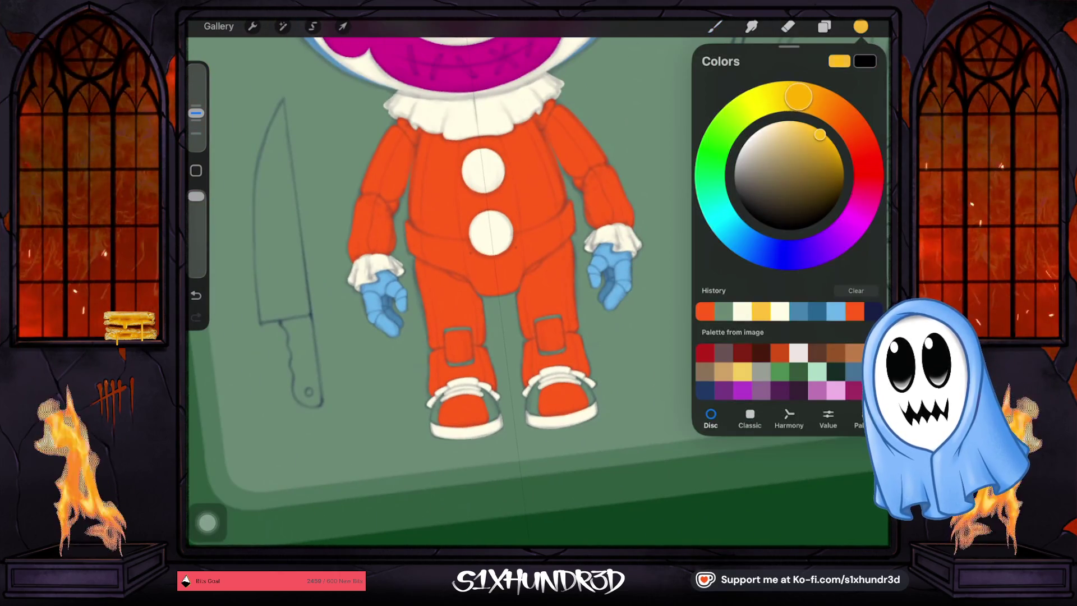
# Add a new Layer 23 above Layer 19 with Drawing Assist mirroring enabled.
pyautogui.click(824, 26)
pyautogui.click(780, 362)
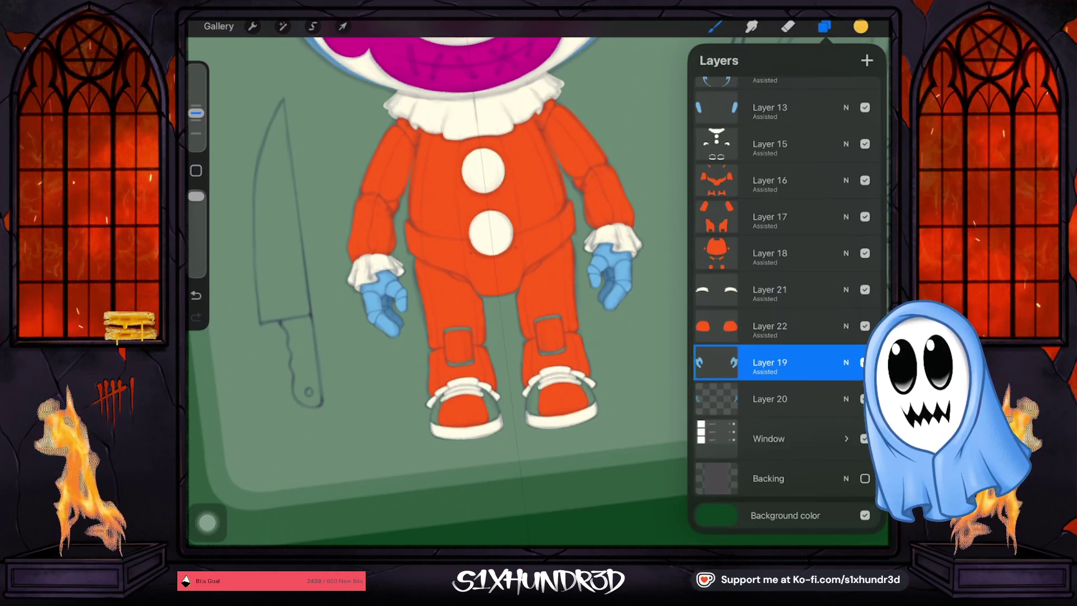
pyautogui.click(867, 60)
pyautogui.click(769, 362)
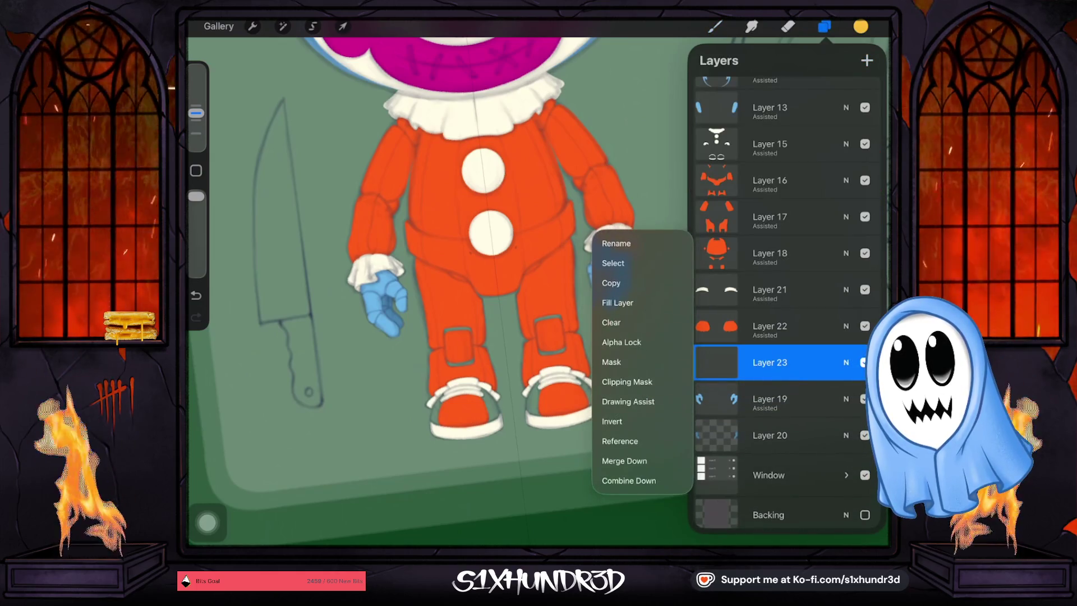
pyautogui.click(628, 401)
pyautogui.click(823, 26)
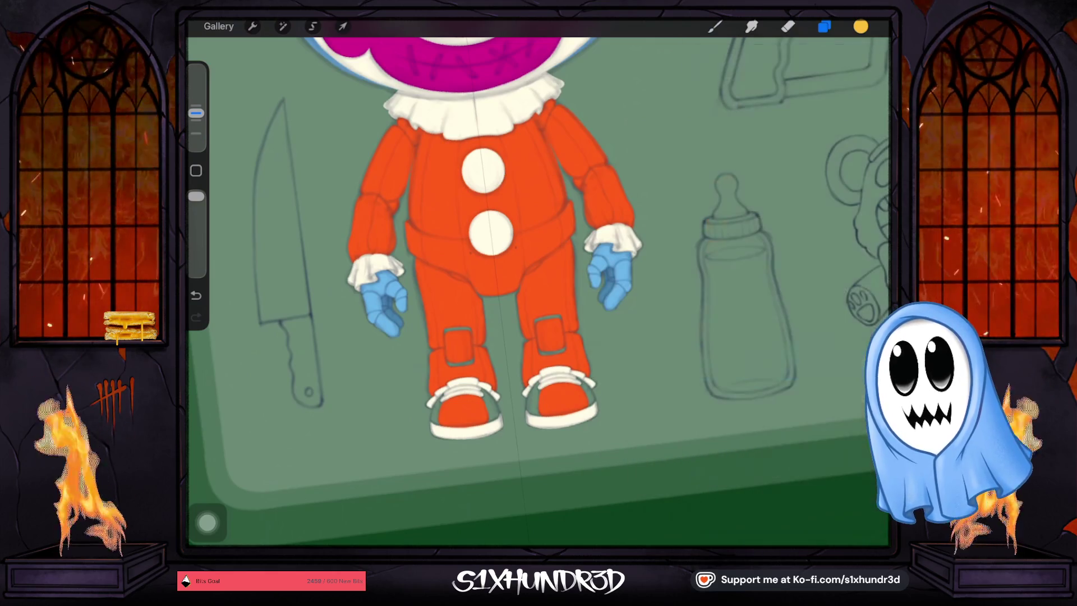
# Paint curved yellow bands along the sides and tops of both shoes.
pyautogui.scroll(5, 555, 404)
pyautogui.scroll(3, 555, 252)
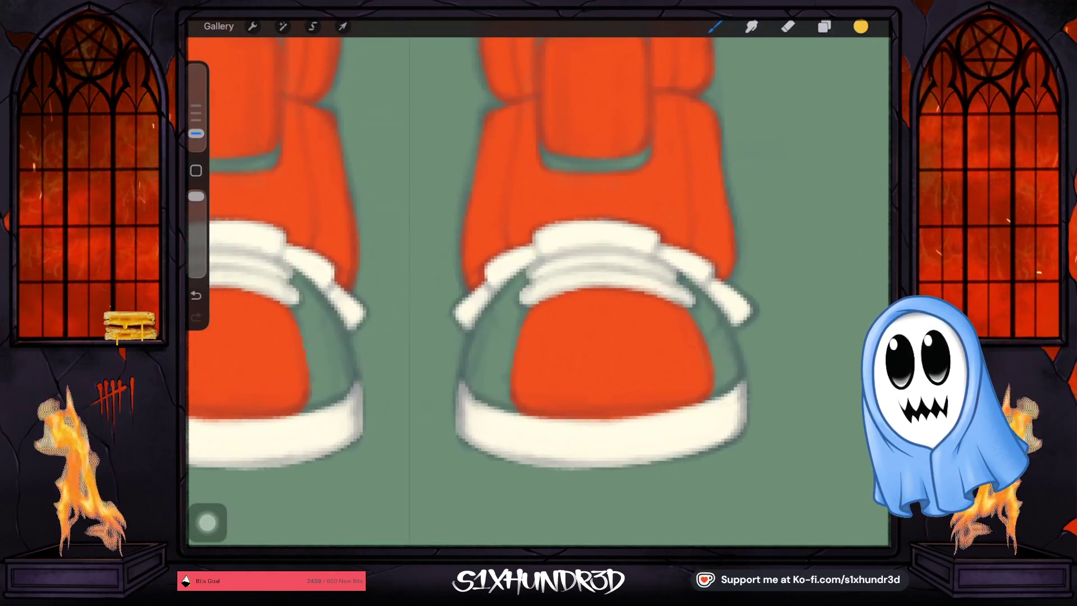
pyautogui.moveTo(476, 370); pyautogui.dragTo(475, 393)
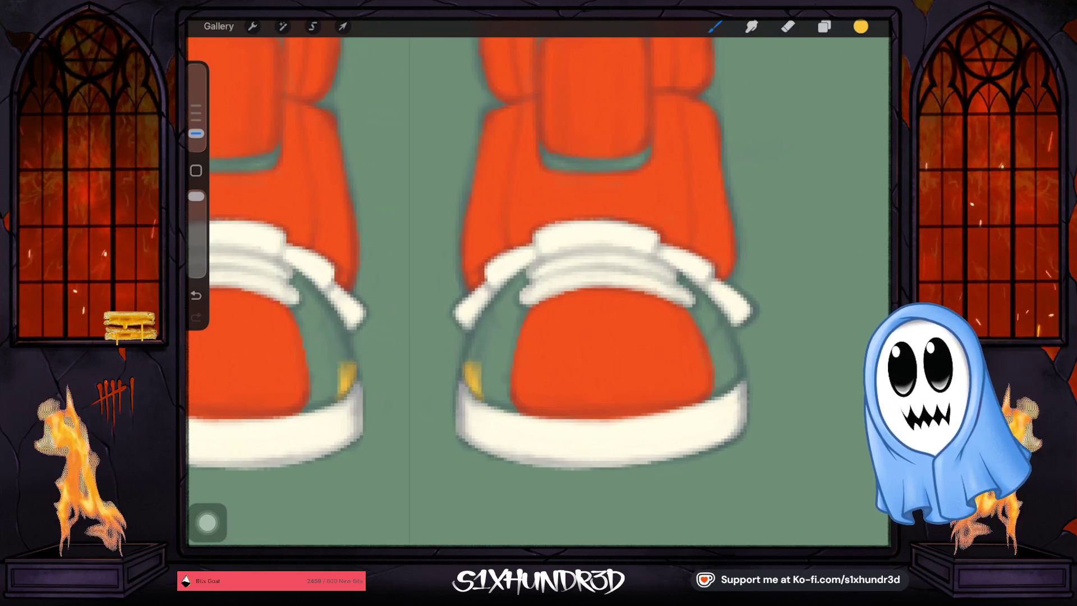
pyautogui.moveTo(469, 368); pyautogui.dragTo(530, 278)
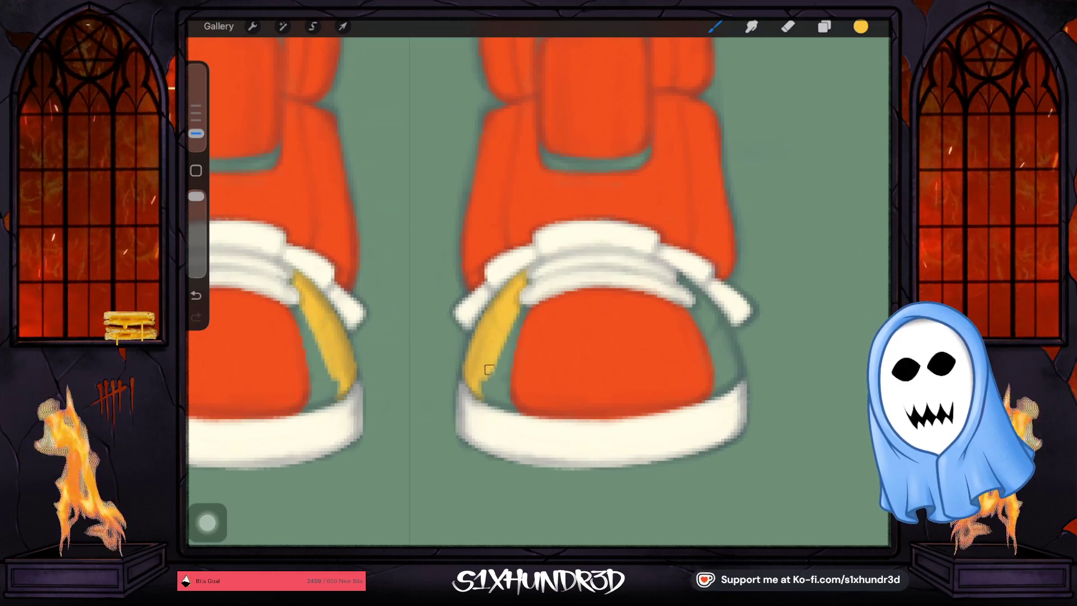
pyautogui.moveTo(515, 326)
pyautogui.mouseDown()
pyautogui.moveTo(481, 372)
pyautogui.moveTo(506, 397)
pyautogui.mouseUp()
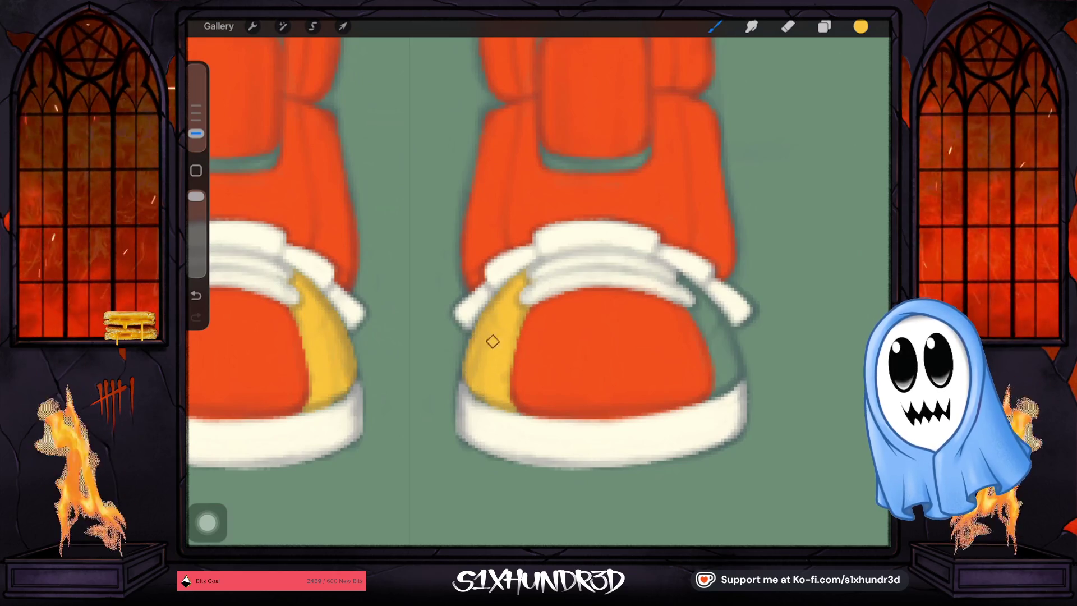
pyautogui.scroll(5, 549, 286)
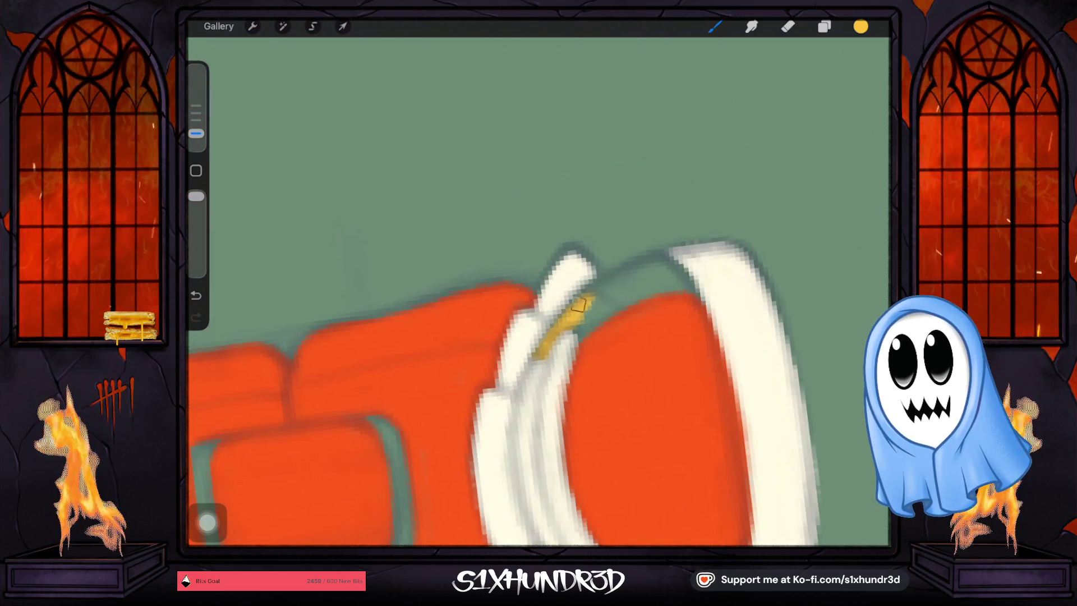
pyautogui.moveTo(607, 281)
pyautogui.mouseDown()
pyautogui.moveTo(663, 263)
pyautogui.moveTo(645, 274)
pyautogui.moveTo(673, 269)
pyautogui.moveTo(691, 293)
pyautogui.mouseUp()
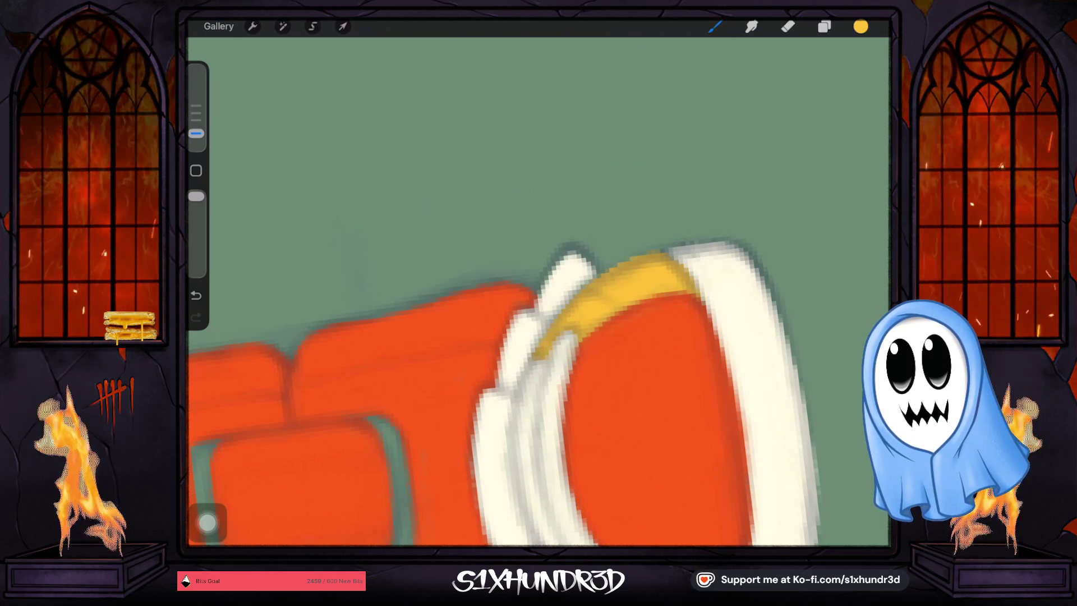
pyautogui.scroll(-10, 538, 291)
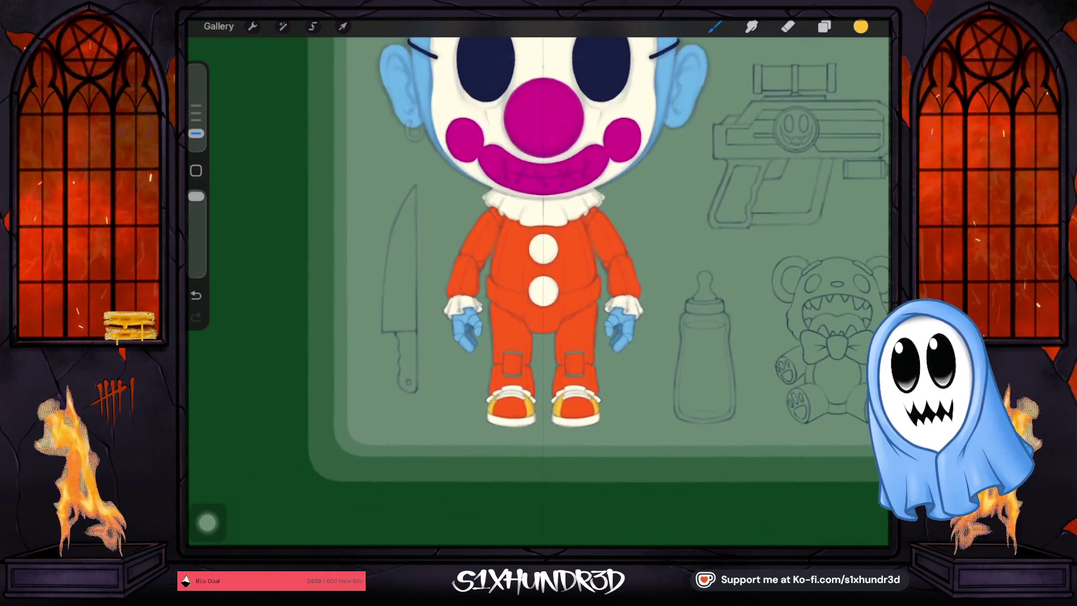
# Sample the shoe orange, add mirrored Layer 24 above Layer 23, and paint orange over the yellow.
pyautogui.scroll(10, 560, 365)
pyautogui.click(489, 392)
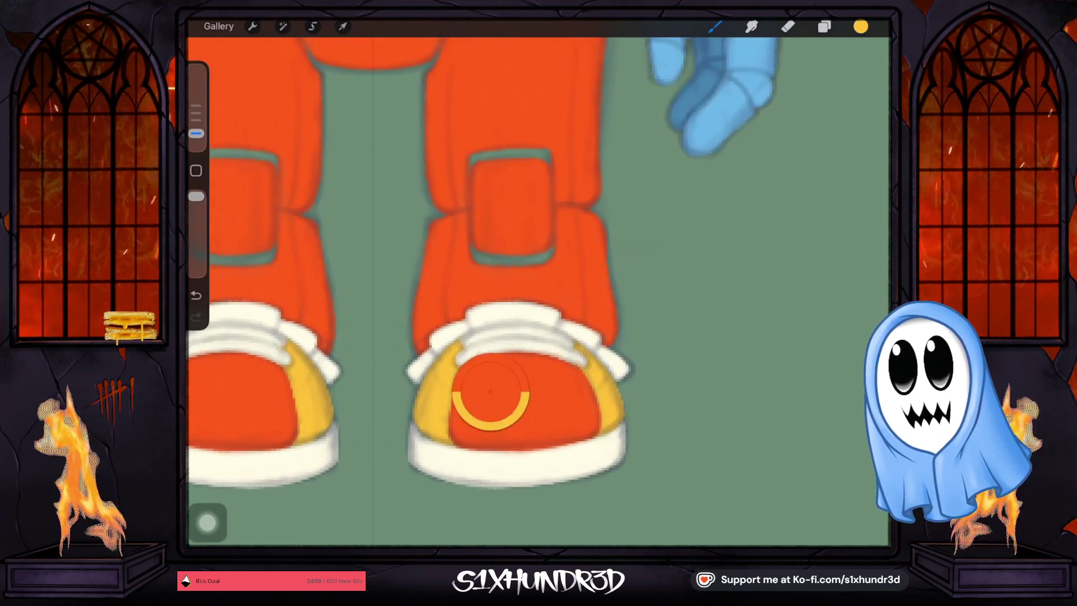
pyautogui.click(824, 27)
pyautogui.click(773, 362)
pyautogui.click(774, 326)
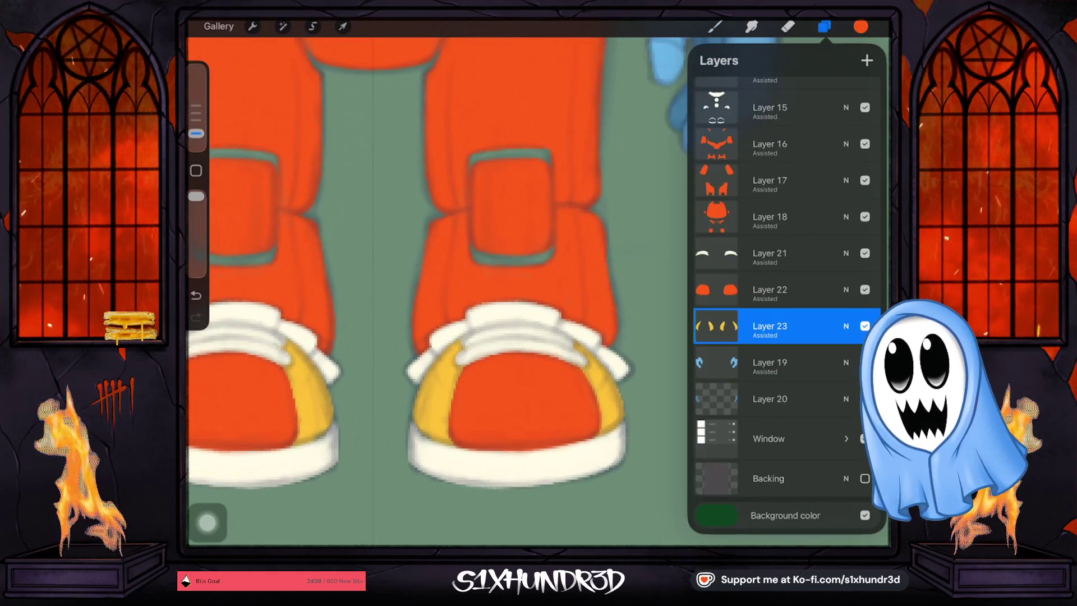
pyautogui.click(866, 60)
pyautogui.click(769, 326)
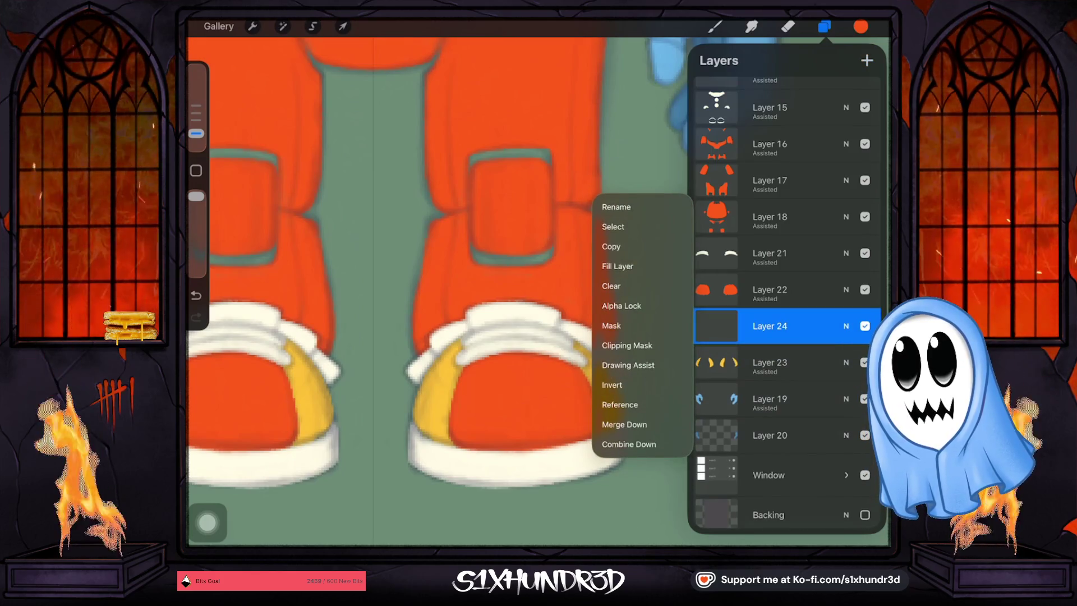
pyautogui.click(445, 364)
pyautogui.click(446, 364)
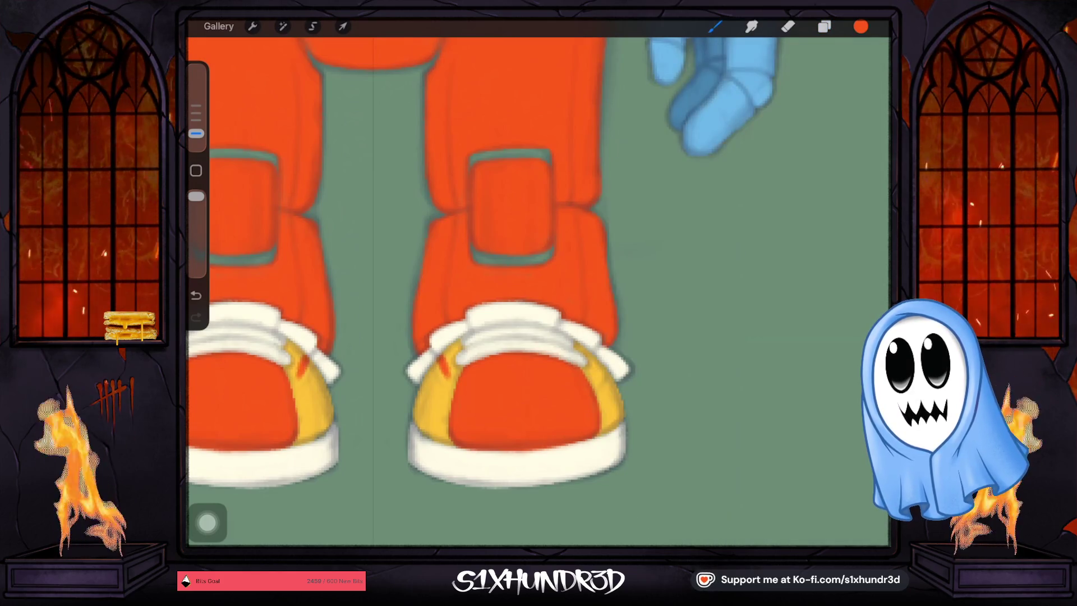
pyautogui.moveTo(439, 363); pyautogui.dragTo(461, 374)
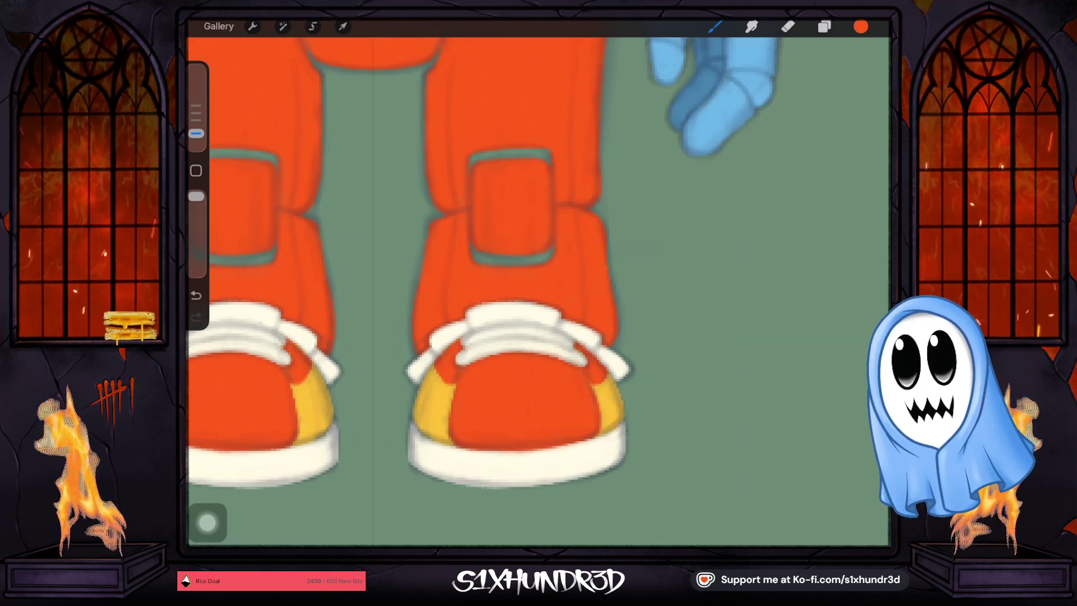
pyautogui.scroll(-5, 504, 280)
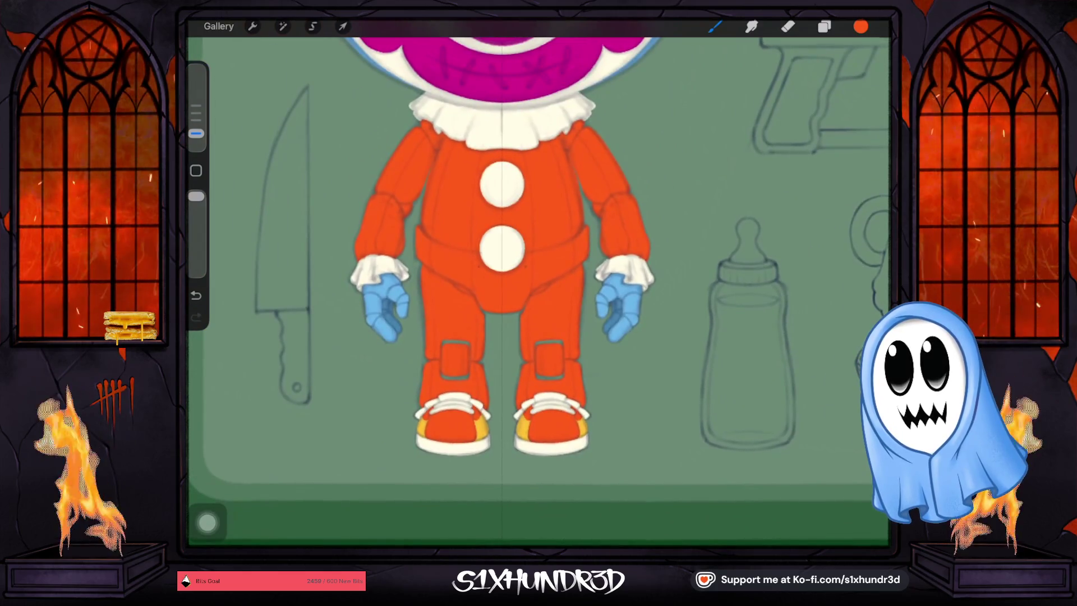
# Set the brush size to 16%.
pyautogui.click(824, 26)
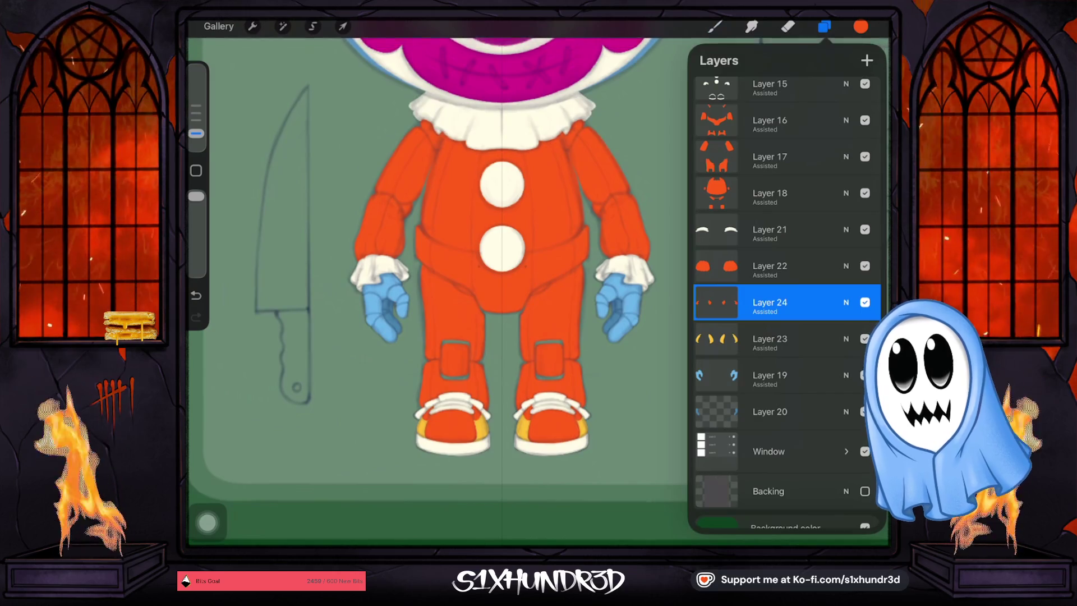
pyautogui.click(714, 26)
pyautogui.moveTo(196, 133); pyautogui.dragTo(196, 113)
pyautogui.scroll(3, 538, 411)
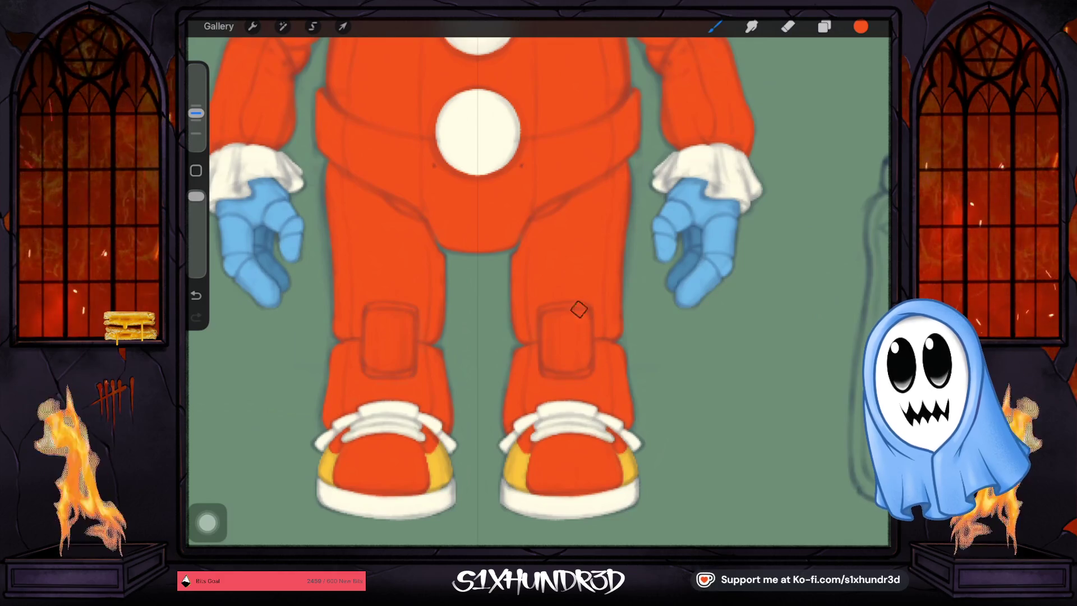
pyautogui.scroll(-5, 554, 329)
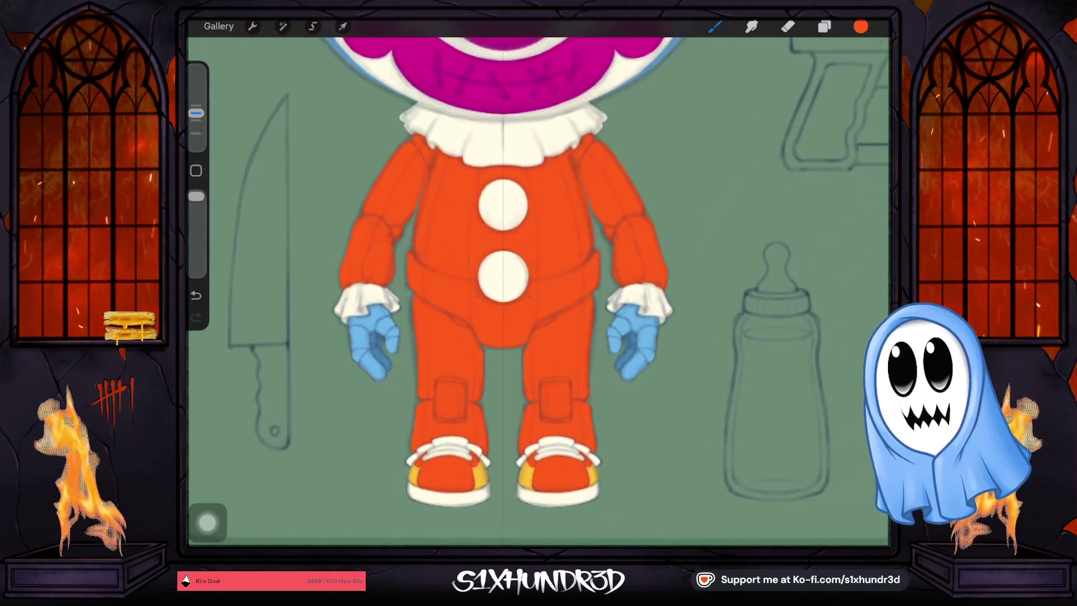
pyautogui.scroll(-3, 538, 280)
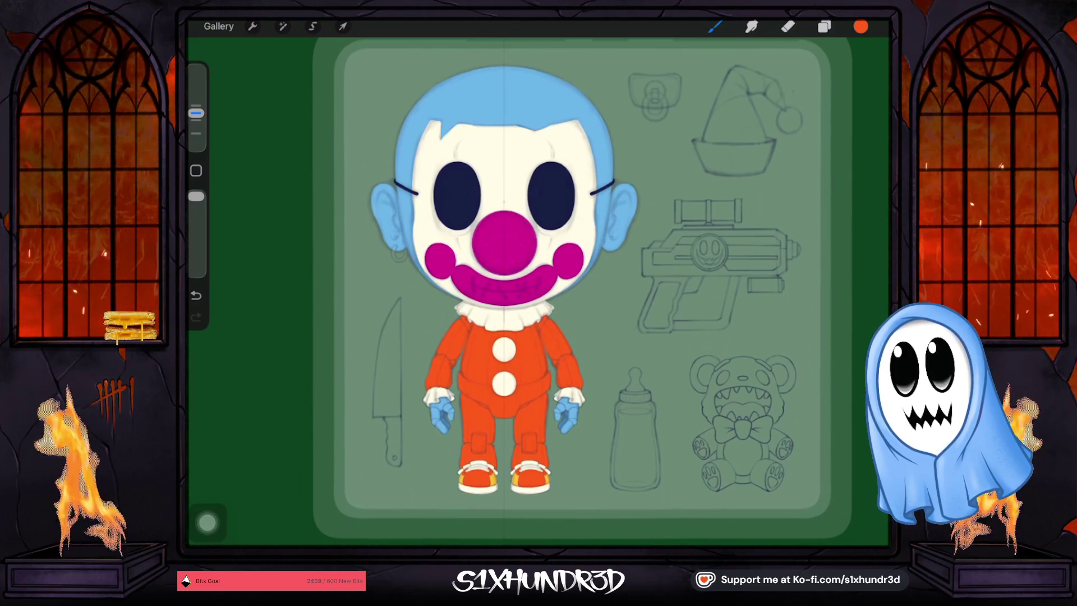
pyautogui.scroll(-2, 505, 281)
# Make the second Layer 14 visible again.
pyautogui.click(823, 26)
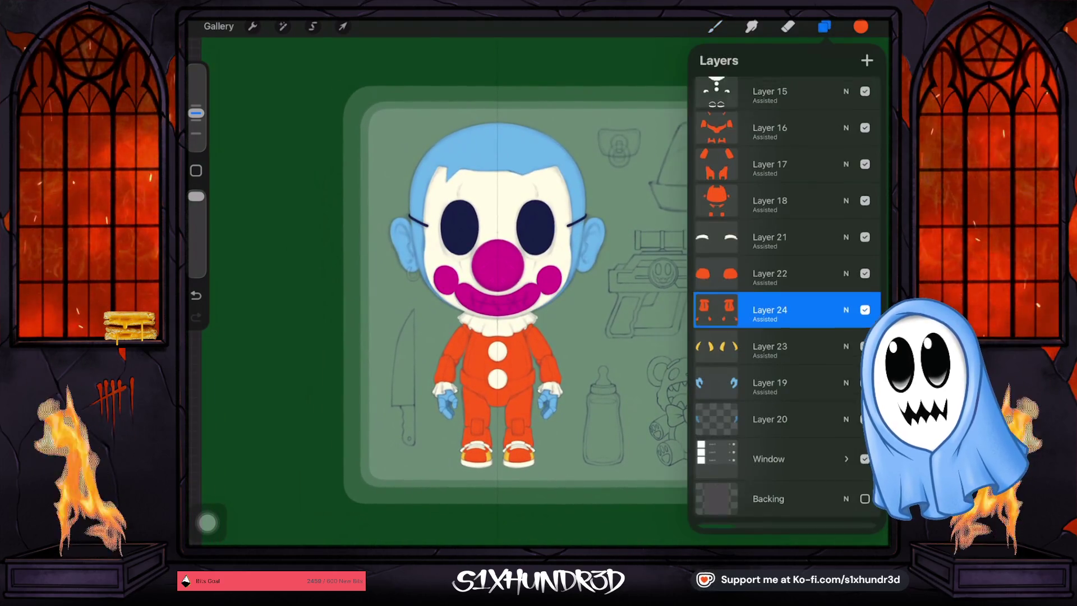
pyautogui.scroll(10, 785, 300)
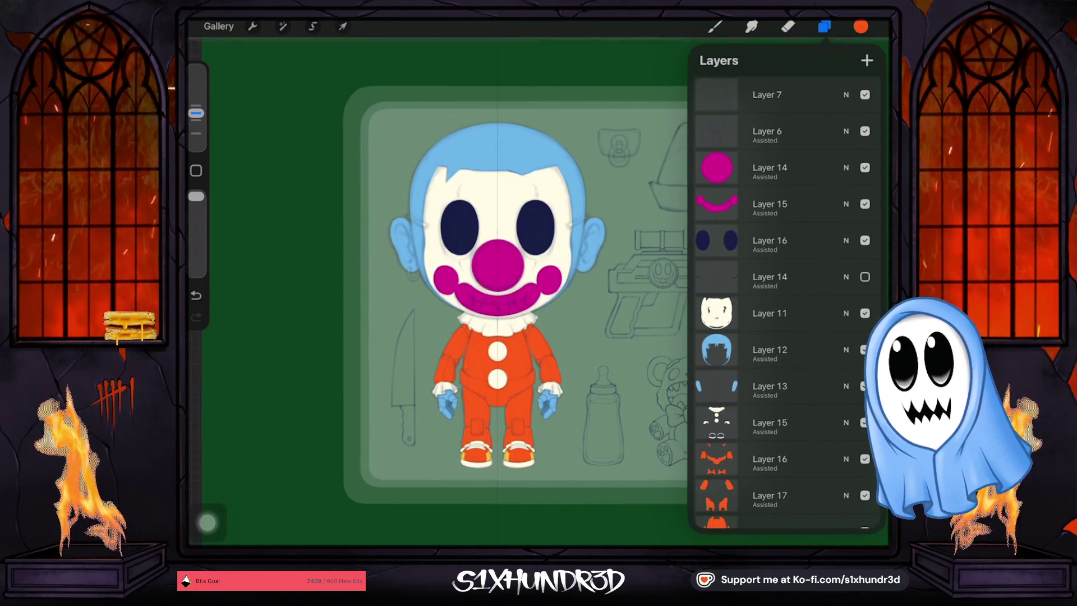
pyautogui.click(864, 276)
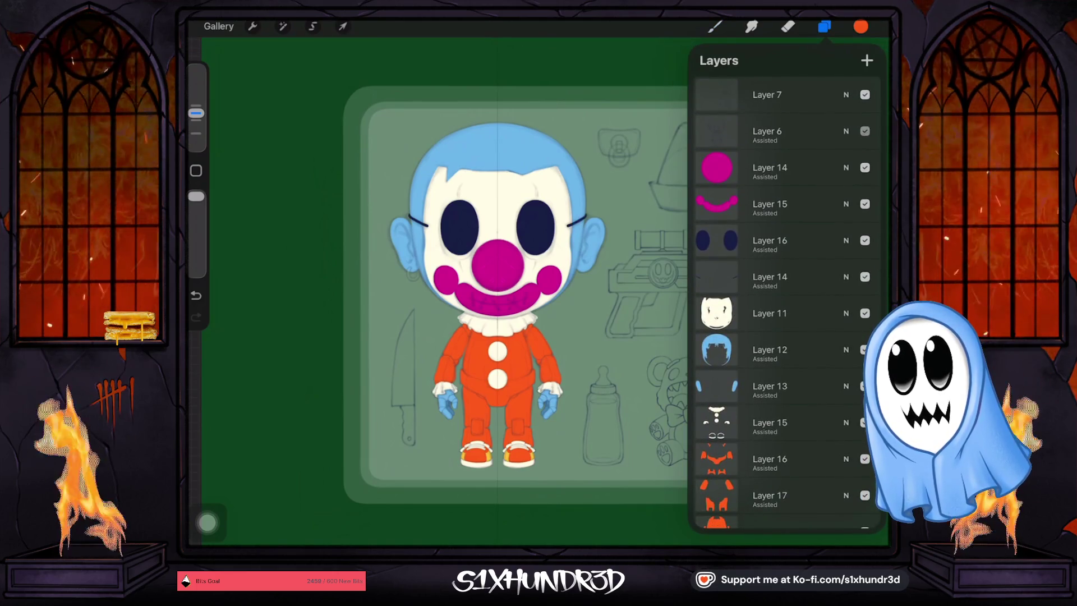
pyautogui.click(714, 26)
pyautogui.scroll(2, 505, 280)
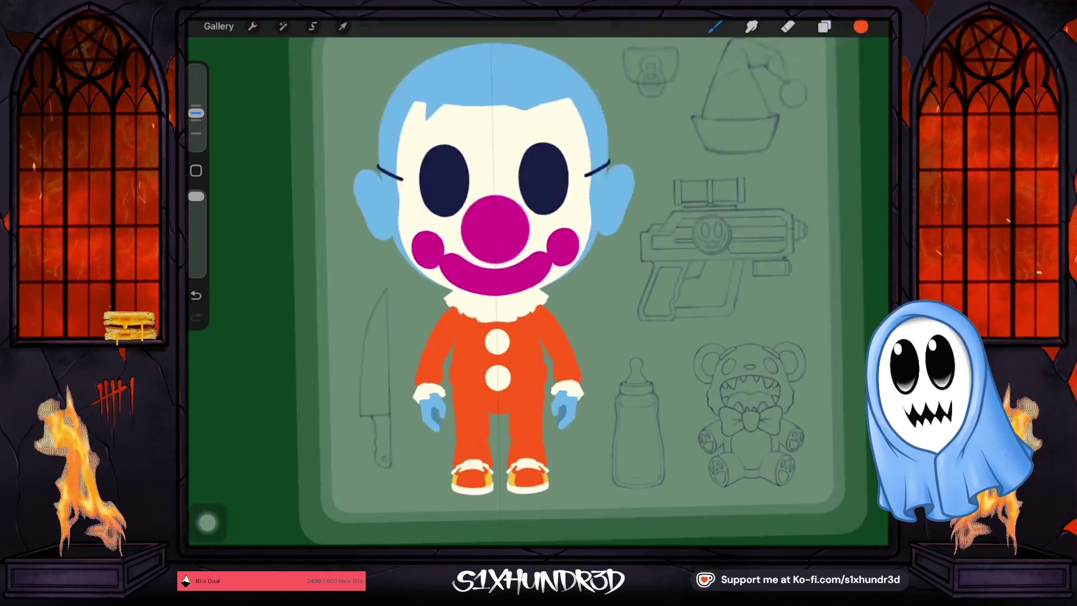
pyautogui.scroll(2, 494, 404)
pyautogui.scroll(2, 494, 404)
pyautogui.scroll(2, 494, 404)
pyautogui.scroll(1, 493, 404)
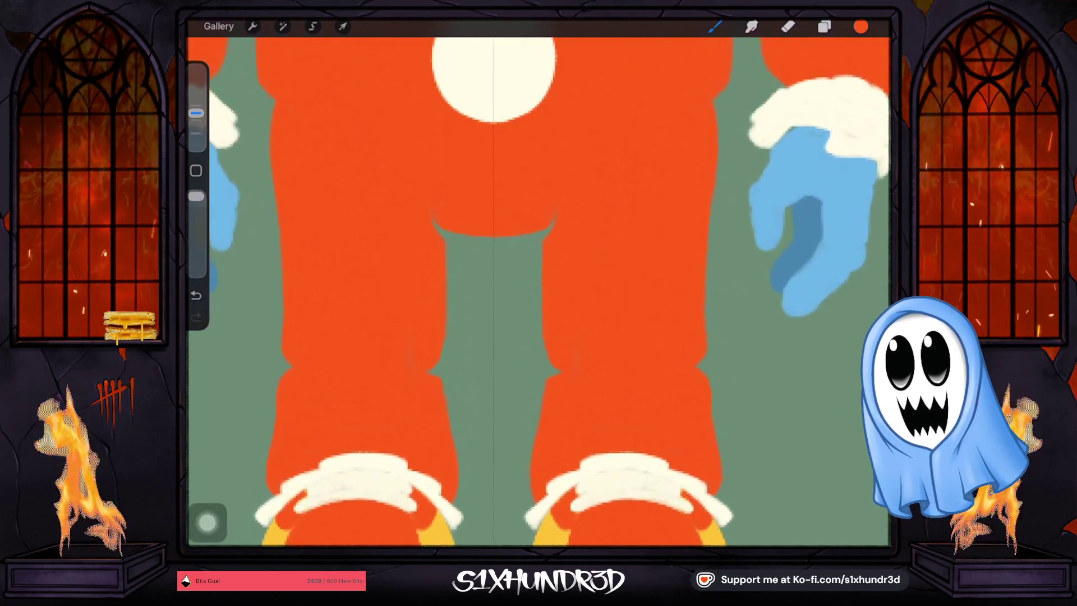
# Hide Layers 24, 18 and 17 after comparing the canvas with each on and off.
pyautogui.scroll(3, 505, 336)
pyautogui.click(824, 27)
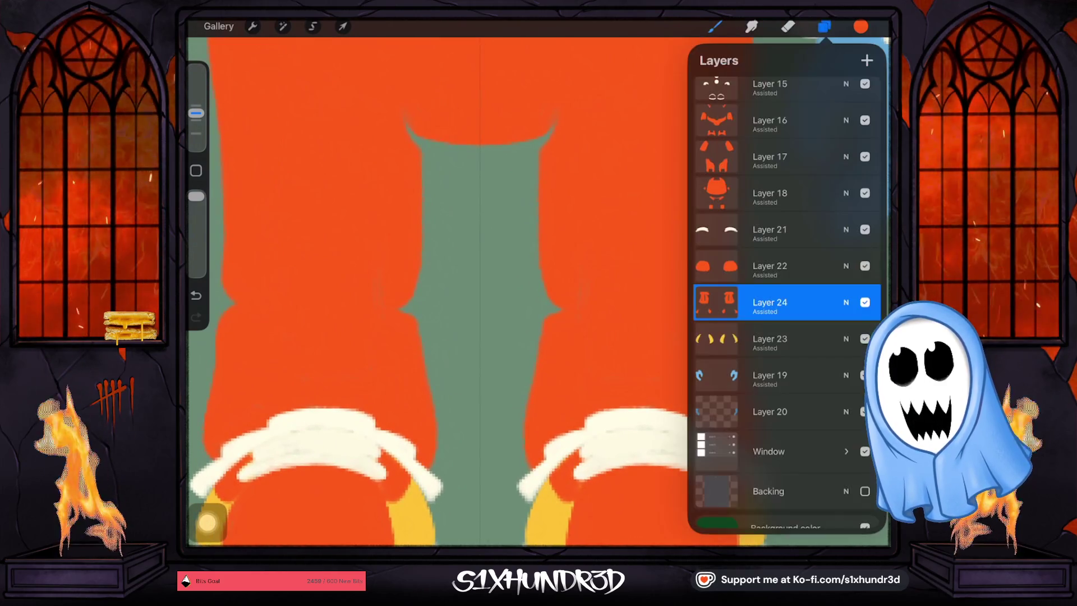
pyautogui.click(864, 302)
pyautogui.click(865, 303)
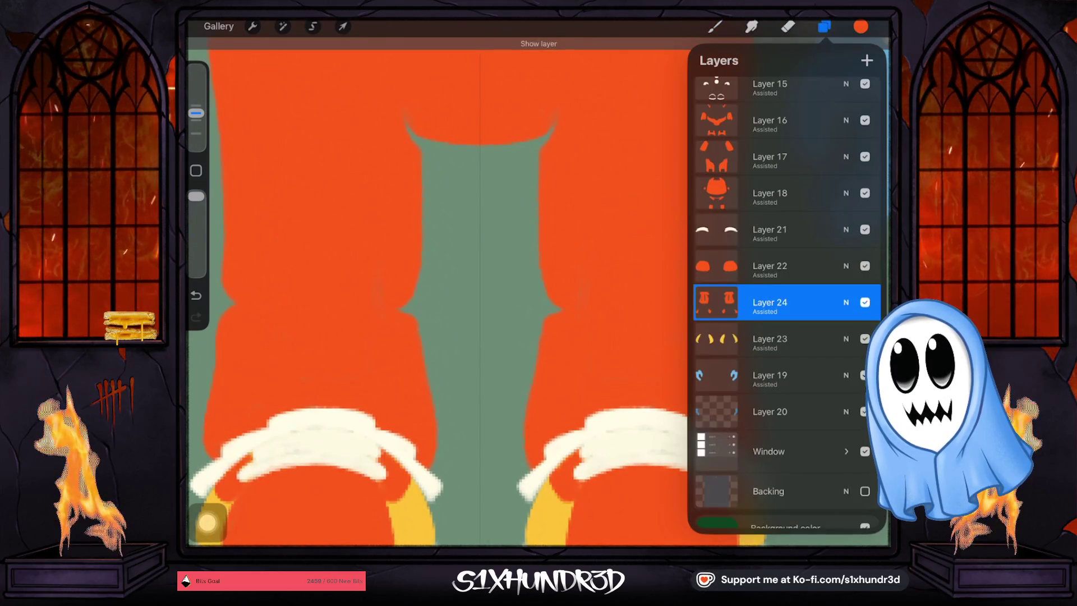
pyautogui.click(864, 302)
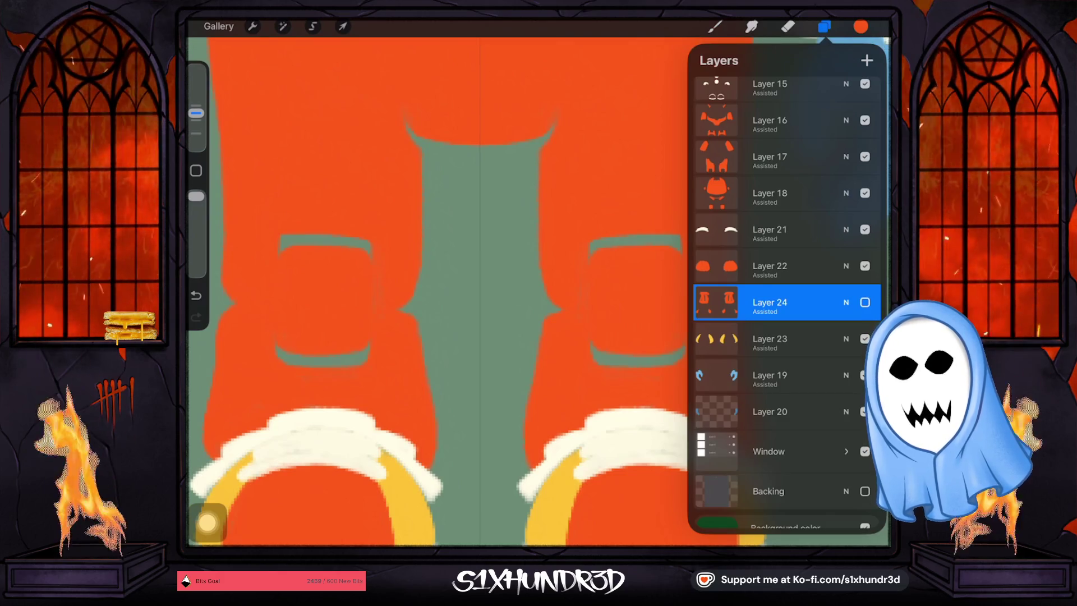
pyautogui.click(865, 193)
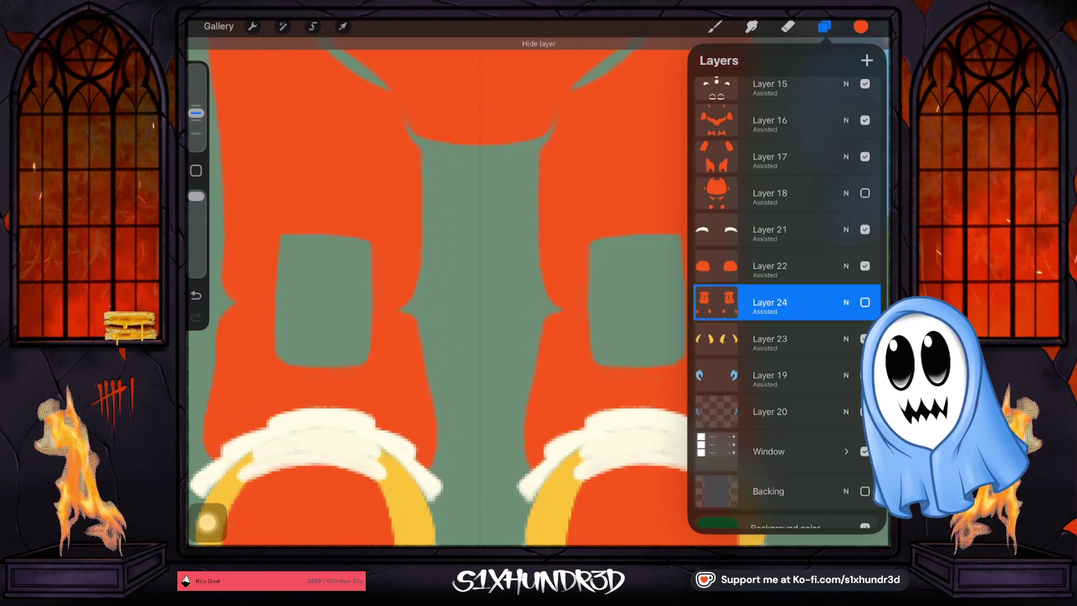
pyautogui.click(865, 193)
pyautogui.click(865, 193)
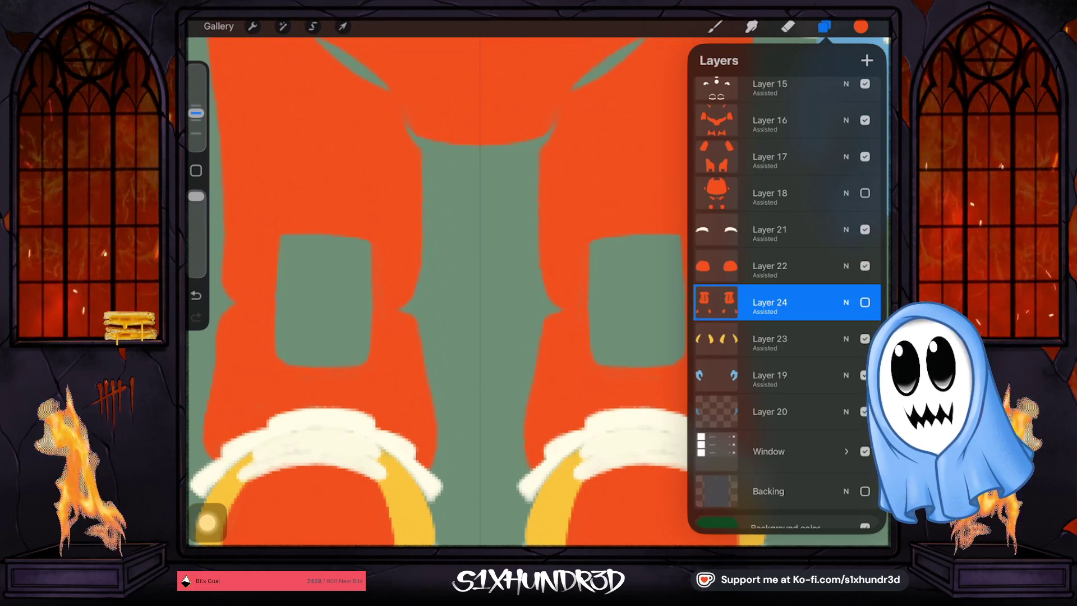
pyautogui.click(864, 157)
pyautogui.click(865, 157)
pyautogui.click(864, 157)
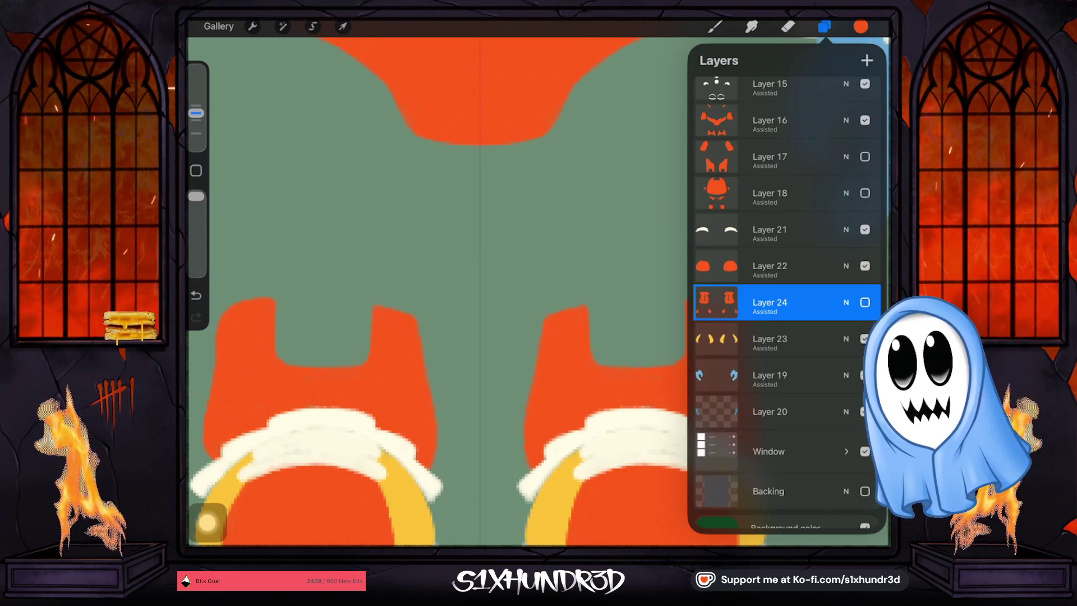
pyautogui.click(823, 27)
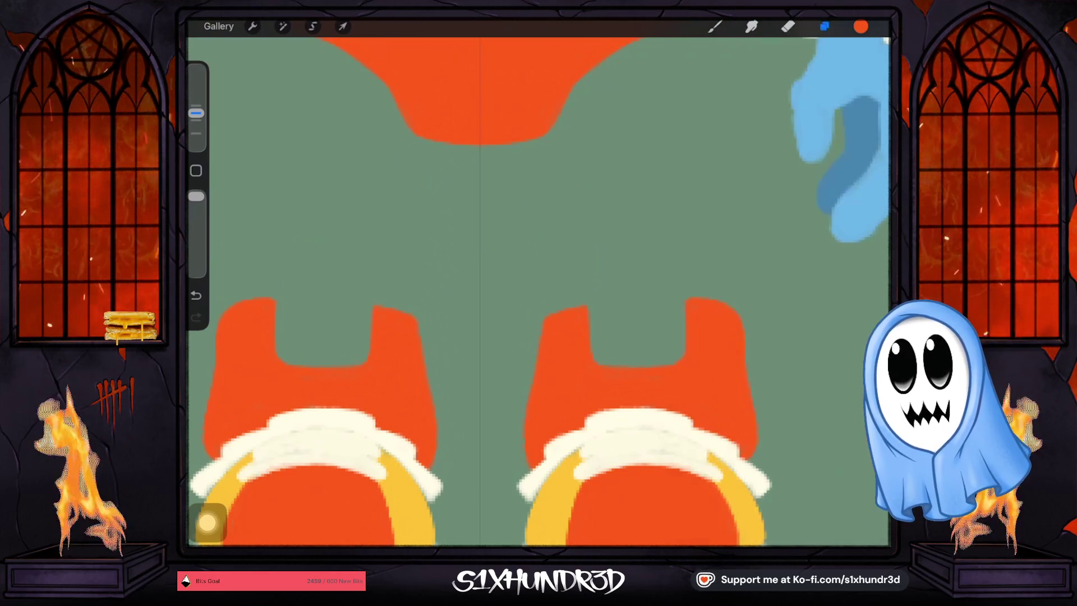
# Open the Background color settings from the bottom of the layer list.
pyautogui.click(860, 26)
pyautogui.click(823, 26)
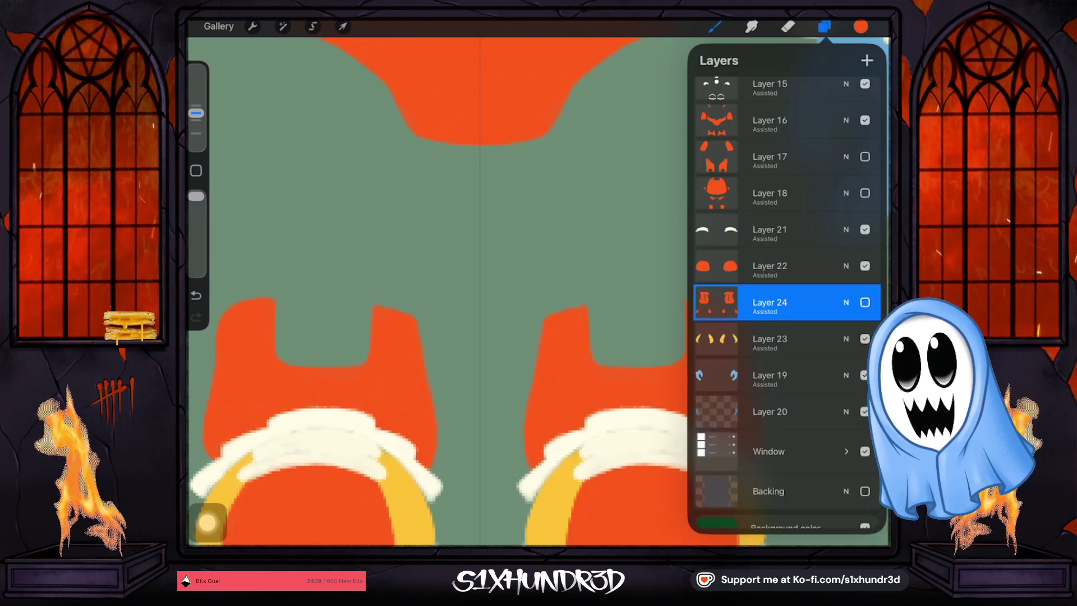
pyautogui.scroll(-5, 785, 280)
pyautogui.click(785, 515)
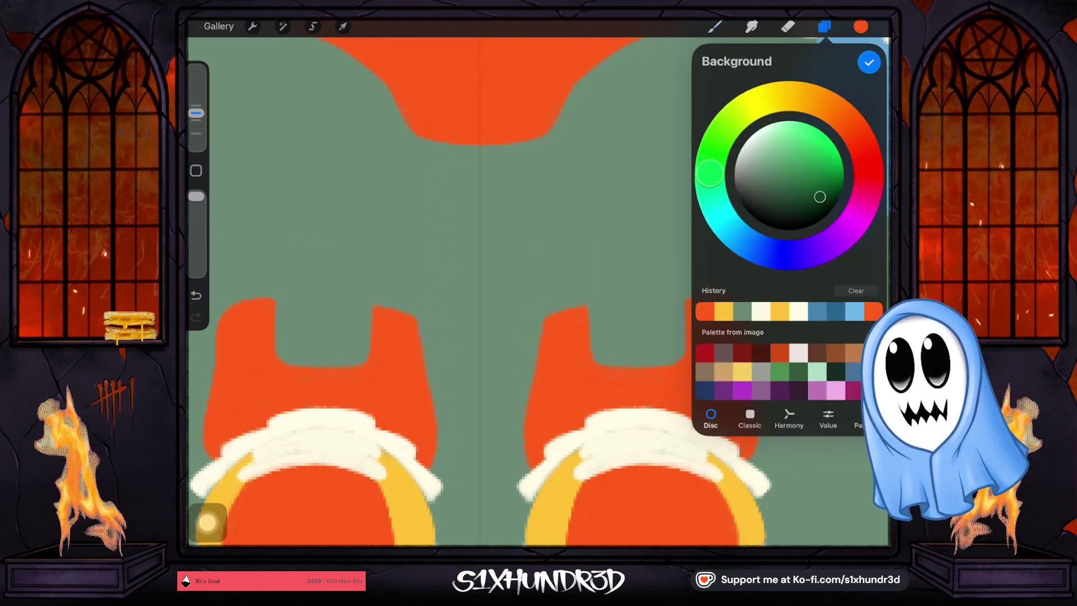
# Try green and pink, then settle the canvas background on a bright blue-violet.
pyautogui.click(822, 136)
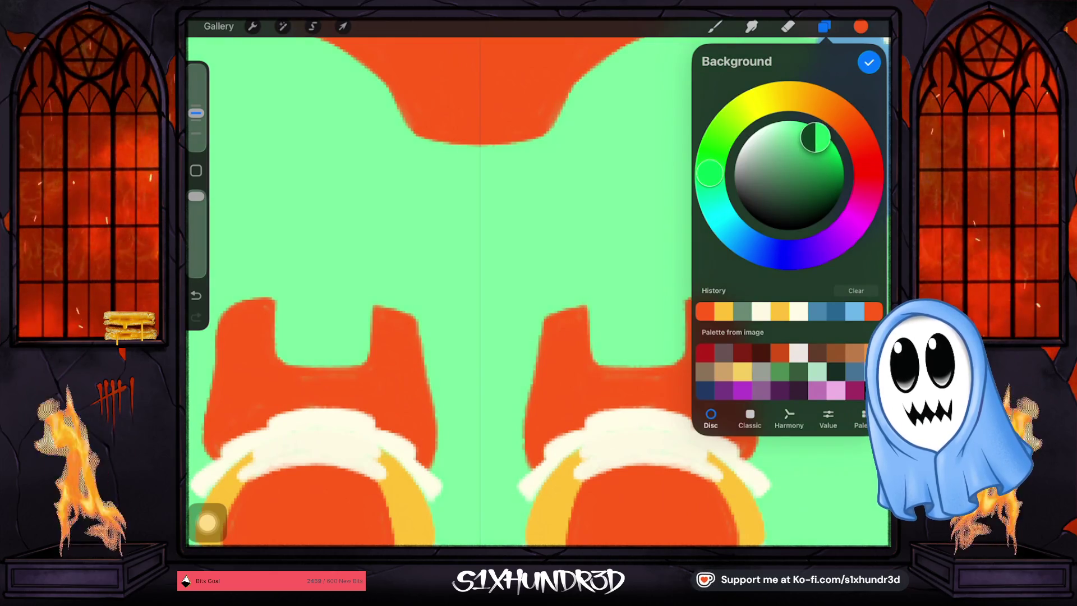
pyautogui.click(856, 217)
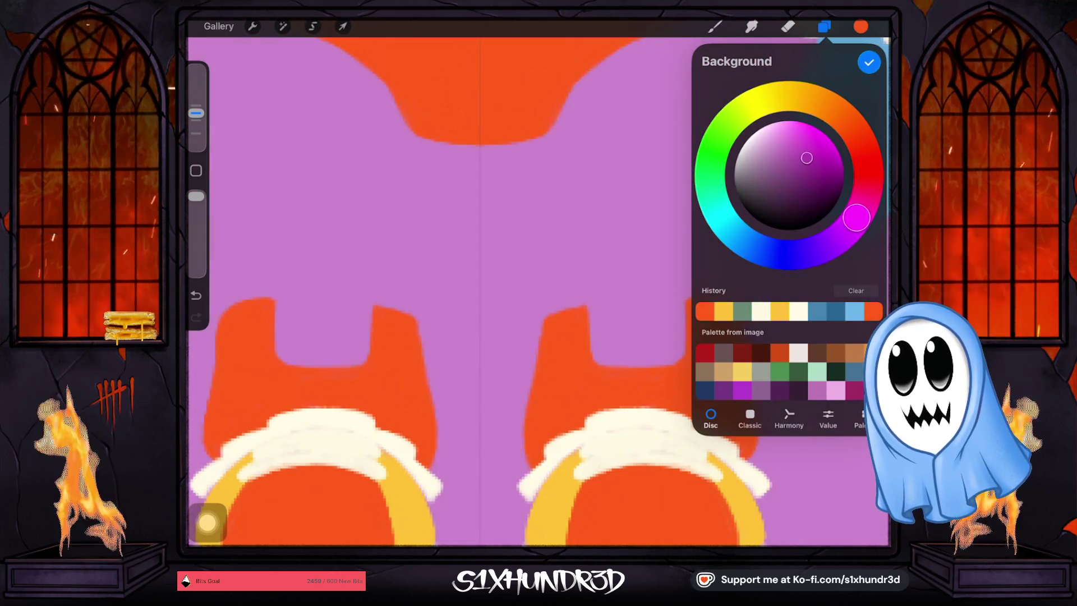
pyautogui.moveTo(857, 217)
pyautogui.mouseDown()
pyautogui.moveTo(794, 255)
pyautogui.moveTo(757, 248)
pyautogui.mouseUp()
pyautogui.moveTo(806, 158)
pyautogui.mouseDown()
pyautogui.moveTo(829, 193)
pyautogui.moveTo(819, 140)
pyautogui.moveTo(835, 177)
pyautogui.mouseUp()
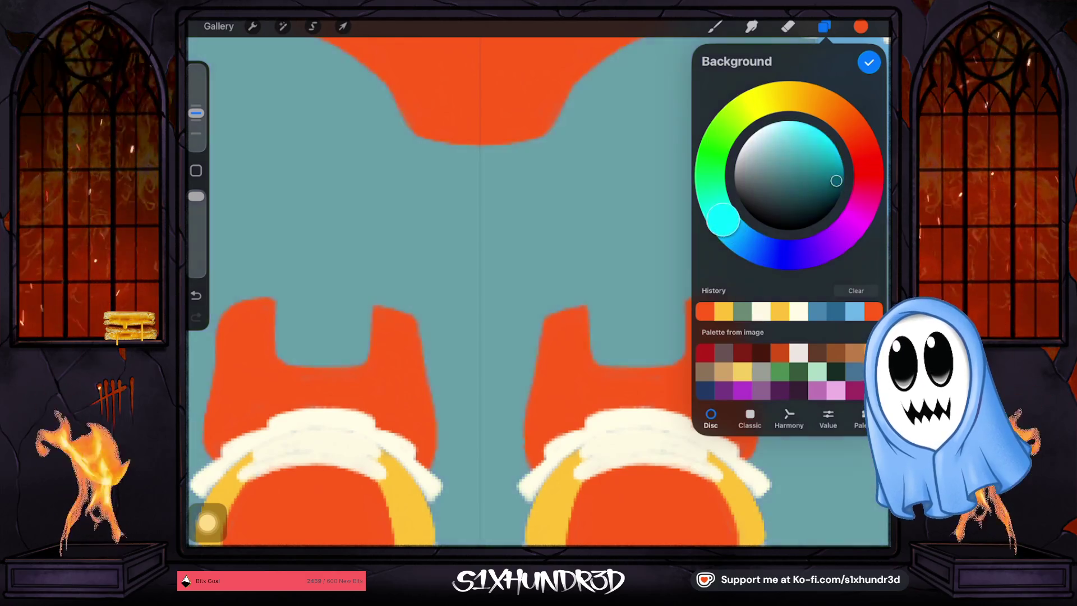
pyautogui.moveTo(757, 249); pyautogui.dragTo(779, 254)
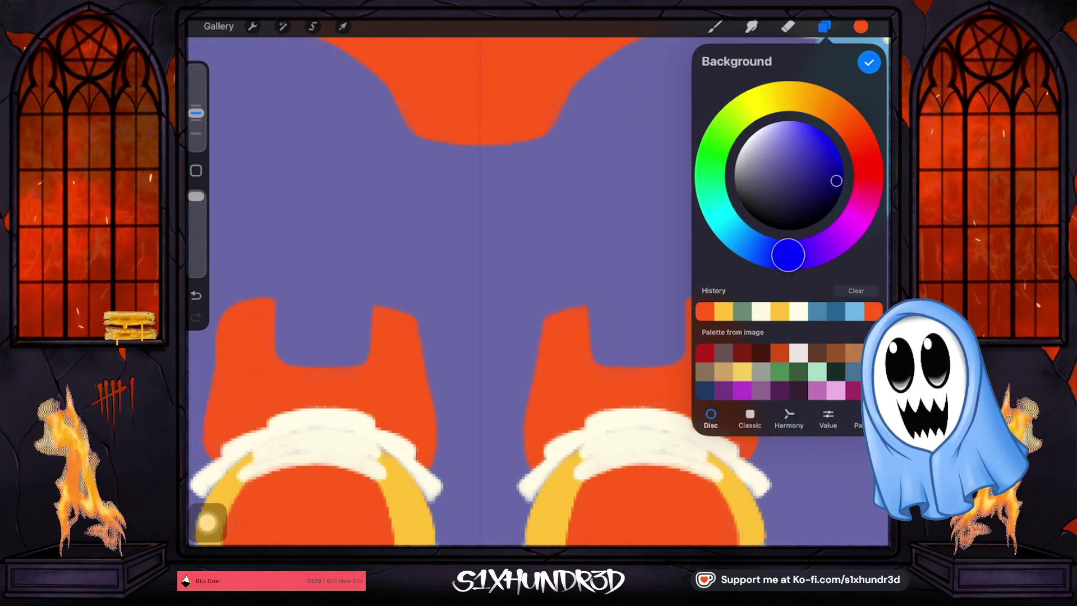
pyautogui.moveTo(835, 181)
pyautogui.mouseDown()
pyautogui.moveTo(827, 173)
pyautogui.moveTo(843, 181)
pyautogui.mouseUp()
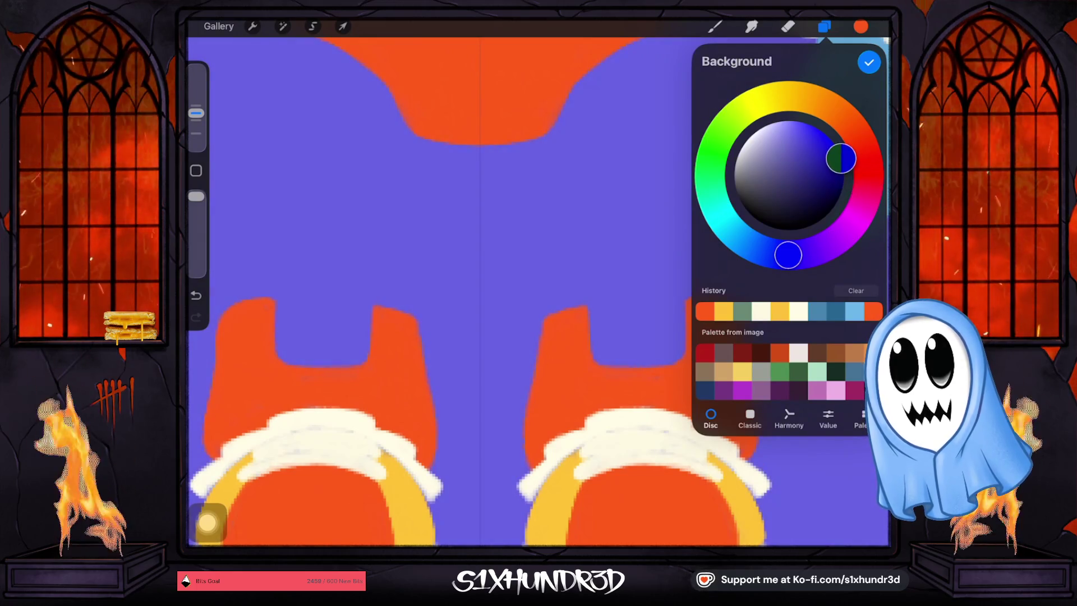
pyautogui.click(868, 62)
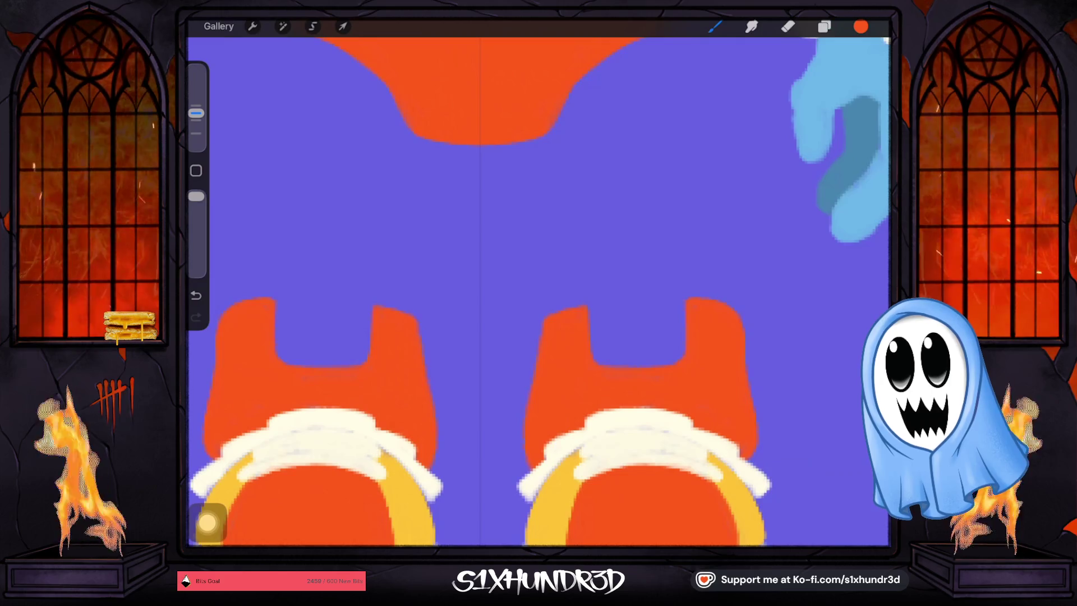
# Select Layer 16, which holds the orange suit pieces.
pyautogui.scroll(5, 642, 429)
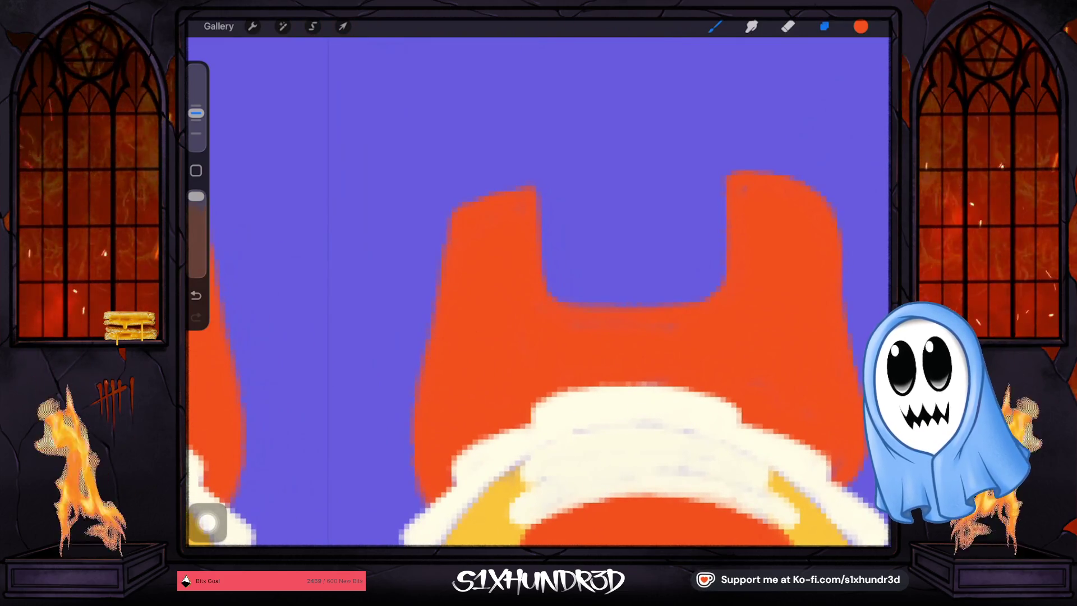
pyautogui.click(823, 26)
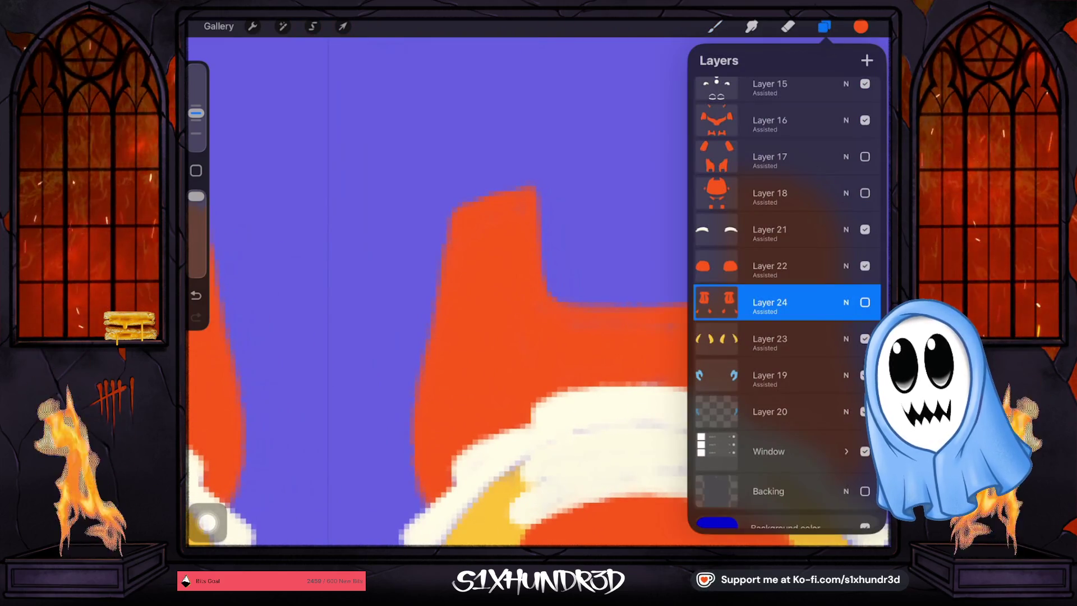
pyautogui.click(769, 120)
# Choose the Ghosty Sketch Round brush from the Brush Library.
pyautogui.click(715, 26)
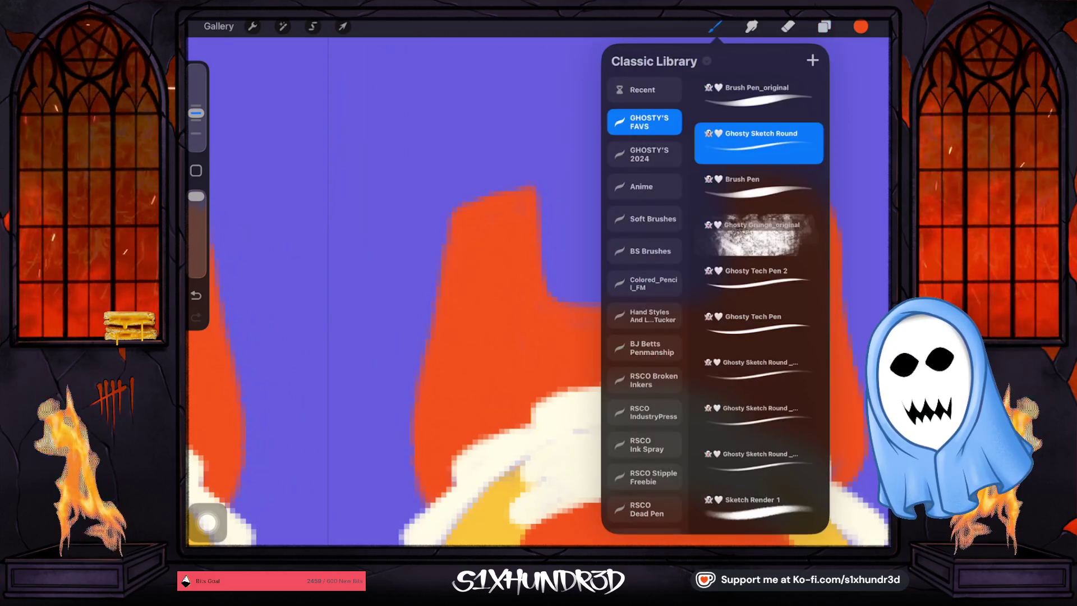
pyautogui.click(714, 27)
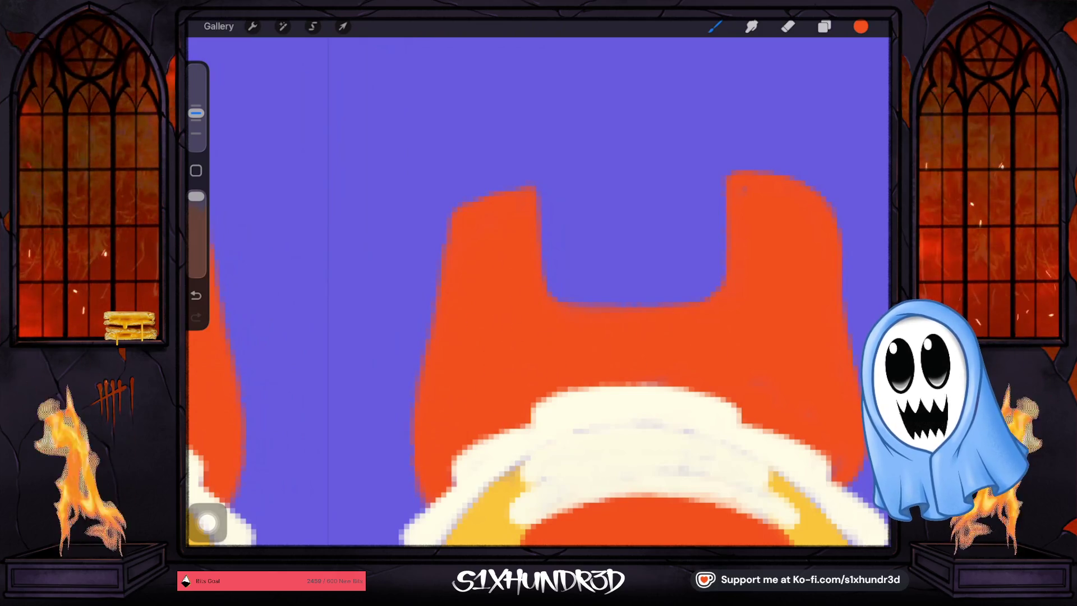
pyautogui.scroll(-3, 596, 209)
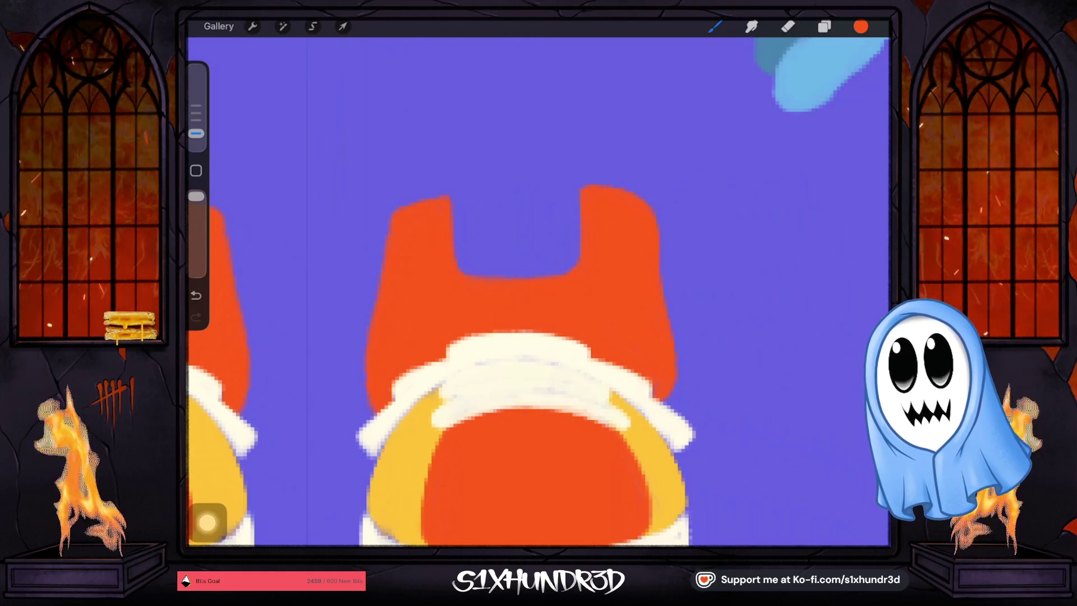
pyautogui.scroll(-3, 538, 291)
pyautogui.scroll(2, 539, 292)
pyautogui.scroll(3, 538, 224)
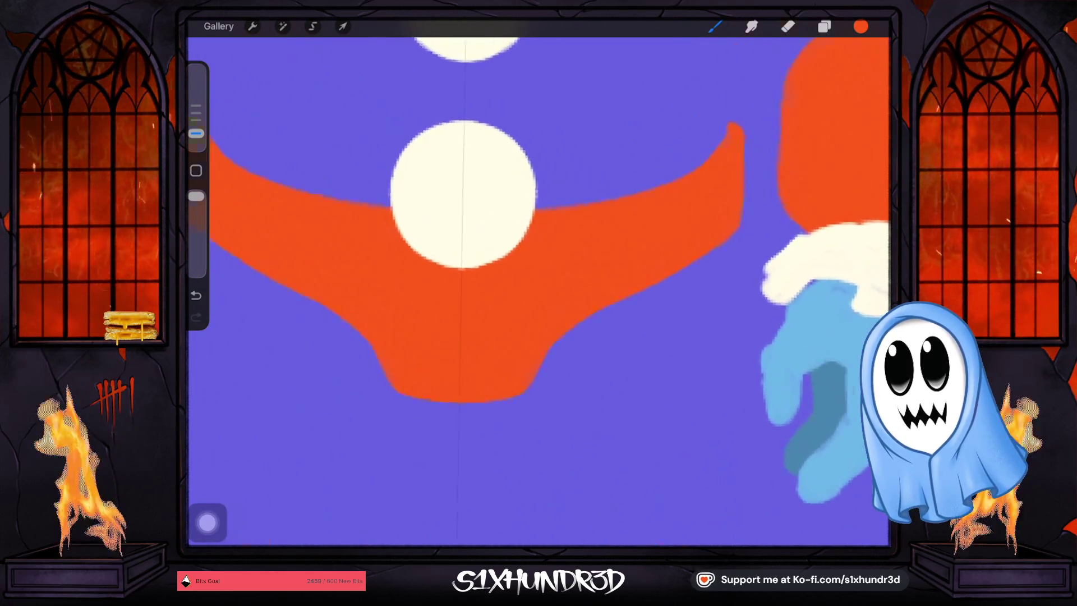
pyautogui.scroll(2, 539, 224)
pyautogui.scroll(2, 538, 224)
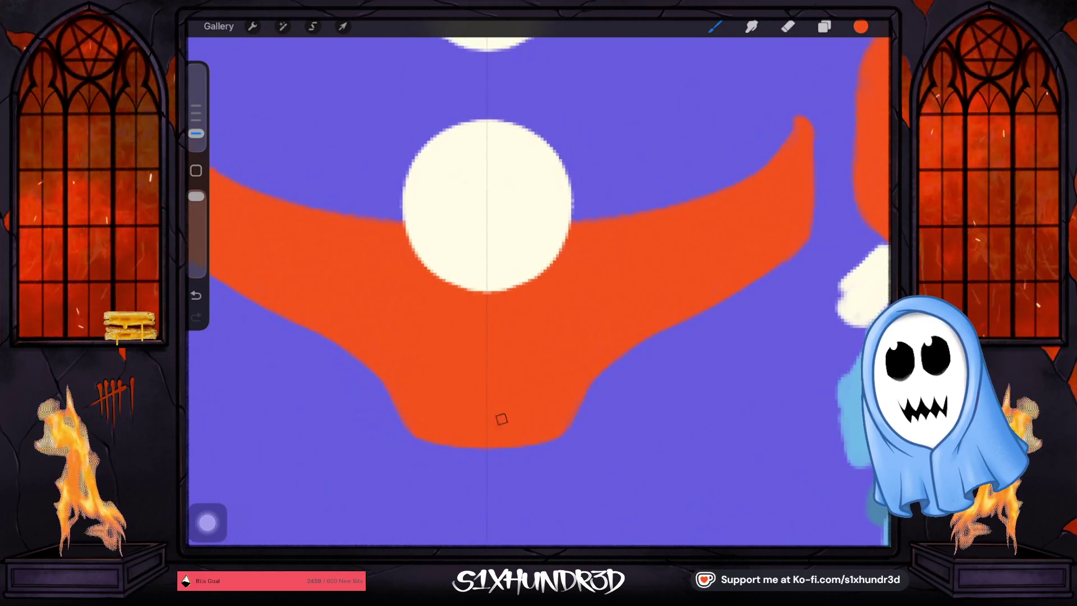
pyautogui.scroll(-3, 539, 292)
pyautogui.scroll(1, 538, 291)
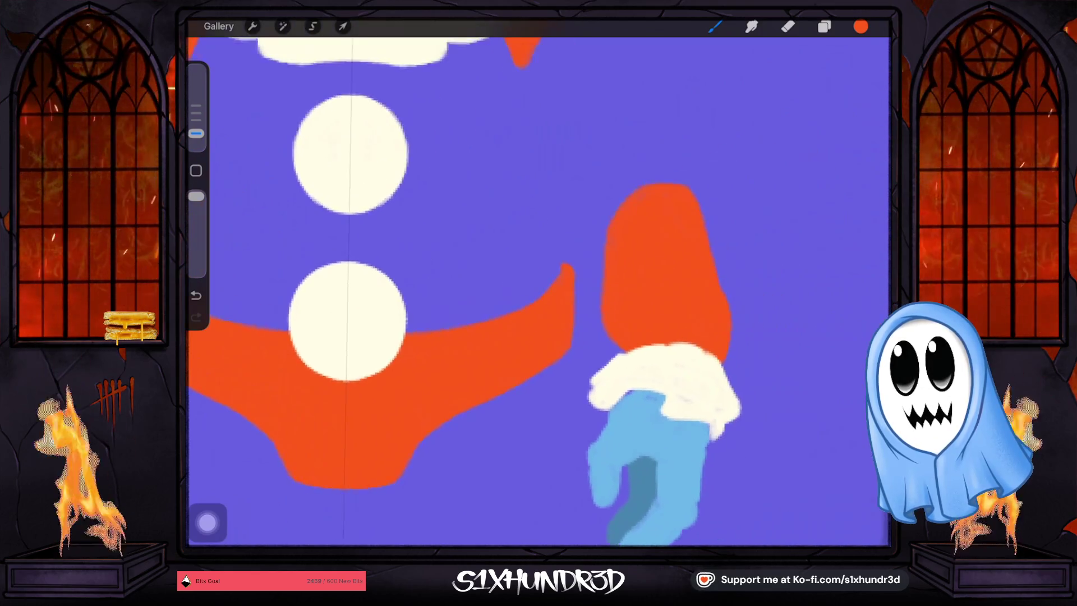
pyautogui.scroll(1, 616, 336)
pyautogui.scroll(3, 617, 337)
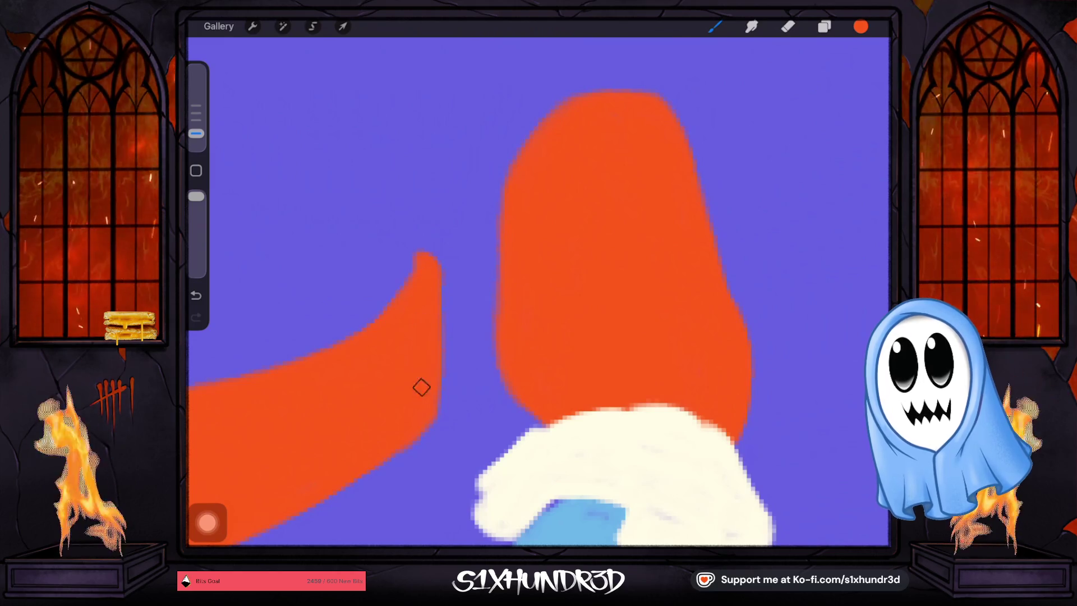
pyautogui.scroll(-5, 426, 368)
pyautogui.scroll(-2, 426, 368)
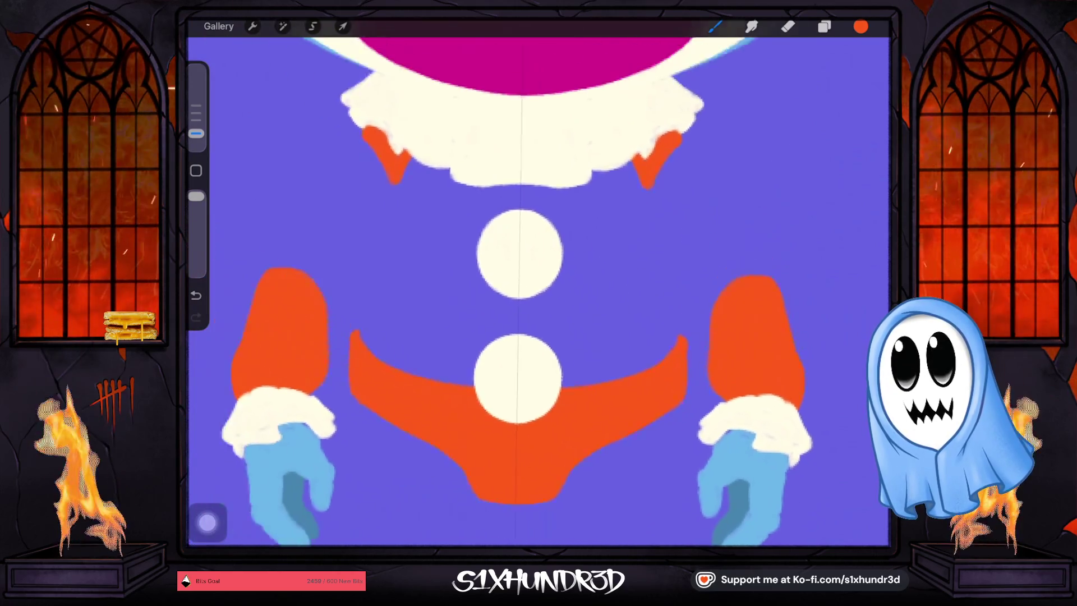
pyautogui.scroll(1, 539, 292)
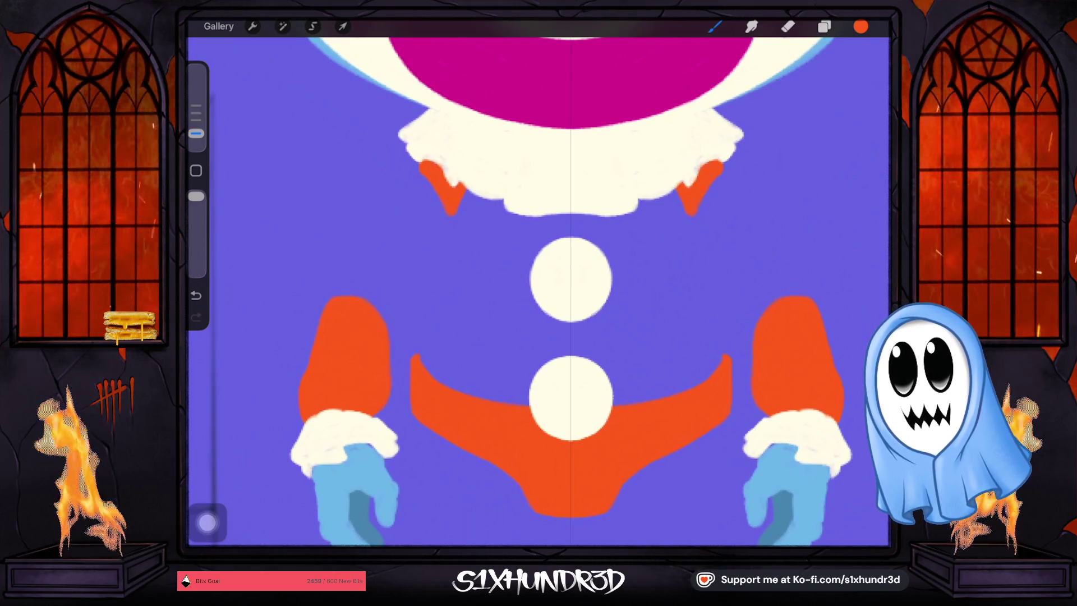
pyautogui.scroll(1, 539, 291)
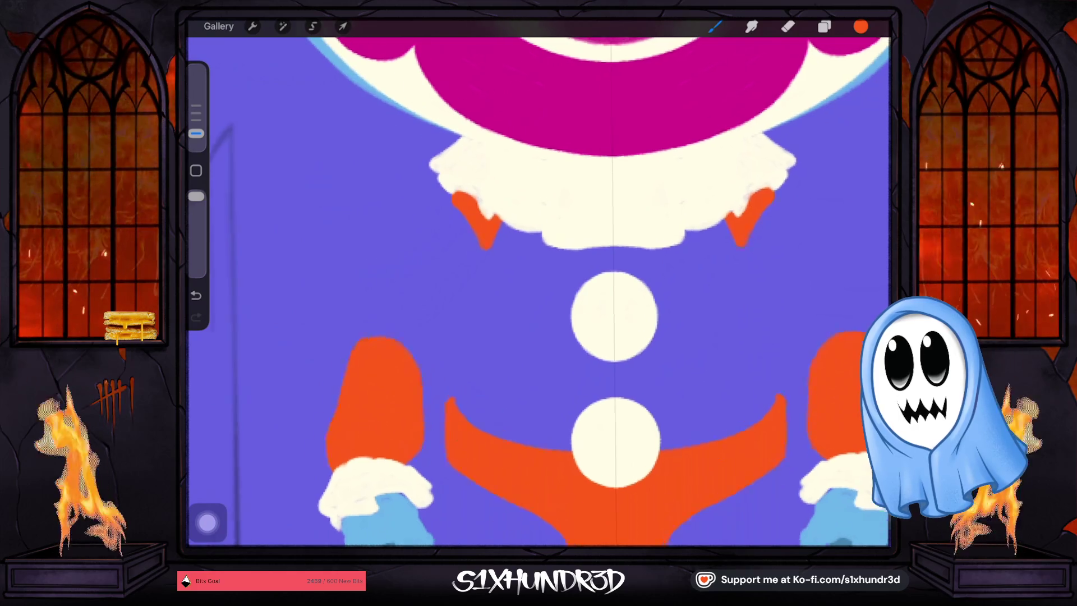
pyautogui.scroll(2, 538, 292)
pyautogui.click(524, 274)
# Select Layer 15, which holds the collar.
pyautogui.click(823, 26)
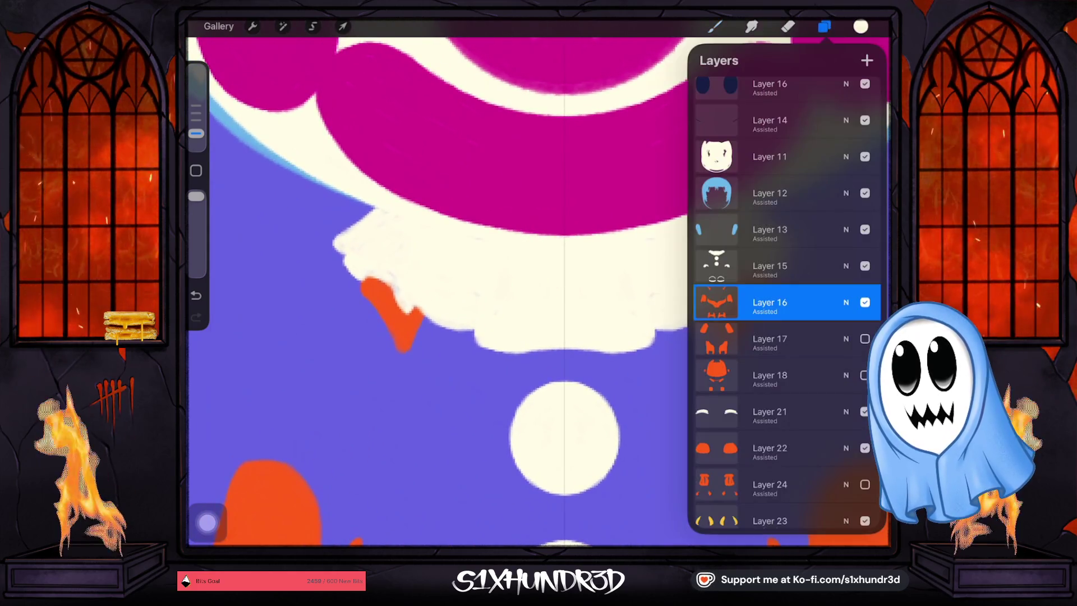
pyautogui.click(770, 266)
pyautogui.click(714, 26)
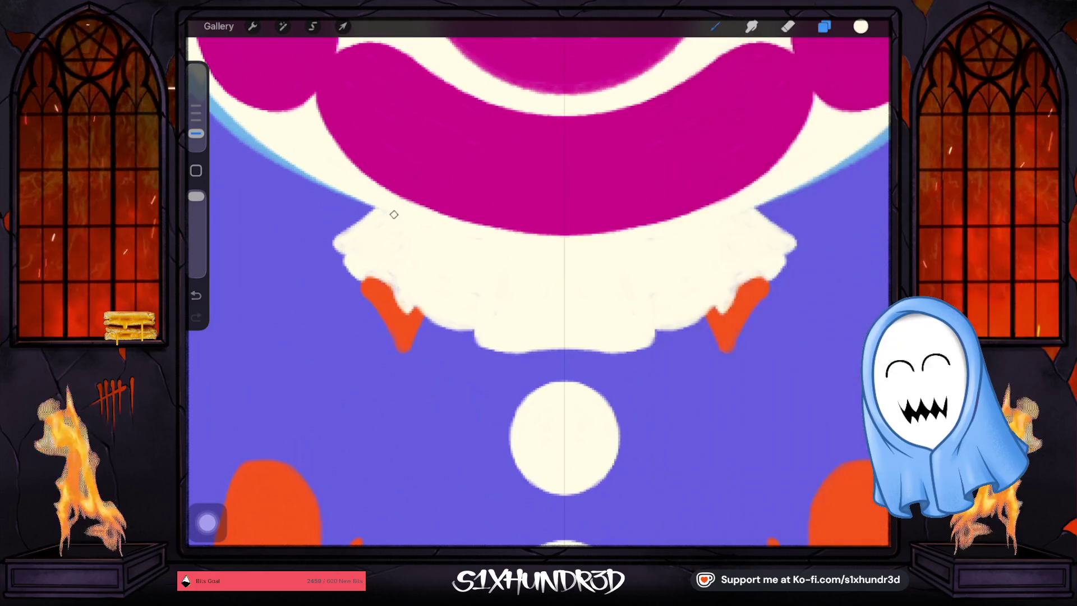
# Paint cream along the collar's left and lower edges.
pyautogui.moveTo(342, 241); pyautogui.dragTo(377, 273)
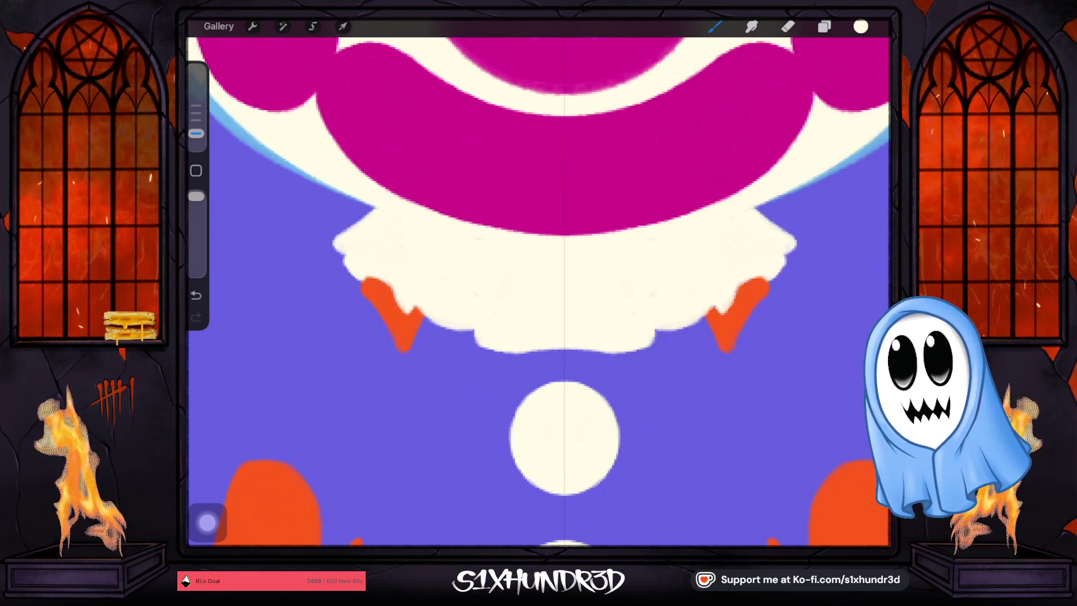
pyautogui.moveTo(447, 316); pyautogui.dragTo(653, 294)
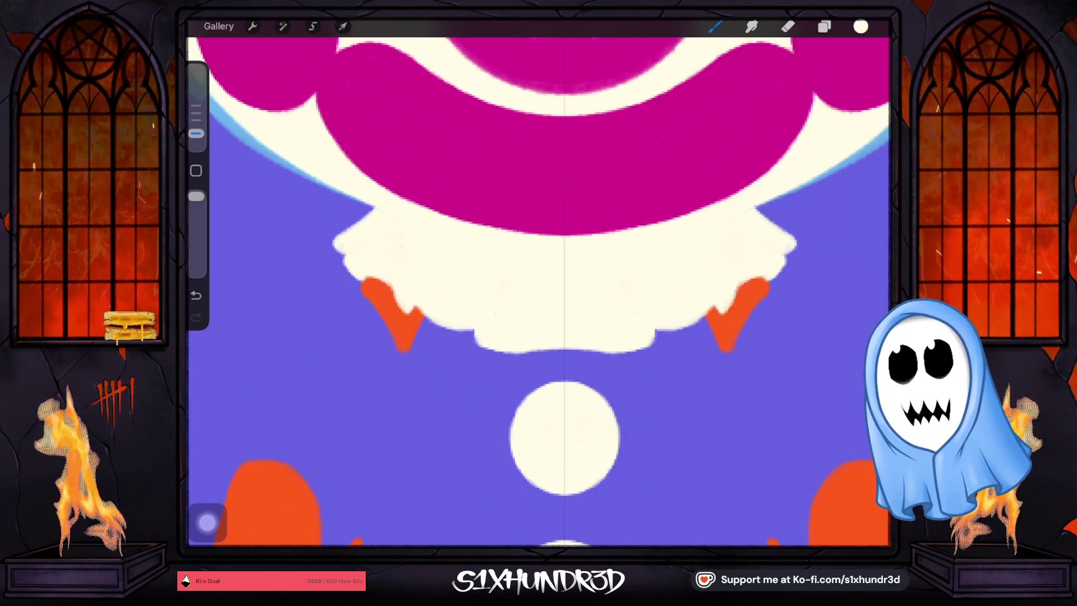
pyautogui.scroll(-1, 538, 291)
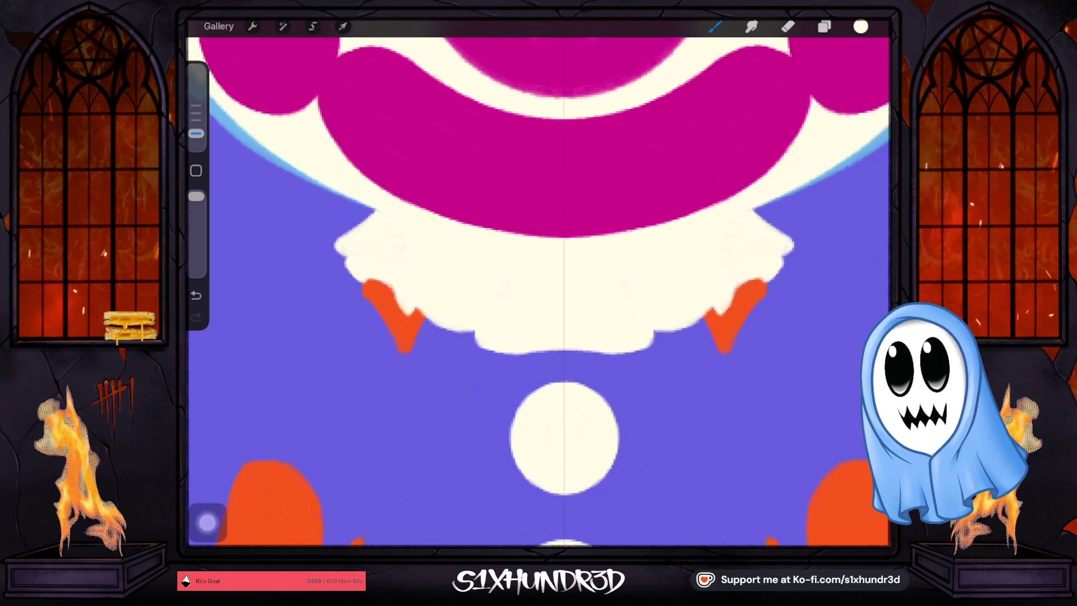
pyautogui.scroll(-5, 538, 292)
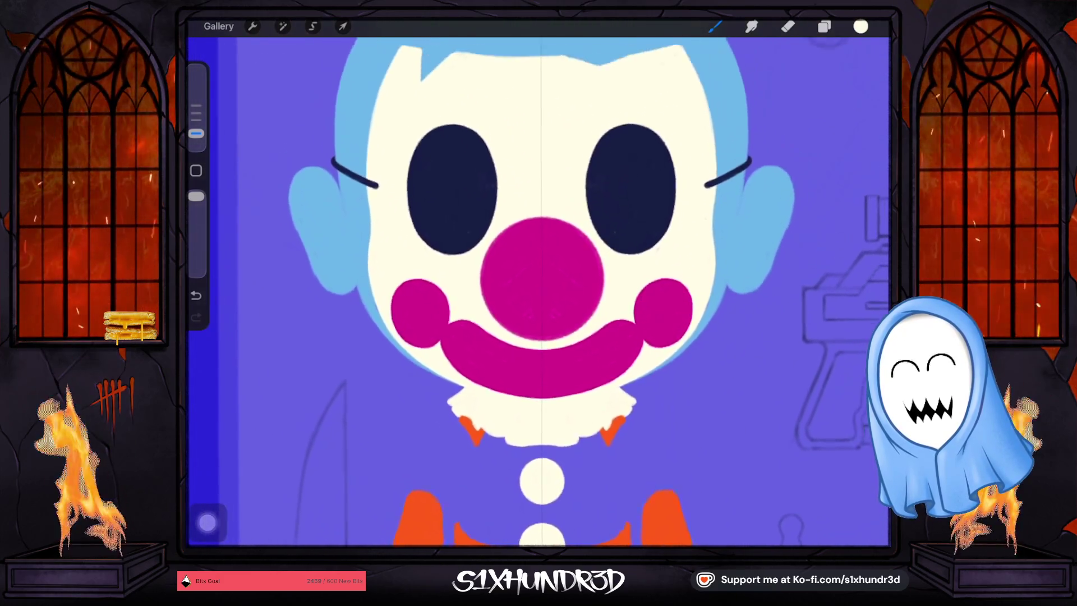
pyautogui.scroll(-10, 538, 292)
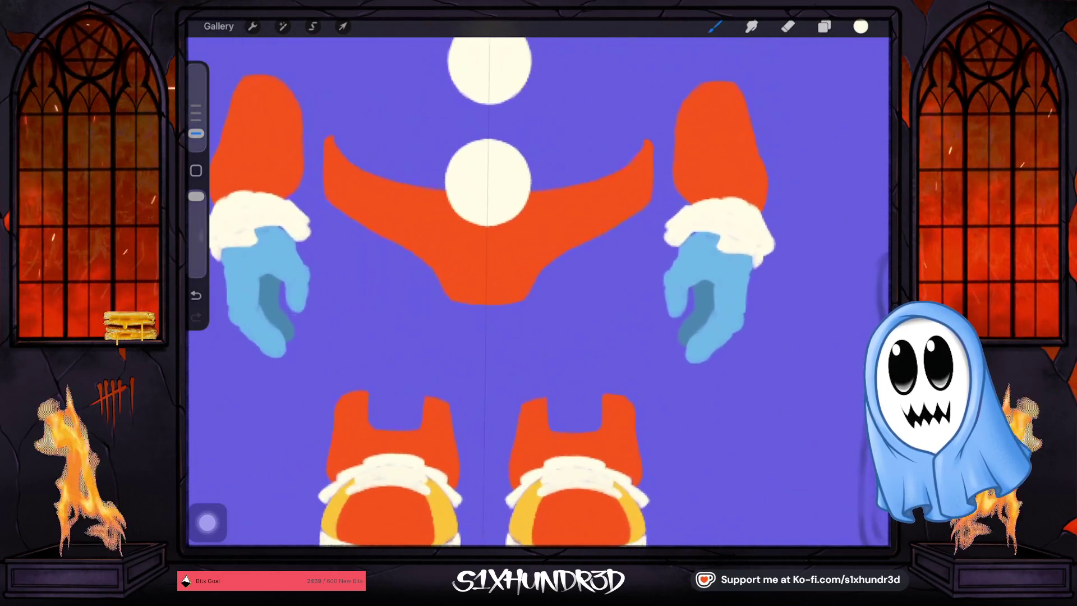
pyautogui.scroll(5, 616, 281)
pyautogui.click(824, 26)
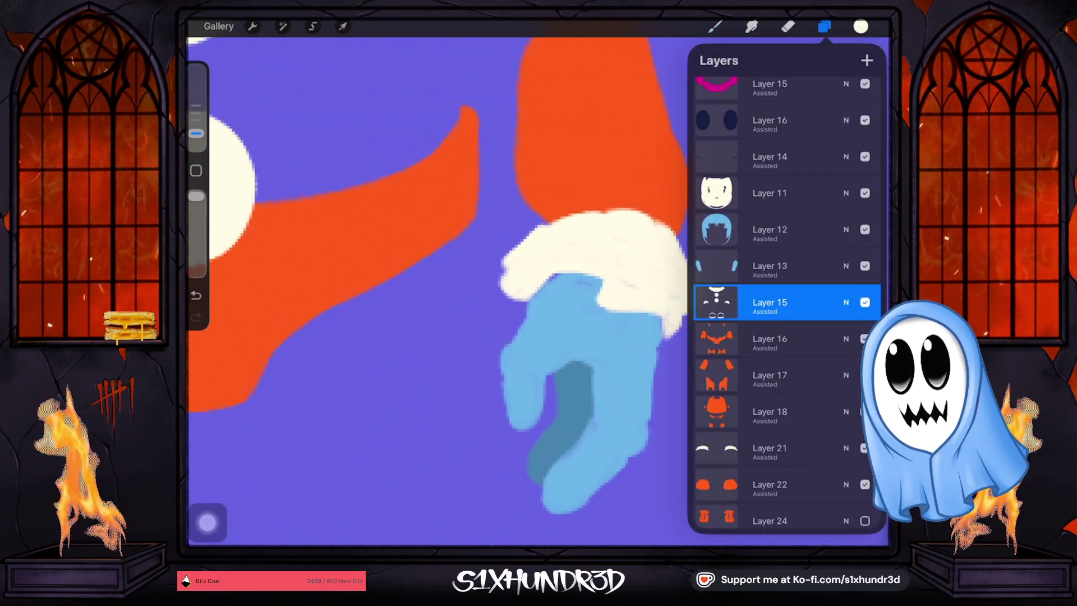
# Sample the glove's light blue and select Layer 19 to touch up the blue glove.
pyautogui.click(714, 27)
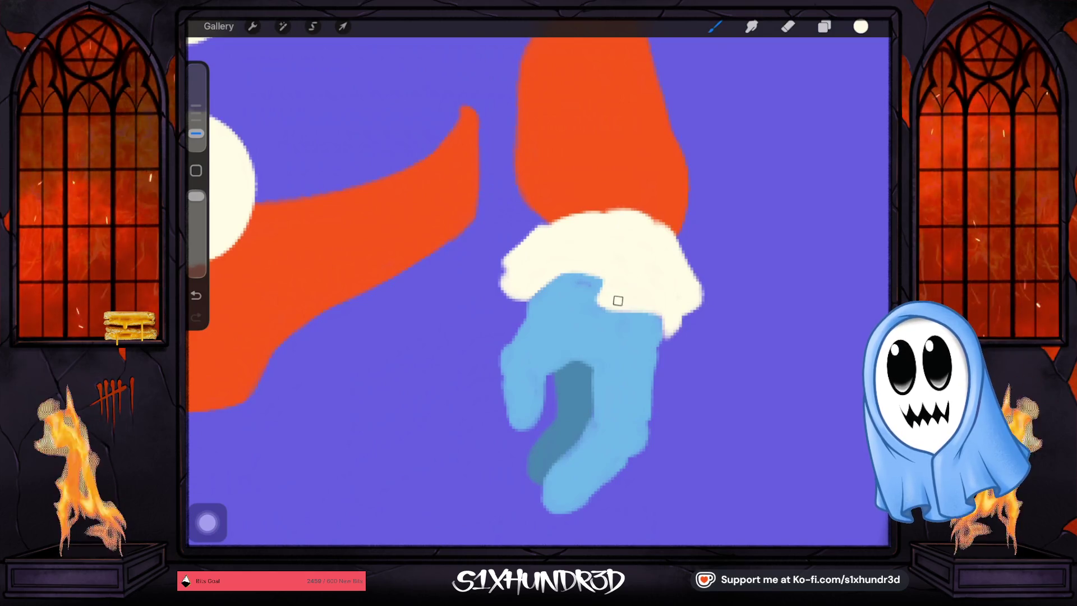
pyautogui.click(615, 370)
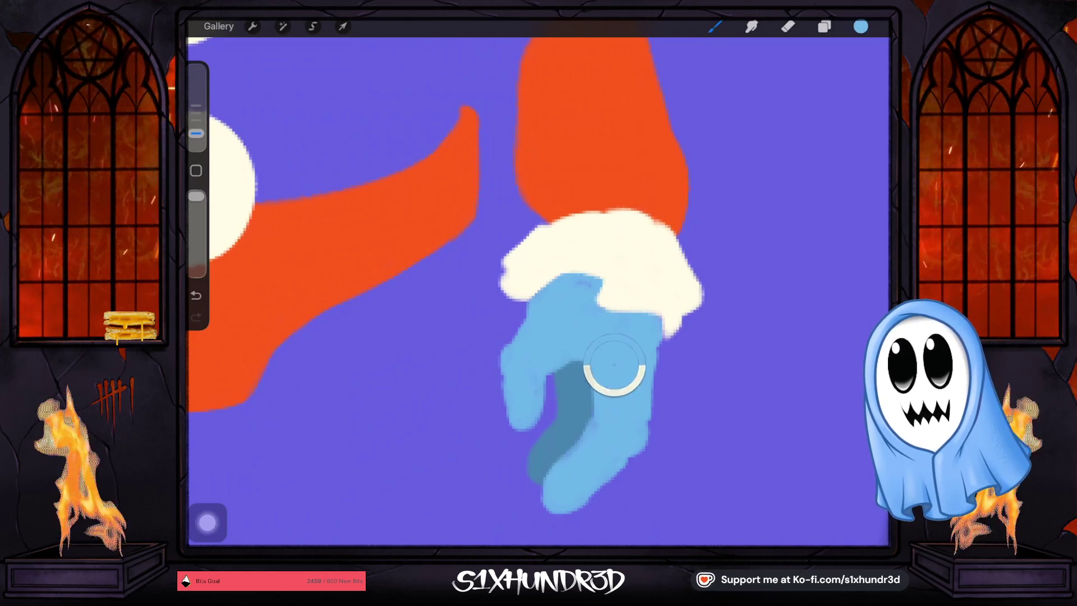
pyautogui.click(824, 26)
pyautogui.scroll(-5, 784, 303)
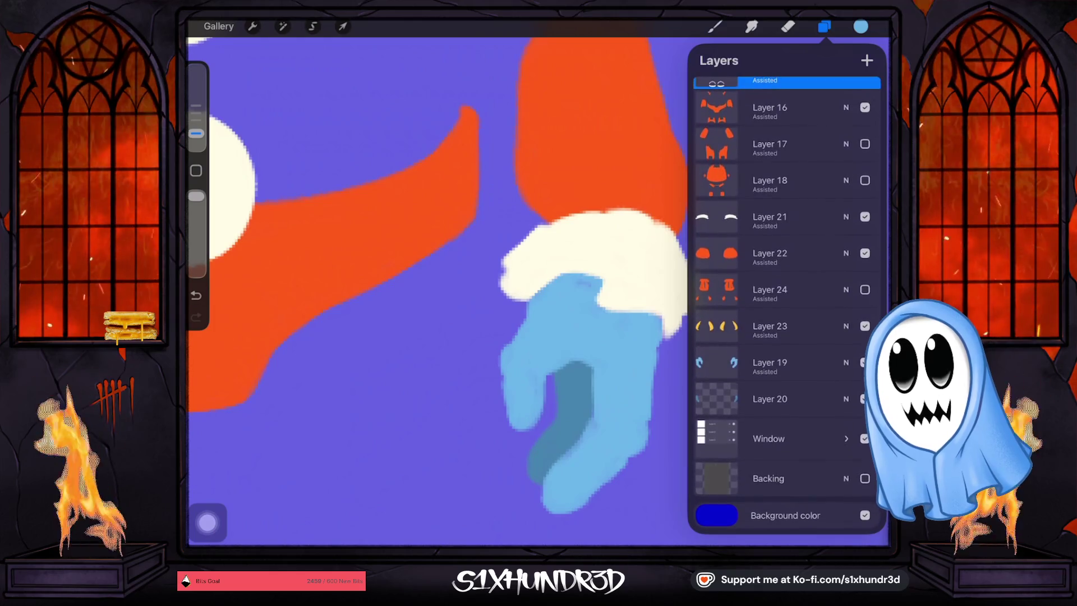
pyautogui.click(769, 362)
pyautogui.click(576, 289)
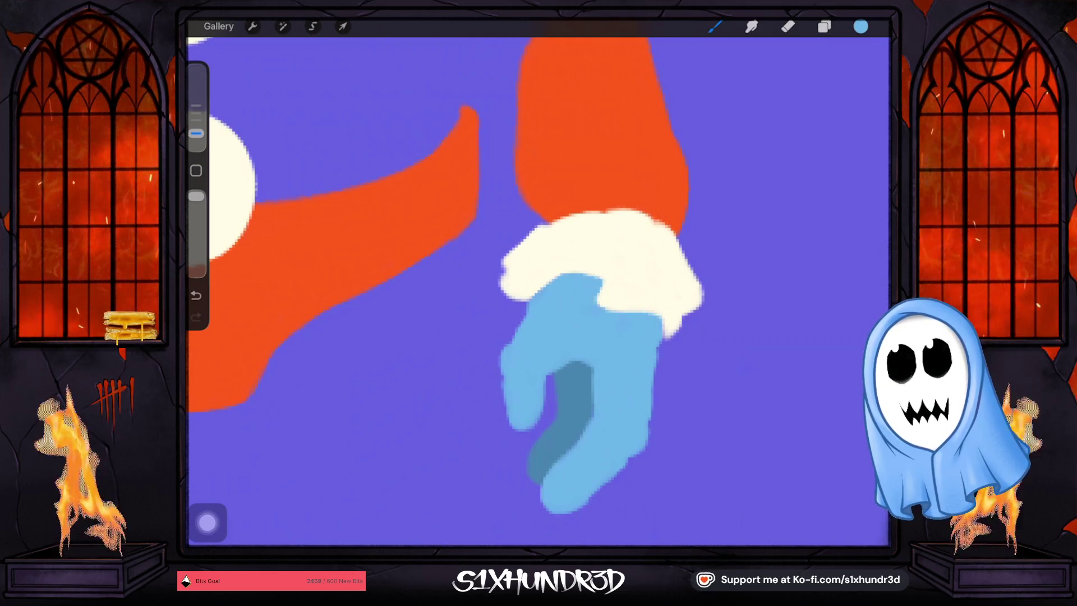
pyautogui.scroll(-5, 539, 292)
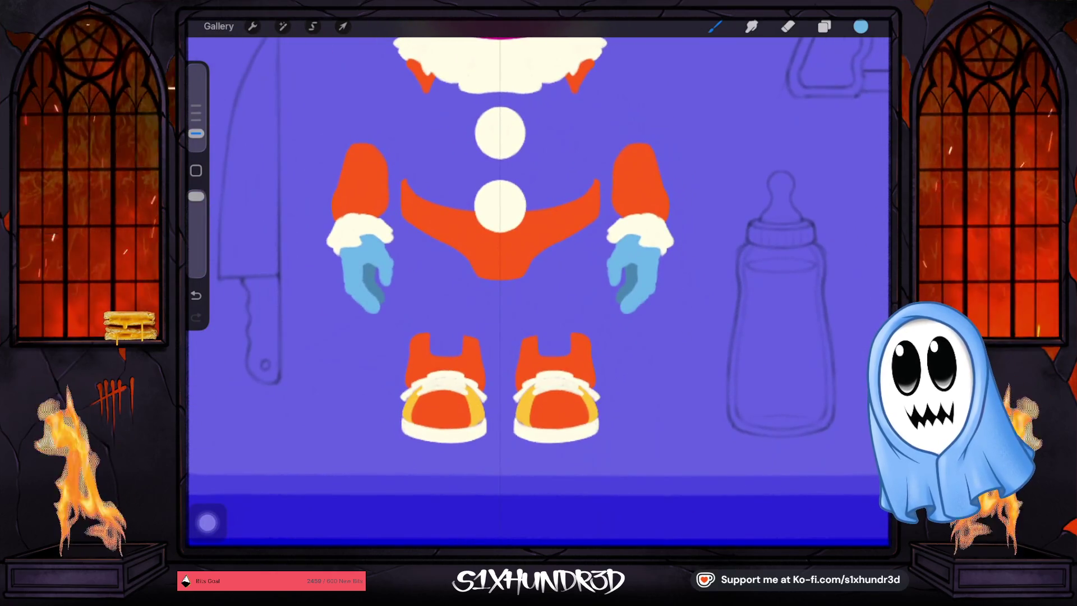
# Sample the shoe yellow and switch to Layer 23 to touch up the yellow panels.
pyautogui.scroll(5, 499, 387)
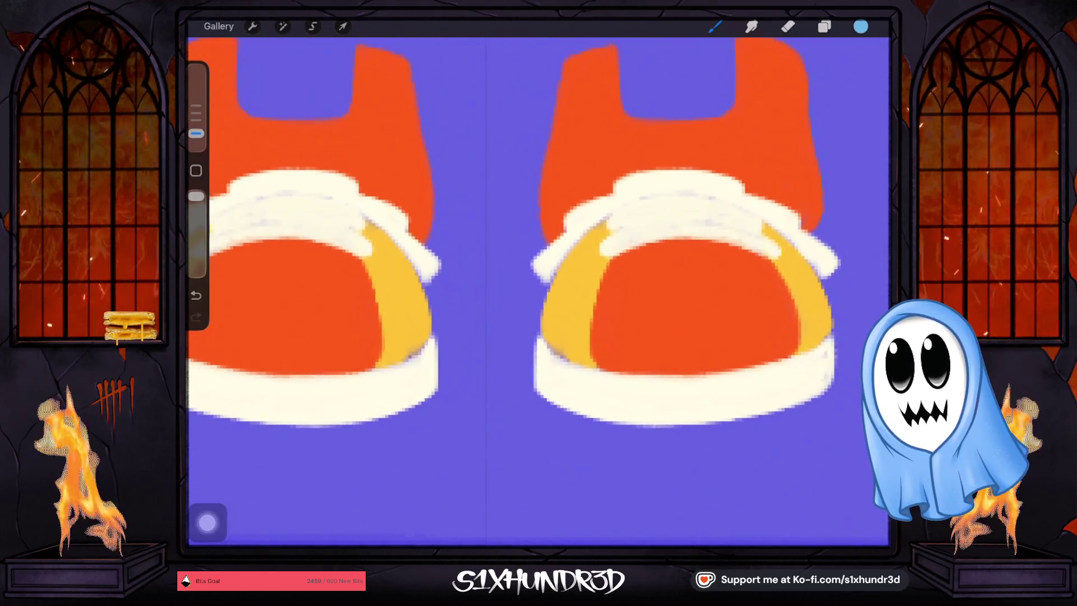
pyautogui.click(569, 298)
pyautogui.click(824, 26)
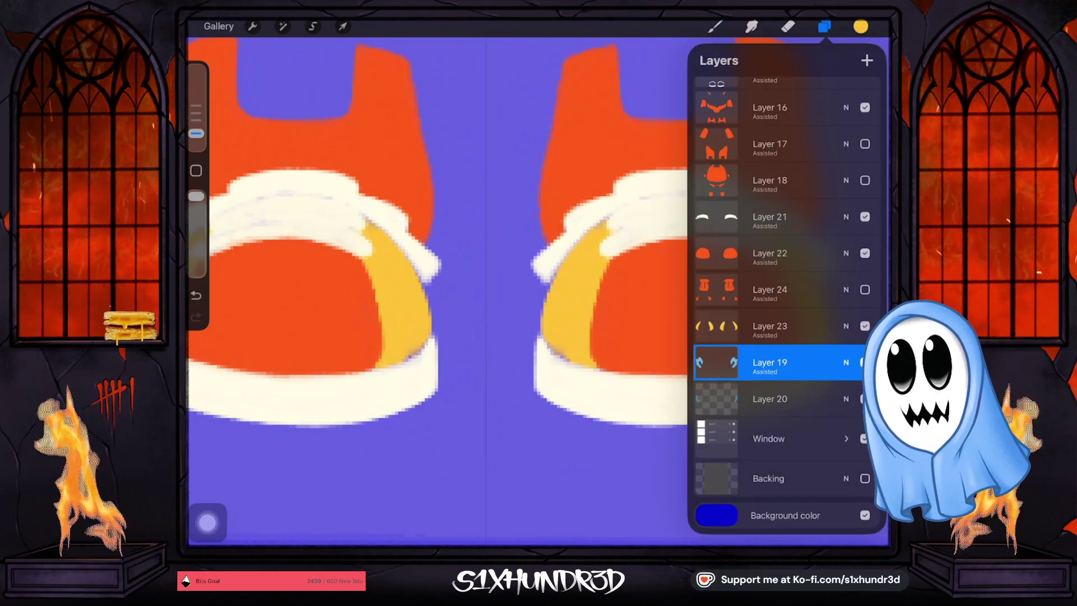
pyautogui.click(769, 326)
pyautogui.click(714, 27)
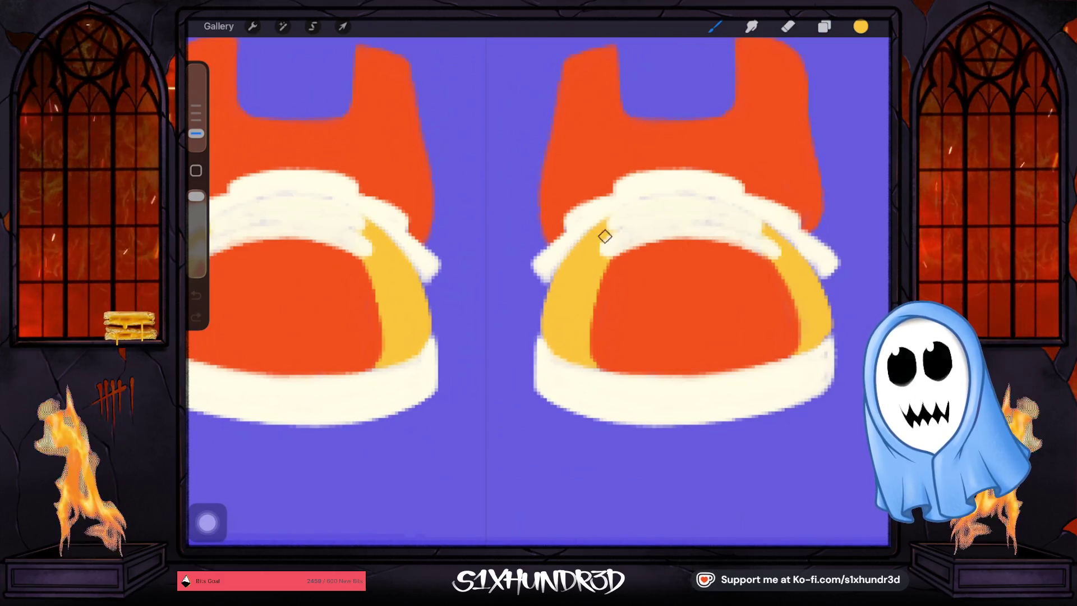
pyautogui.hscroll(5, 538, 252)
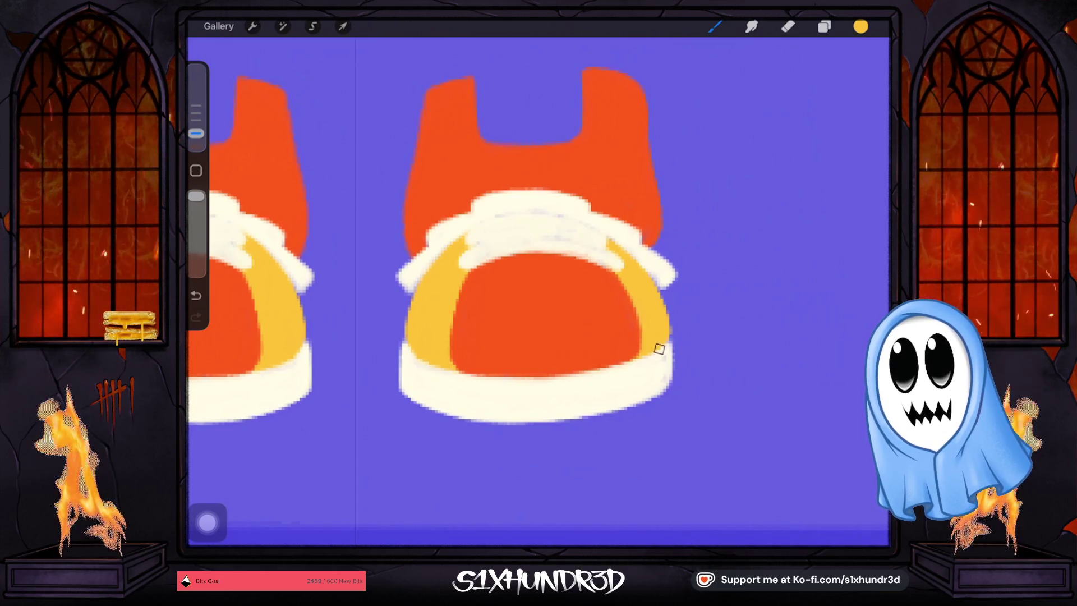
pyautogui.scroll(-5, 539, 280)
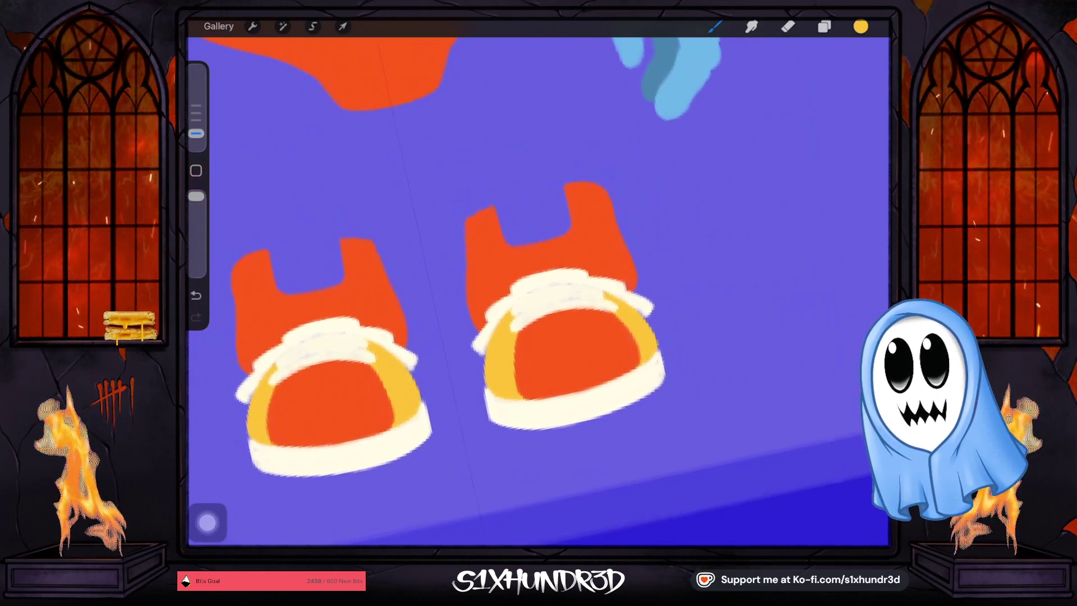
pyautogui.scroll(3, 538, 281)
# Sample the trim cream and switch to Layer 21, toggling layer visibility to check shoe parts.
pyautogui.moveTo(501, 292); pyautogui.dragTo(516, 276)
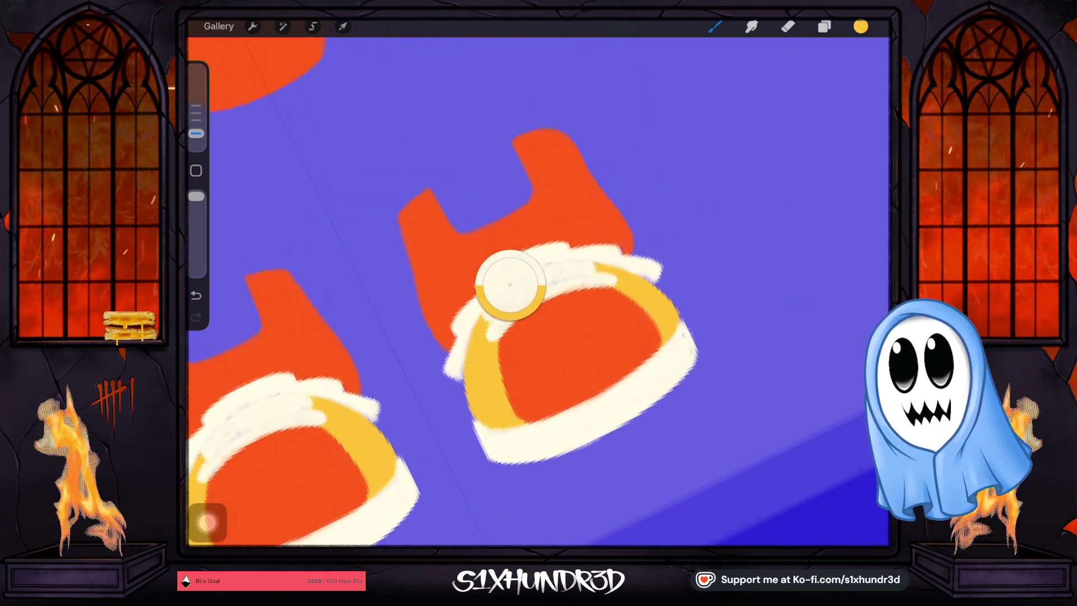
pyautogui.click(824, 26)
pyautogui.click(865, 326)
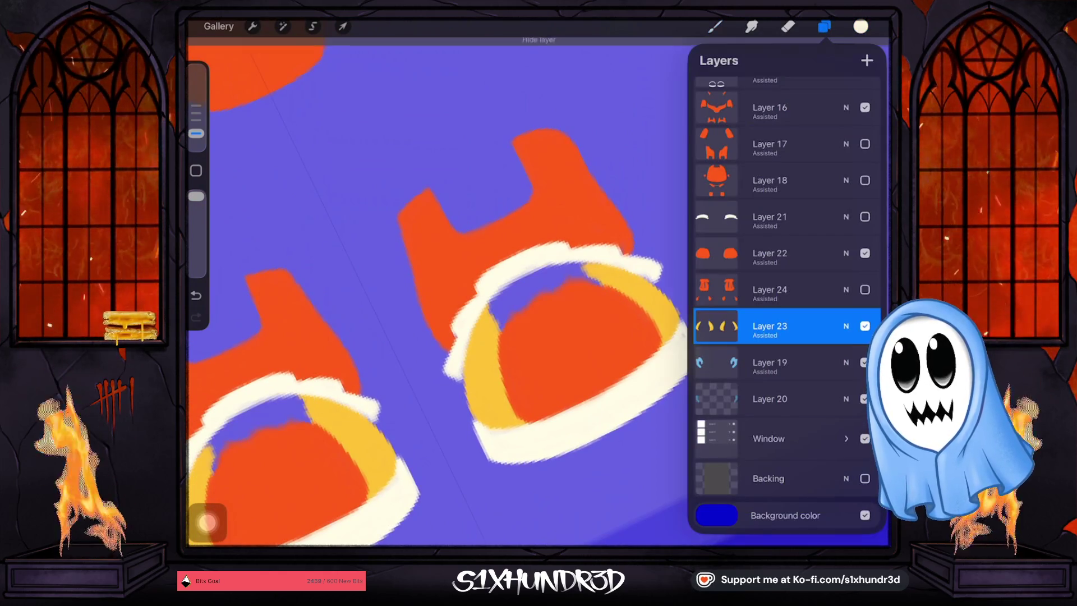
pyautogui.click(865, 326)
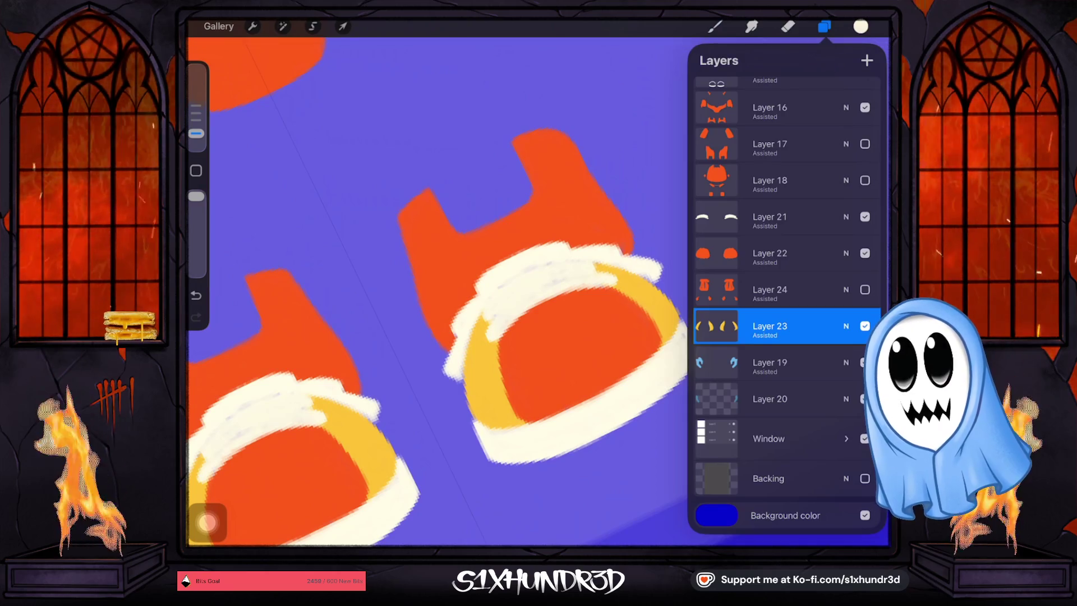
pyautogui.click(769, 216)
pyautogui.click(714, 27)
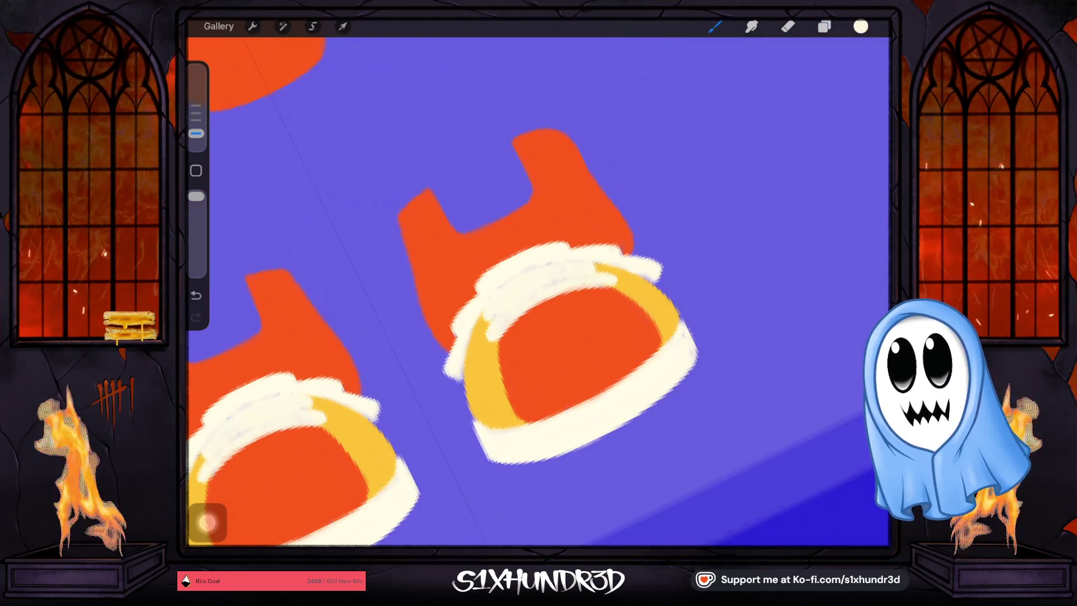
pyautogui.click(824, 26)
pyautogui.click(864, 375)
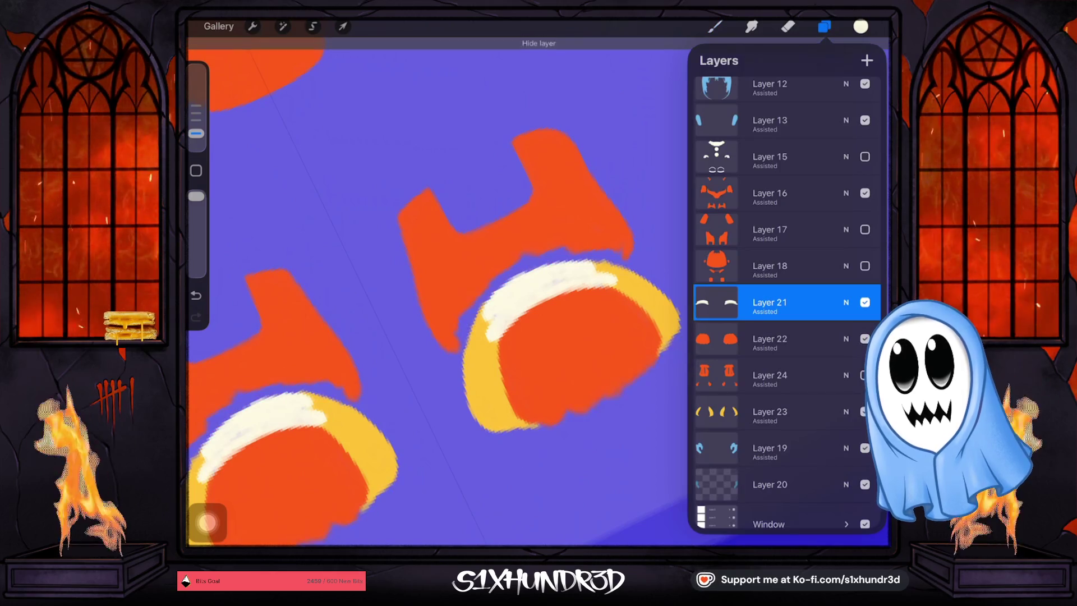
pyautogui.click(769, 302)
pyautogui.click(497, 315)
pyautogui.click(497, 315)
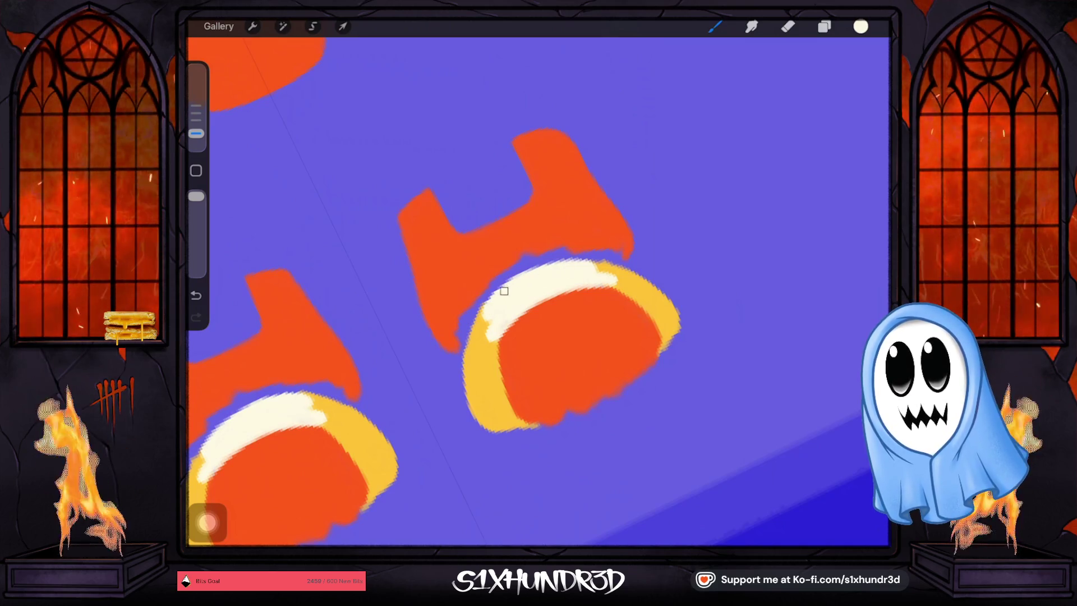
# Select Layer 15 after checking its visibility, then add a cream stroke to the shoe trim.
pyautogui.click(824, 27)
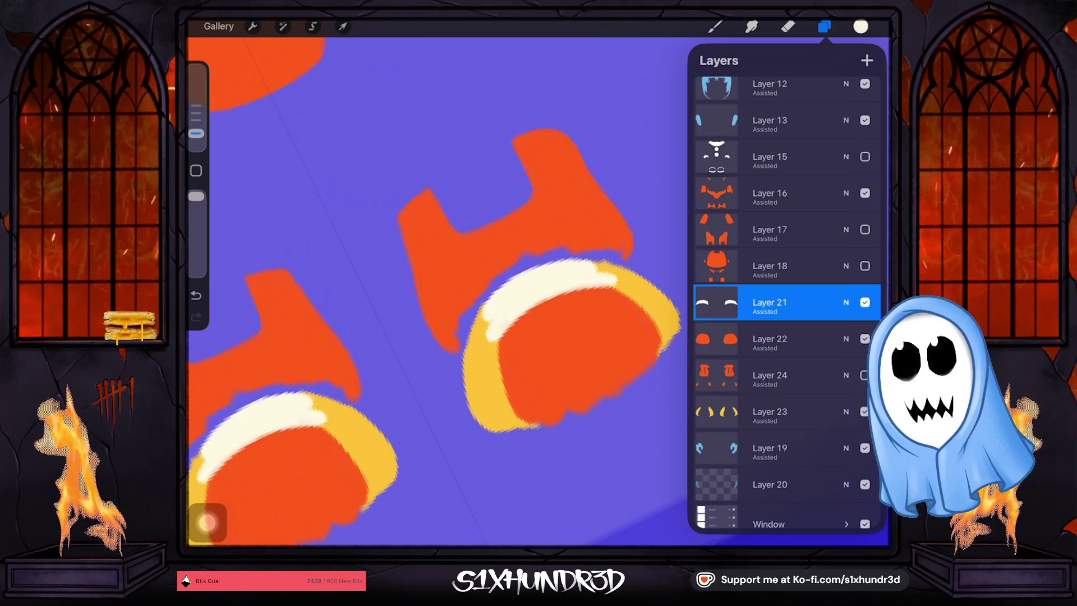
pyautogui.click(865, 156)
pyautogui.click(865, 157)
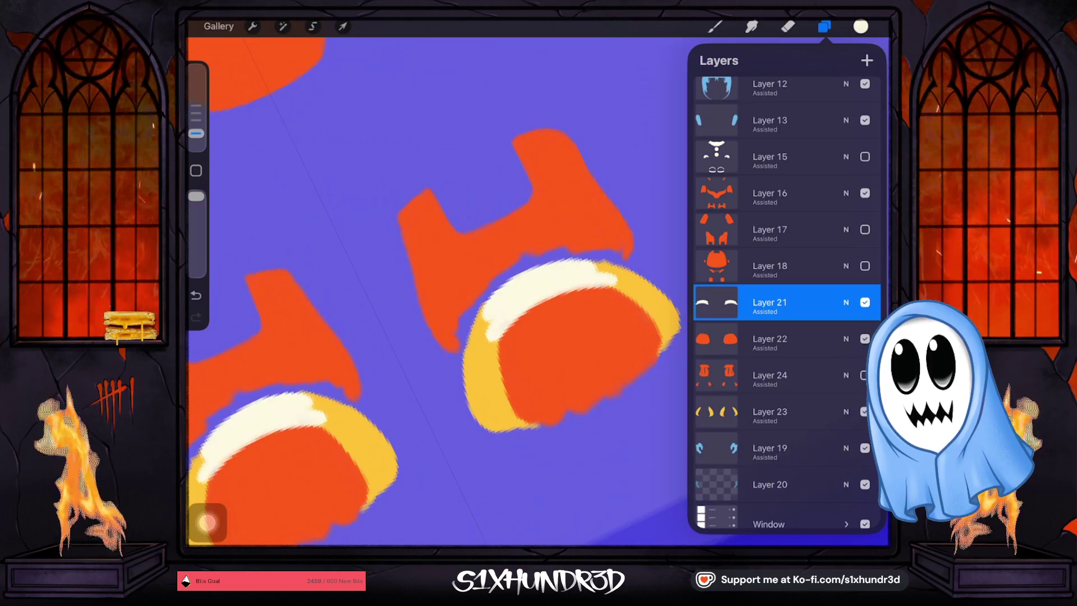
pyautogui.click(770, 157)
pyautogui.click(865, 157)
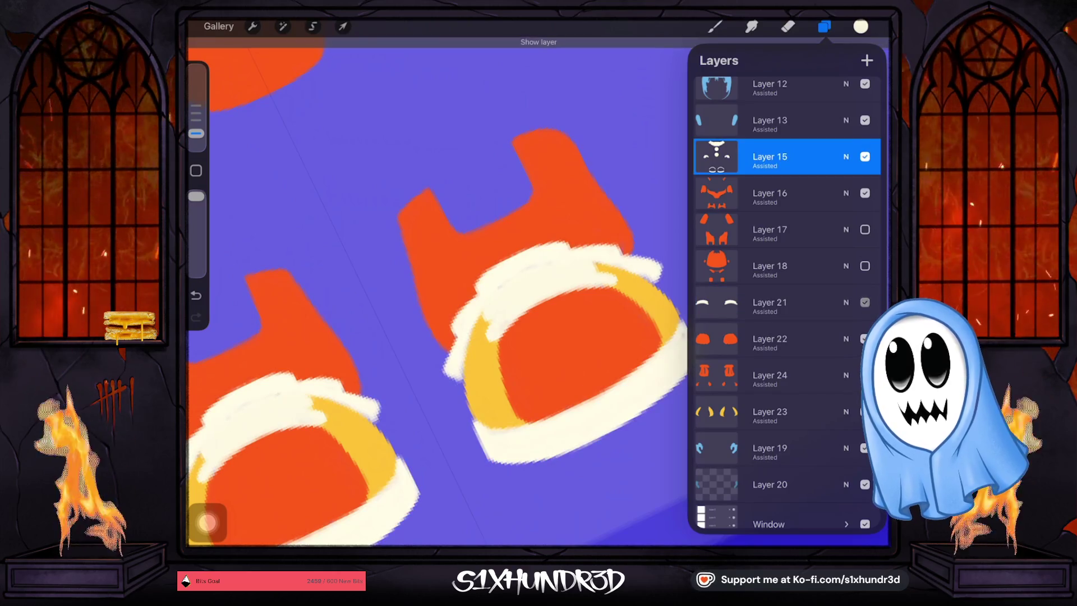
pyautogui.click(865, 157)
pyautogui.click(714, 26)
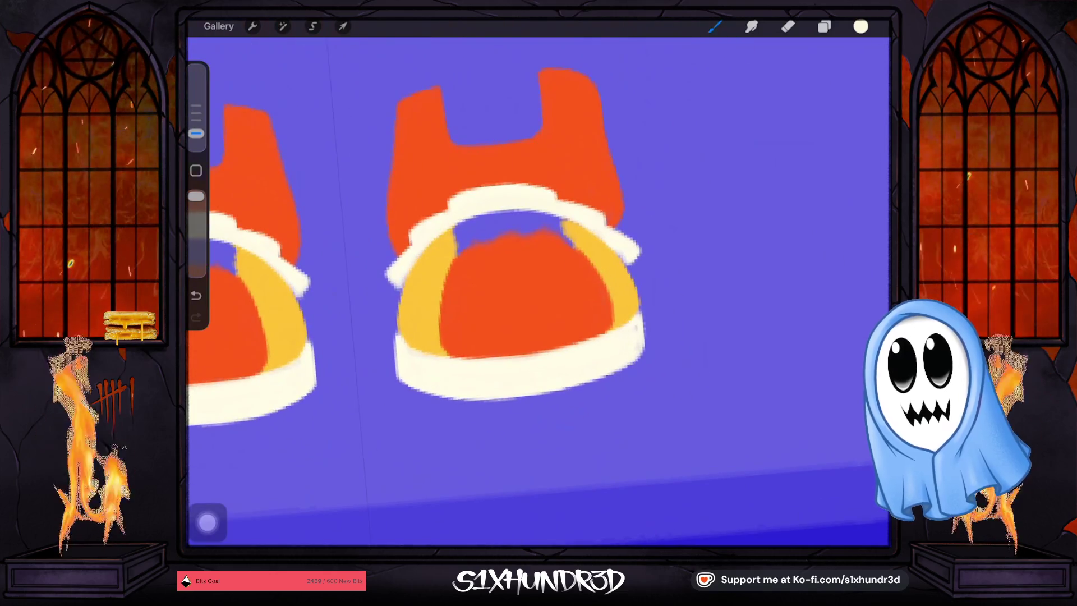
pyautogui.click(824, 27)
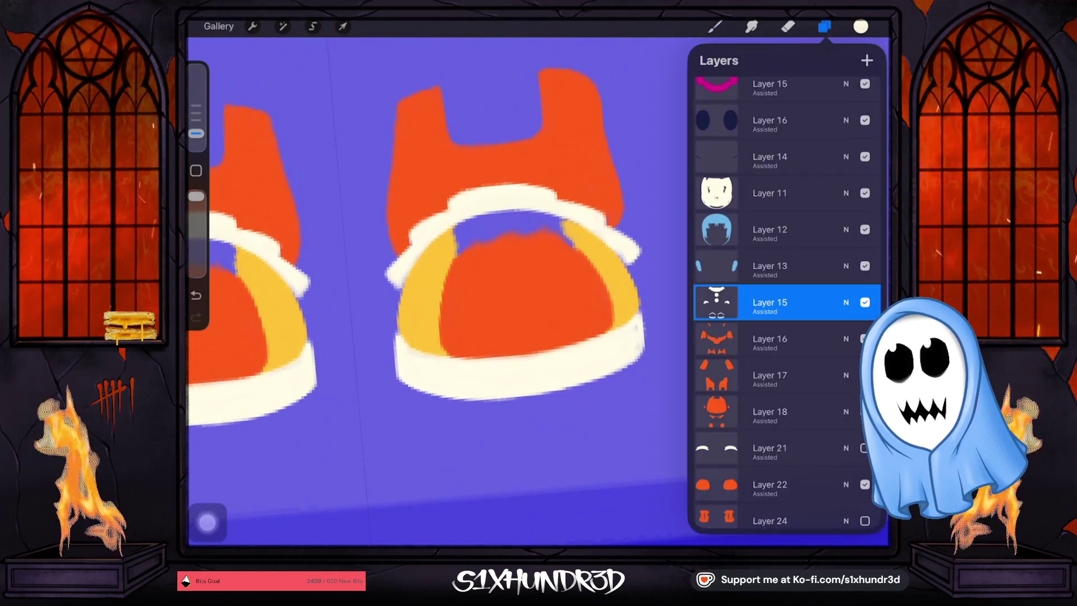
pyautogui.click(714, 27)
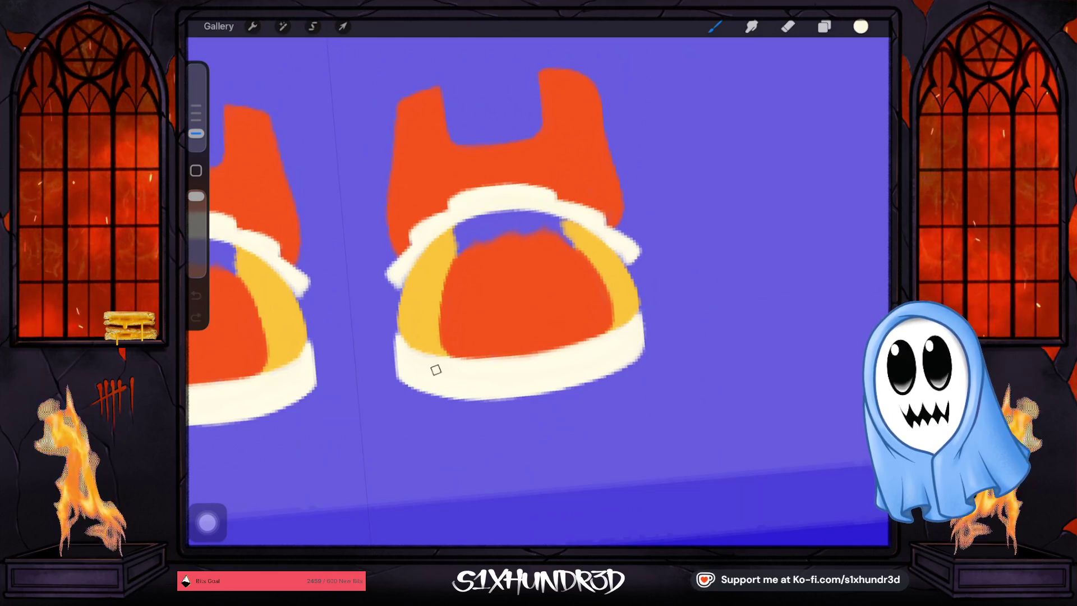
pyautogui.click(413, 374)
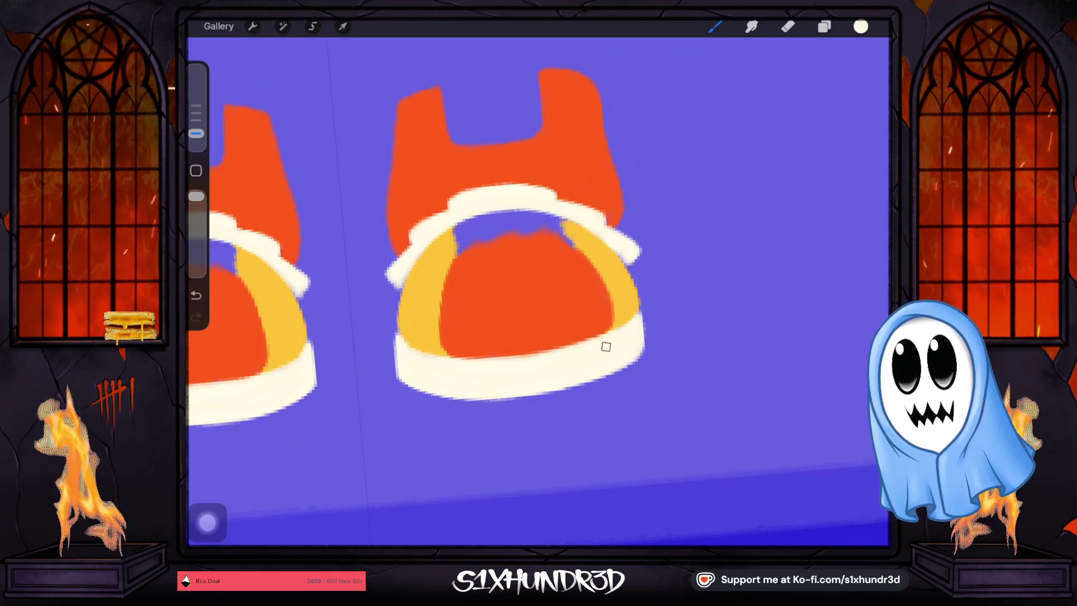
pyautogui.scroll(-5, 504, 236)
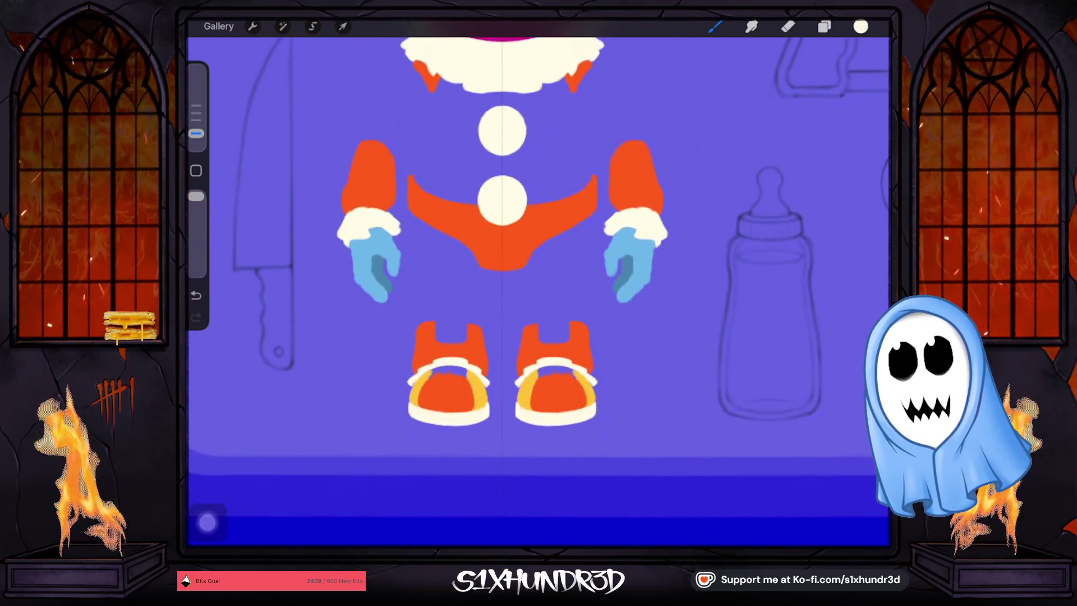
# On Layer 13, touch up the clown's hair edge with blue.
pyautogui.scroll(5, 538, 280)
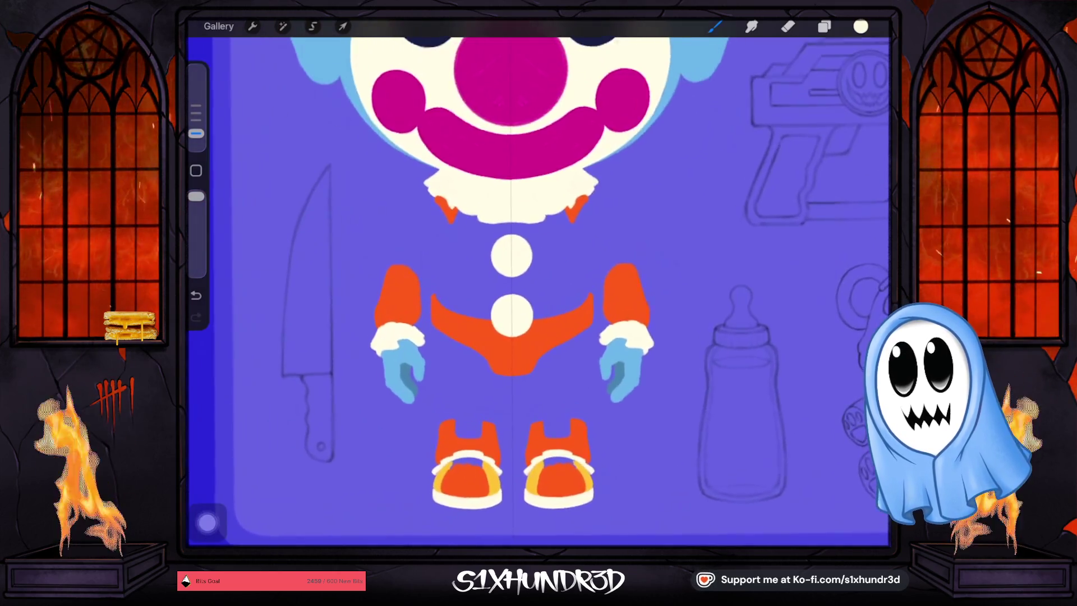
pyautogui.scroll(2, 538, 280)
pyautogui.scroll(5, 538, 280)
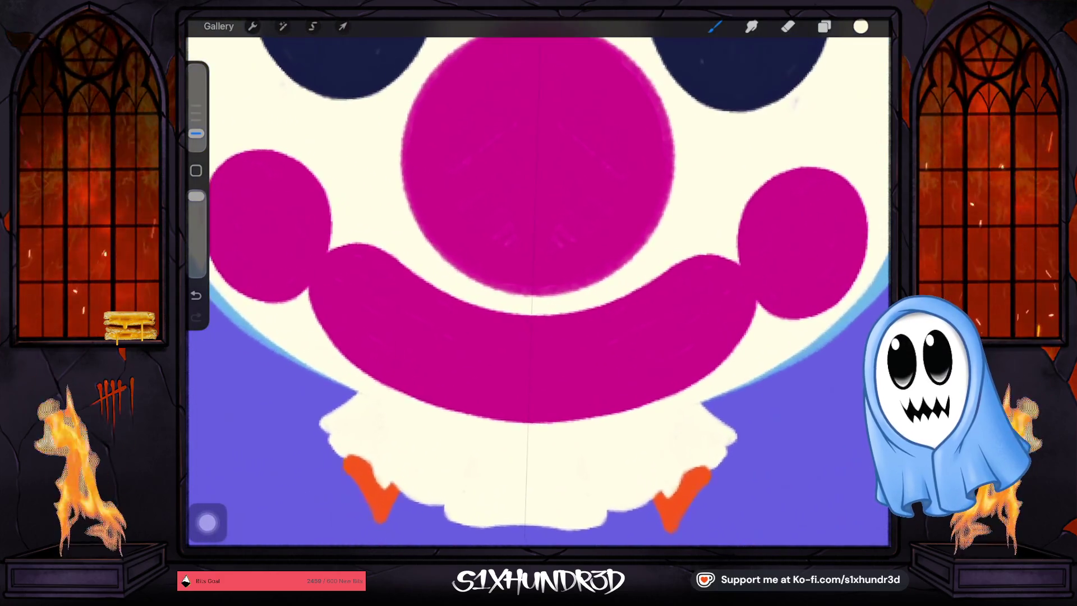
pyautogui.scroll(-3, 538, 280)
pyautogui.scroll(3, 539, 280)
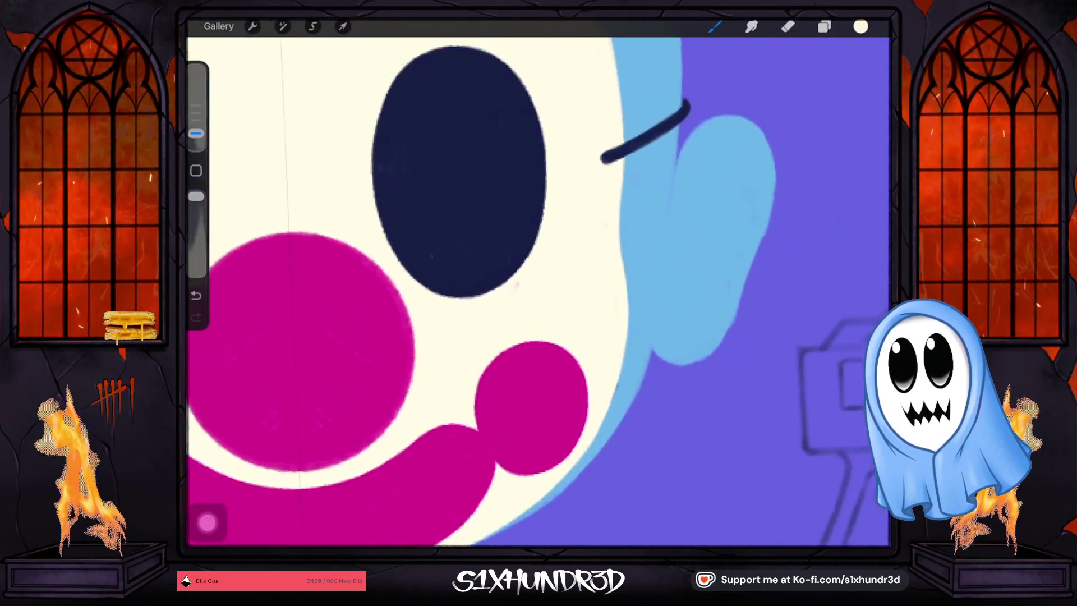
pyautogui.scroll(2, 538, 281)
pyautogui.click(824, 26)
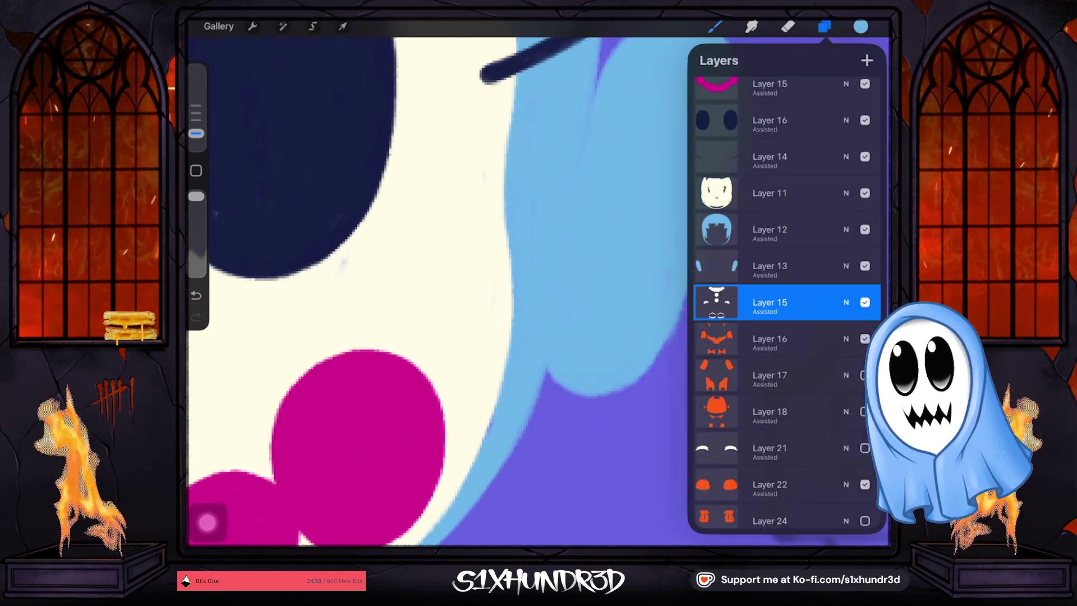
pyautogui.click(770, 266)
pyautogui.click(650, 320)
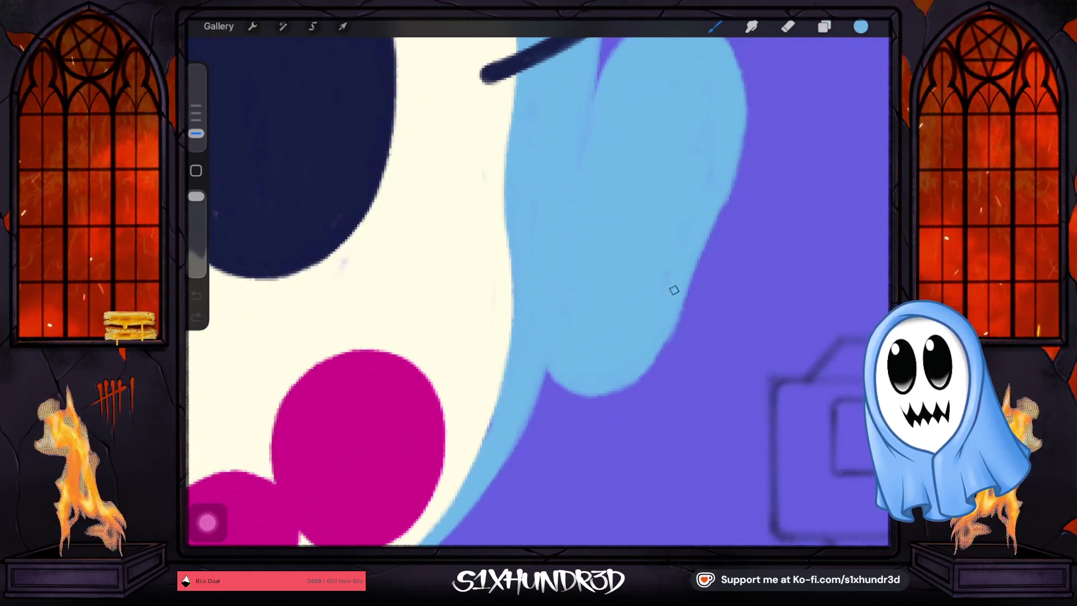
pyautogui.moveTo(660, 342); pyautogui.dragTo(638, 369)
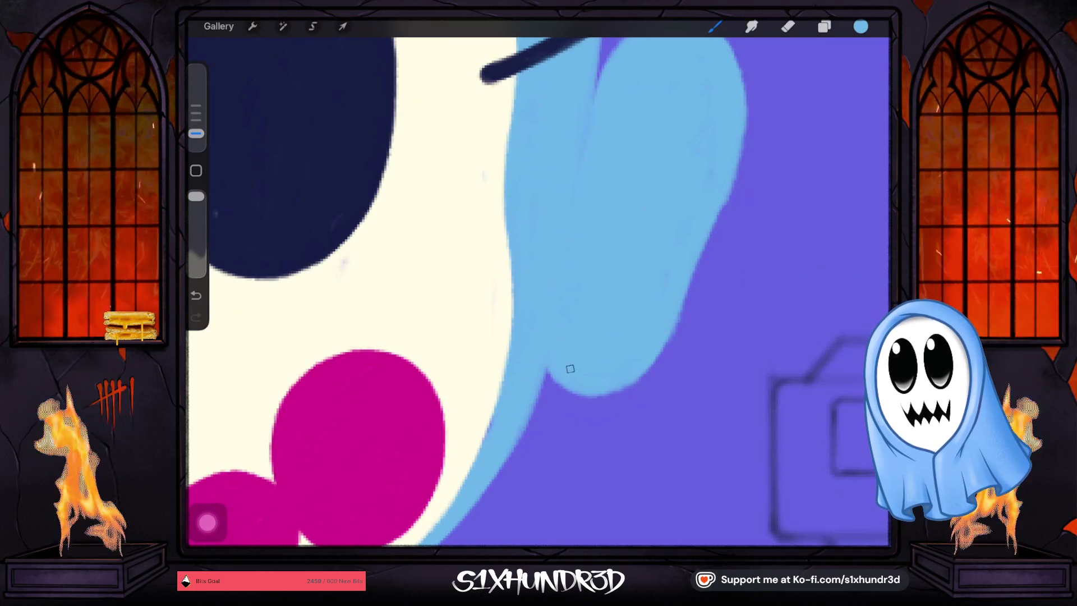
# Switch to Layer 12, which holds the blue hair, and enlarge the brush.
pyautogui.scroll(5, 571, 258)
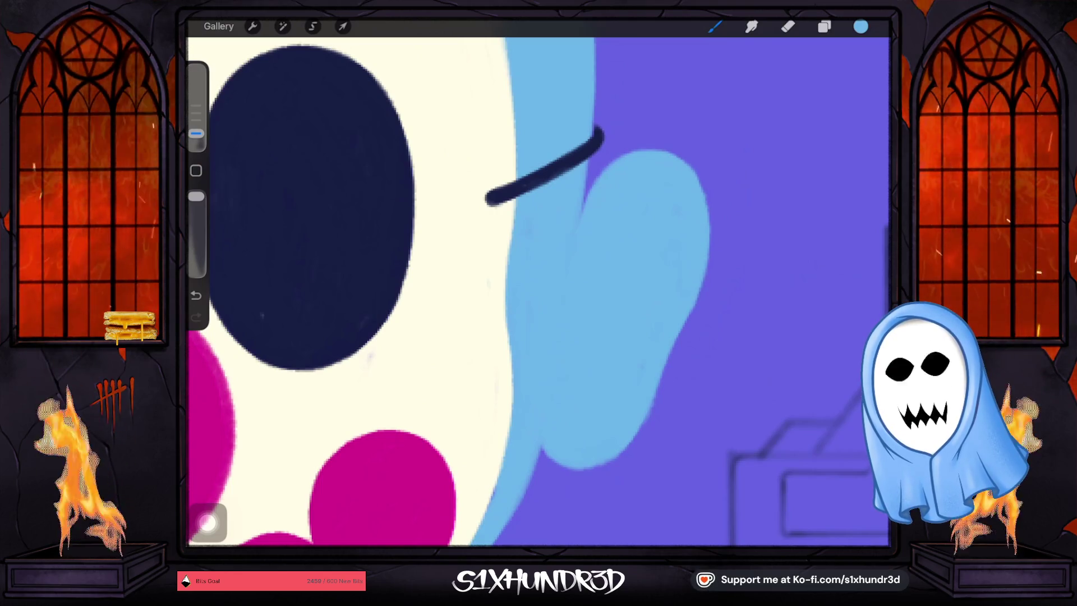
pyautogui.scroll(-3, 539, 292)
pyautogui.click(824, 26)
pyautogui.click(785, 266)
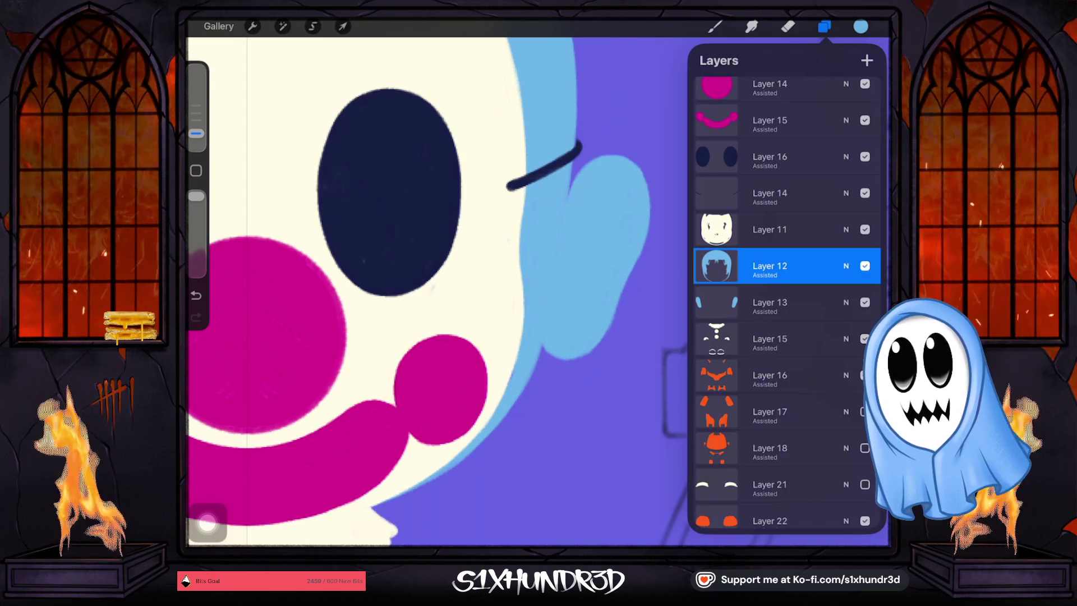
pyautogui.click(714, 27)
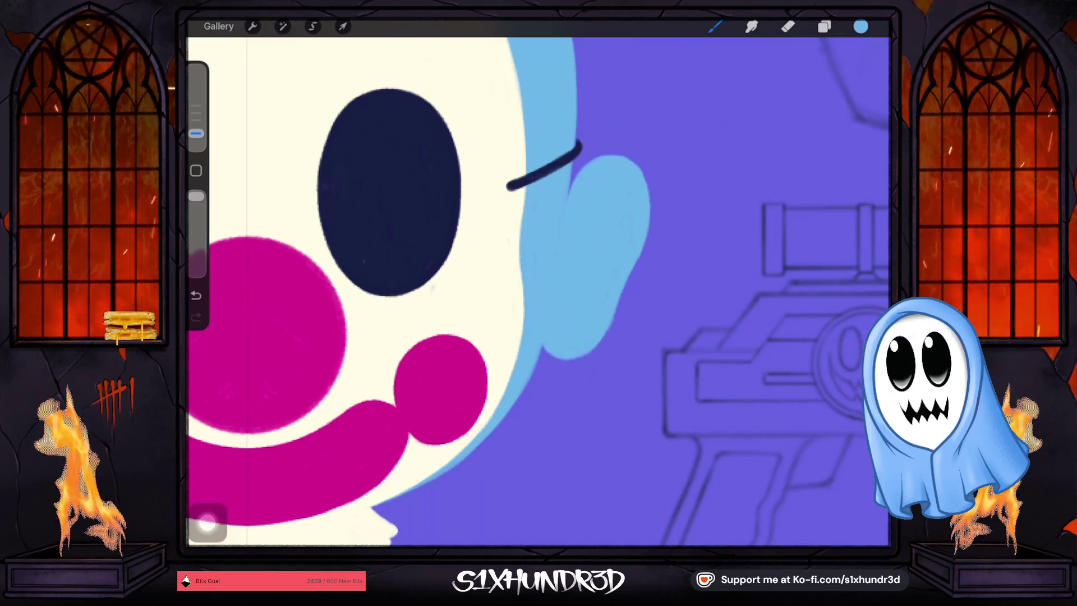
pyautogui.moveTo(196, 134); pyautogui.dragTo(196, 120)
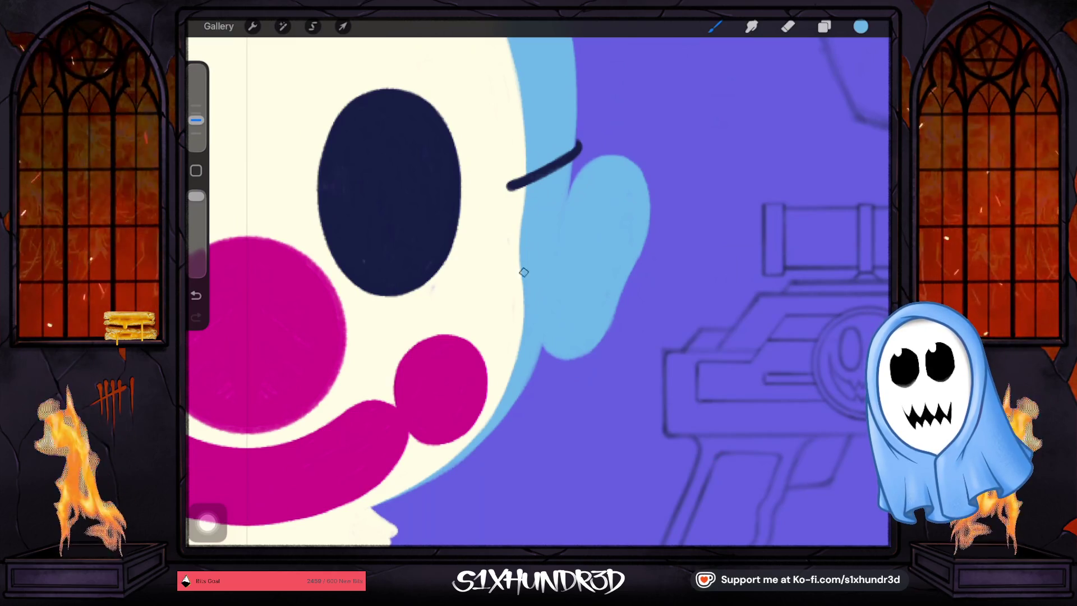
# Undo the last change, hide the light-blue ear layer, and zoom out to the full figure.
pyautogui.click(824, 26)
pyautogui.hotkey('ctrl', 'z')
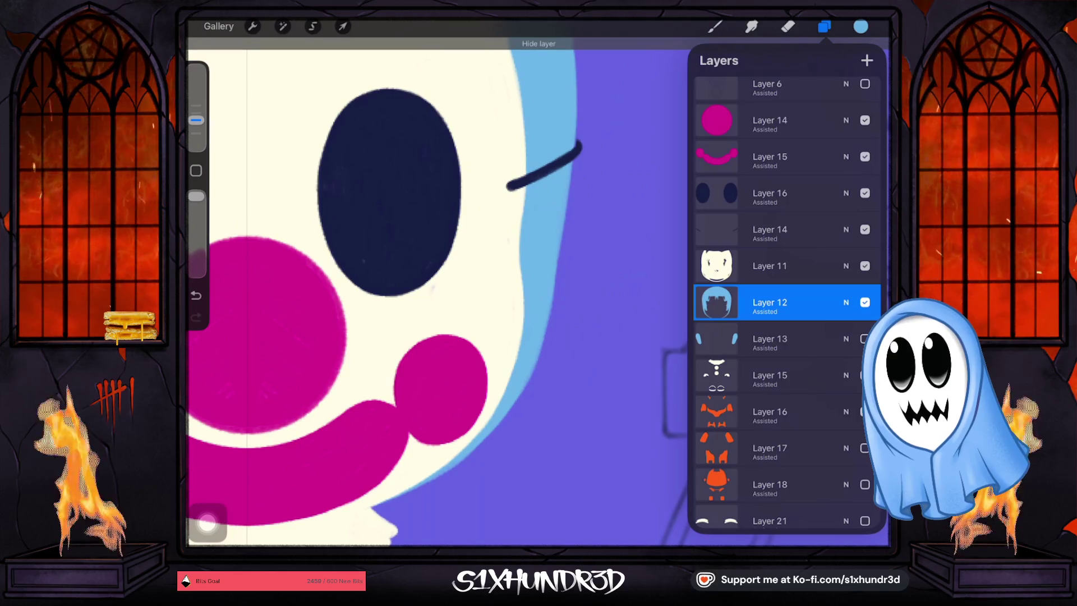
pyautogui.click(714, 26)
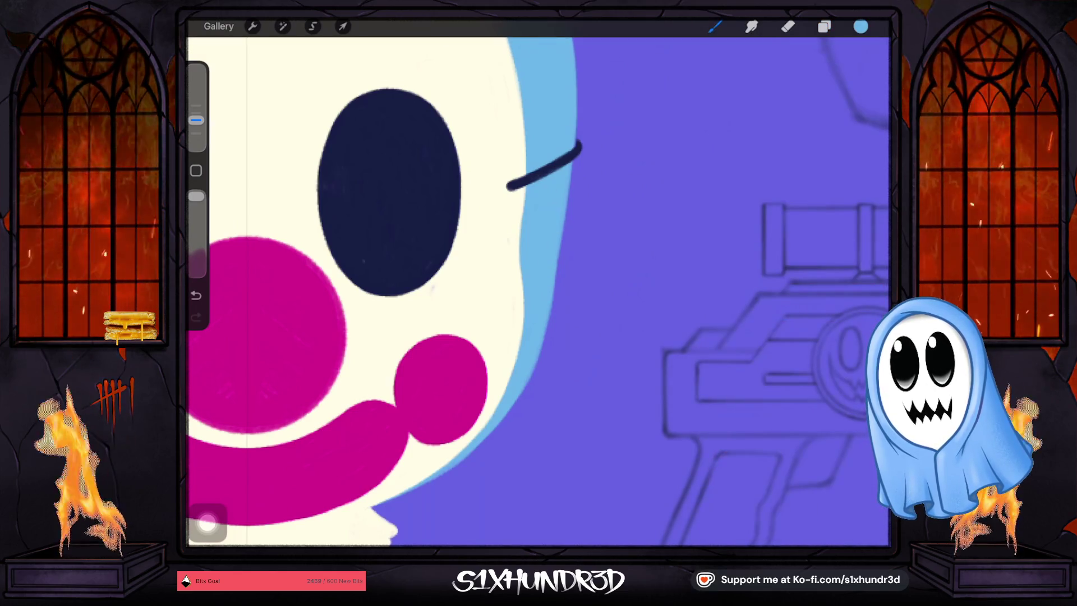
pyautogui.scroll(5, 538, 292)
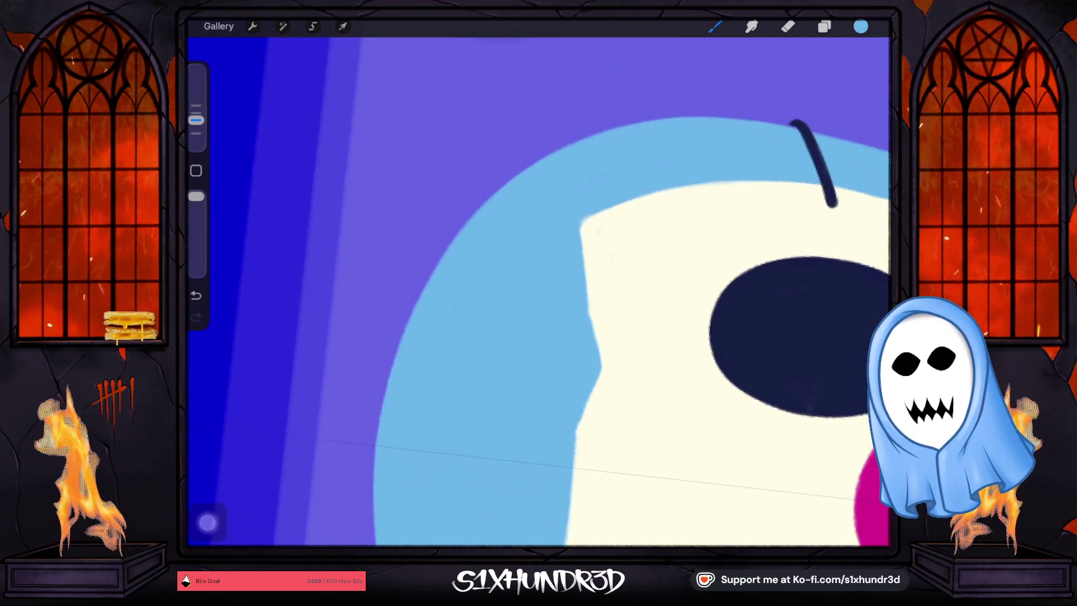
pyautogui.scroll(-5, 538, 291)
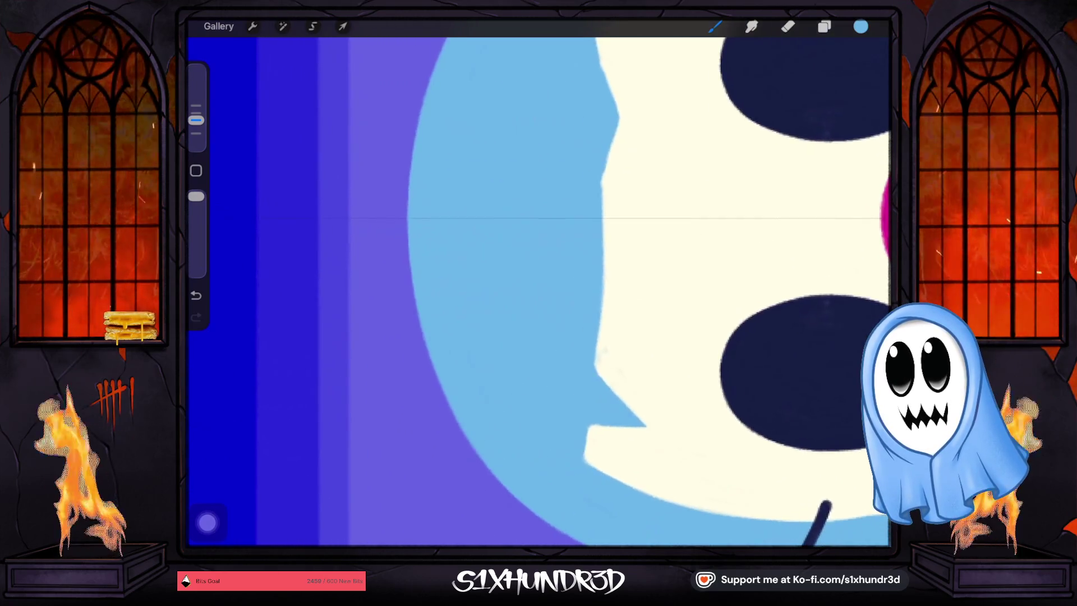
pyautogui.scroll(3, 538, 291)
pyautogui.scroll(-10, 538, 291)
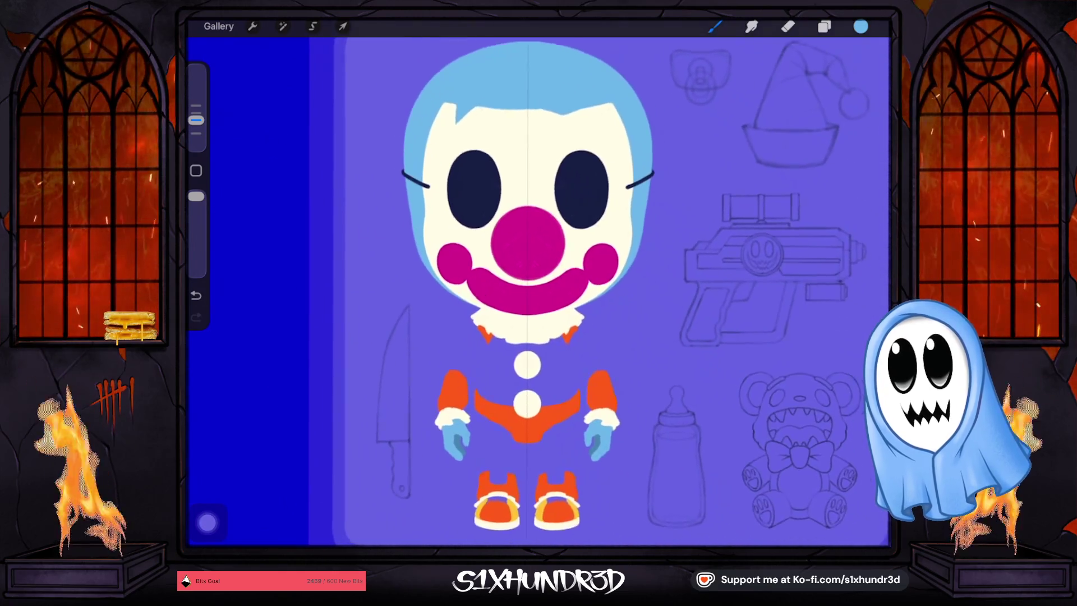
# Show the orange suit body and legs layer, then sample the suit's orange from the canvas.
pyautogui.hscroll(3, 538, 291)
pyautogui.click(824, 26)
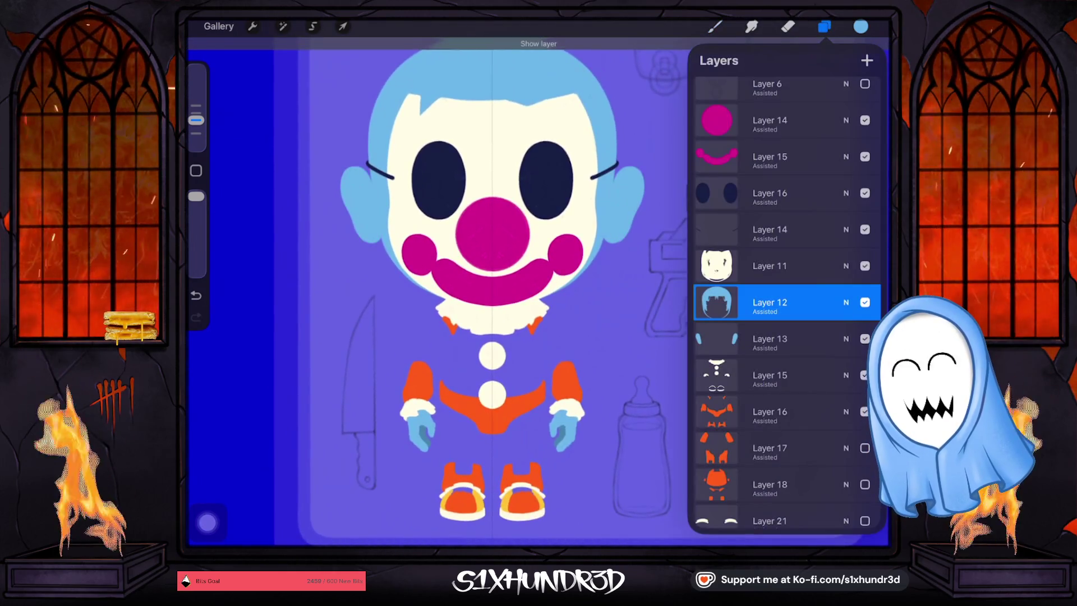
pyautogui.scroll(-5, 785, 302)
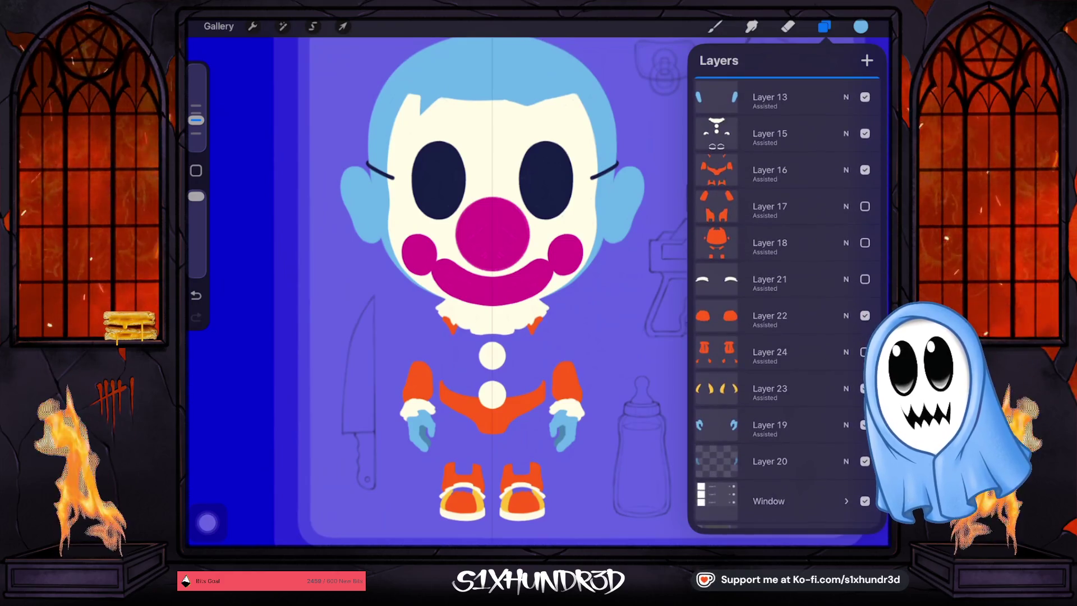
pyautogui.click(865, 206)
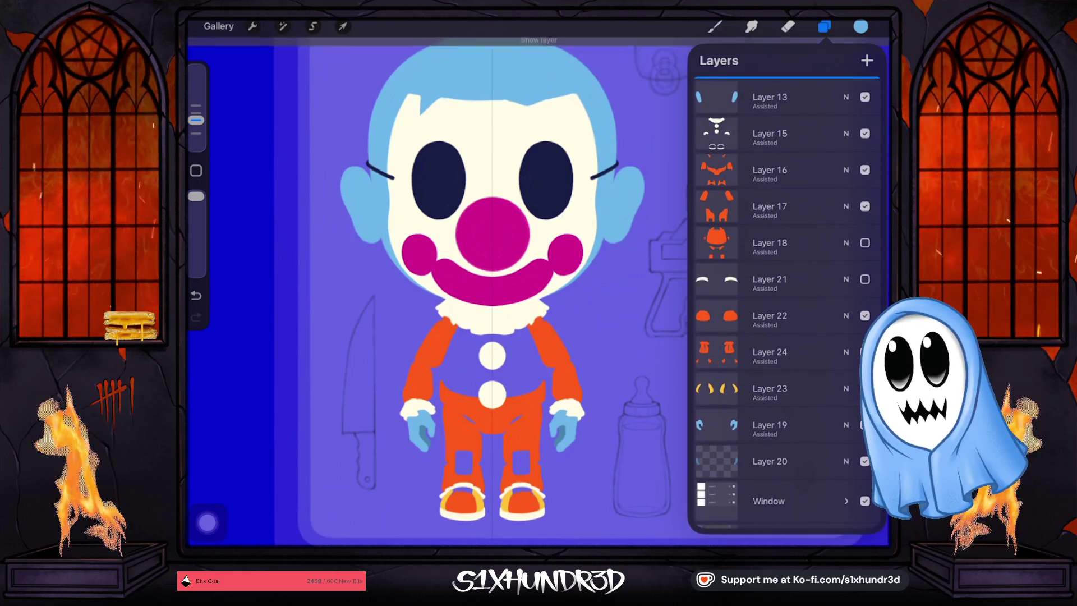
pyautogui.click(543, 334)
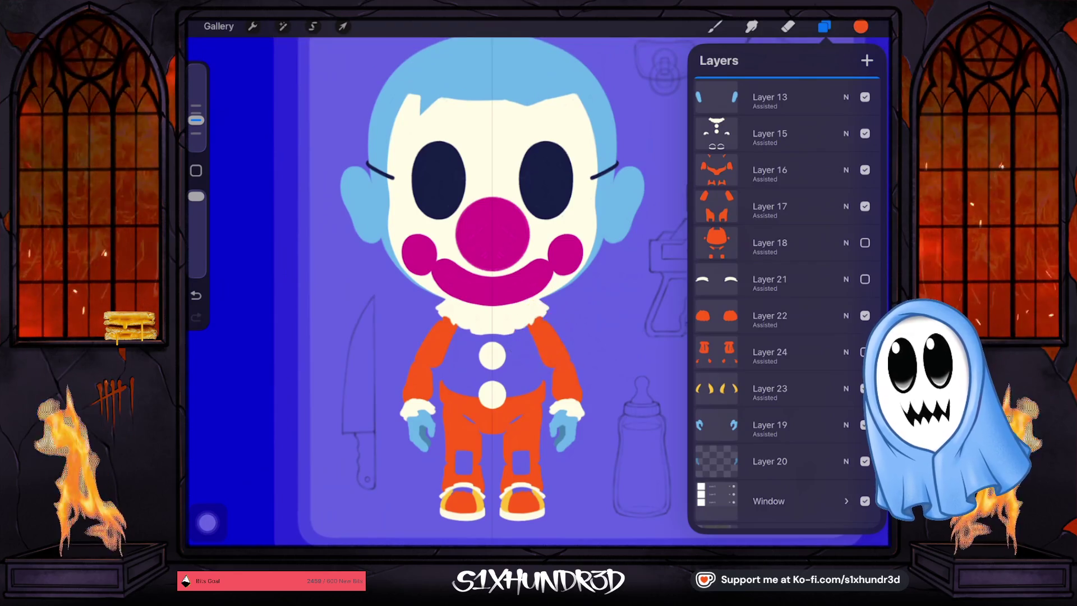
# Toggle the suit body and lower-leg layers to find which layer holds each part.
pyautogui.scroll(5, 483, 416)
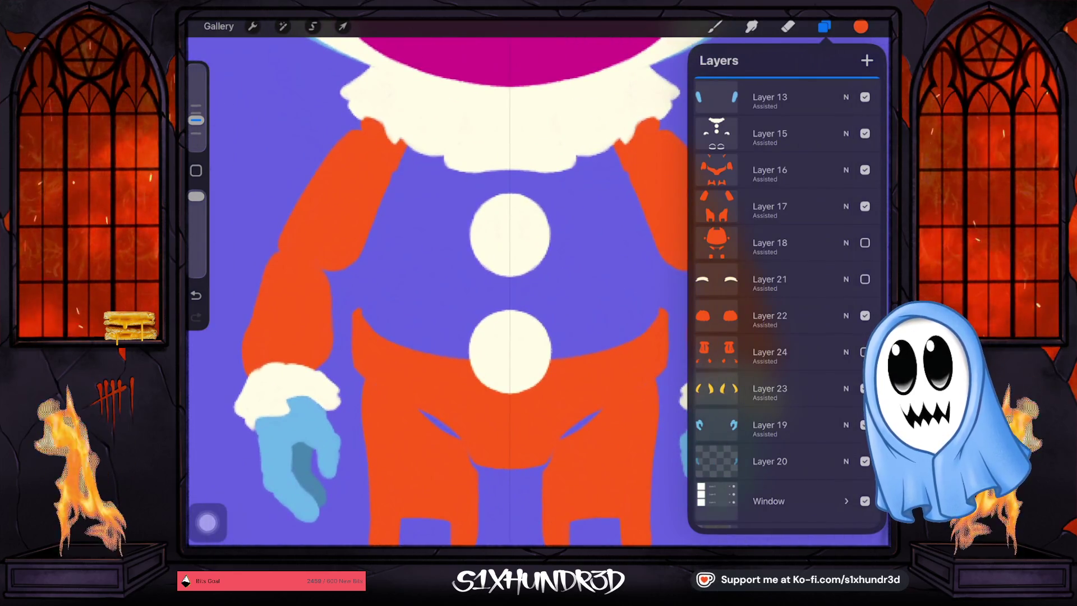
pyautogui.click(864, 170)
pyautogui.click(865, 170)
pyautogui.click(864, 207)
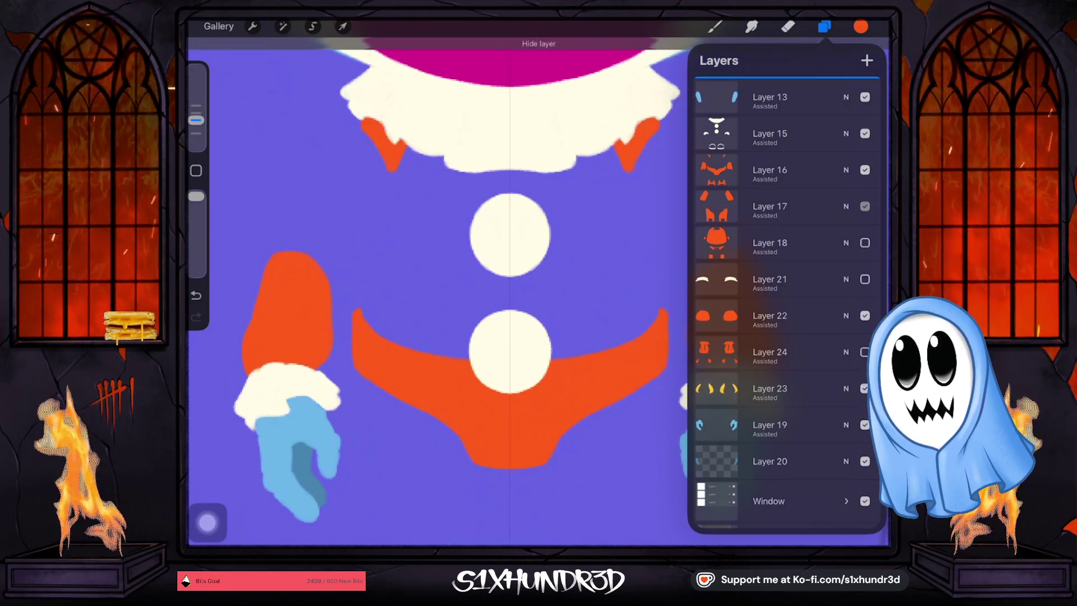
pyautogui.click(864, 206)
pyautogui.click(864, 206)
pyautogui.click(865, 207)
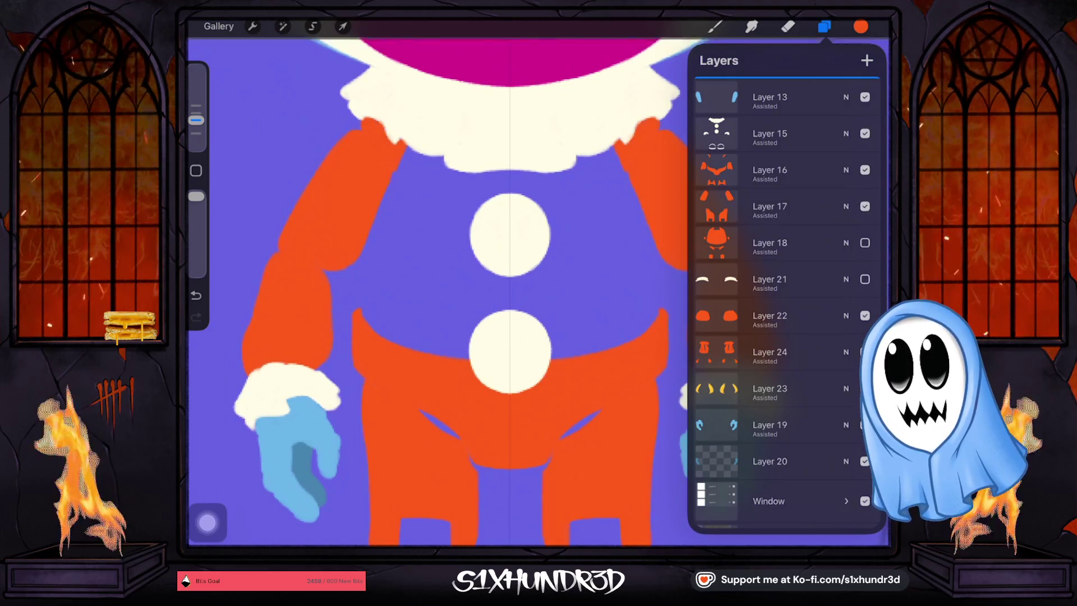
# Turn on the orange torso layer, Layer 21, and the last hidden suit layer.
pyautogui.click(865, 242)
pyautogui.click(865, 242)
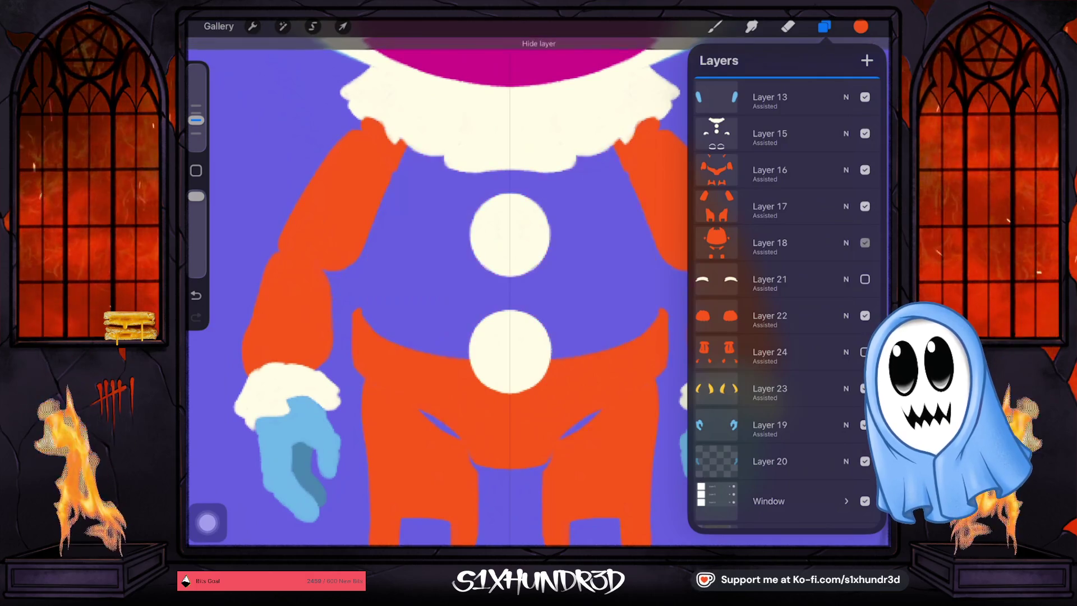
pyautogui.click(864, 242)
pyautogui.scroll(-2, 477, 281)
pyautogui.scroll(-2, 477, 281)
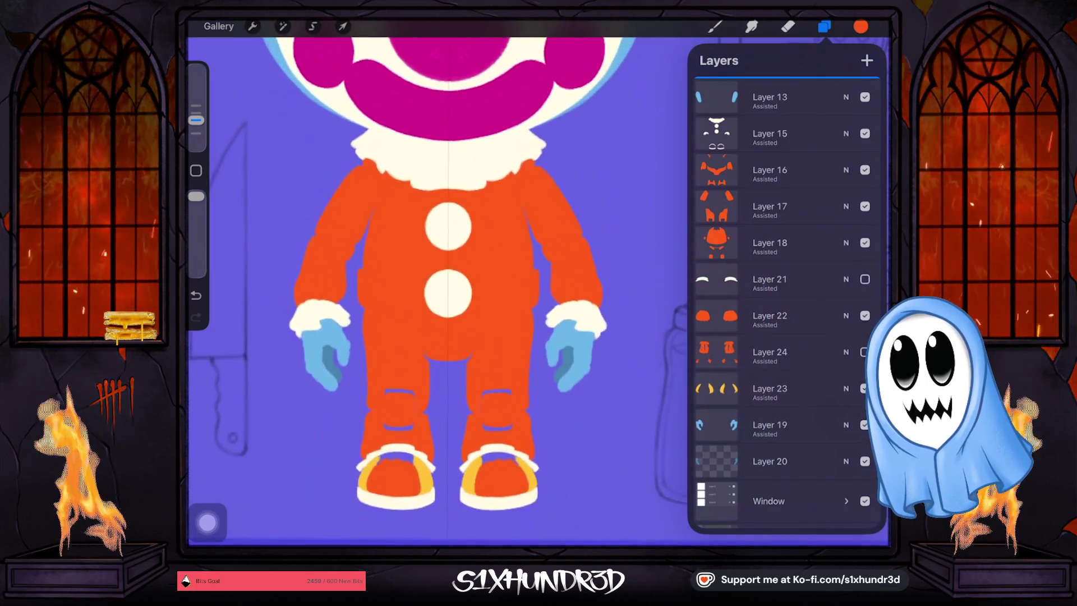
pyautogui.click(865, 279)
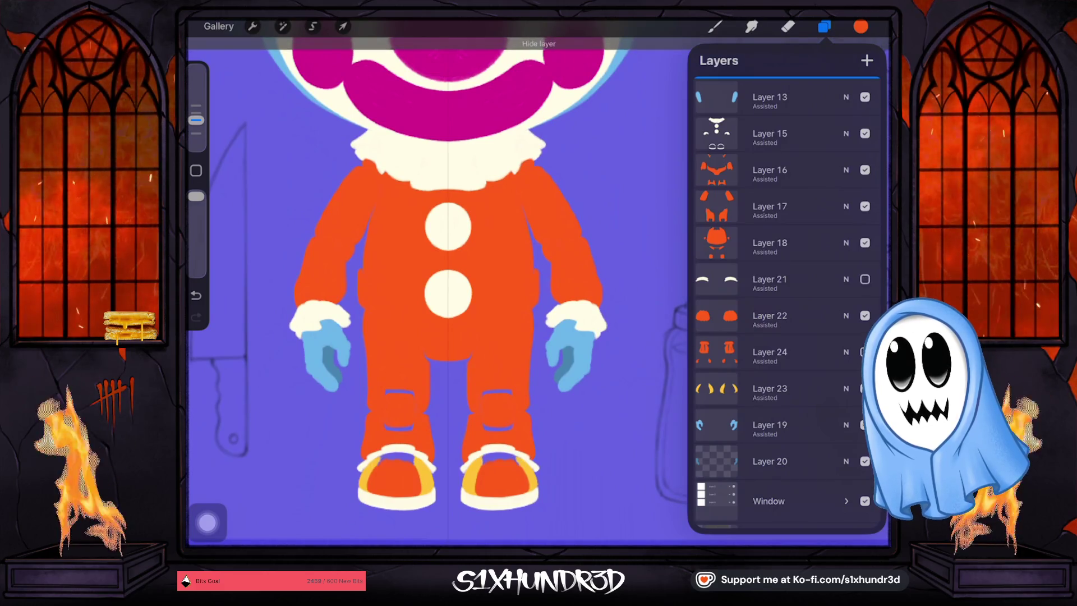
pyautogui.click(865, 352)
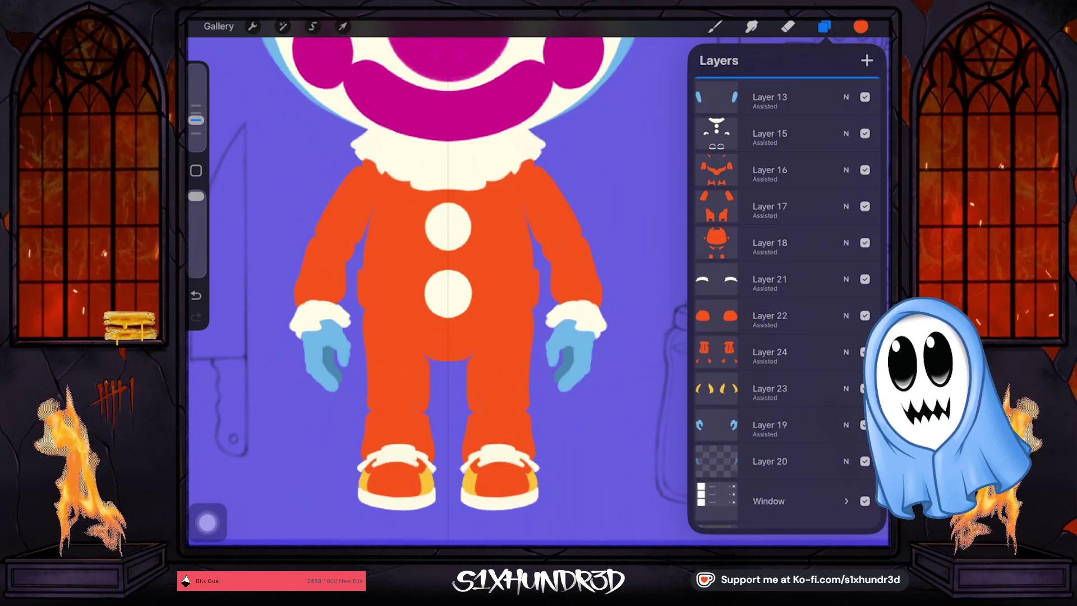
# Darken the orange to a deeper shade and toggle the torso layer's visibility.
pyautogui.click(860, 27)
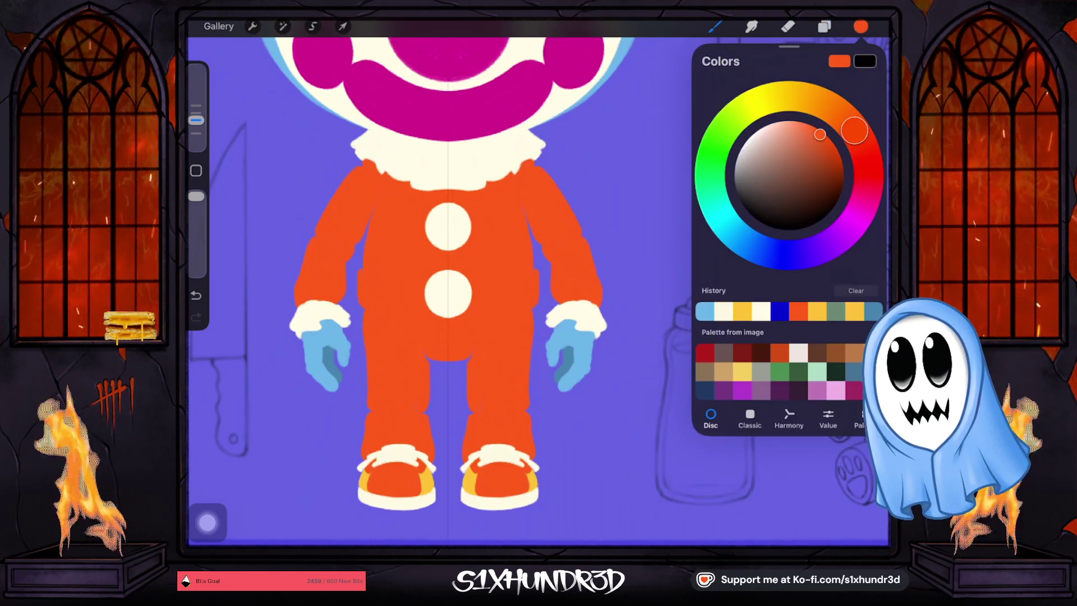
pyautogui.moveTo(820, 134); pyautogui.dragTo(825, 161)
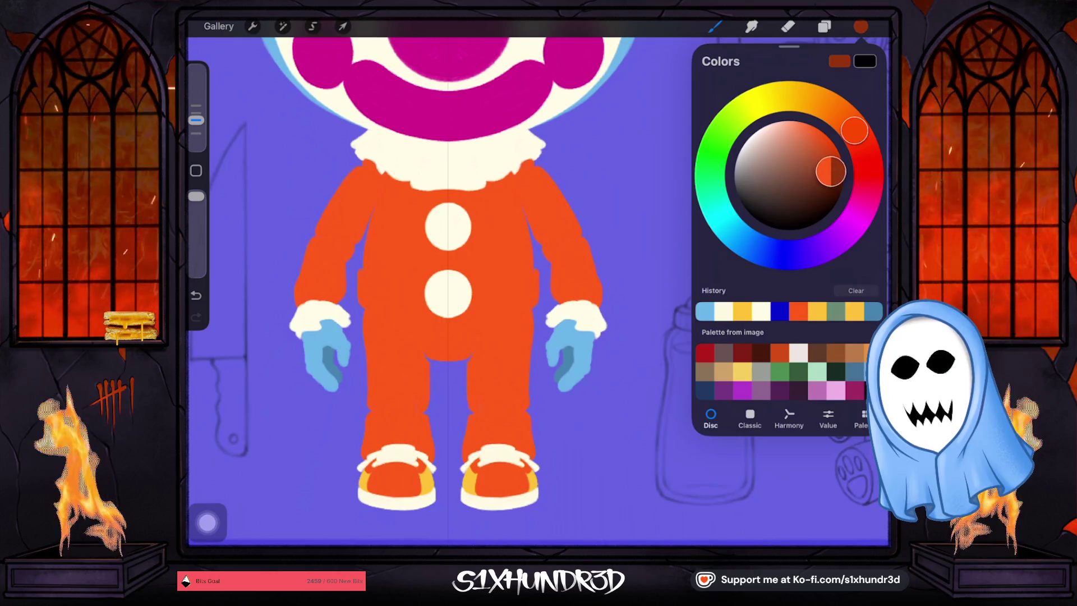
pyautogui.click(824, 26)
pyautogui.scroll(-3, 785, 281)
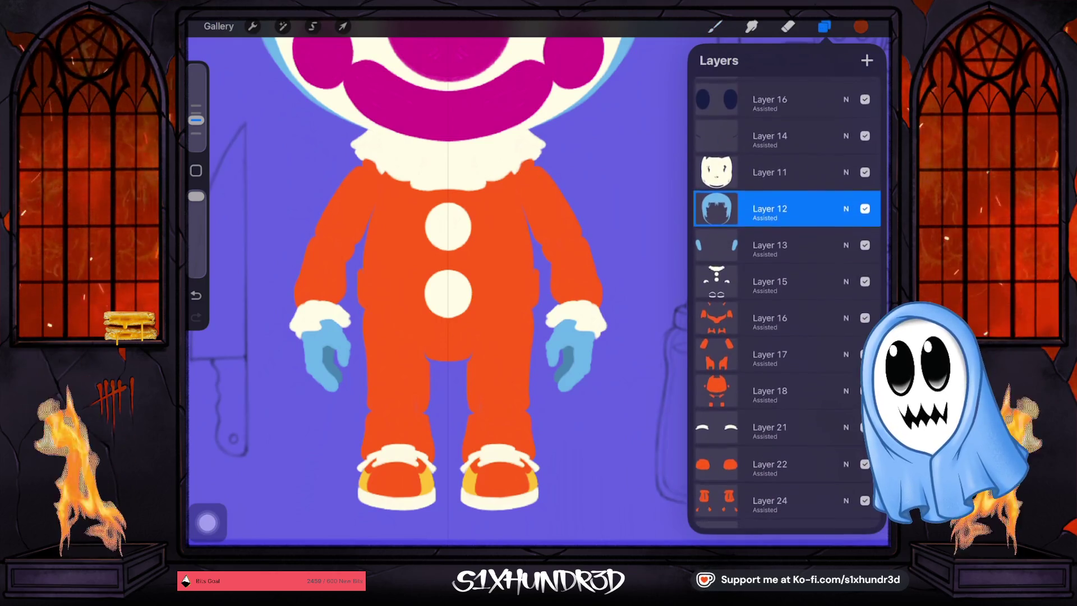
pyautogui.click(864, 390)
pyautogui.click(864, 391)
pyautogui.click(864, 391)
pyautogui.click(864, 391)
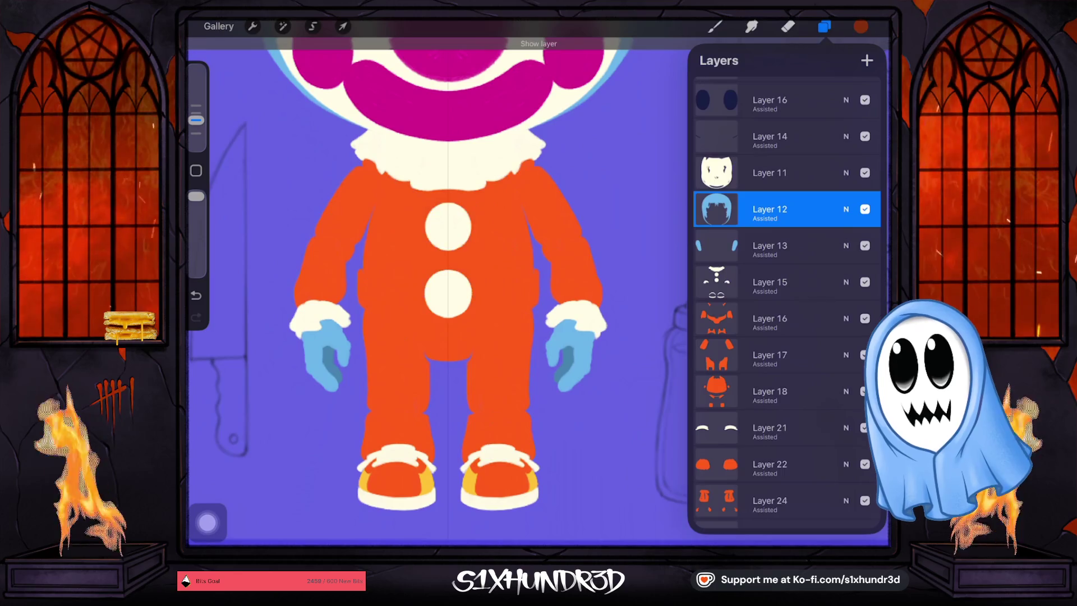
# Select Layer 24 and draw a mirrored cuff line across the pant legs.
pyautogui.scroll(-2, 785, 280)
pyautogui.click(774, 438)
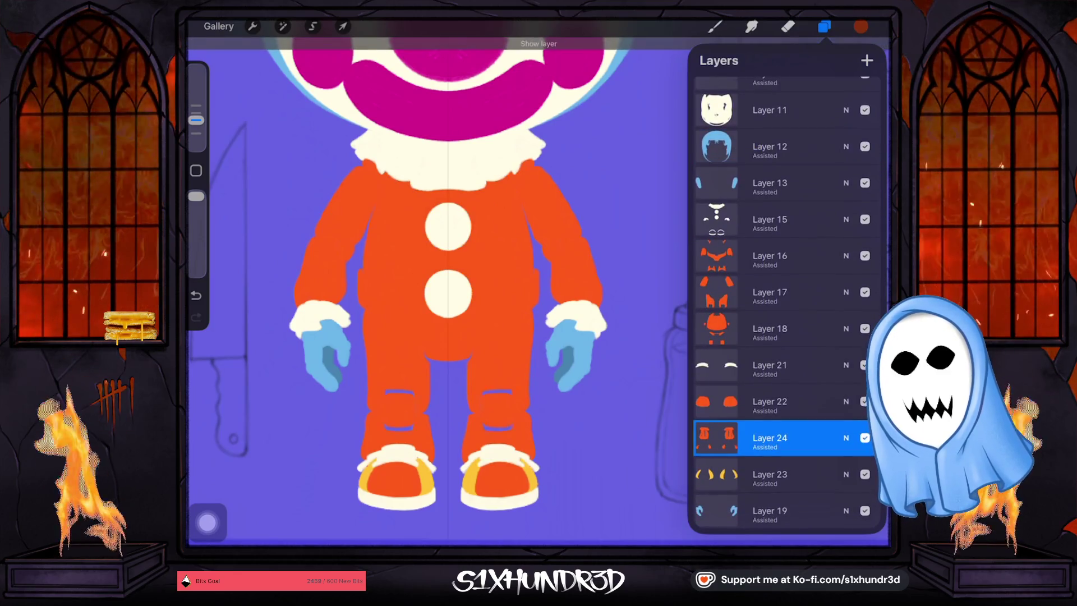
pyautogui.click(774, 438)
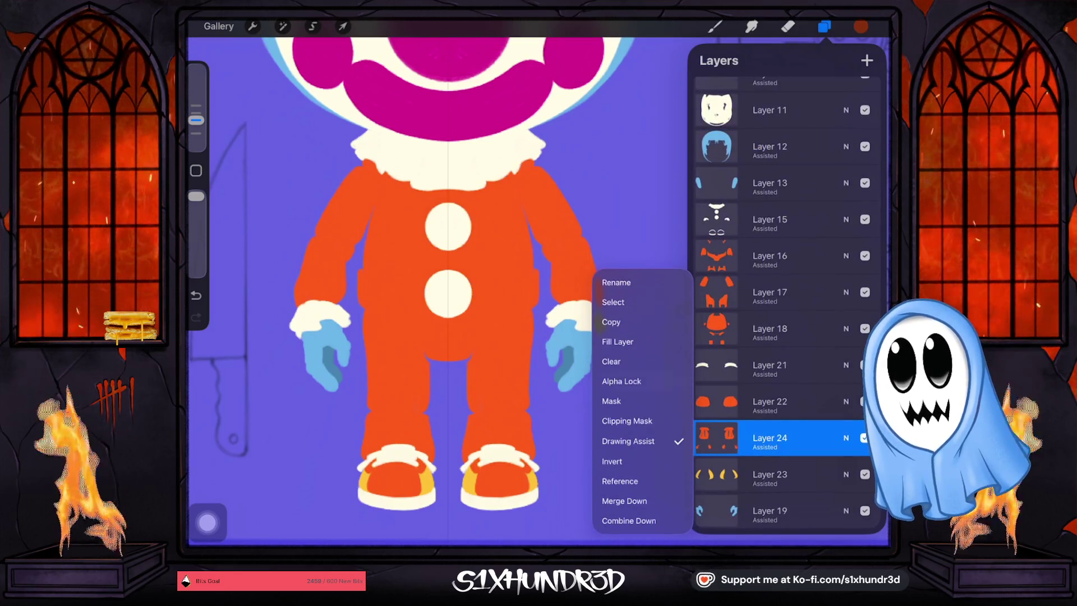
pyautogui.click(773, 437)
pyautogui.click(714, 26)
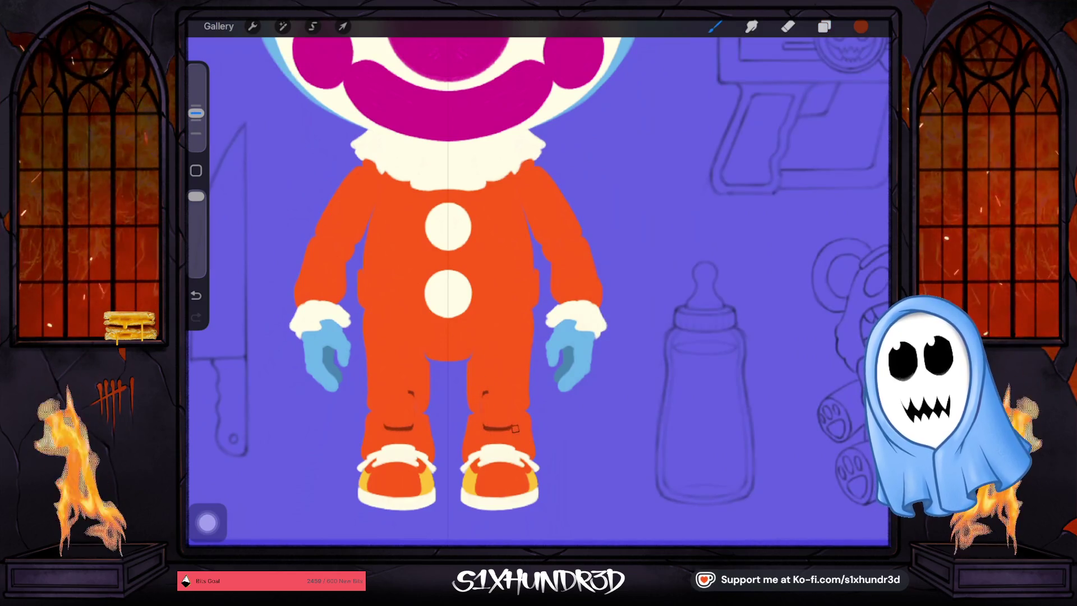
pyautogui.moveTo(512, 391); pyautogui.dragTo(483, 390)
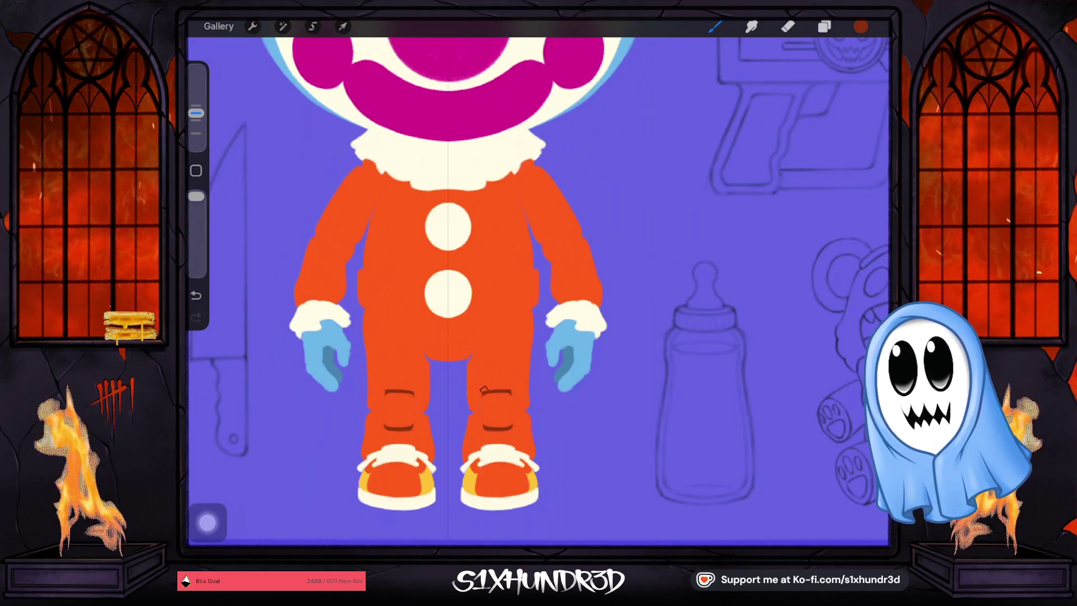
pyautogui.click(861, 26)
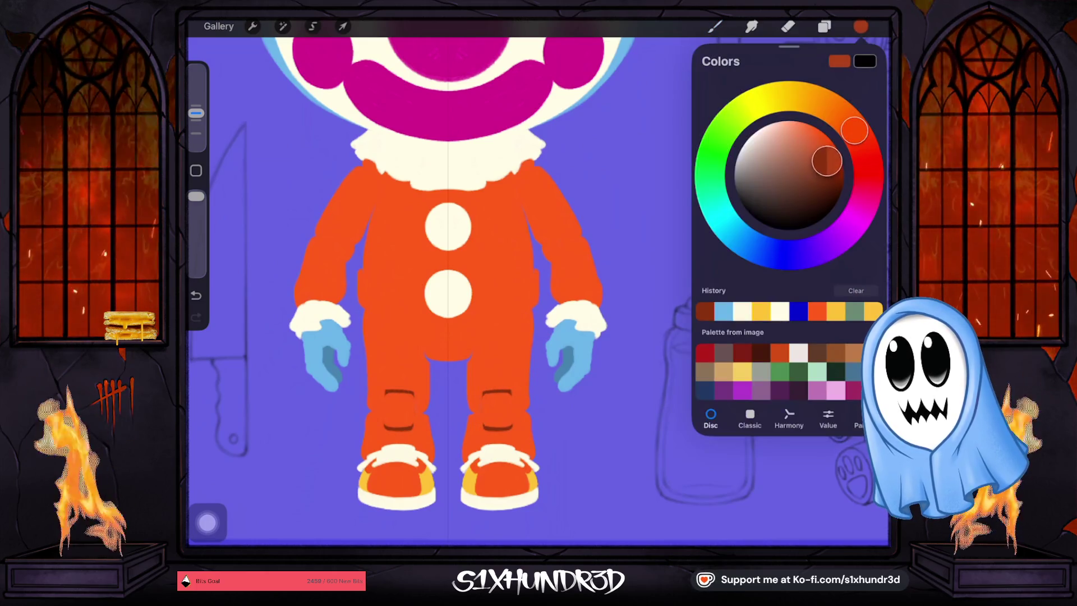
pyautogui.click(514, 412)
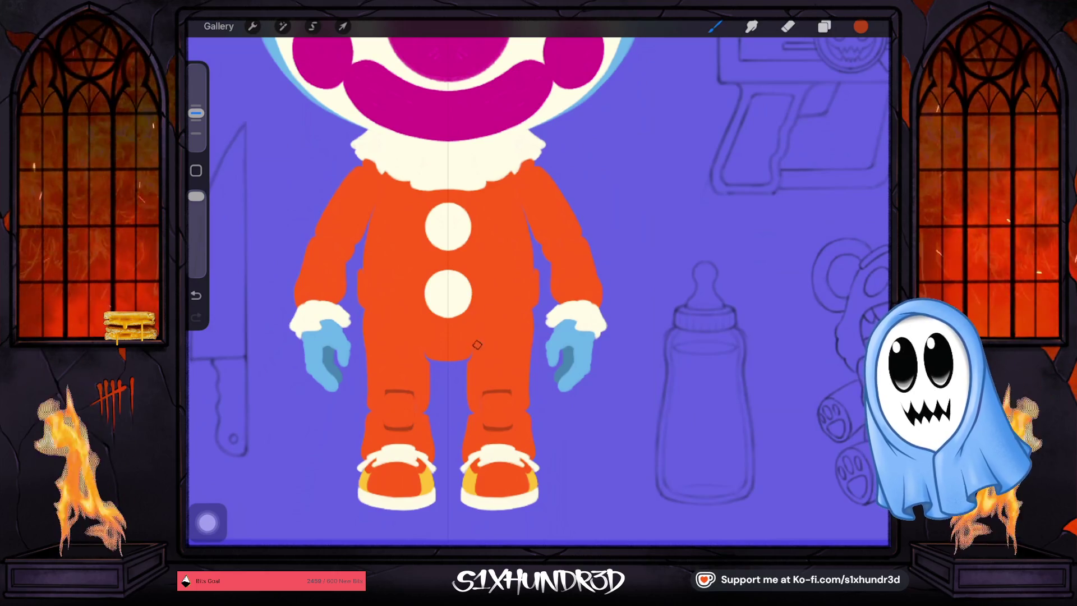
# Show Layer 24 again, make Layer 18 active, and toggle its visibility off and on.
pyautogui.click(824, 26)
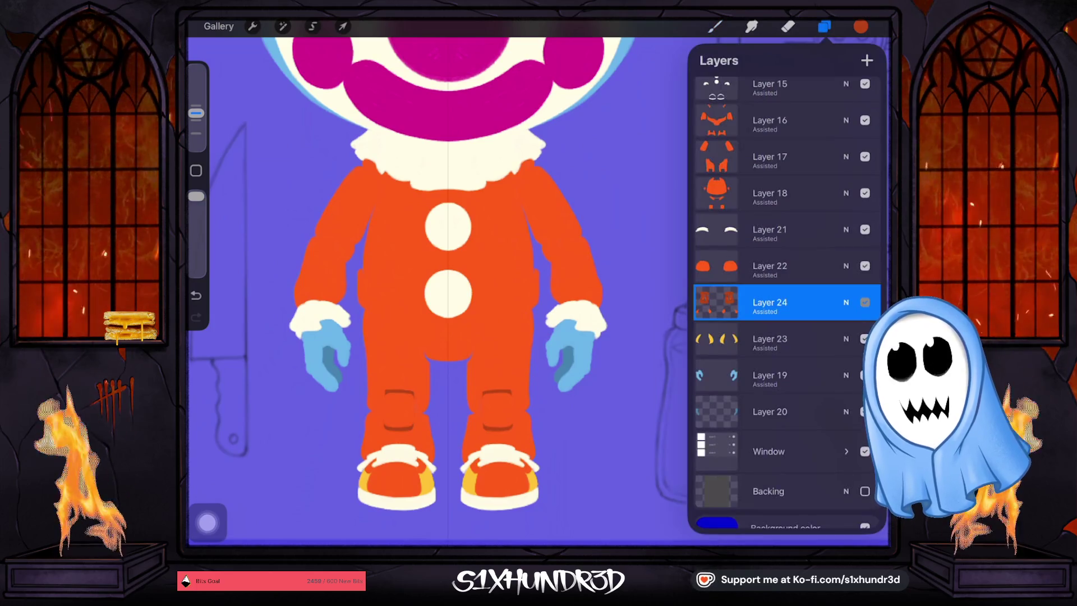
pyautogui.click(864, 302)
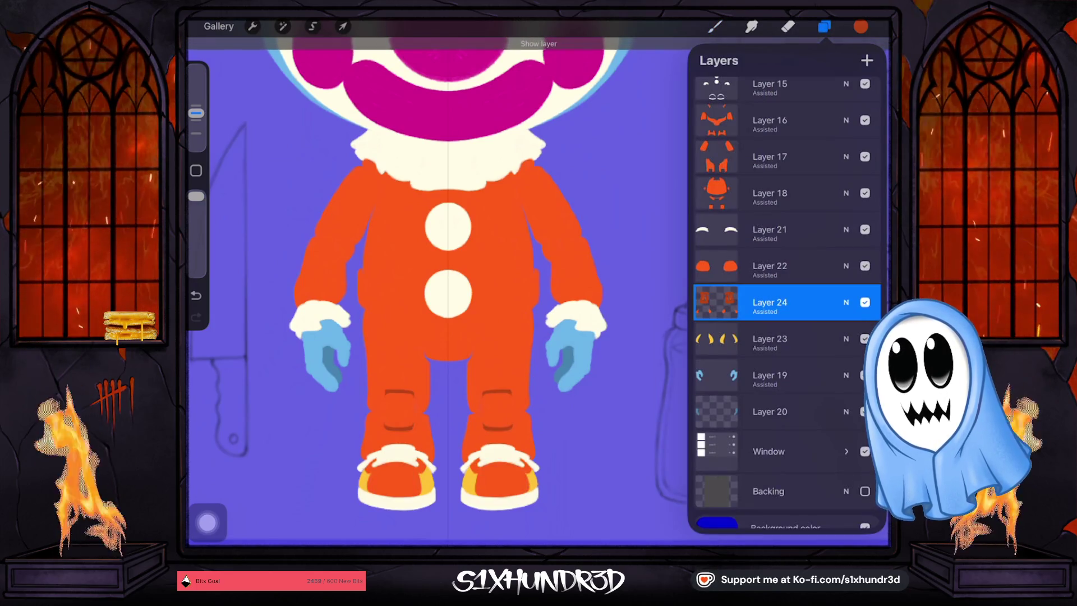
pyautogui.click(769, 192)
pyautogui.click(769, 193)
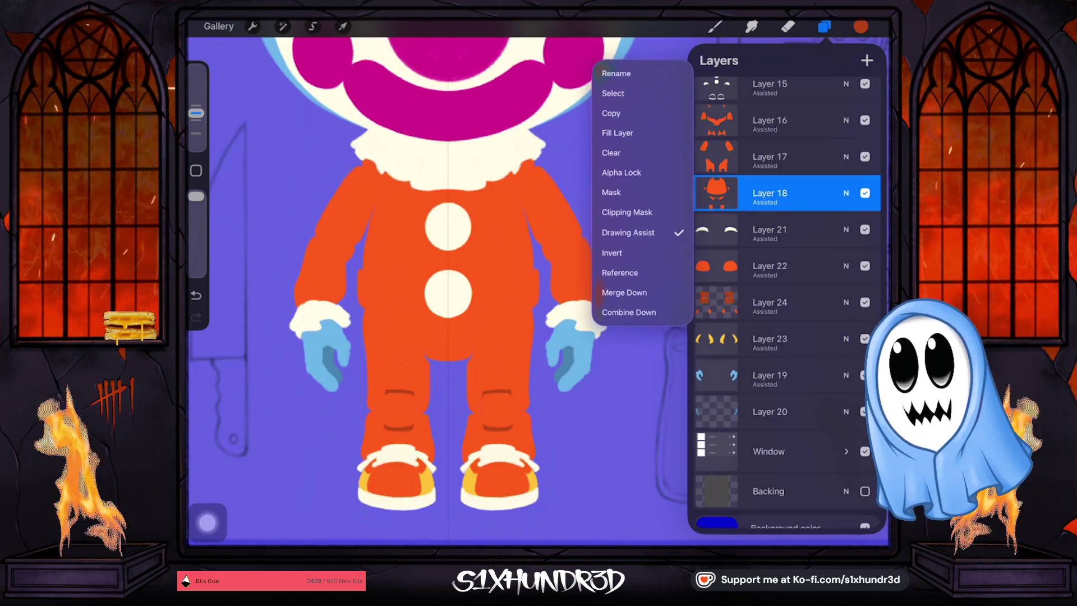
pyautogui.click(769, 192)
pyautogui.click(715, 26)
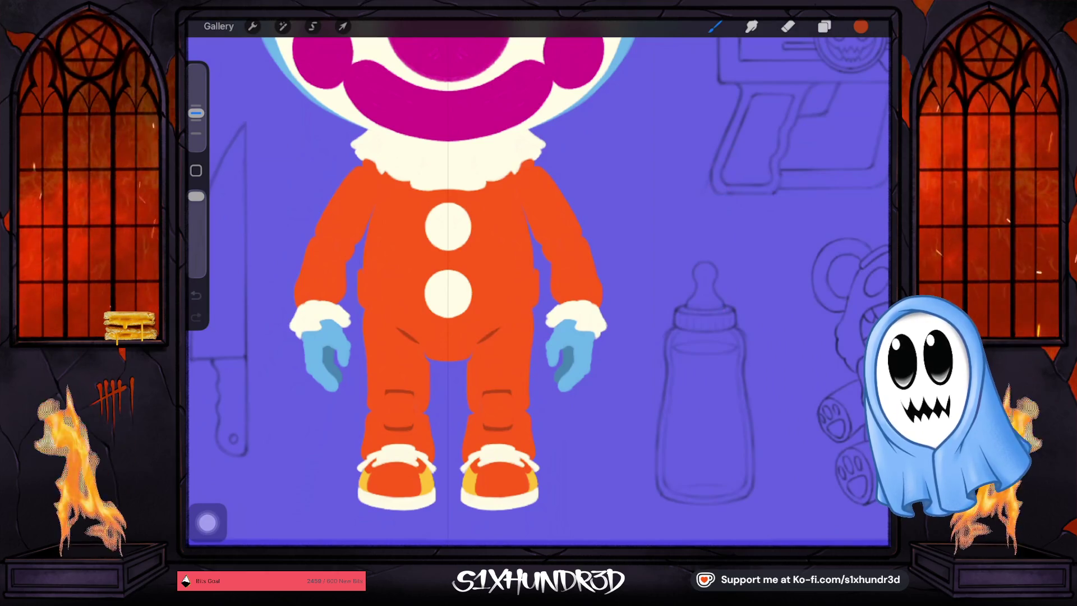
pyautogui.click(824, 26)
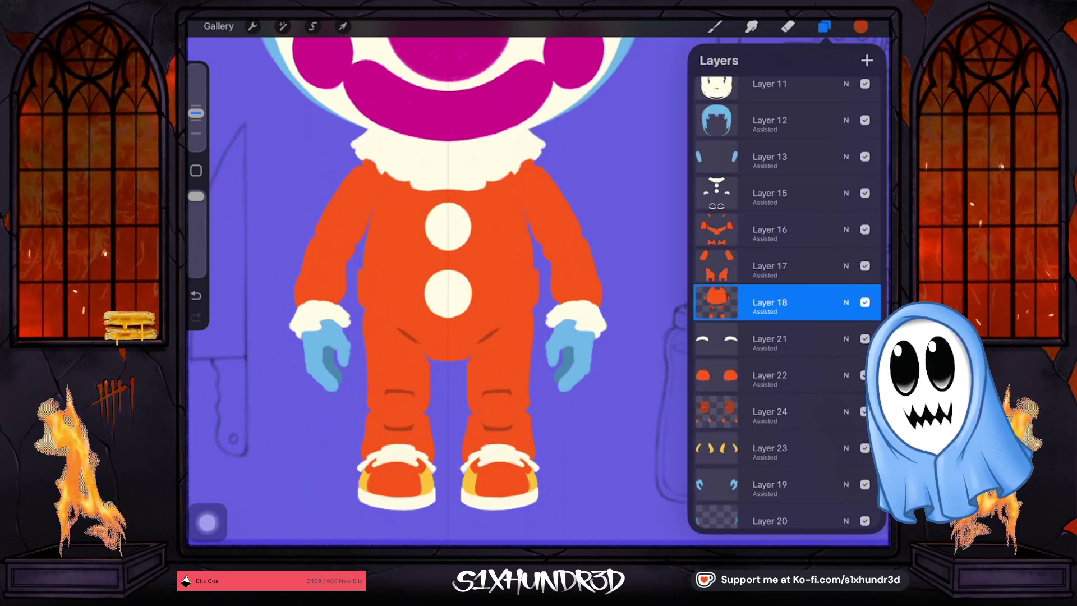
pyautogui.click(865, 302)
pyautogui.click(865, 302)
pyautogui.click(864, 302)
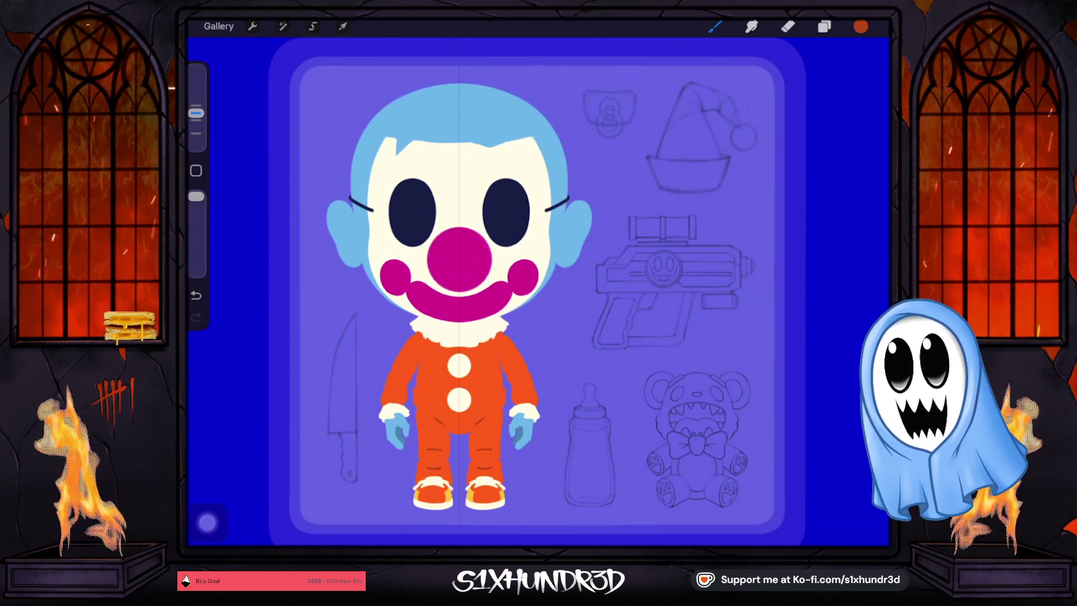
pyautogui.scroll(1, 502, 292)
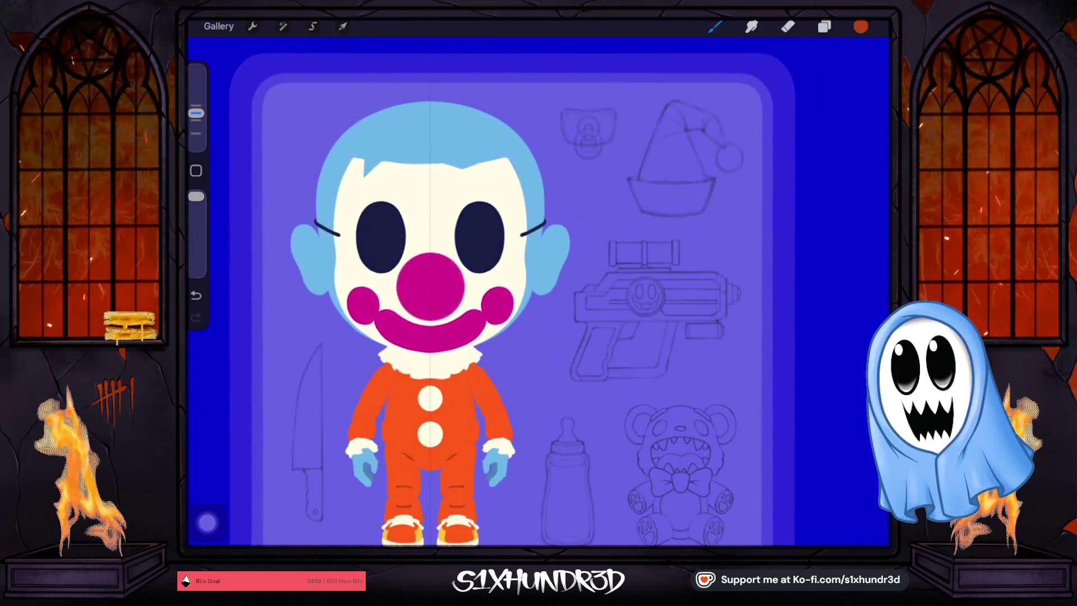
# Add a new layer above Layer 11 and choose a brush for the brim.
pyautogui.click(824, 26)
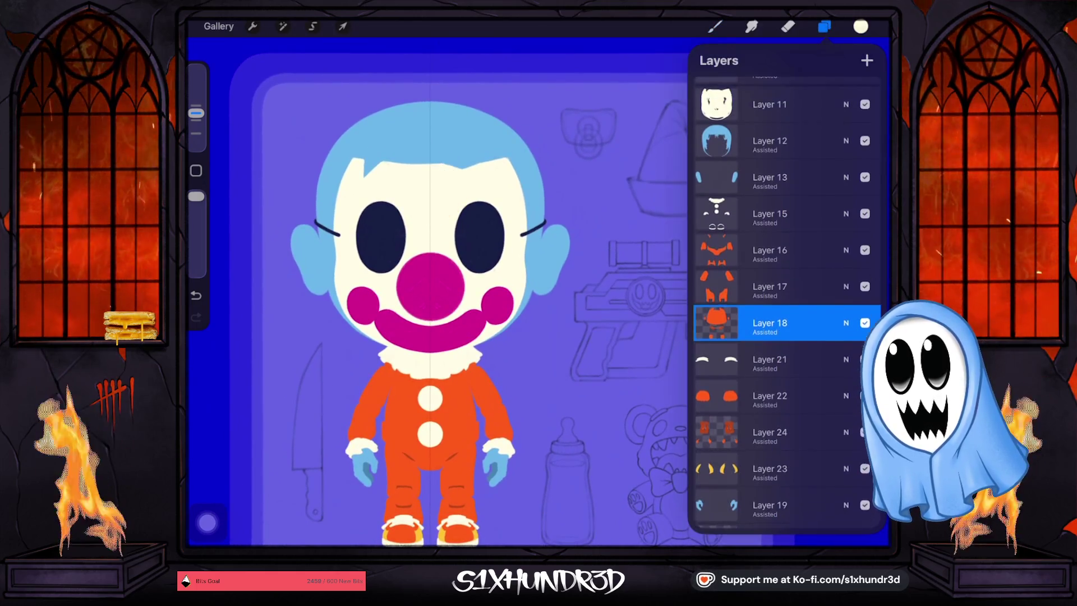
pyautogui.scroll(3, 785, 303)
pyautogui.click(770, 198)
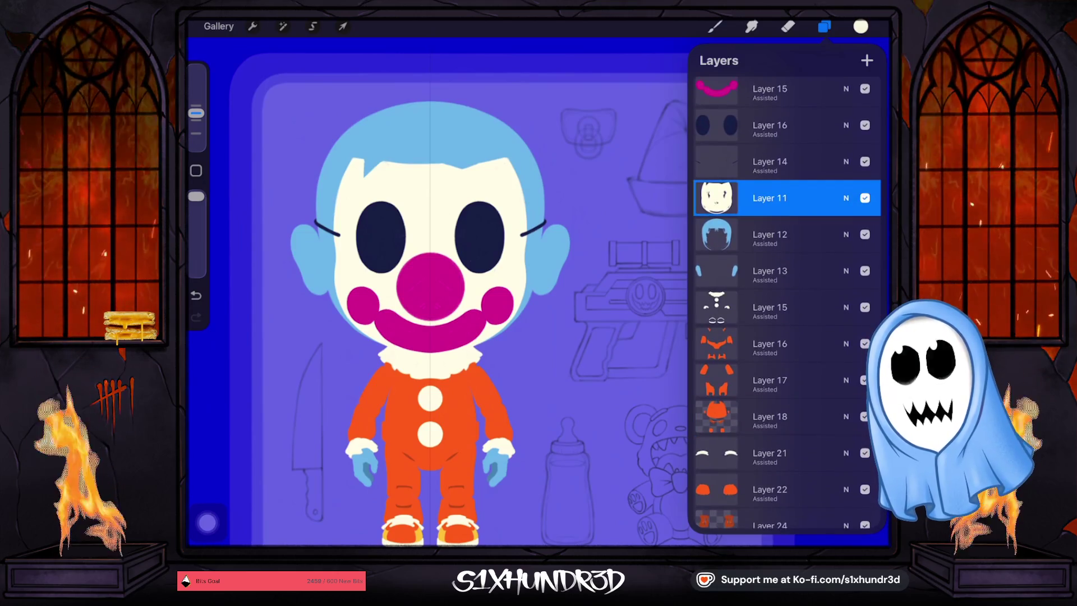
pyautogui.click(866, 60)
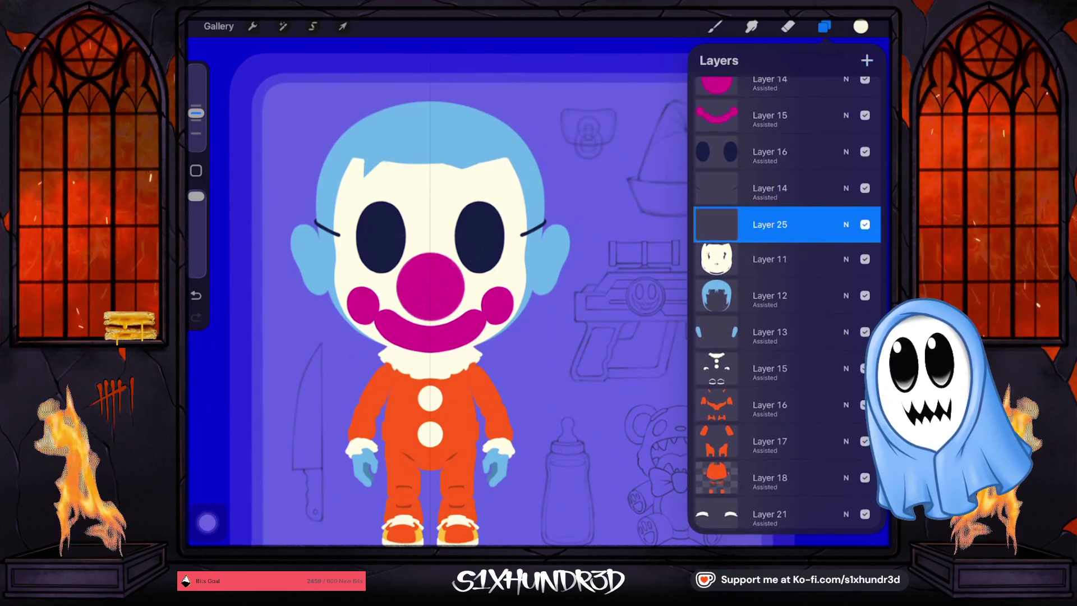
pyautogui.click(714, 26)
pyautogui.click(449, 280)
# Fill the hat brim with cream strokes, enlarging the brush along its lower edge.
pyautogui.scroll(5, 560, 168)
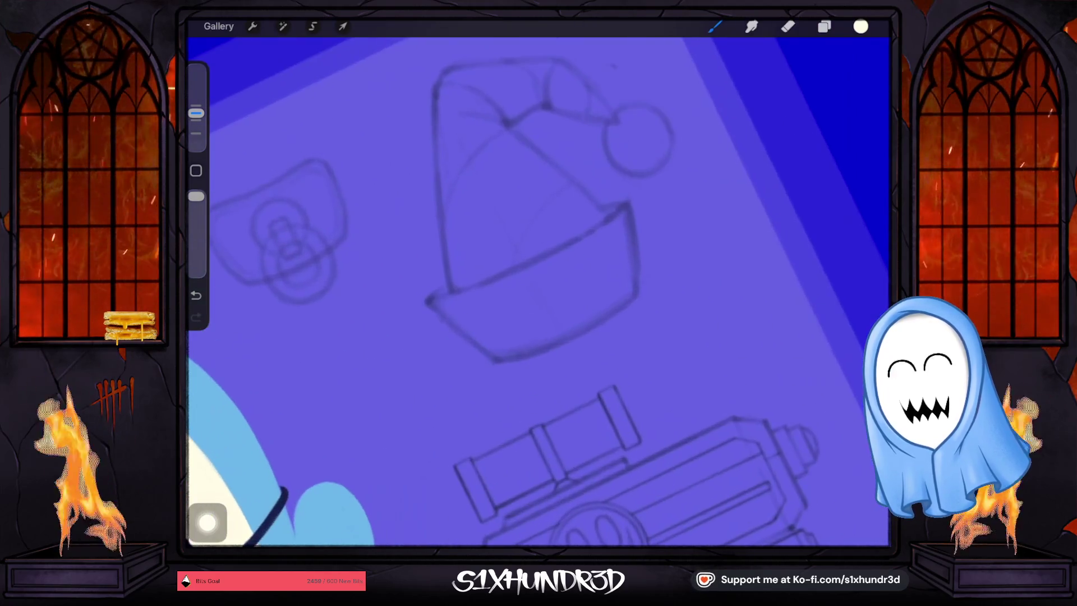
pyautogui.moveTo(601, 247); pyautogui.dragTo(499, 304)
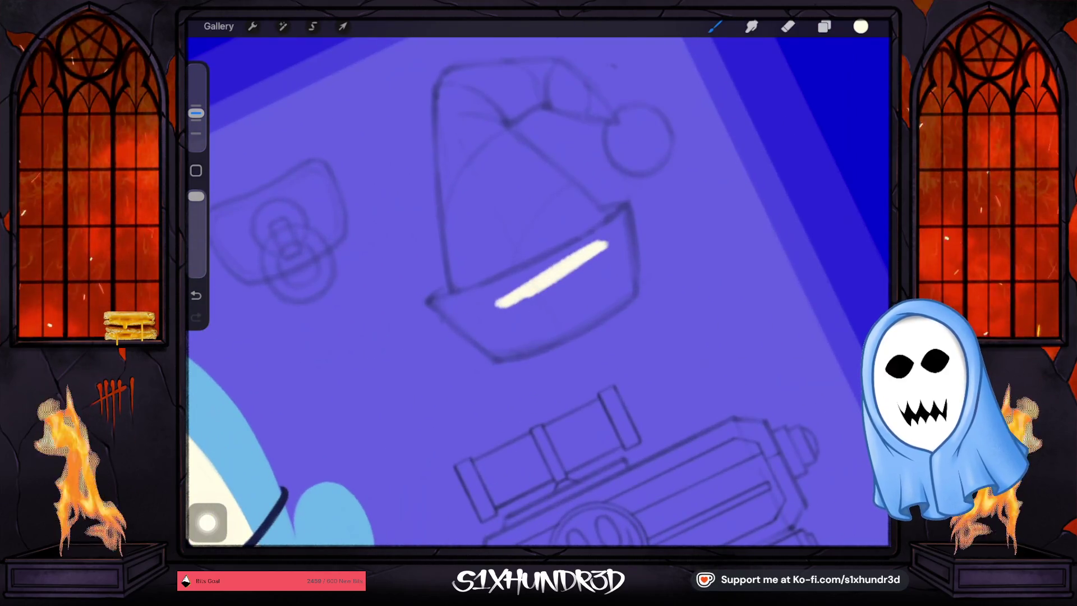
pyautogui.scroll(1, 538, 280)
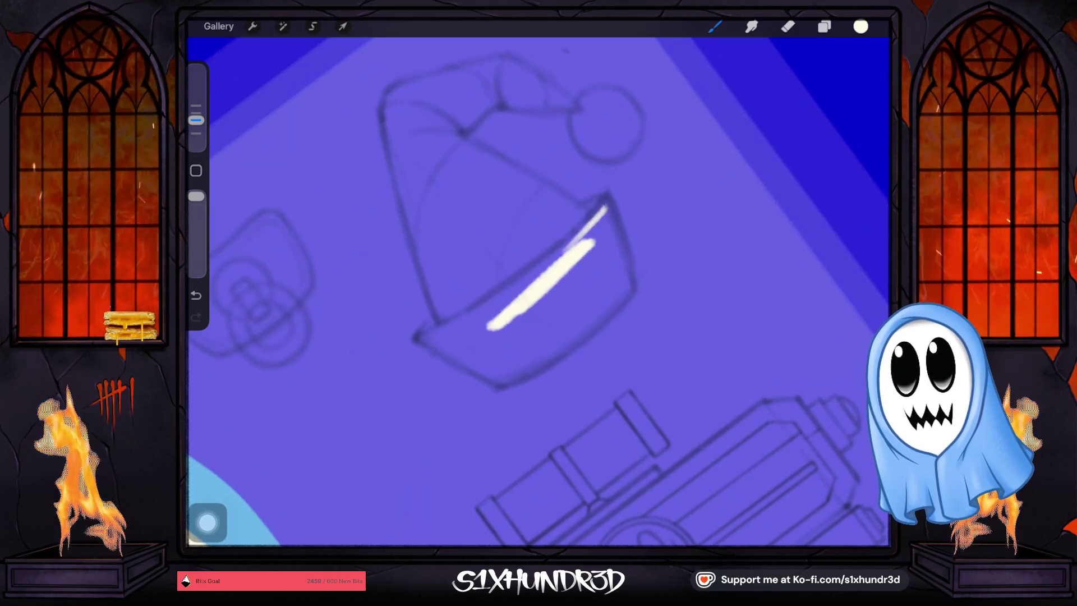
pyautogui.moveTo(606, 203); pyautogui.dragTo(481, 308)
pyautogui.moveTo(535, 272); pyautogui.dragTo(426, 336)
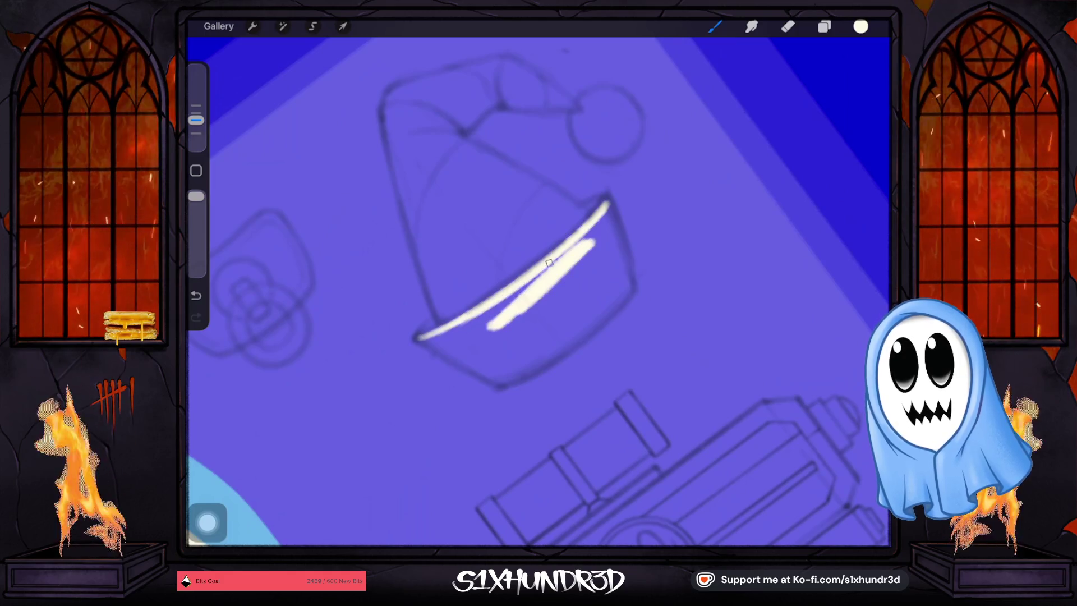
pyautogui.moveTo(549, 262)
pyautogui.mouseDown()
pyautogui.moveTo(505, 303)
pyautogui.moveTo(593, 233)
pyautogui.moveTo(533, 278)
pyautogui.mouseUp()
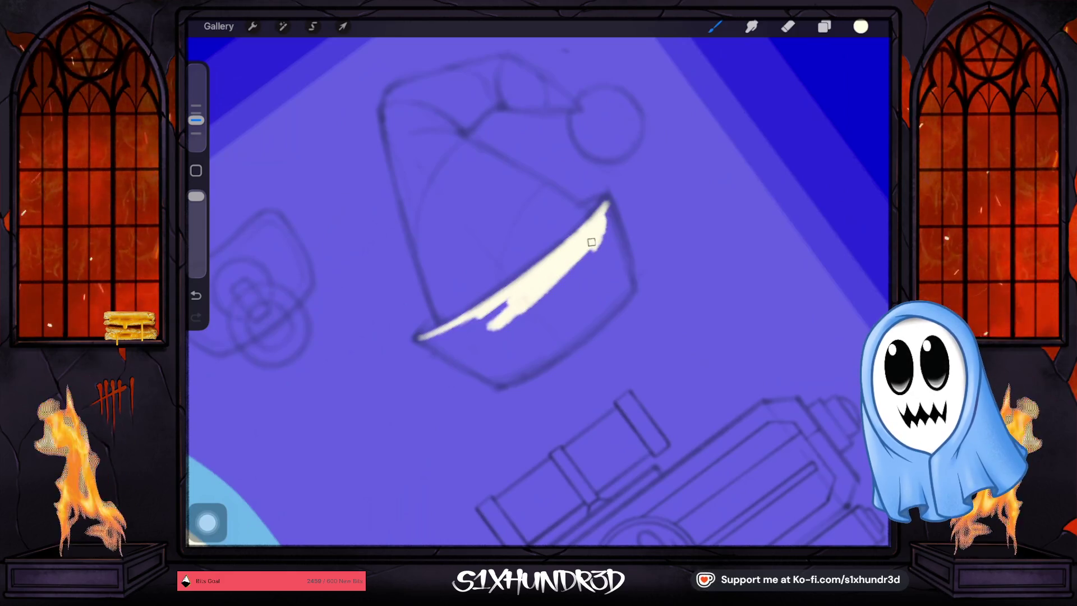
pyautogui.moveTo(528, 285); pyautogui.dragTo(501, 303)
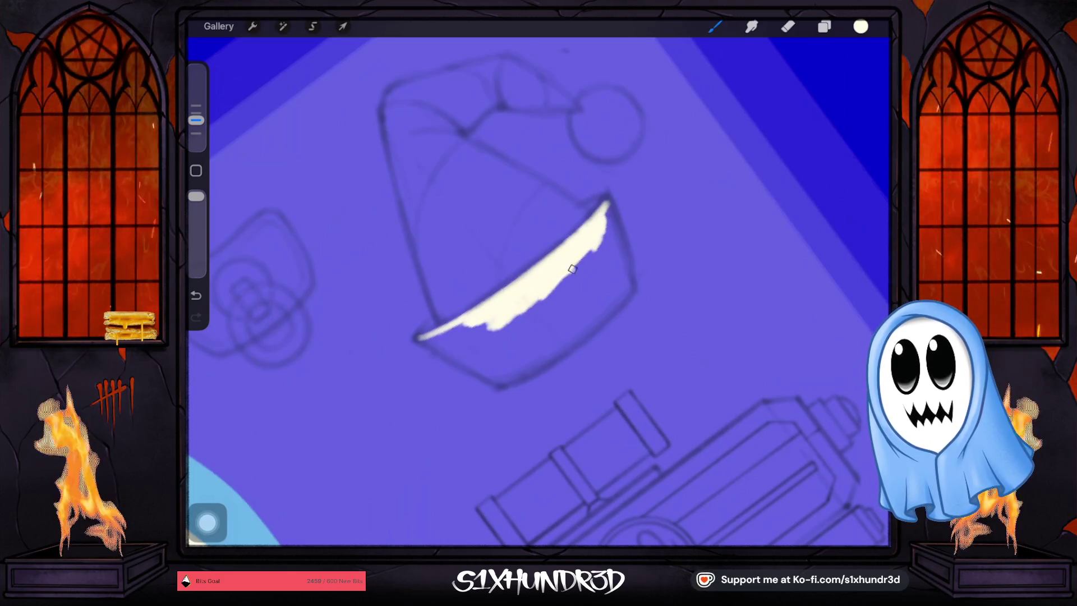
pyautogui.moveTo(572, 269); pyautogui.dragTo(499, 317)
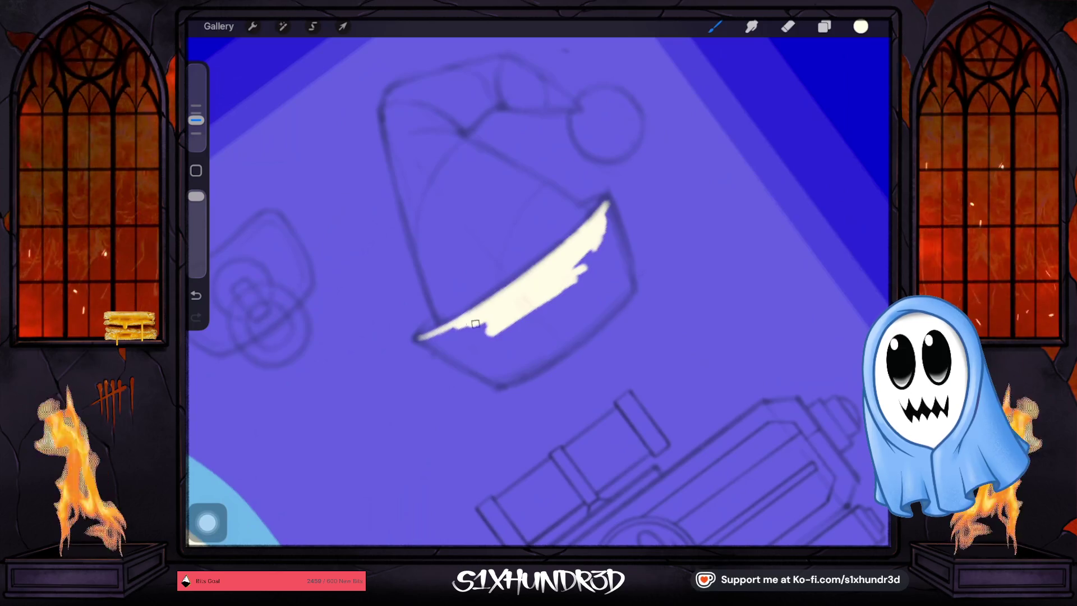
pyautogui.moveTo(493, 336)
pyautogui.mouseDown()
pyautogui.moveTo(586, 268)
pyautogui.moveTo(502, 345)
pyautogui.mouseUp()
pyautogui.moveTo(196, 119); pyautogui.dragTo(196, 113)
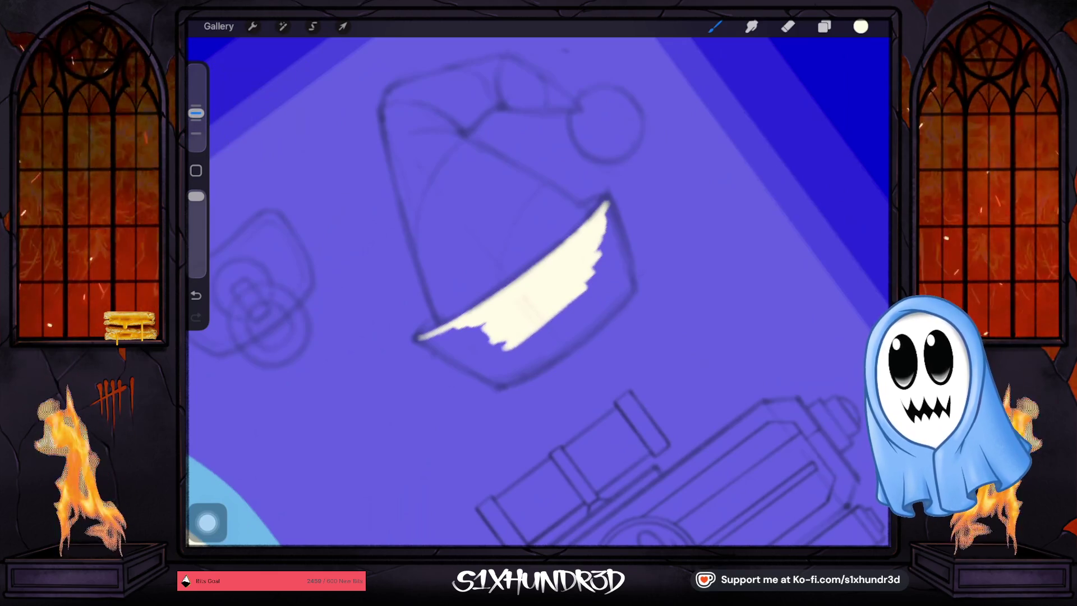
pyautogui.moveTo(505, 345)
pyautogui.mouseDown()
pyautogui.moveTo(591, 279)
pyautogui.moveTo(540, 354)
pyautogui.moveTo(619, 289)
pyautogui.moveTo(555, 356)
pyautogui.moveTo(616, 300)
pyautogui.moveTo(529, 362)
pyautogui.moveTo(560, 344)
pyautogui.mouseUp()
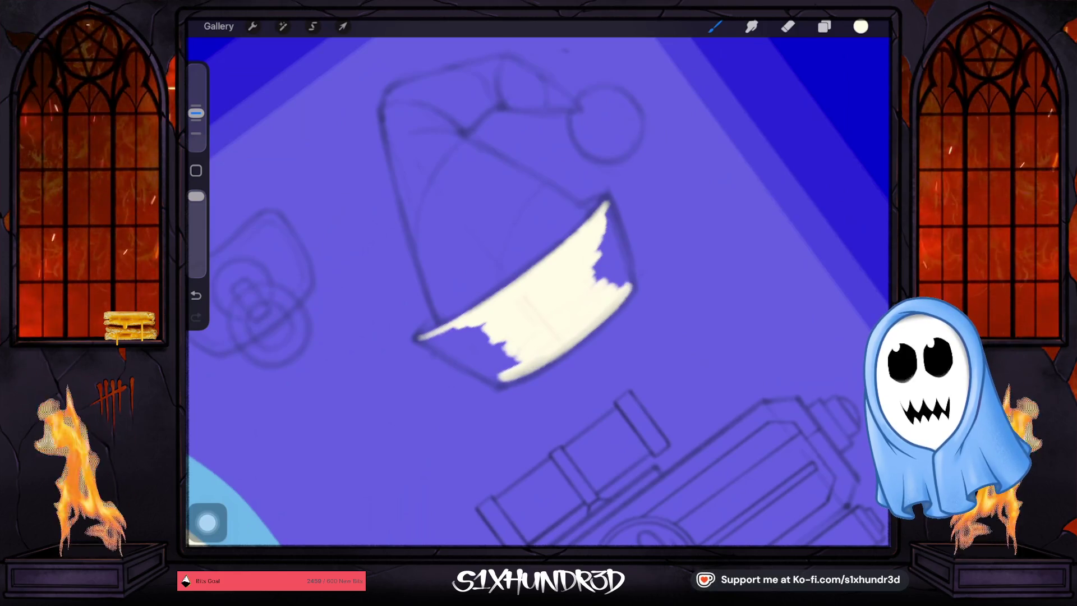
# With a smaller brush, cover the purple notches and slivers along the brim's edges.
pyautogui.moveTo(196, 113); pyautogui.dragTo(195, 120)
pyautogui.scroll(3, 538, 292)
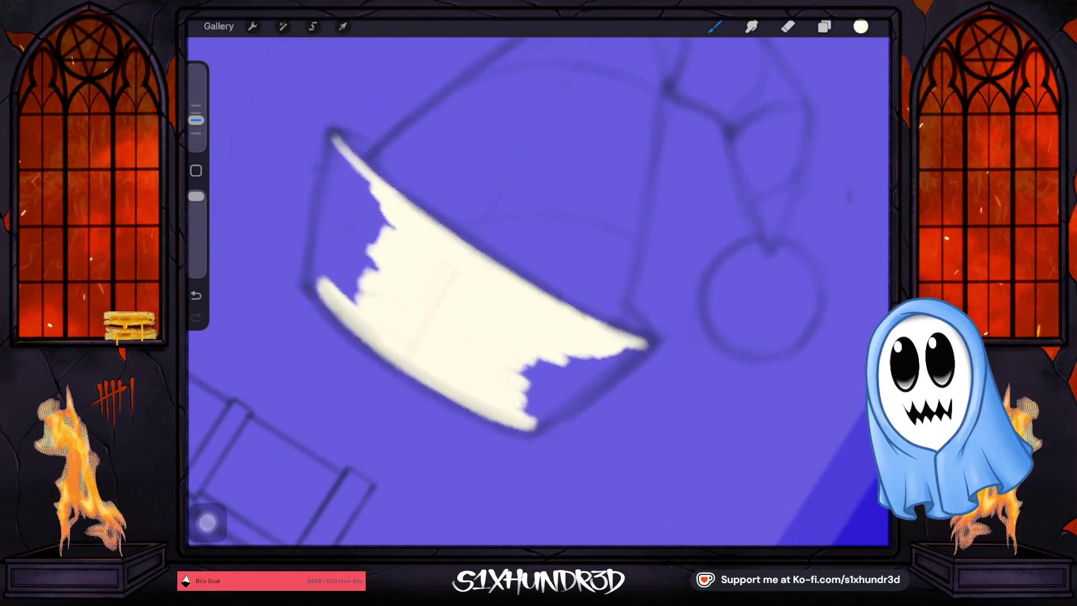
pyautogui.moveTo(511, 375)
pyautogui.mouseDown()
pyautogui.moveTo(550, 402)
pyautogui.moveTo(530, 423)
pyautogui.moveTo(639, 348)
pyautogui.mouseUp()
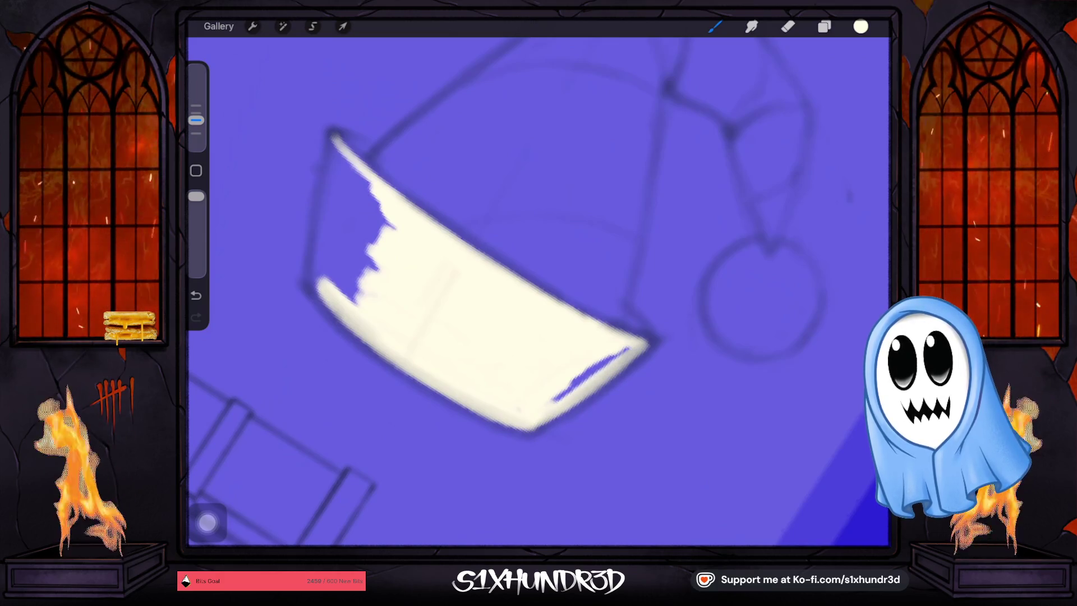
pyautogui.moveTo(557, 397); pyautogui.dragTo(627, 349)
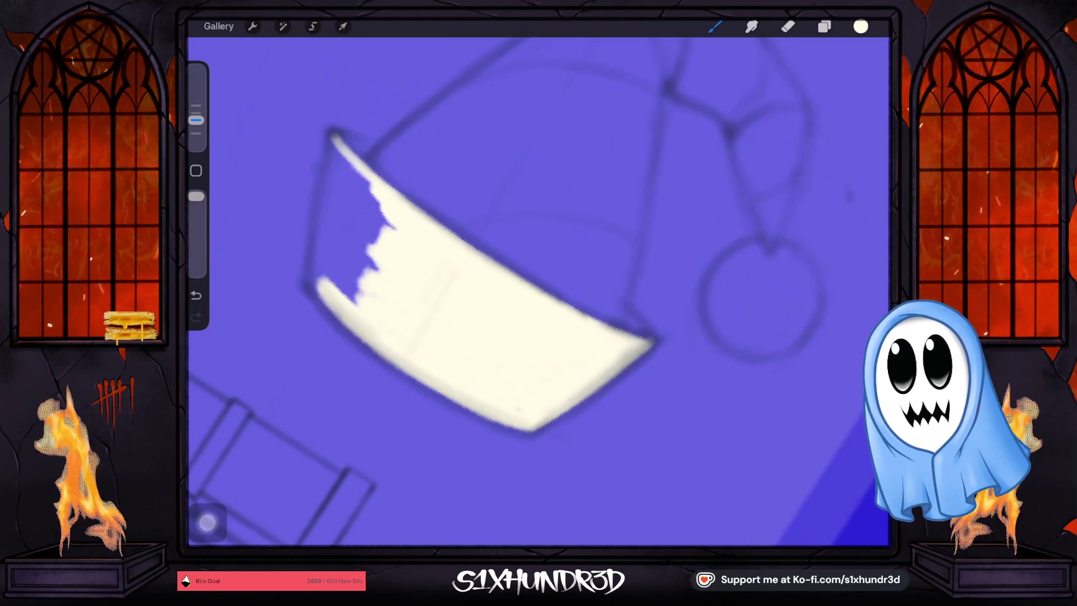
pyautogui.moveTo(487, 269)
pyautogui.mouseDown()
pyautogui.moveTo(463, 335)
pyautogui.moveTo(560, 310)
pyautogui.moveTo(572, 327)
pyautogui.moveTo(451, 351)
pyautogui.moveTo(582, 282)
pyautogui.moveTo(530, 353)
pyautogui.mouseUp()
pyautogui.moveTo(583, 298); pyautogui.dragTo(518, 365)
pyautogui.moveTo(555, 316); pyautogui.dragTo(465, 424)
pyautogui.moveTo(482, 380); pyautogui.dragTo(518, 315)
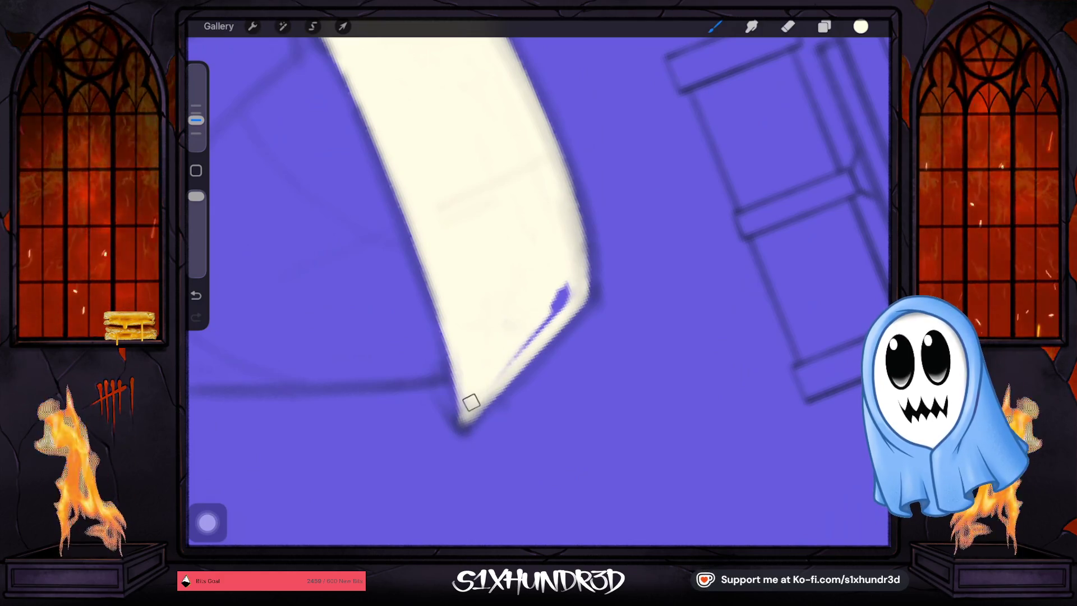
pyautogui.moveTo(571, 283); pyautogui.dragTo(546, 319)
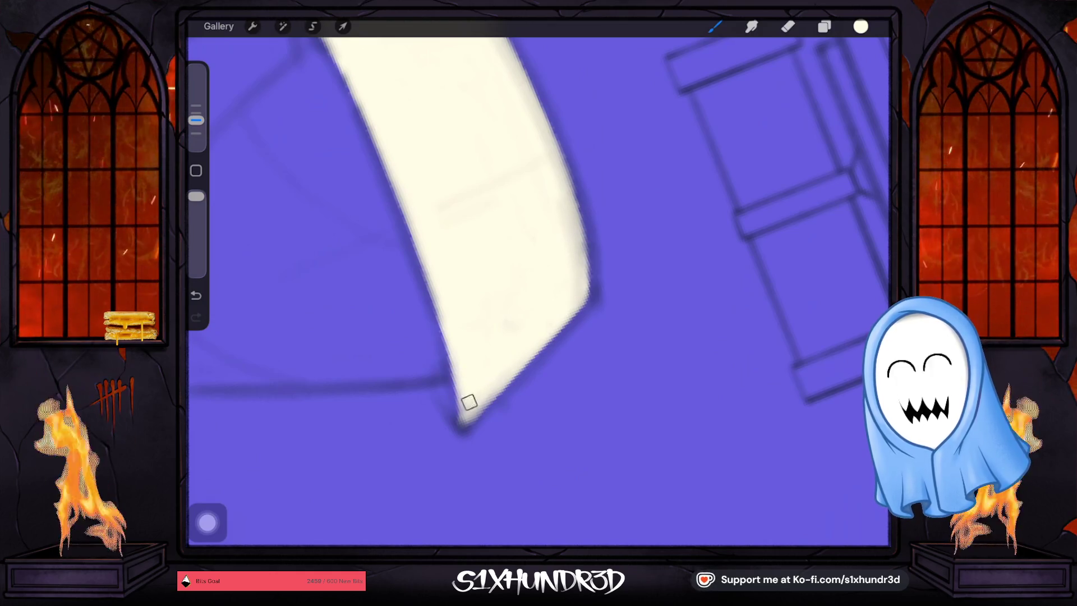
pyautogui.scroll(-3, 465, 252)
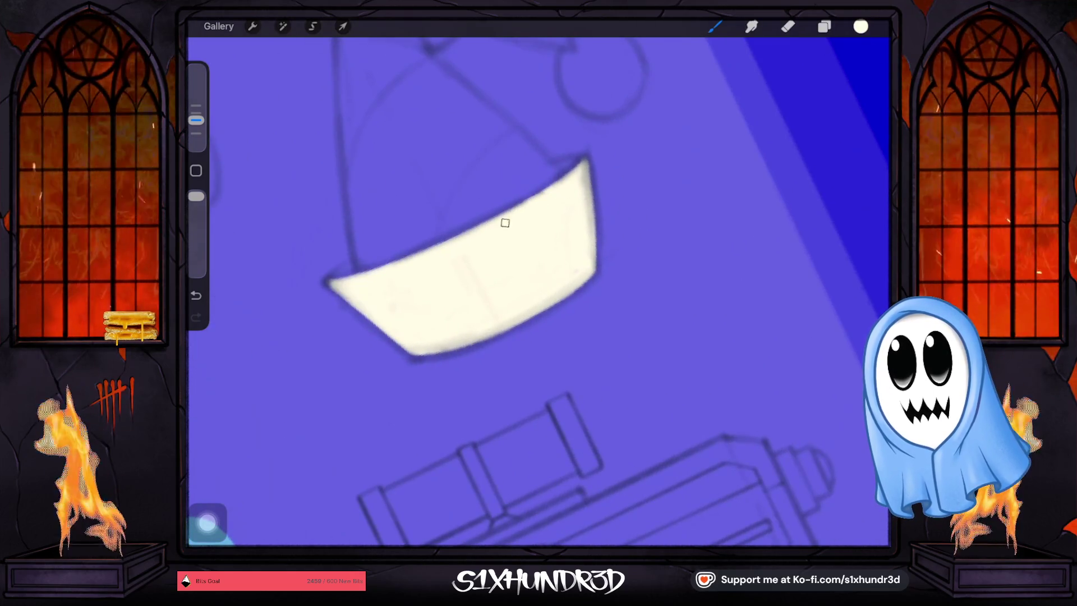
# On a new layer above Layer 11, paint a grey-green shadow at the brim's corner.
pyautogui.click(861, 26)
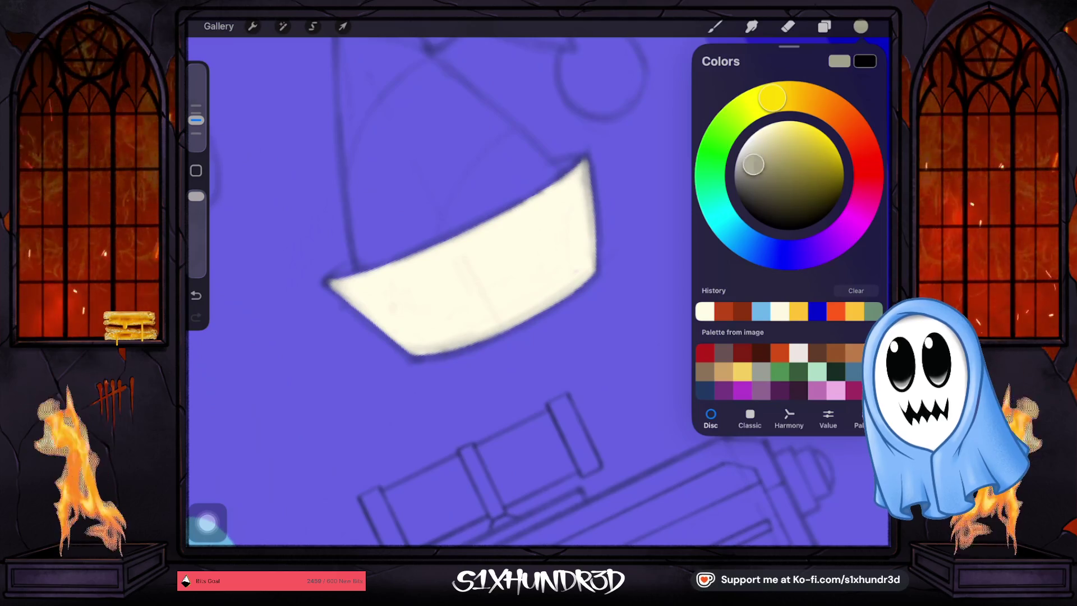
pyautogui.moveTo(752, 160); pyautogui.dragTo(753, 167)
pyautogui.click(824, 27)
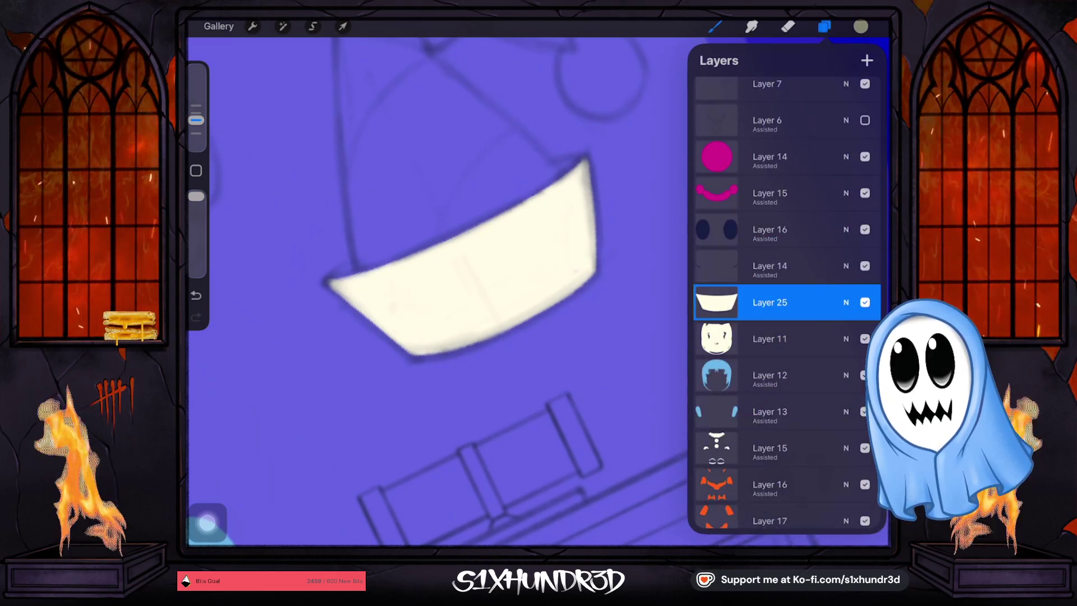
pyautogui.click(774, 338)
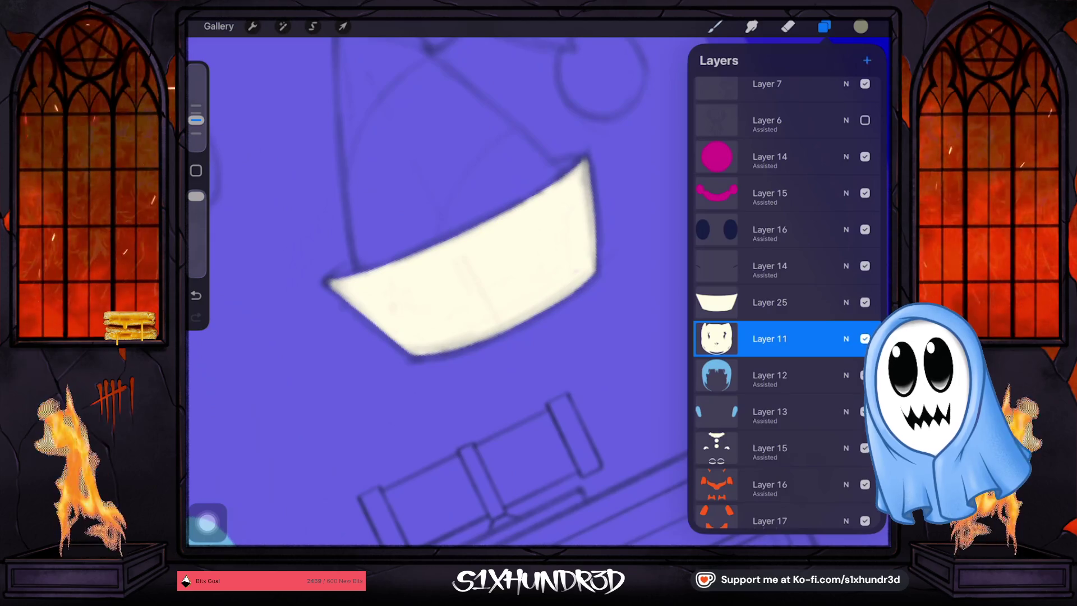
pyautogui.click(866, 60)
pyautogui.click(714, 26)
pyautogui.scroll(5, 287, 266)
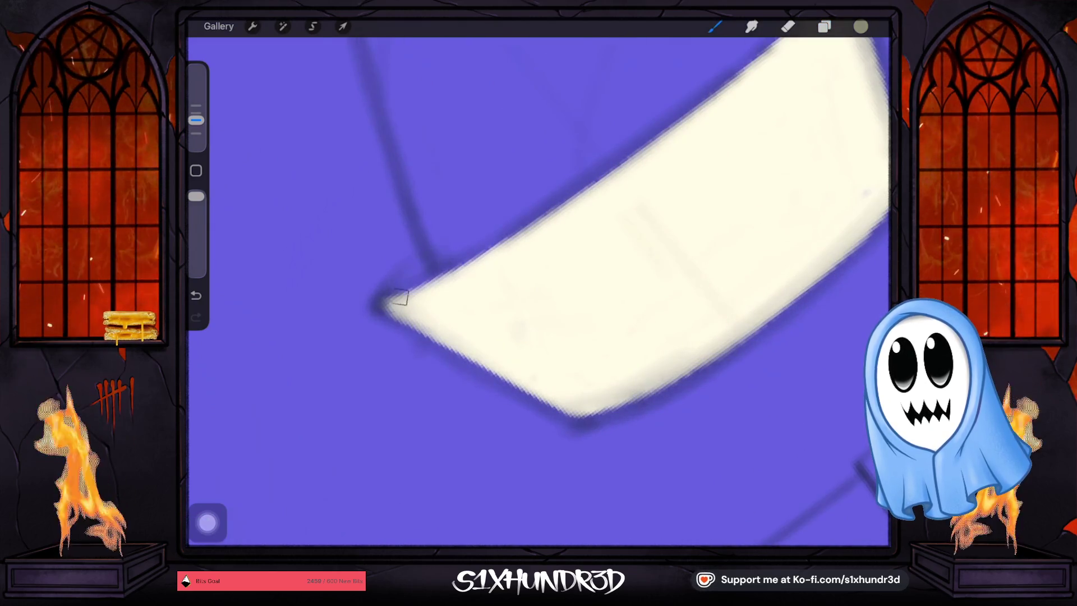
pyautogui.moveTo(400, 297); pyautogui.dragTo(418, 270)
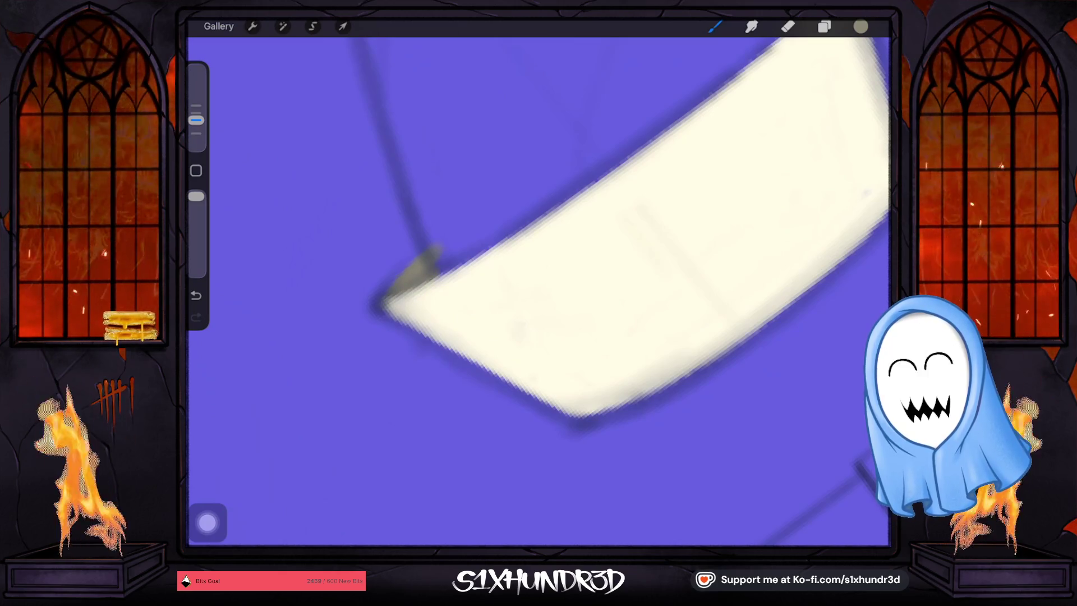
# Sample the suit's orange, add a layer for the hat body, and start its left edge.
pyautogui.scroll(-3, 538, 281)
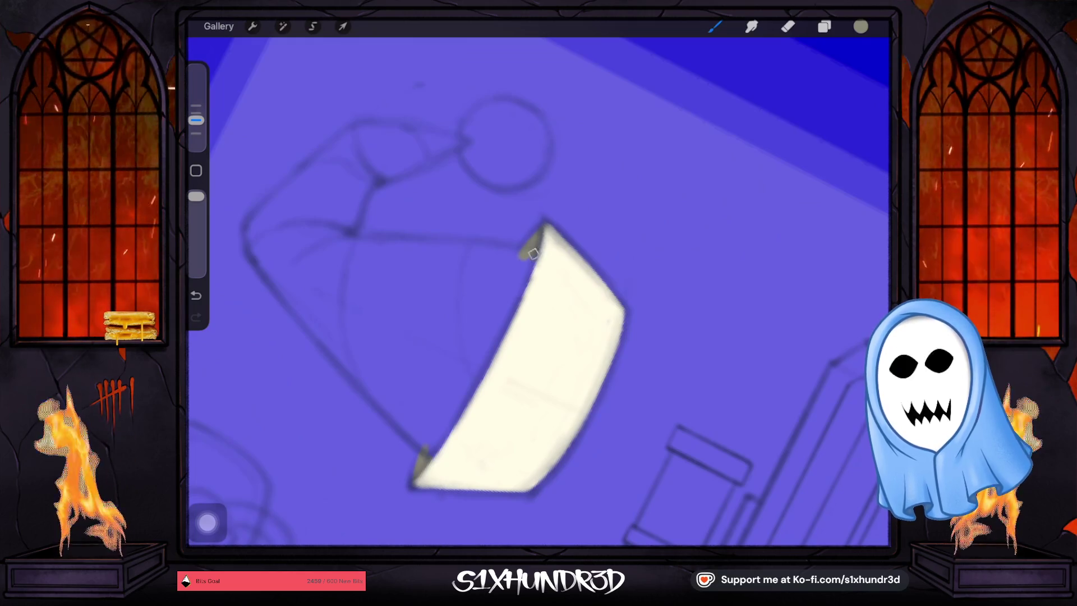
pyautogui.scroll(-3, 538, 291)
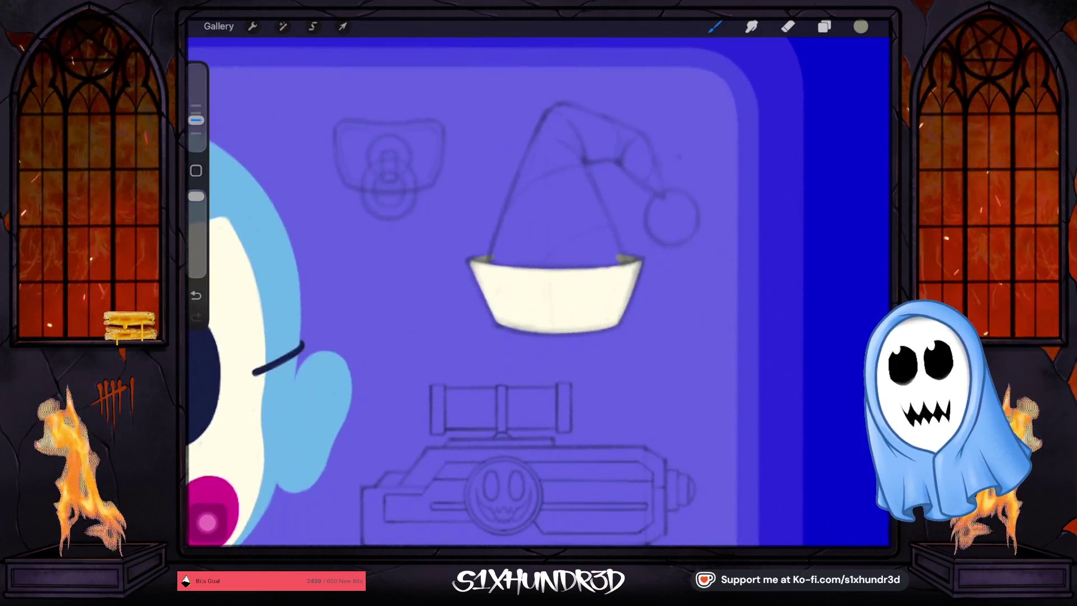
pyautogui.scroll(-3, 505, 292)
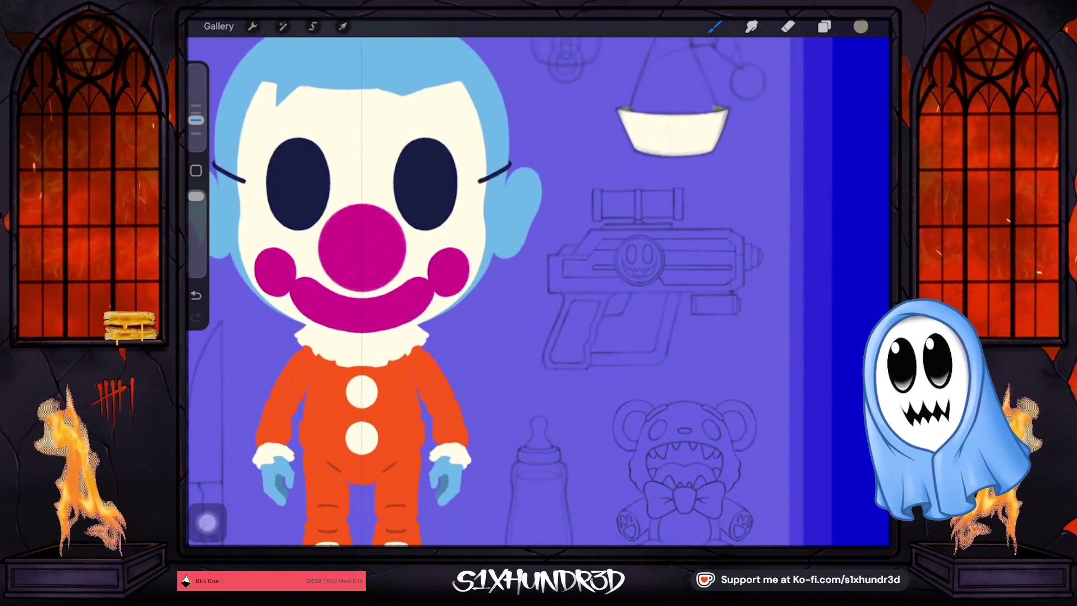
pyautogui.click(400, 415)
pyautogui.scroll(3, 538, 292)
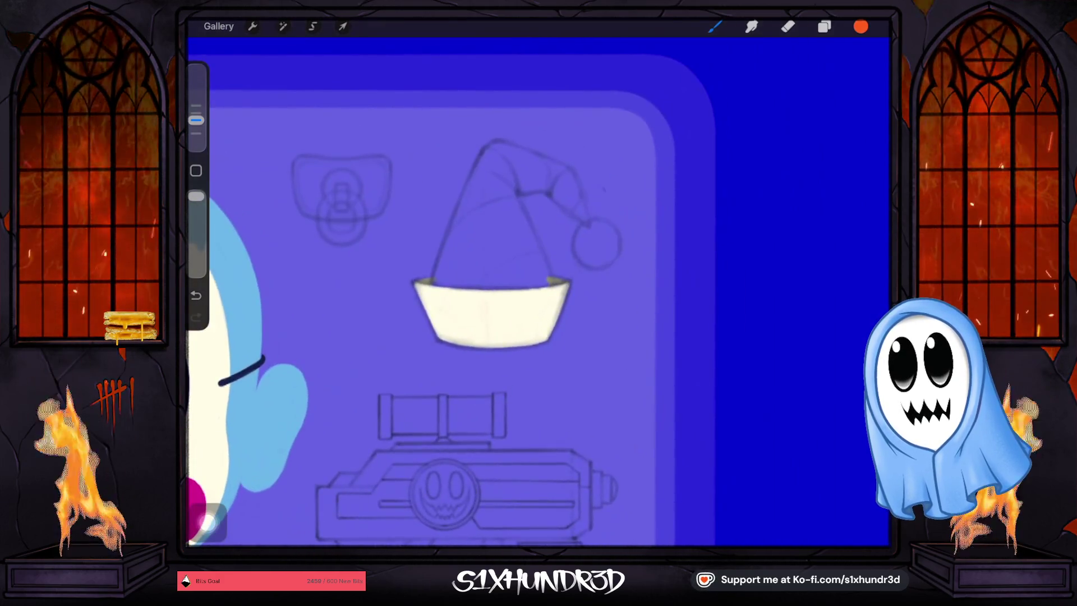
pyautogui.click(824, 26)
pyautogui.click(866, 60)
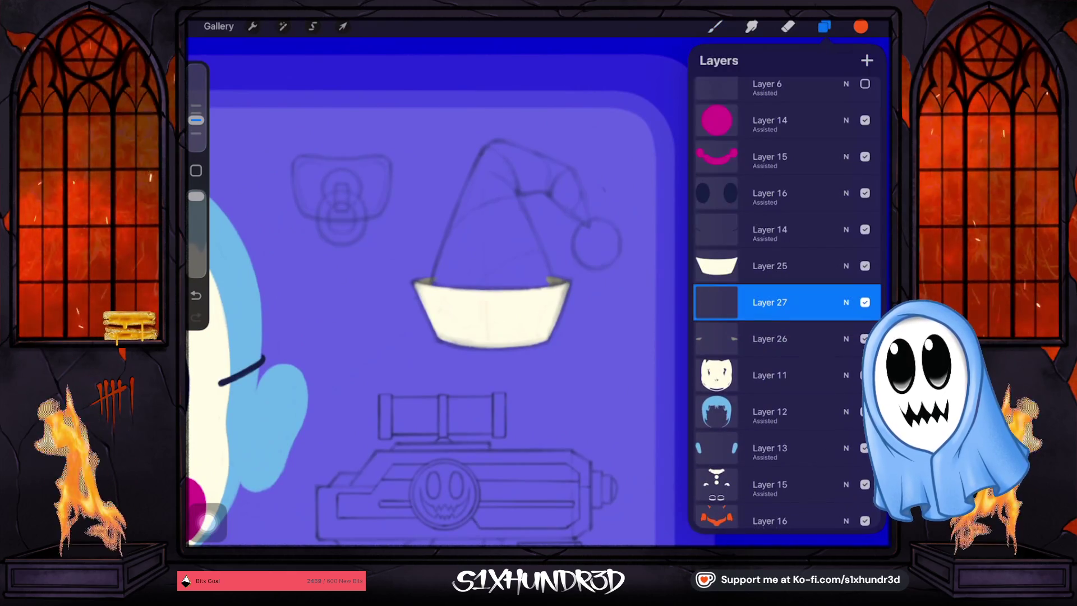
pyautogui.click(824, 26)
pyautogui.scroll(3, 539, 291)
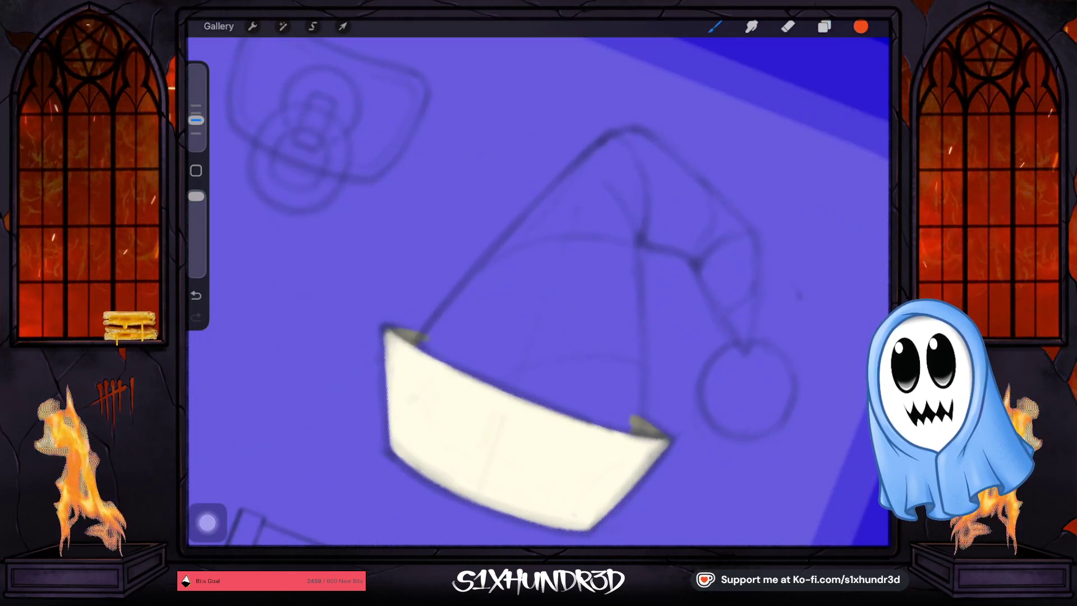
pyautogui.scroll(2, 538, 292)
pyautogui.moveTo(476, 291); pyautogui.dragTo(381, 394)
# Paint orange up the hat's left side and widen it to the peak.
pyautogui.moveTo(446, 304); pyautogui.dragTo(431, 311)
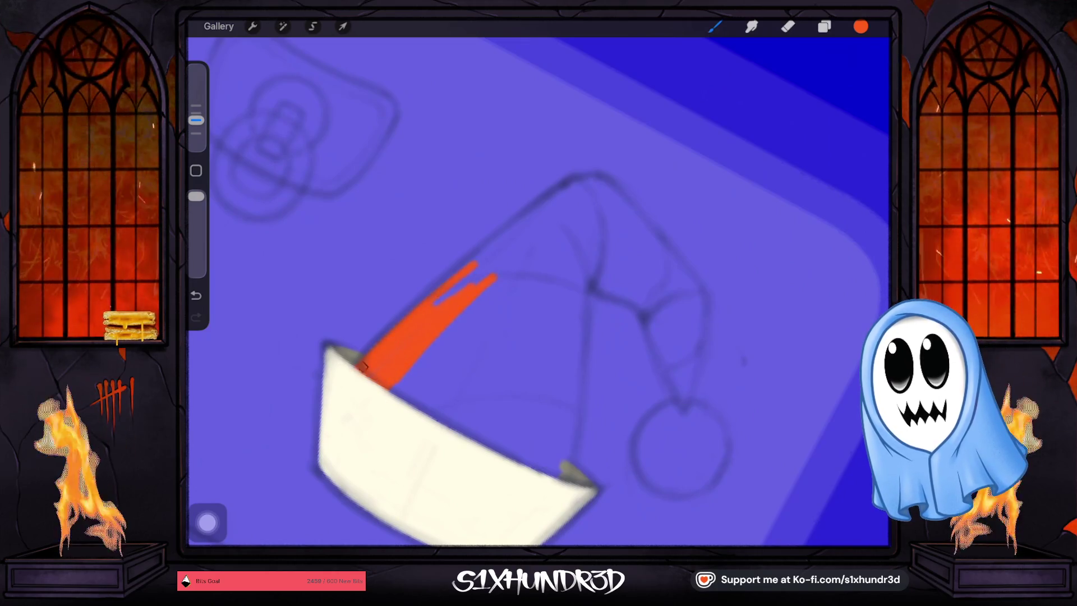
pyautogui.moveTo(387, 381); pyautogui.dragTo(516, 240)
pyautogui.moveTo(196, 120); pyautogui.dragTo(195, 113)
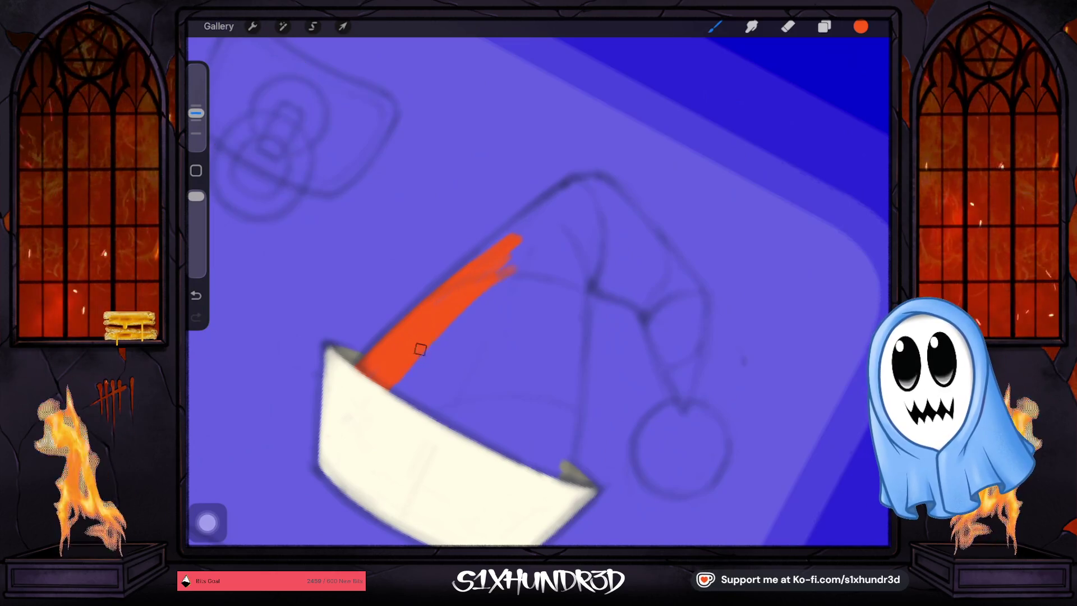
pyautogui.moveTo(420, 350); pyautogui.dragTo(501, 267)
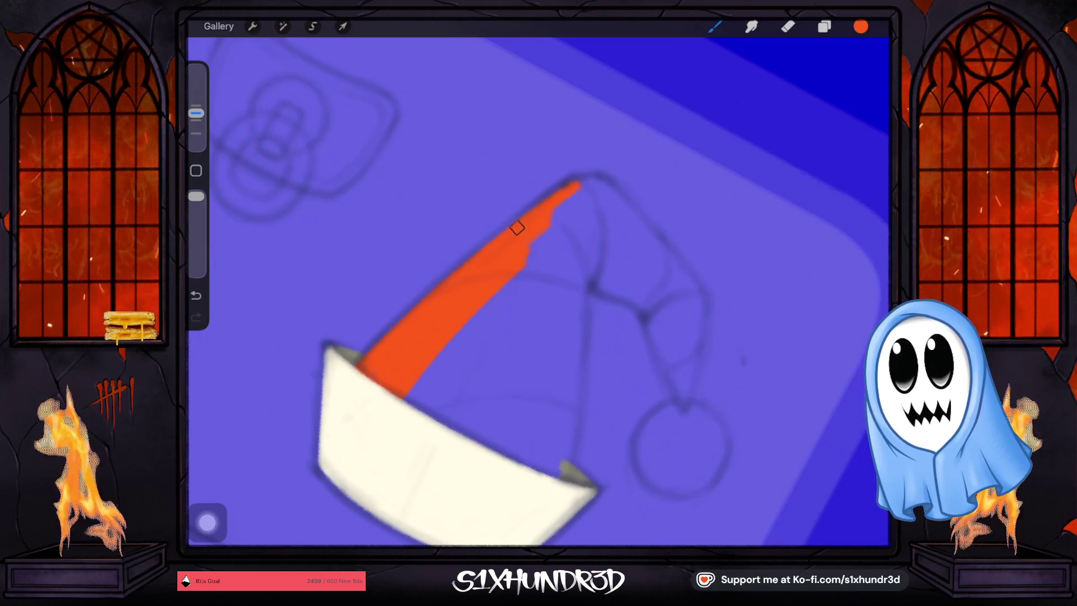
pyautogui.moveTo(564, 189)
pyautogui.mouseDown()
pyautogui.moveTo(577, 184)
pyautogui.moveTo(469, 303)
pyautogui.moveTo(554, 217)
pyautogui.moveTo(582, 267)
pyautogui.mouseUp()
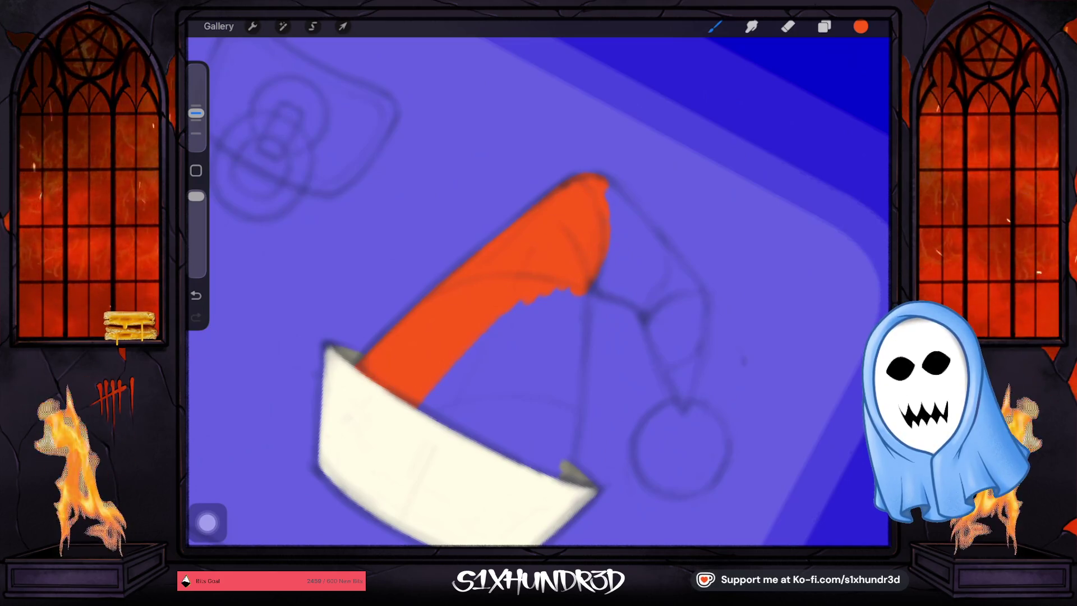
# Rotate the canvas toward the bent tip and paint thin orange strokes, undoing misplaced ones.
pyautogui.moveTo(589, 185)
pyautogui.mouseDown()
pyautogui.moveTo(325, 314)
pyautogui.moveTo(348, 482)
pyautogui.mouseUp()
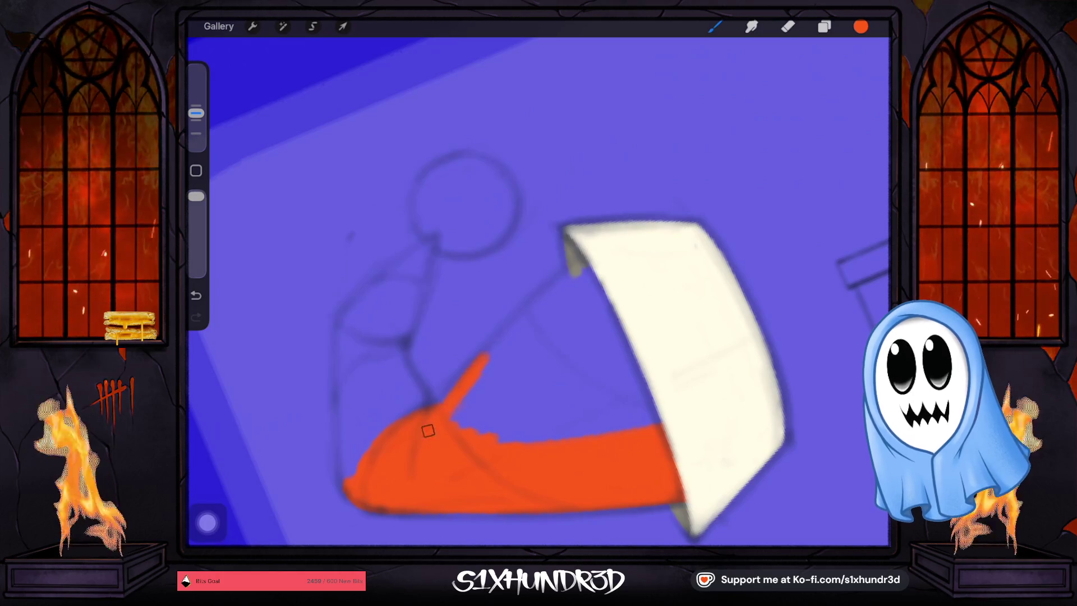
pyautogui.moveTo(587, 264); pyautogui.dragTo(479, 370)
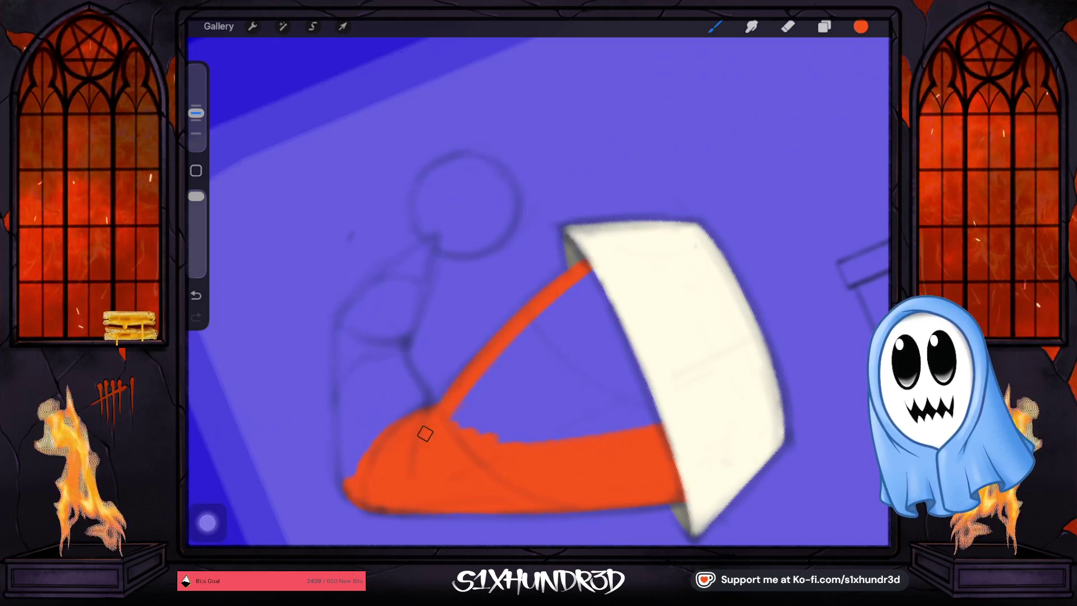
pyautogui.moveTo(418, 438)
pyautogui.mouseDown()
pyautogui.moveTo(608, 259)
pyautogui.moveTo(423, 440)
pyautogui.moveTo(628, 281)
pyautogui.moveTo(450, 443)
pyautogui.mouseUp()
pyautogui.hotkey('ctrl', 'z')
pyautogui.moveTo(533, 443); pyautogui.dragTo(457, 452)
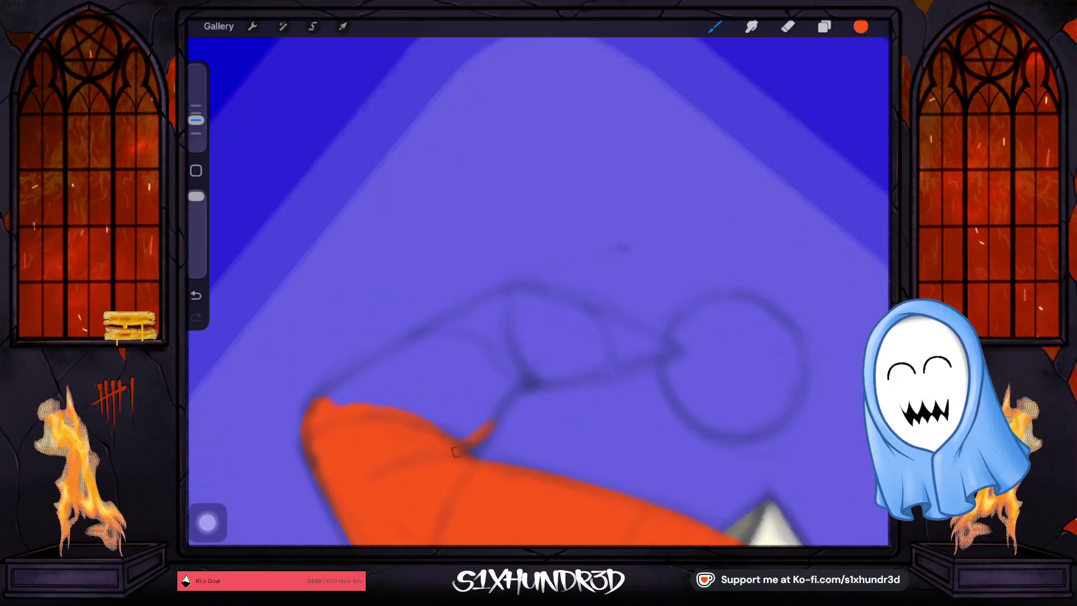
pyautogui.moveTo(515, 385); pyautogui.dragTo(526, 382)
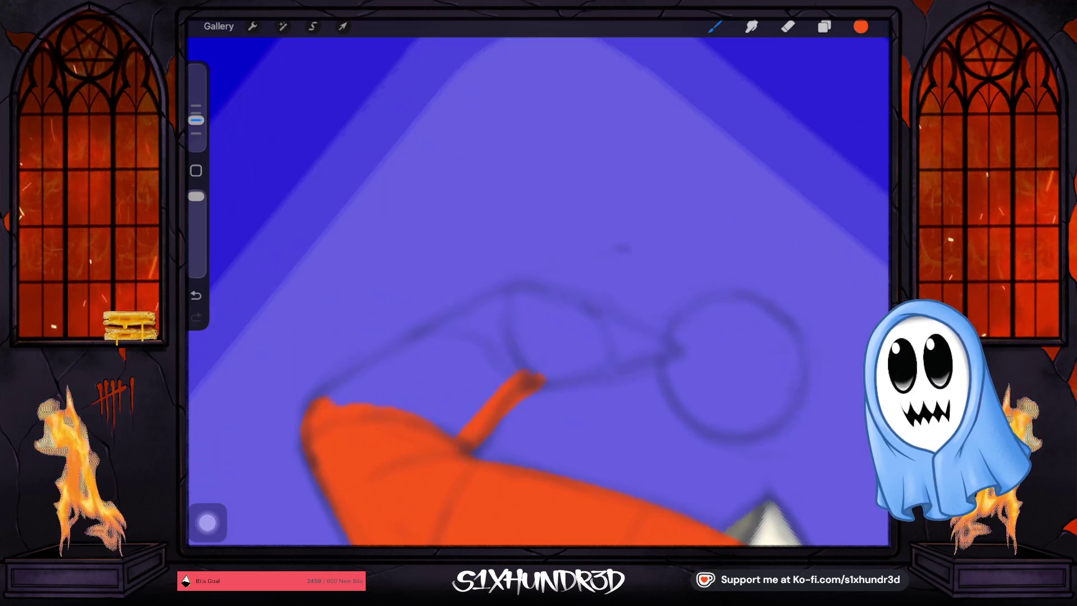
pyautogui.moveTo(560, 364); pyautogui.dragTo(584, 235)
pyautogui.hotkey('ctrl', 'z')
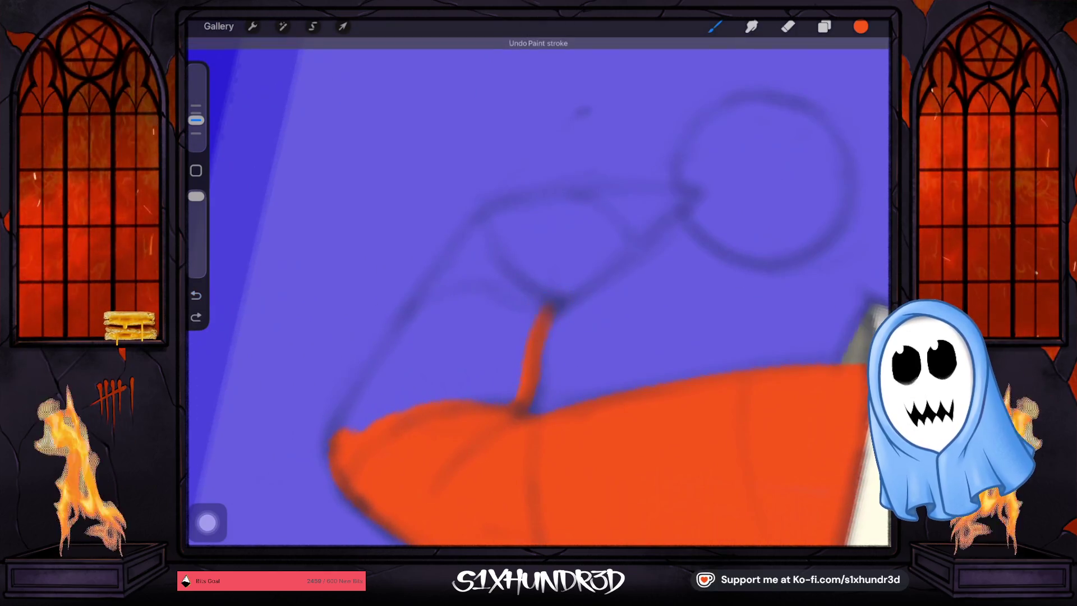
pyautogui.moveTo(548, 305); pyautogui.dragTo(554, 293)
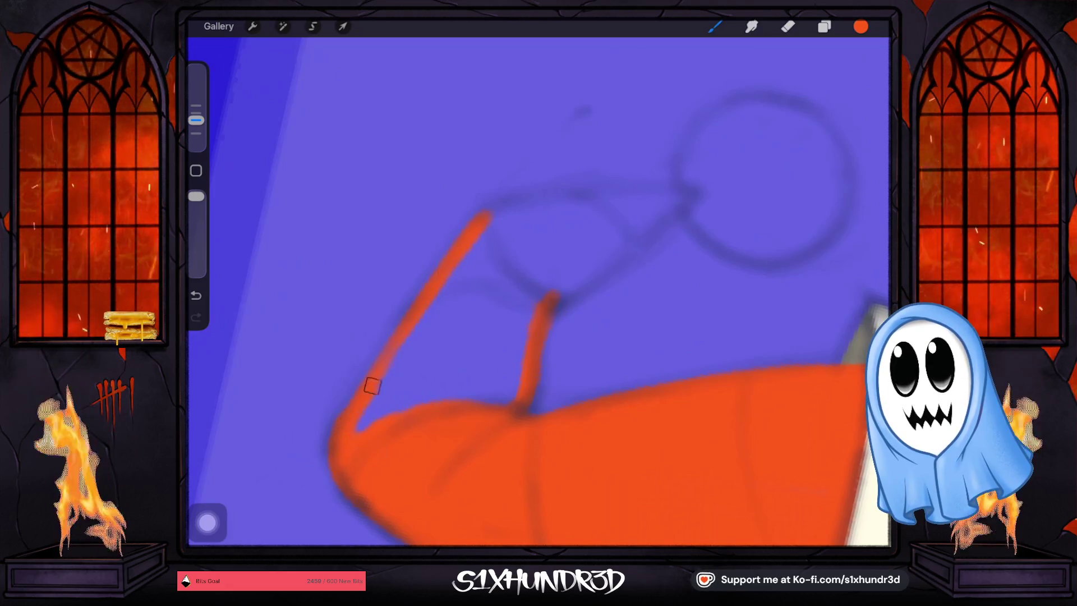
# Fill the drooping tip with orange toward the pom-pom, closing the remaining gaps.
pyautogui.moveTo(370, 384)
pyautogui.mouseDown()
pyautogui.moveTo(464, 257)
pyautogui.moveTo(375, 428)
pyautogui.moveTo(468, 288)
pyautogui.moveTo(490, 223)
pyautogui.mouseUp()
pyautogui.moveTo(409, 389)
pyautogui.mouseDown()
pyautogui.moveTo(476, 288)
pyautogui.moveTo(442, 399)
pyautogui.moveTo(490, 348)
pyautogui.moveTo(502, 365)
pyautogui.moveTo(517, 355)
pyautogui.mouseUp()
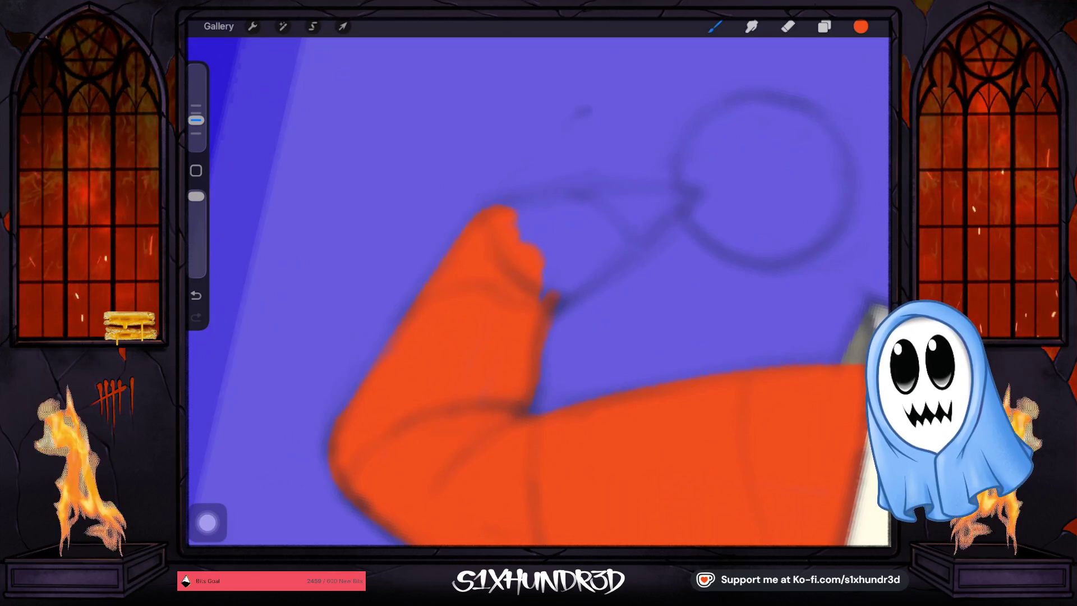
pyautogui.scroll(-3, 538, 280)
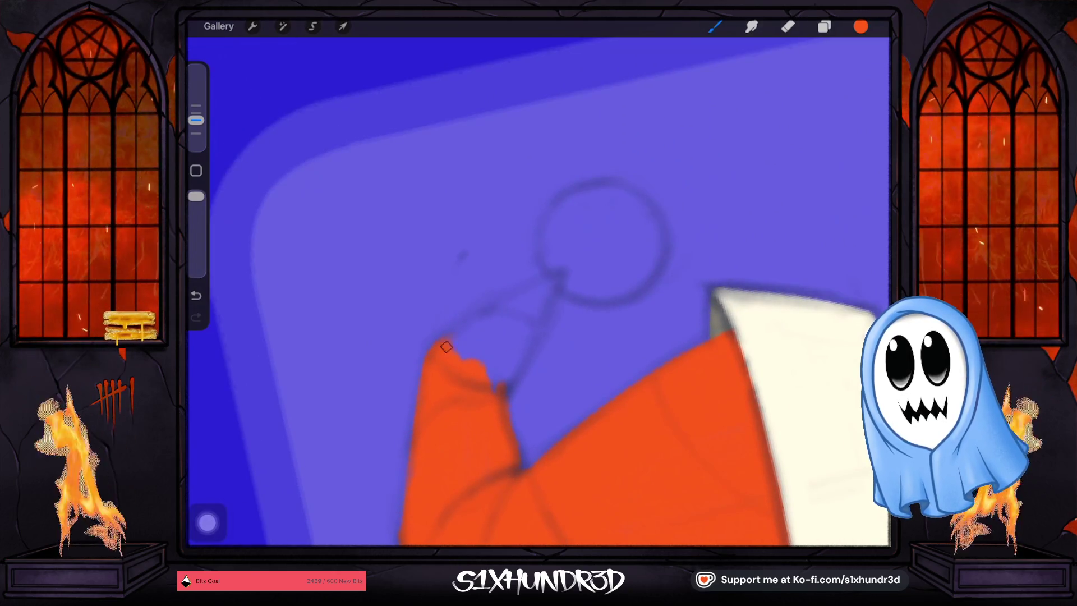
pyautogui.moveTo(443, 343); pyautogui.dragTo(512, 304)
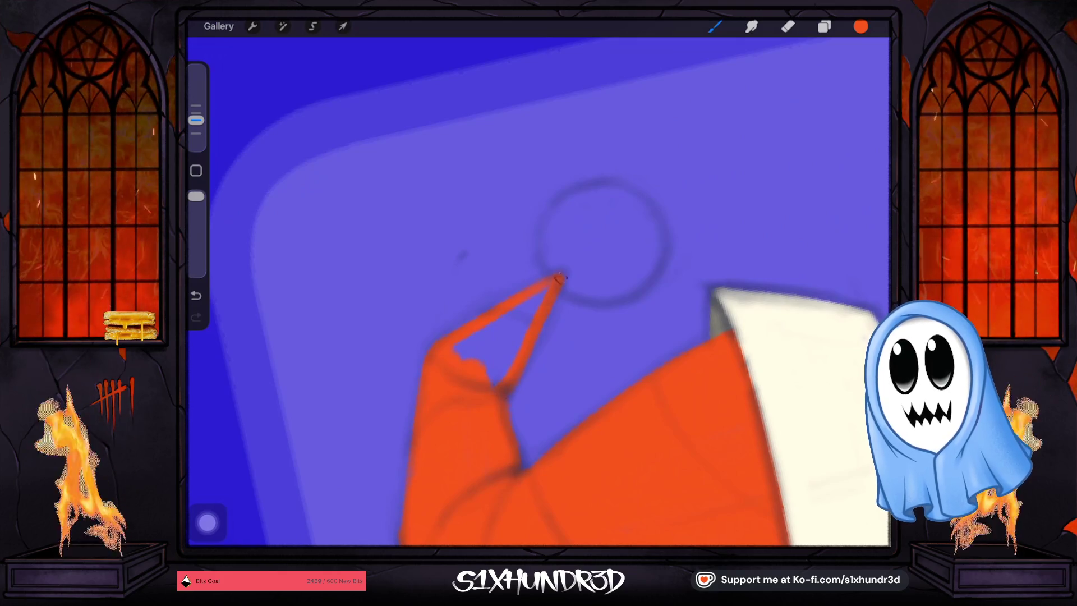
pyautogui.moveTo(538, 297); pyautogui.dragTo(466, 354)
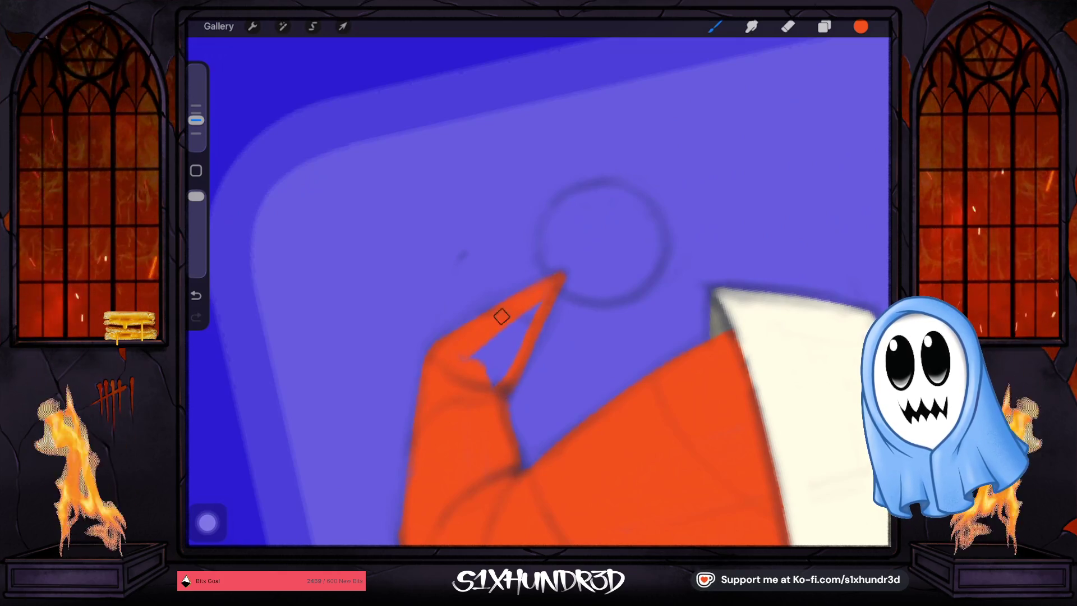
pyautogui.moveTo(501, 316); pyautogui.dragTo(505, 347)
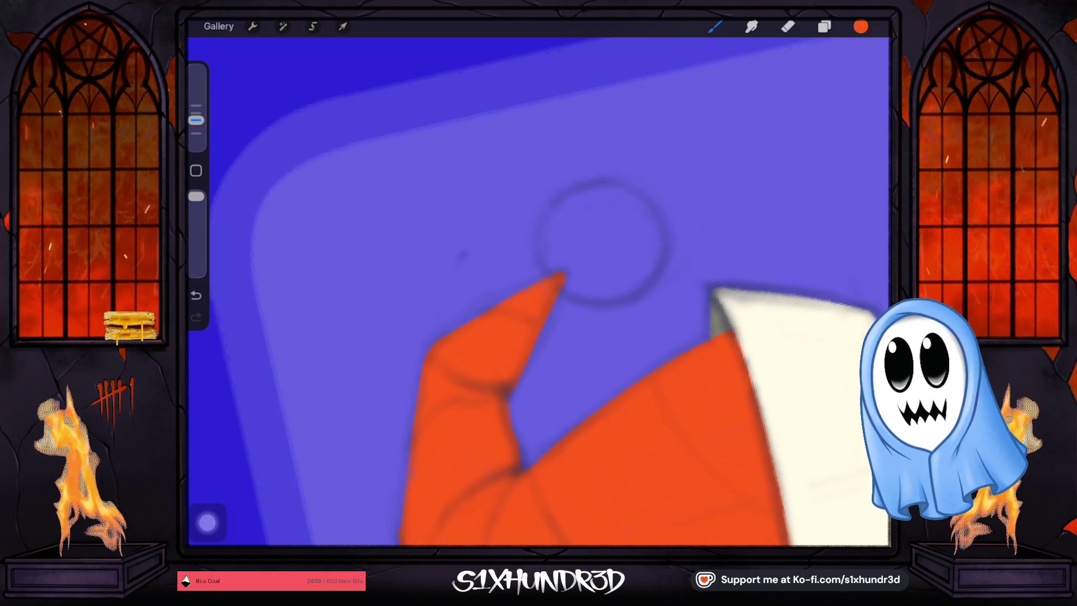
pyautogui.scroll(-5, 601, 241)
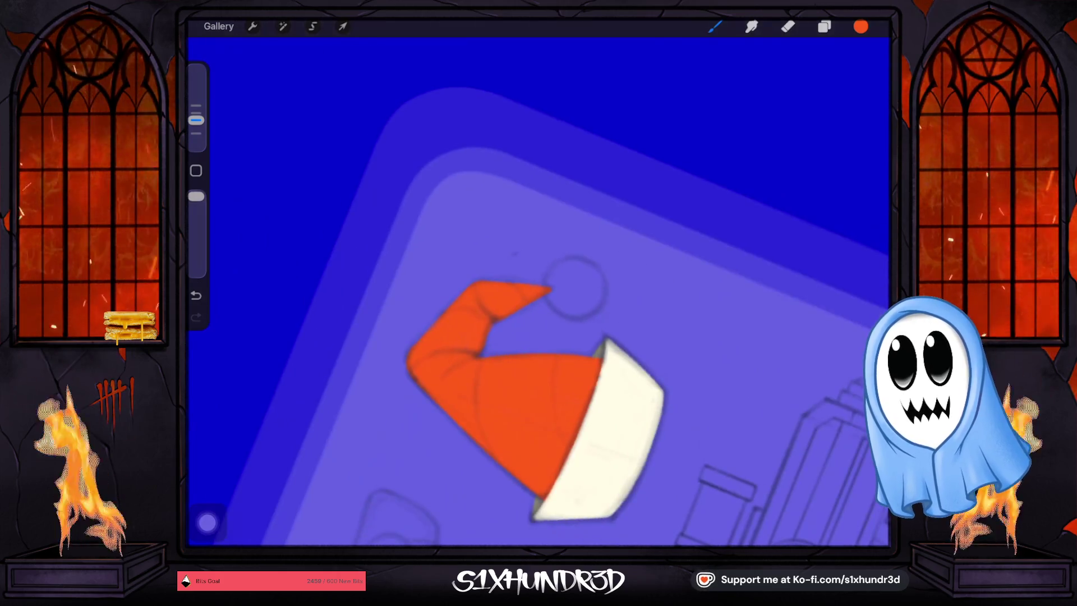
pyautogui.scroll(-5, 538, 291)
pyautogui.scroll(5, 538, 292)
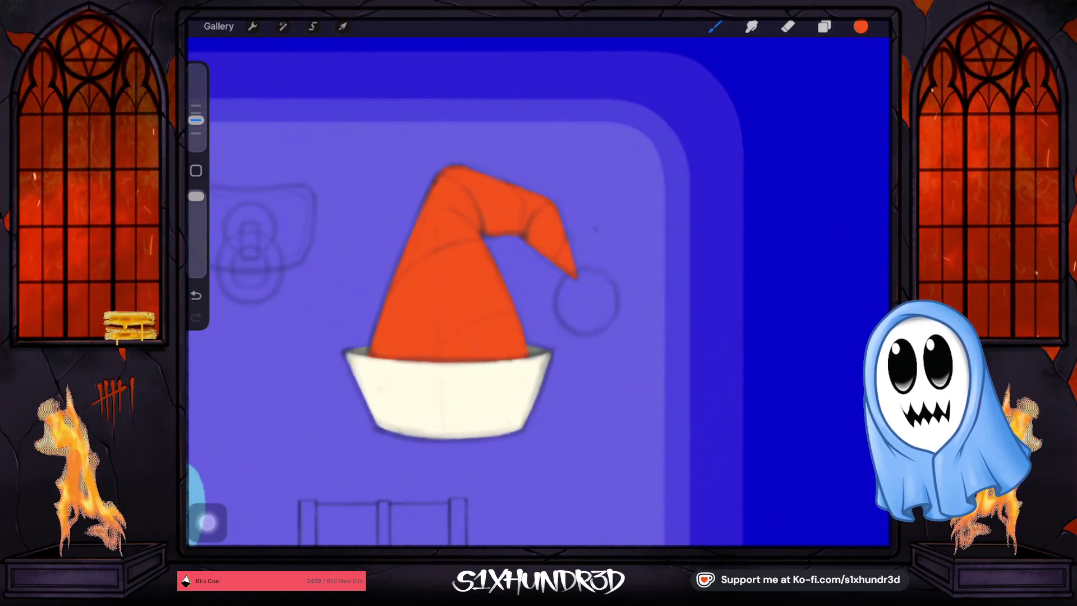
# Make Layer 26 the active layer for painting the pom-pom.
pyautogui.click(824, 27)
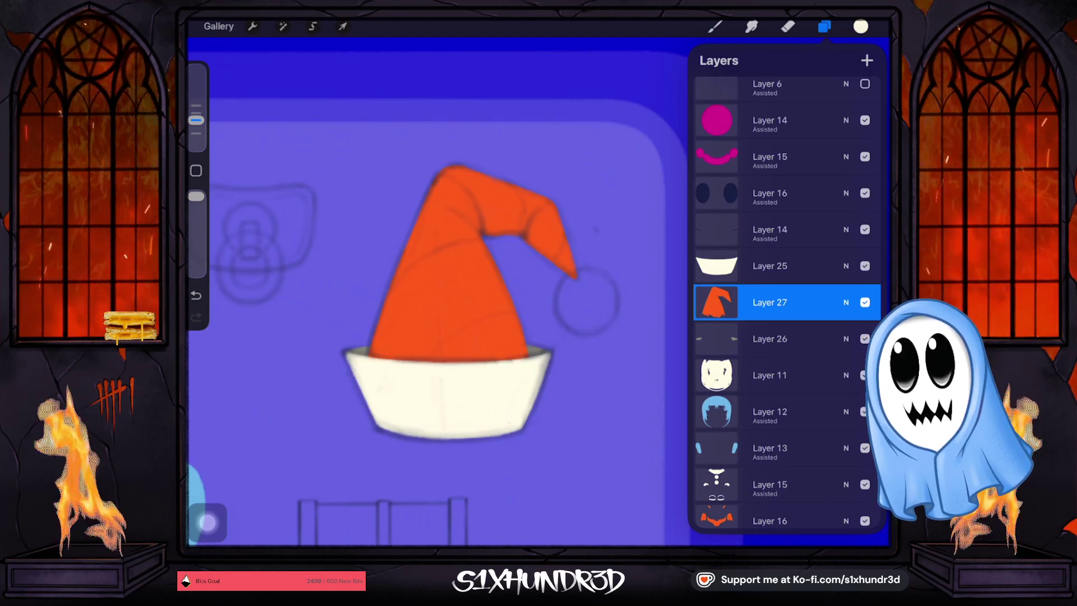
pyautogui.click(770, 375)
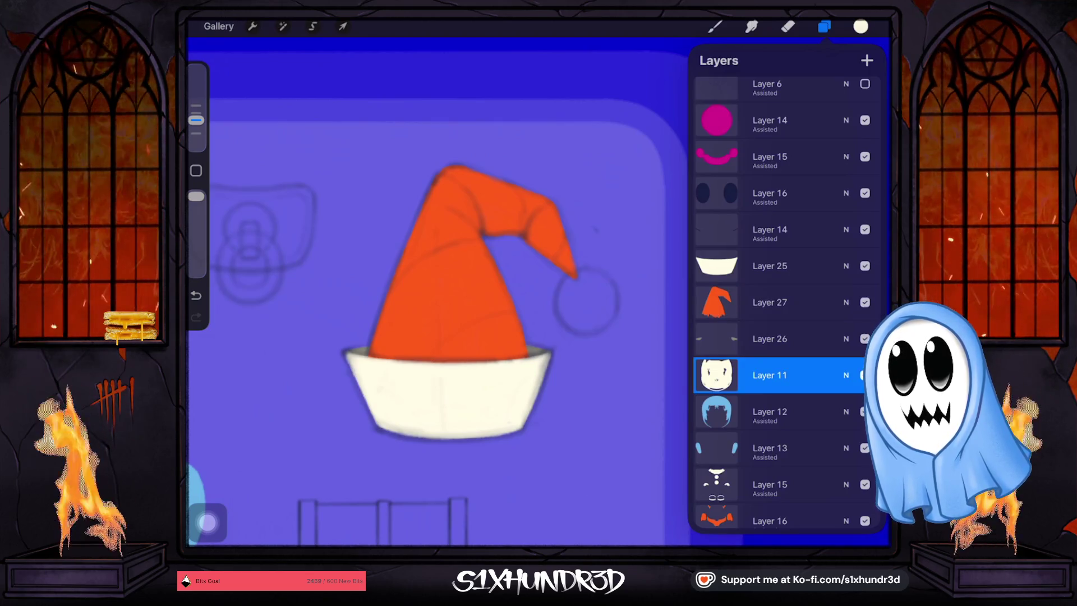
pyautogui.click(769, 339)
pyautogui.click(714, 26)
# Fill the pom-pom circle at the hat's tip with cream, then view the whole canvas.
pyautogui.scroll(5, 668, 279)
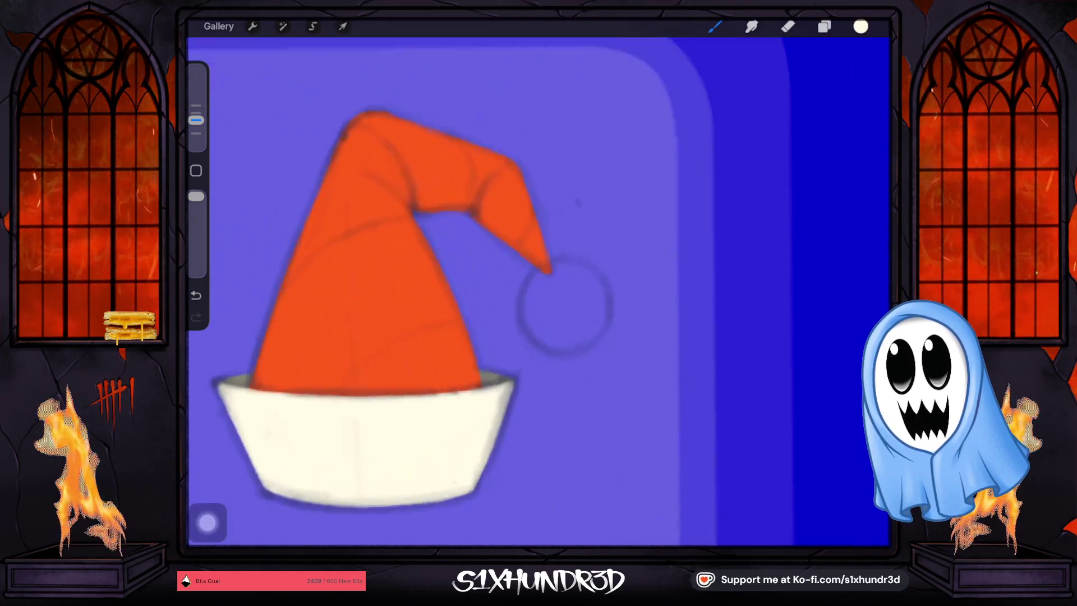
pyautogui.moveTo(483, 297)
pyautogui.mouseDown()
pyautogui.moveTo(482, 344)
pyautogui.moveTo(486, 276)
pyautogui.moveTo(560, 273)
pyautogui.moveTo(495, 362)
pyautogui.mouseUp()
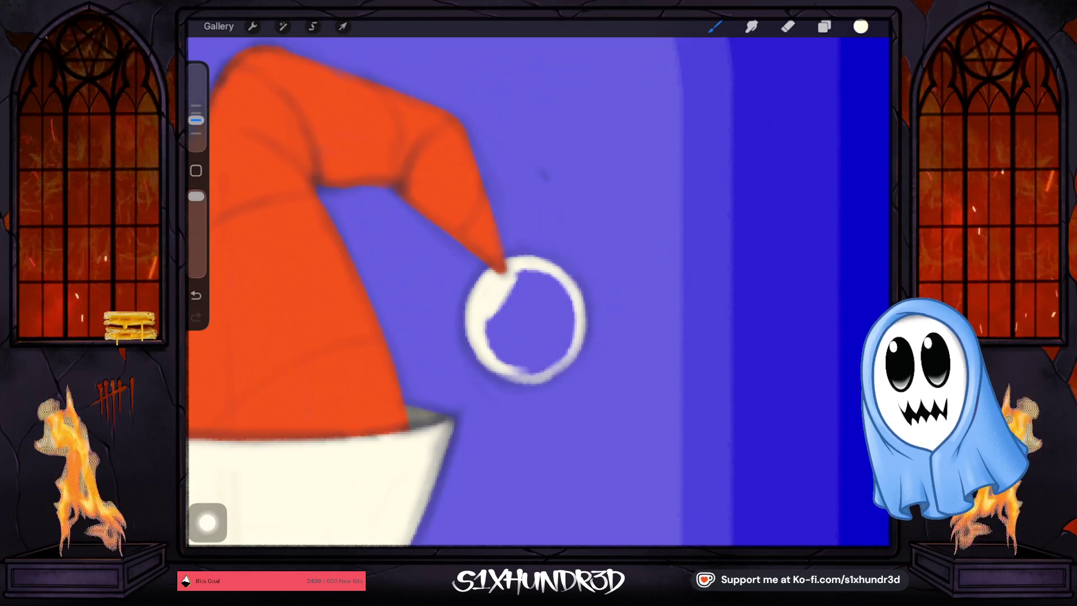
pyautogui.moveTo(483, 360)
pyautogui.mouseDown()
pyautogui.moveTo(548, 372)
pyautogui.moveTo(567, 355)
pyautogui.moveTo(557, 288)
pyautogui.moveTo(486, 320)
pyautogui.moveTo(553, 279)
pyautogui.moveTo(569, 308)
pyautogui.moveTo(539, 283)
pyautogui.moveTo(500, 338)
pyautogui.moveTo(564, 302)
pyautogui.moveTo(514, 363)
pyautogui.moveTo(557, 343)
pyautogui.mouseUp()
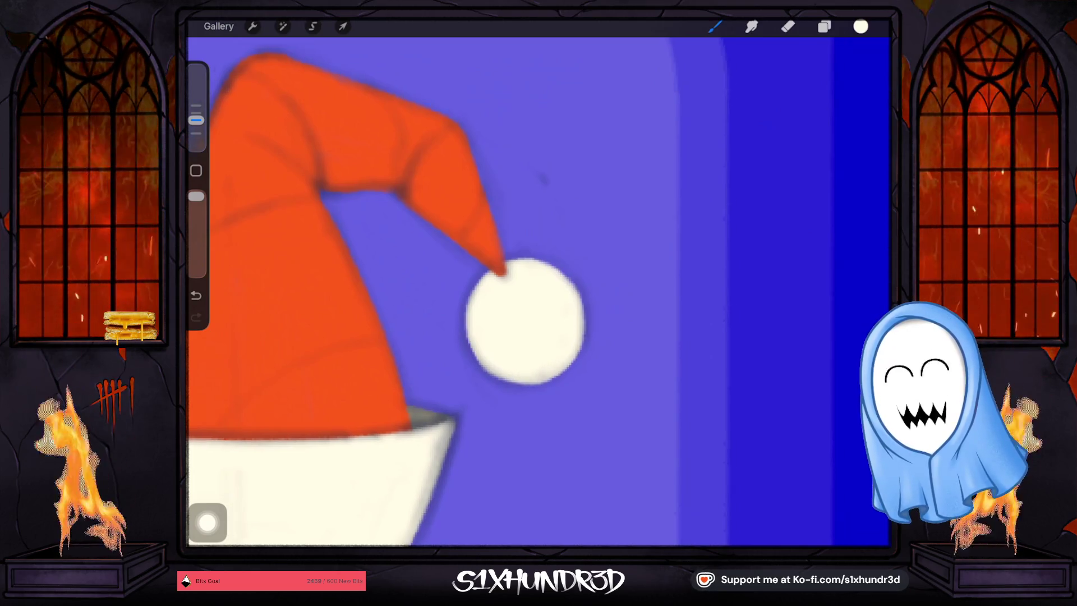
pyautogui.scroll(-3, 488, 291)
pyautogui.scroll(-3, 487, 292)
pyautogui.scroll(-2, 488, 291)
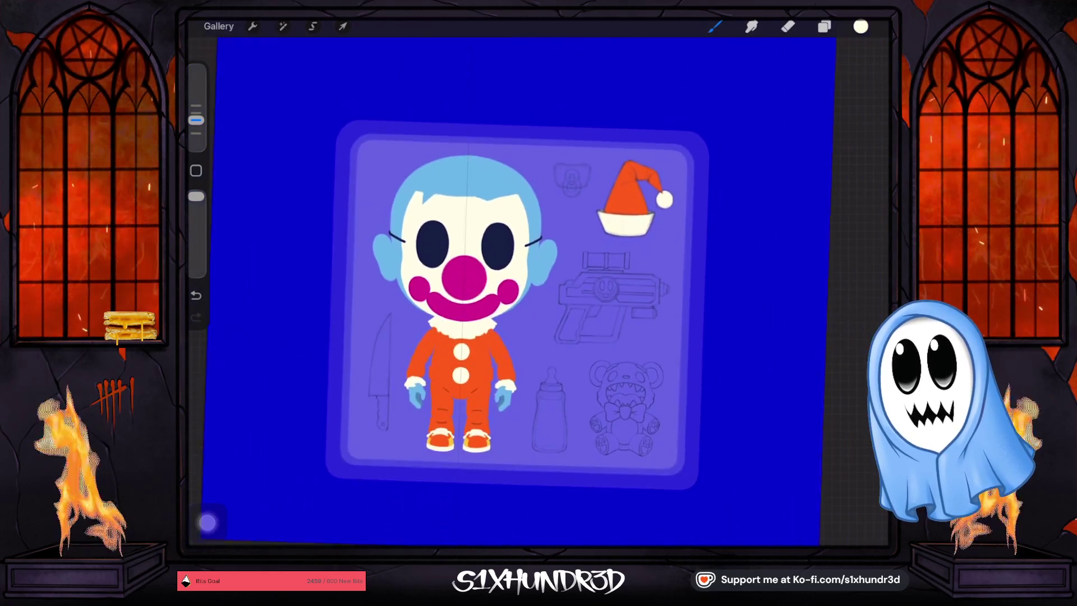
pyautogui.moveTo(467, 323); pyautogui.dragTo(516, 278)
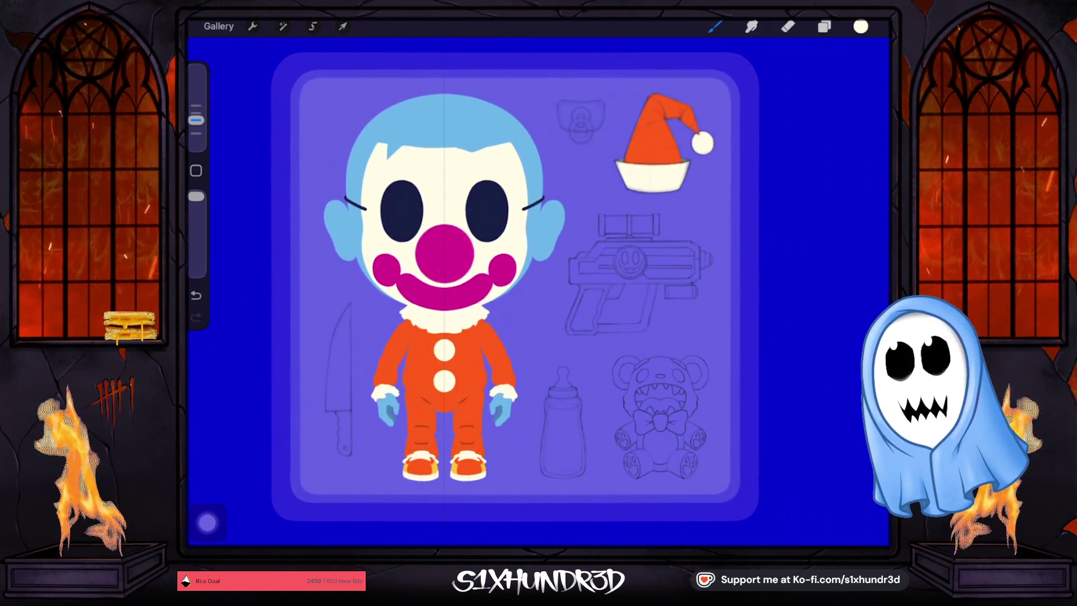
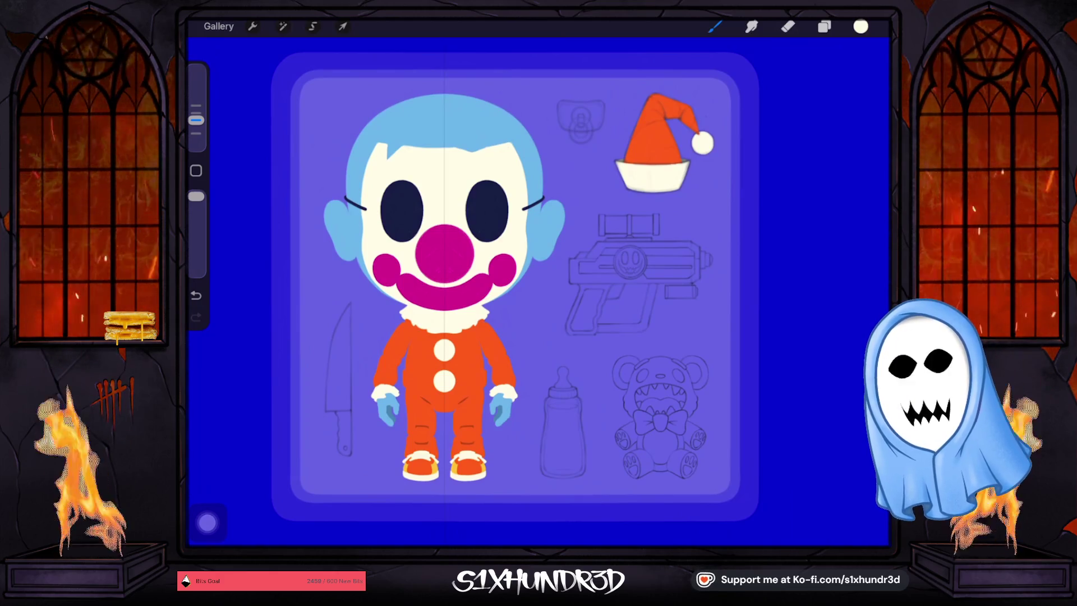
# Undo the trial curved stroke drawn across the nose.
pyautogui.scroll(3, 505, 291)
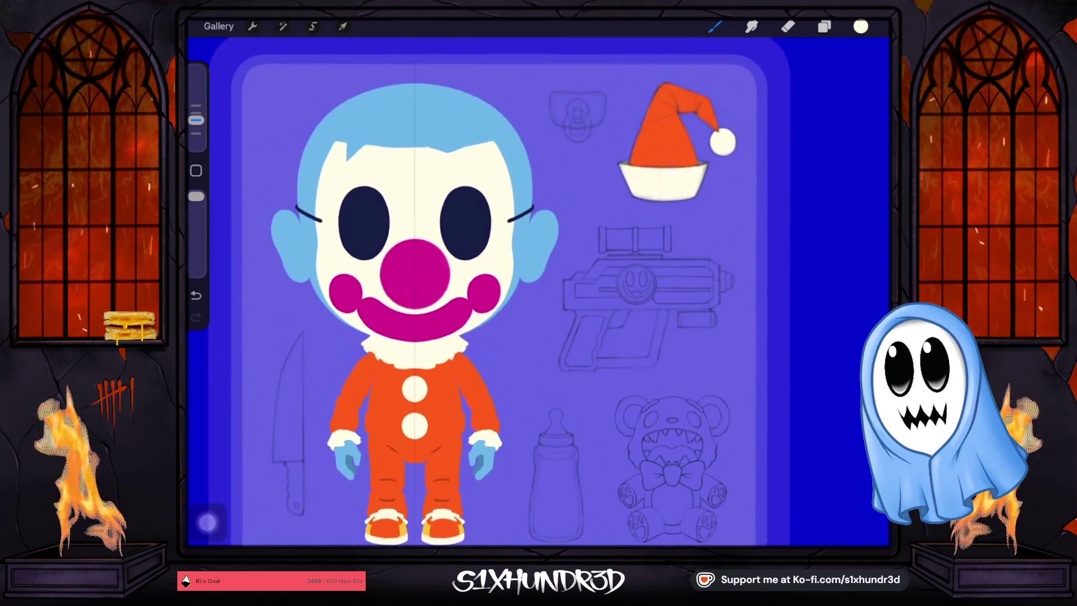
pyautogui.moveTo(382, 272); pyautogui.dragTo(450, 275)
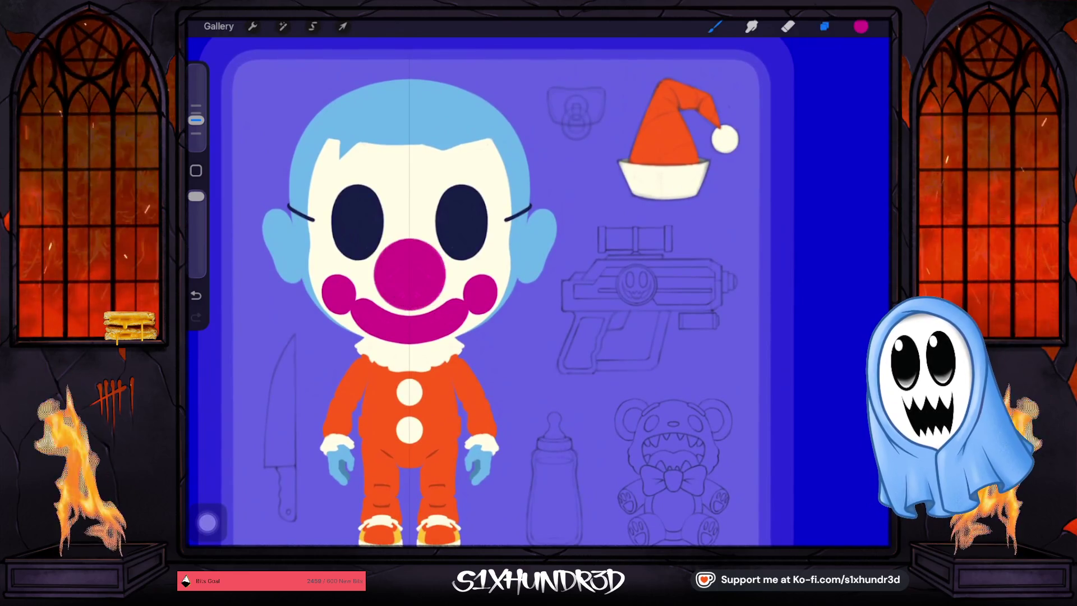
pyautogui.click(824, 27)
# Add a new layer above the nose layer and set it as a Clipping Mask.
pyautogui.scroll(3, 780, 291)
pyautogui.click(769, 168)
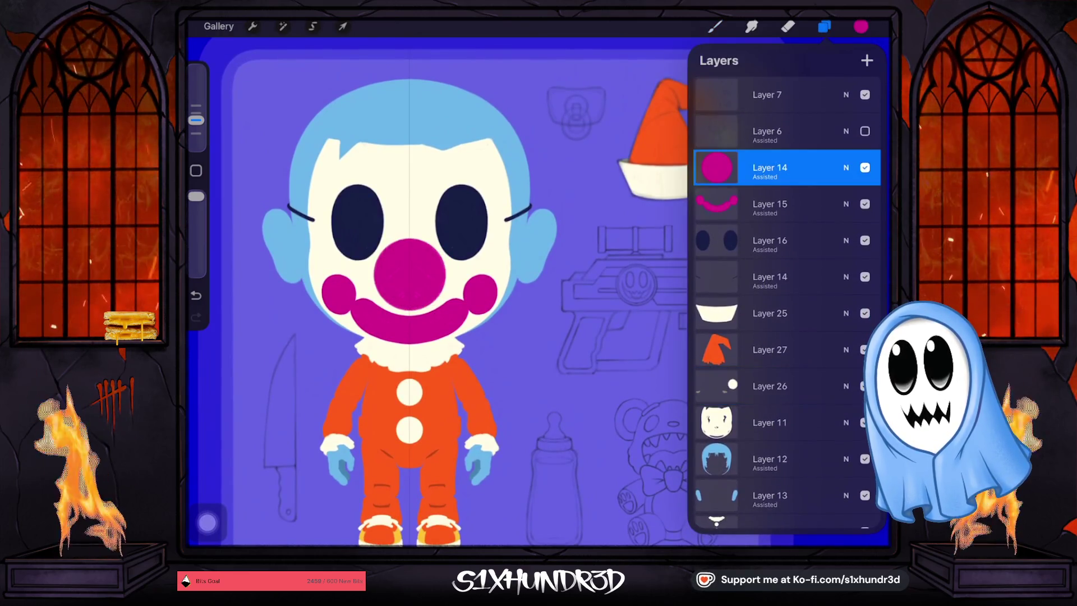
pyautogui.click(866, 60)
pyautogui.click(769, 167)
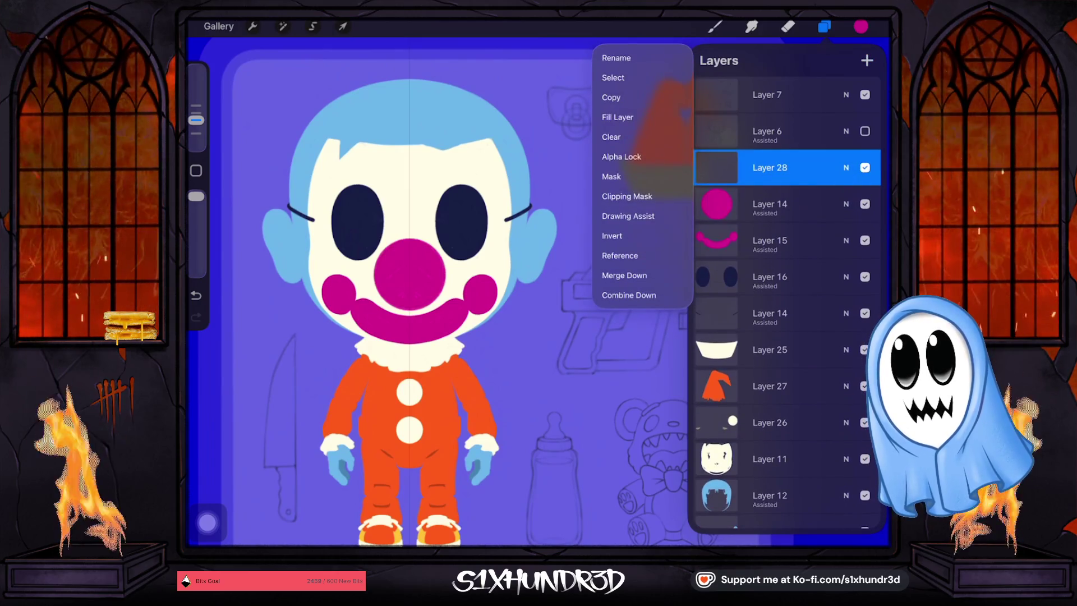
pyautogui.click(627, 195)
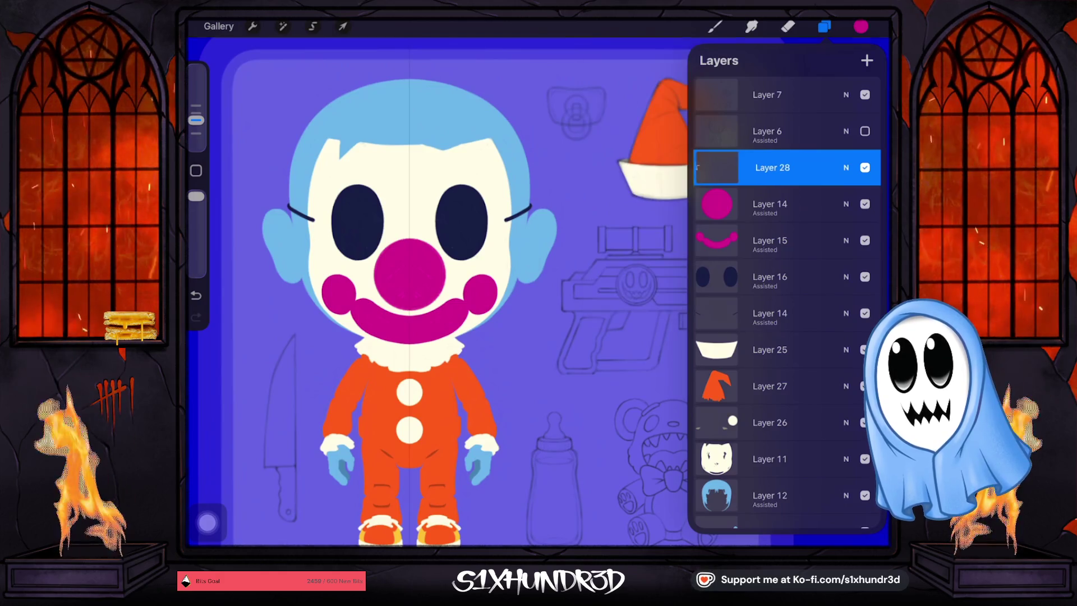
# Pick magenta and set the Textured Coloring Tool to about 17% size and 53% opacity.
pyautogui.click(861, 26)
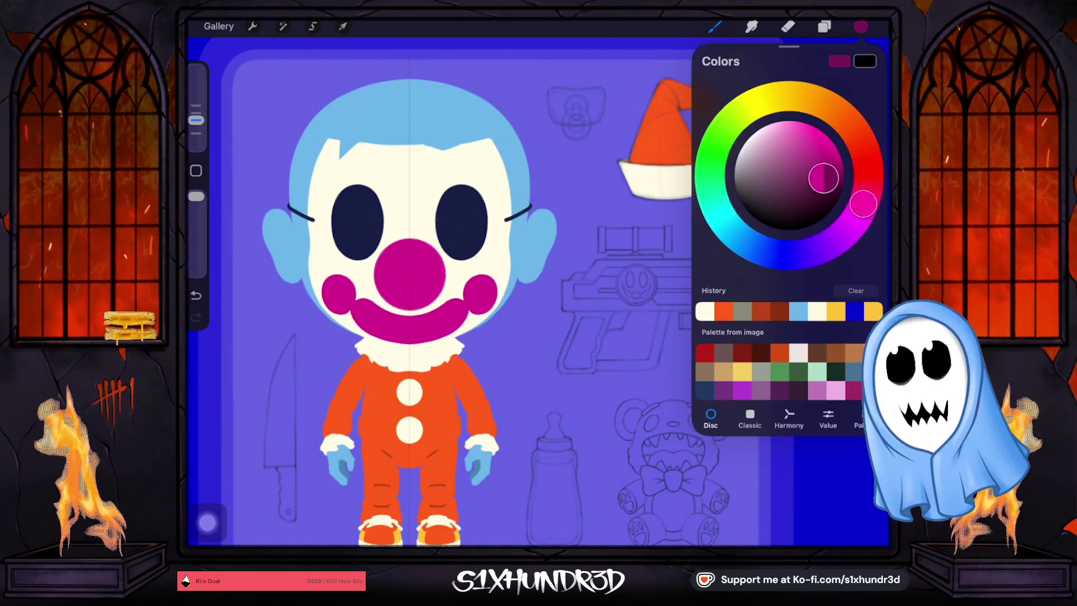
pyautogui.click(714, 27)
pyautogui.scroll(-15, 758, 303)
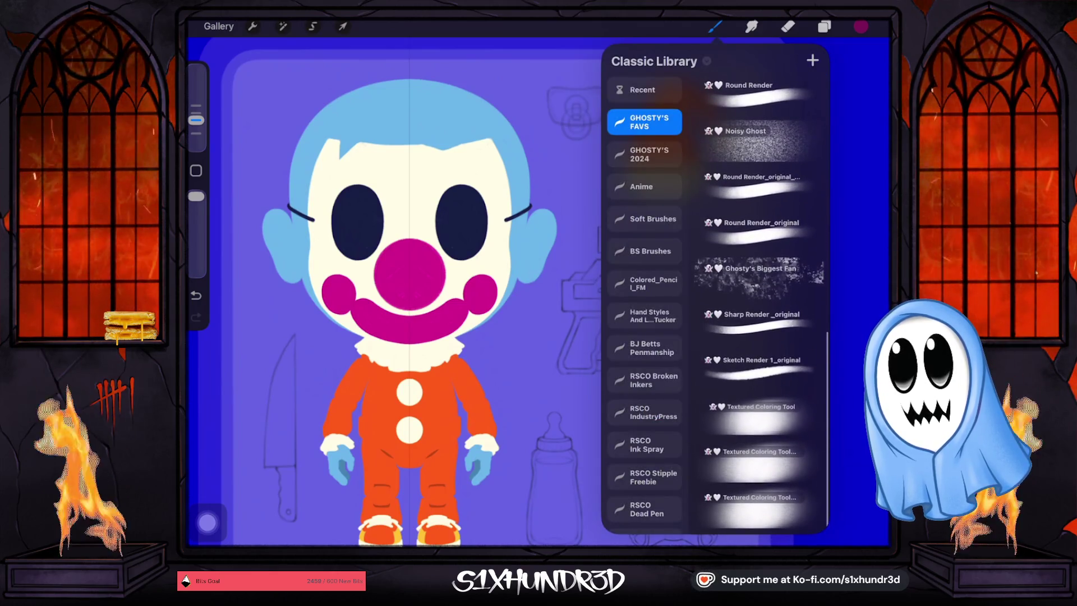
pyautogui.click(757, 409)
pyautogui.moveTo(196, 196); pyautogui.dragTo(195, 237)
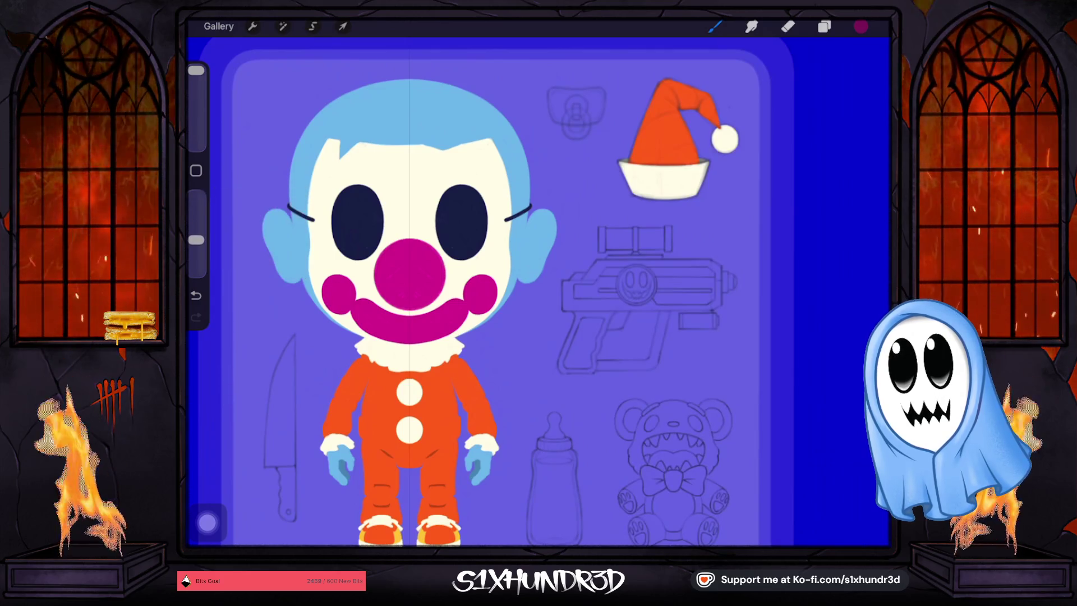
pyautogui.moveTo(195, 70); pyautogui.dragTo(196, 122)
pyautogui.moveTo(196, 240); pyautogui.dragTo(196, 232)
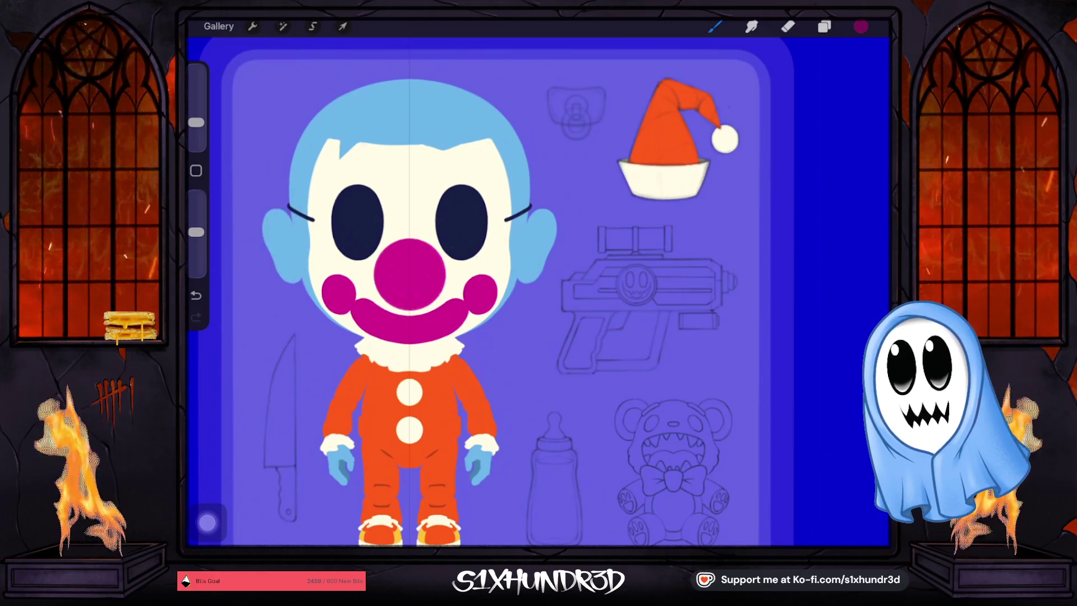
pyautogui.moveTo(195, 123); pyautogui.dragTo(196, 126)
pyautogui.scroll(3, 377, 258)
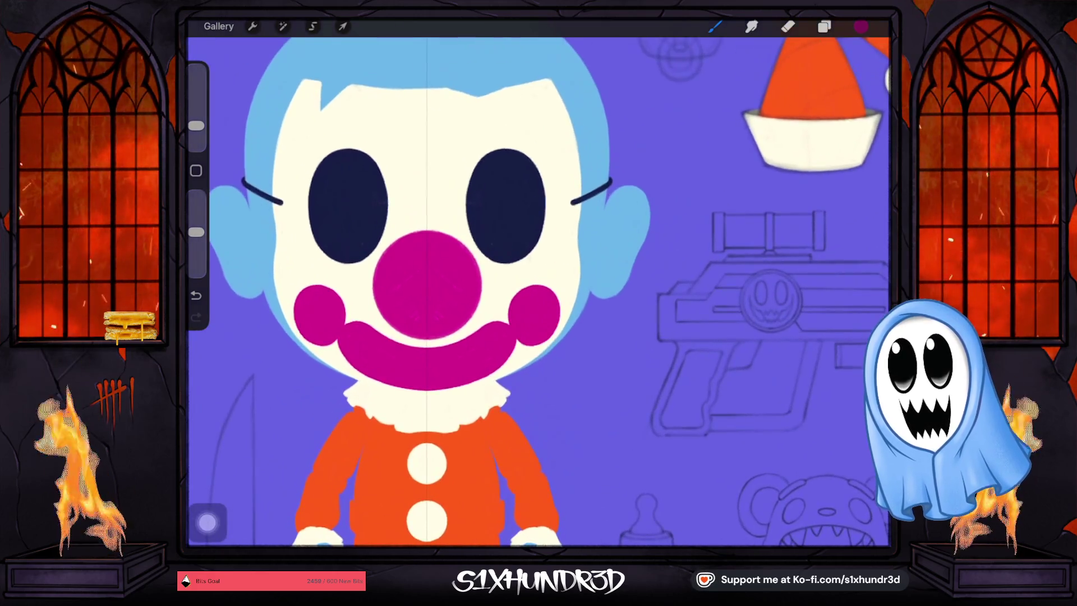
# Slightly lower brush opacity and try a darker shading stroke along the nose's lower edge, then undo it.
pyautogui.moveTo(196, 125); pyautogui.dragTo(195, 129)
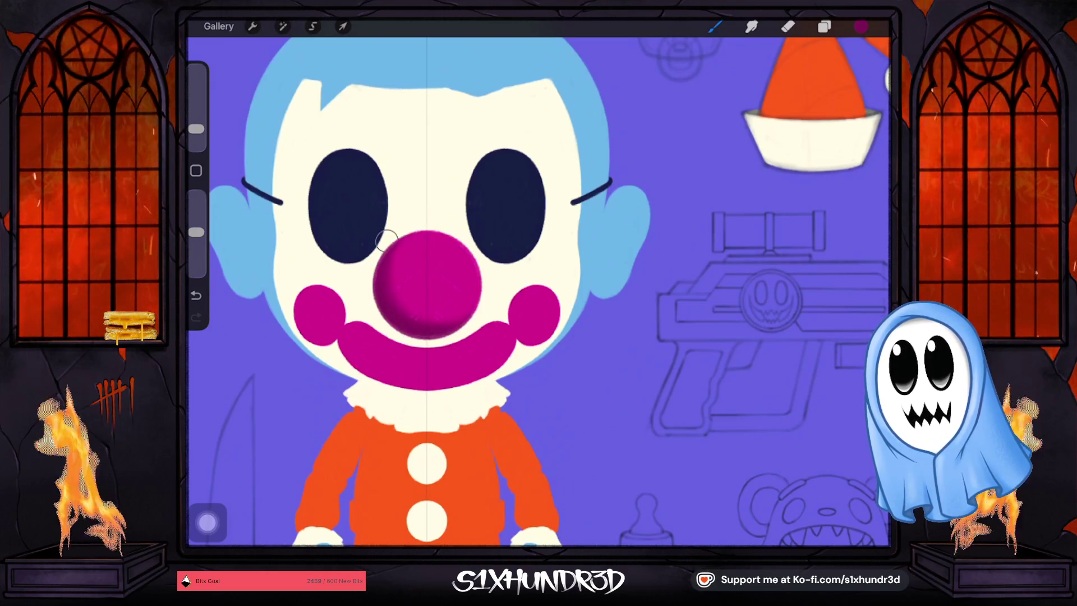
pyautogui.scroll(5, 401, 228)
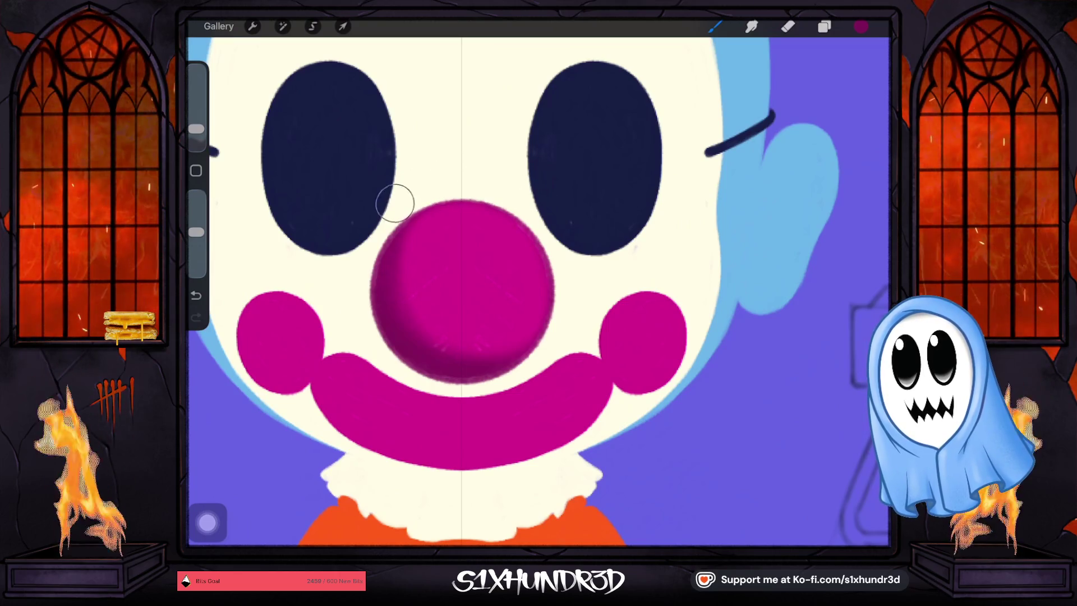
pyautogui.moveTo(196, 231); pyautogui.dragTo(197, 244)
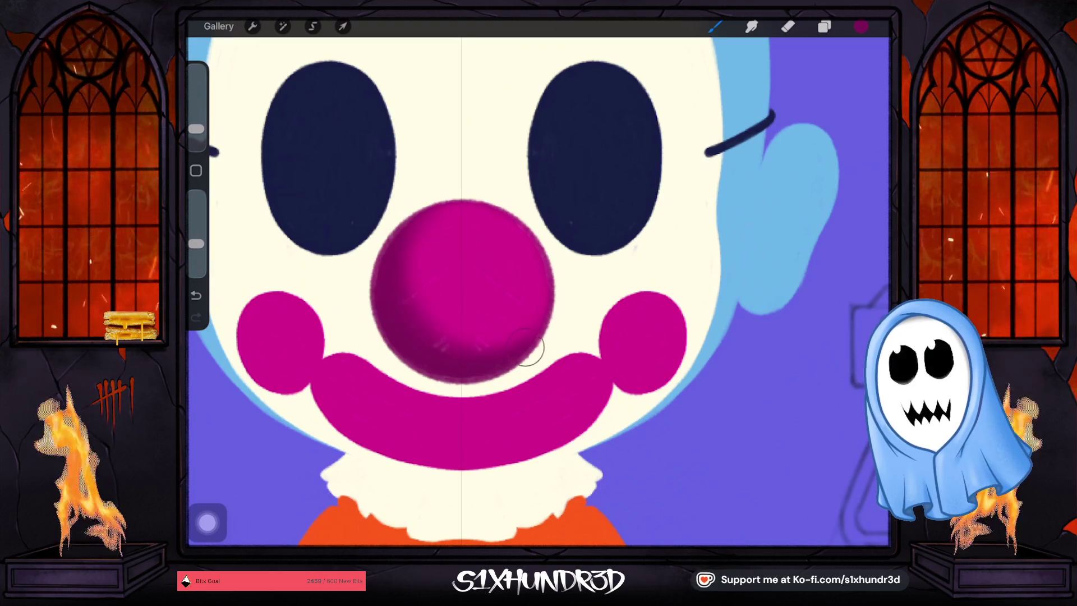
pyautogui.moveTo(456, 267); pyautogui.dragTo(517, 266)
pyautogui.hotkey('ctrl', 'z')
pyautogui.click(823, 26)
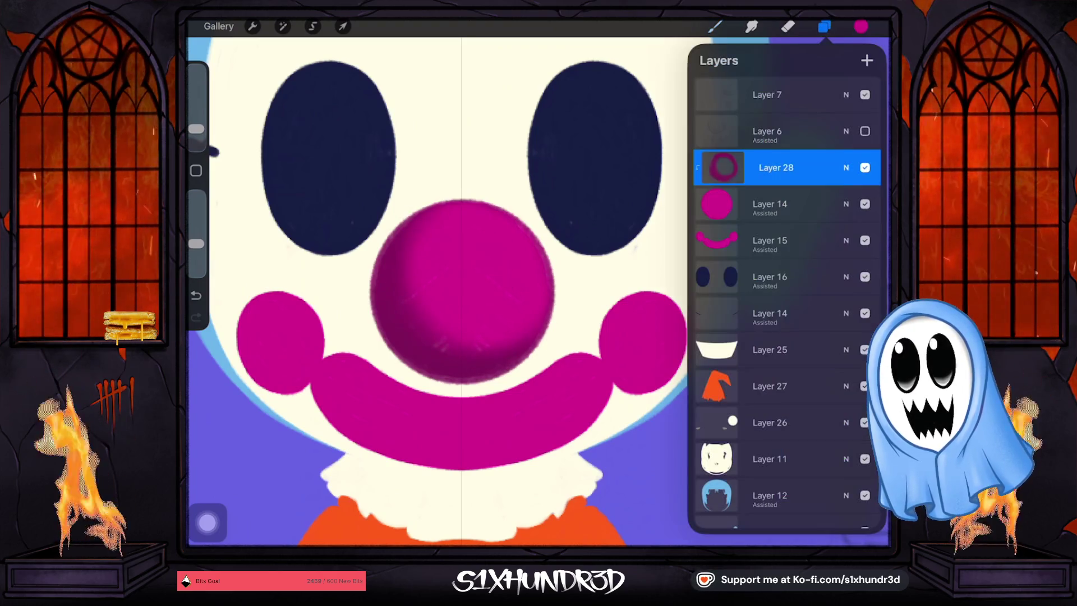
# Raise opacity, shrink the brush to about 1%, and darken the nose's lower edge with a fine stroke.
pyautogui.click(715, 26)
pyautogui.moveTo(197, 243); pyautogui.dragTo(196, 196)
pyautogui.moveTo(196, 129); pyautogui.dragTo(196, 143)
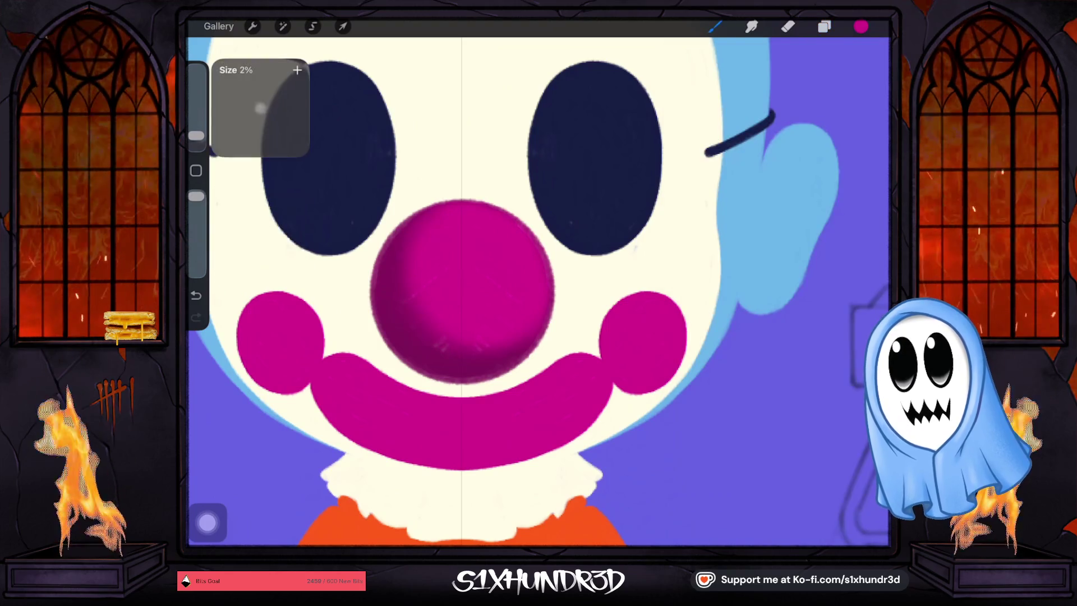
pyautogui.scroll(5, 421, 350)
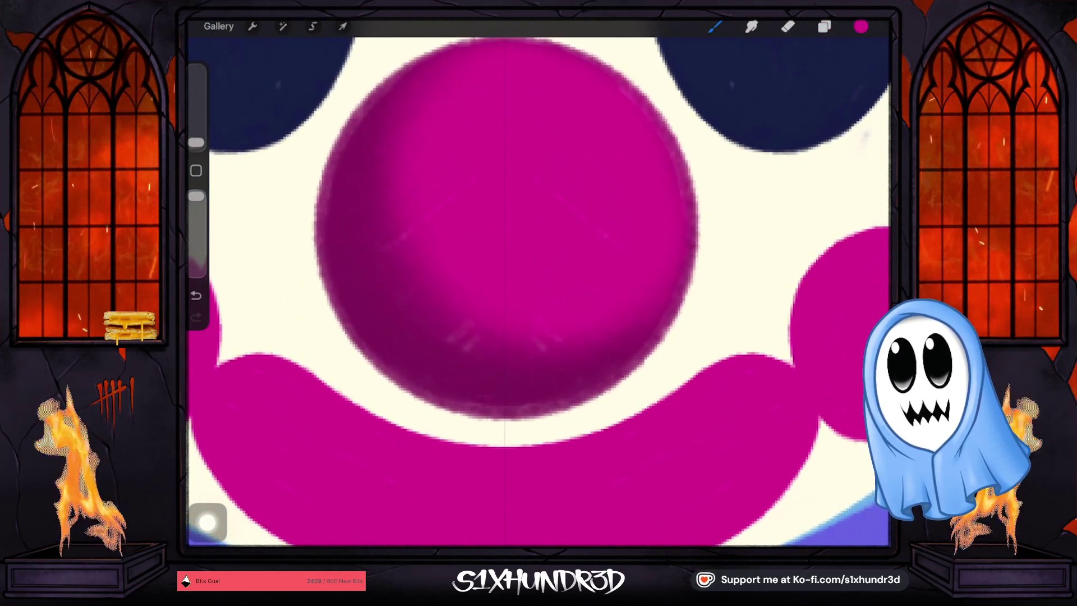
pyautogui.moveTo(196, 143); pyautogui.dragTo(196, 138)
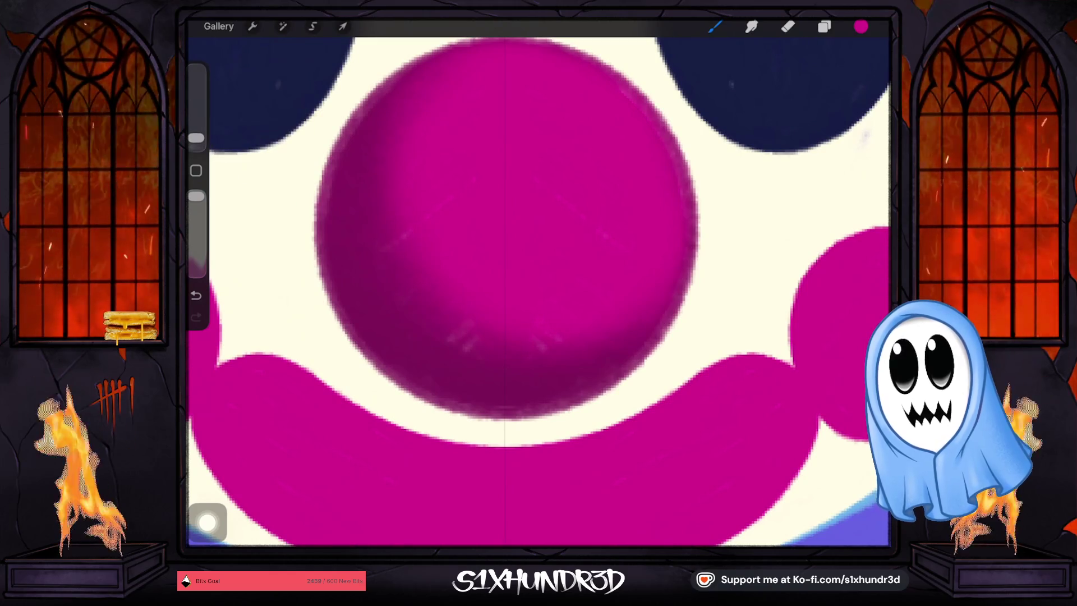
pyautogui.moveTo(415, 376); pyautogui.dragTo(474, 404)
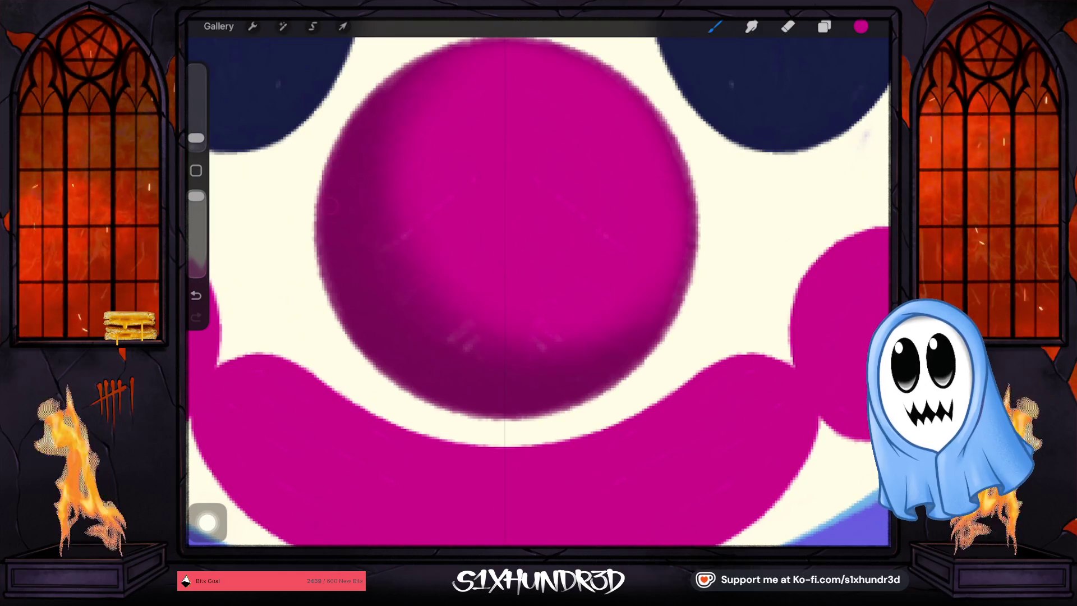
# Sample the darker magenta, try a curved stroke on the nose shading layer, undo it, and select the base nose layer.
pyautogui.scroll(-3, 505, 281)
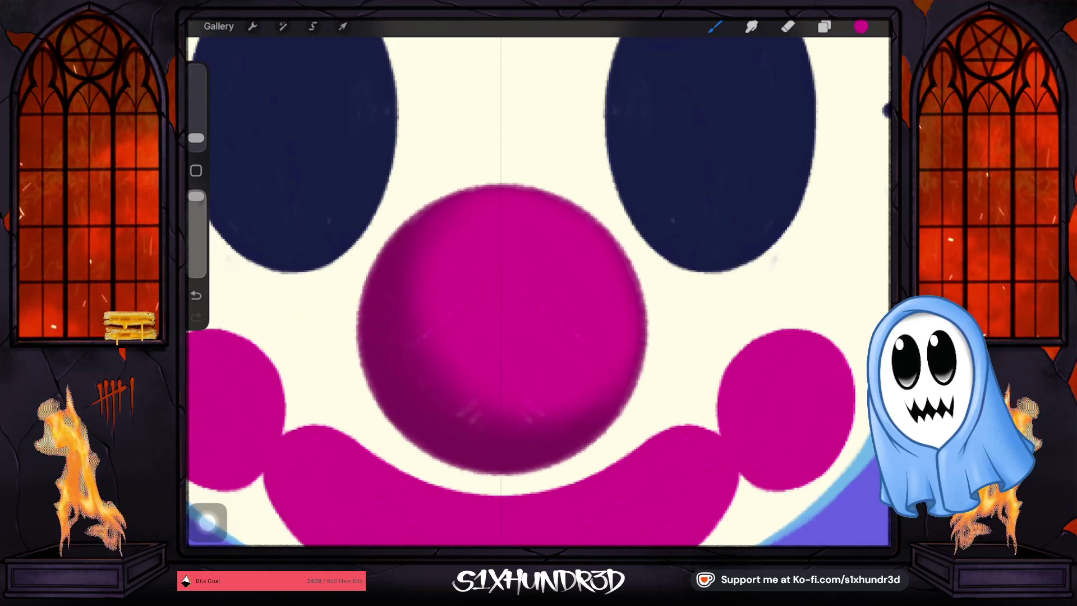
pyautogui.moveTo(502, 455); pyautogui.dragTo(491, 447)
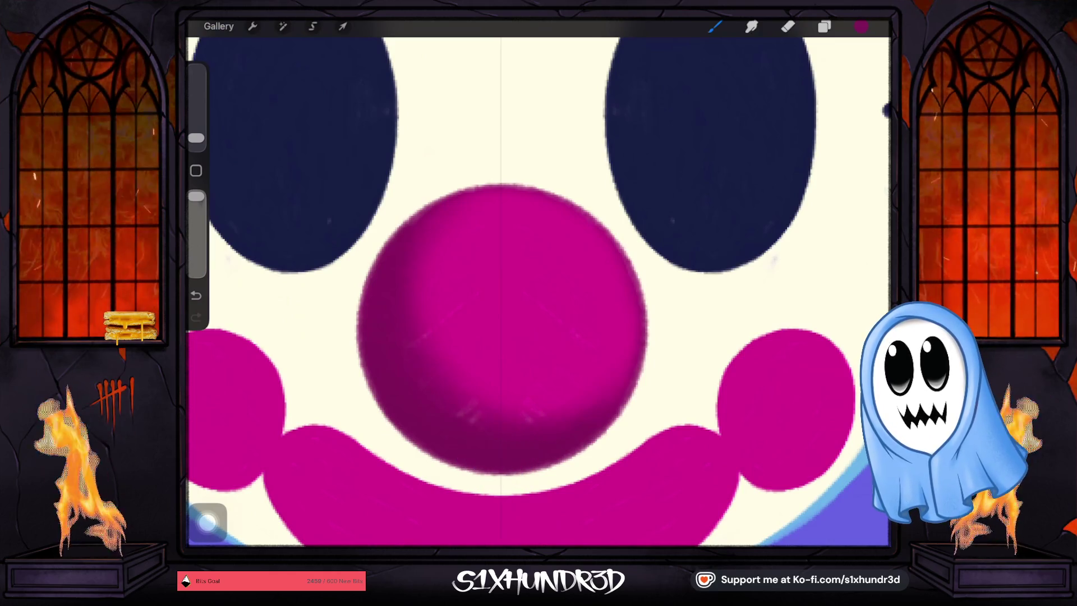
pyautogui.click(824, 26)
pyautogui.click(776, 167)
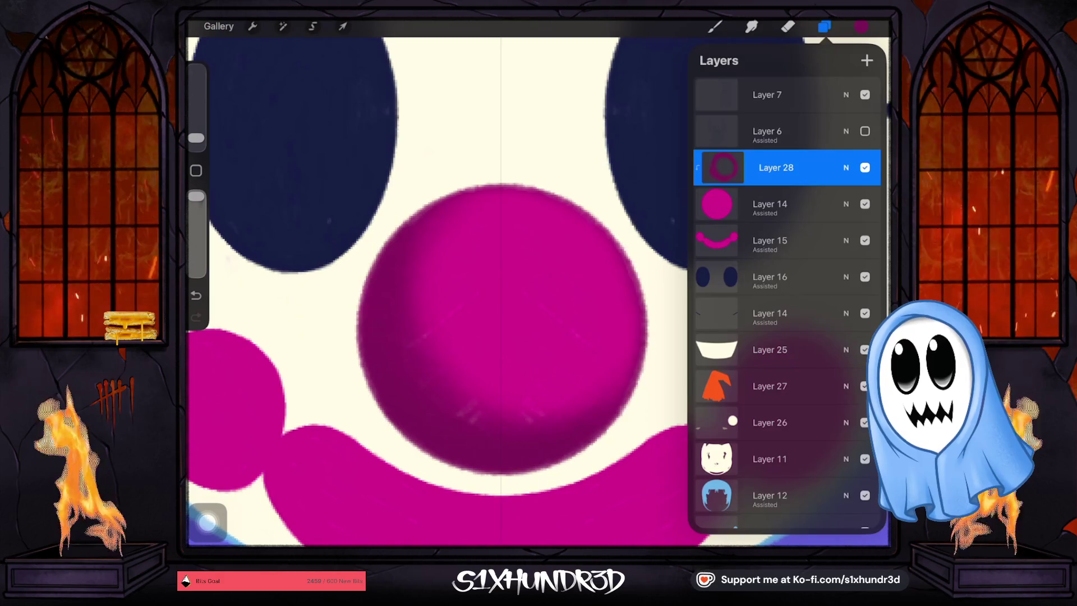
pyautogui.click(715, 26)
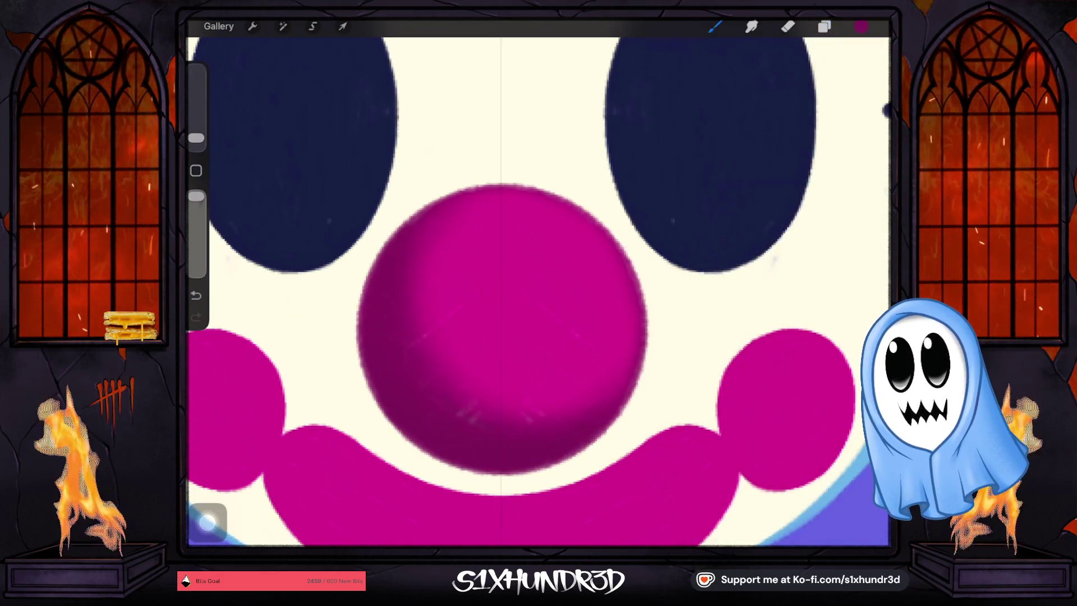
pyautogui.moveTo(509, 293); pyautogui.dragTo(577, 295)
pyautogui.hotkey('ctrl', 'z')
pyautogui.click(823, 26)
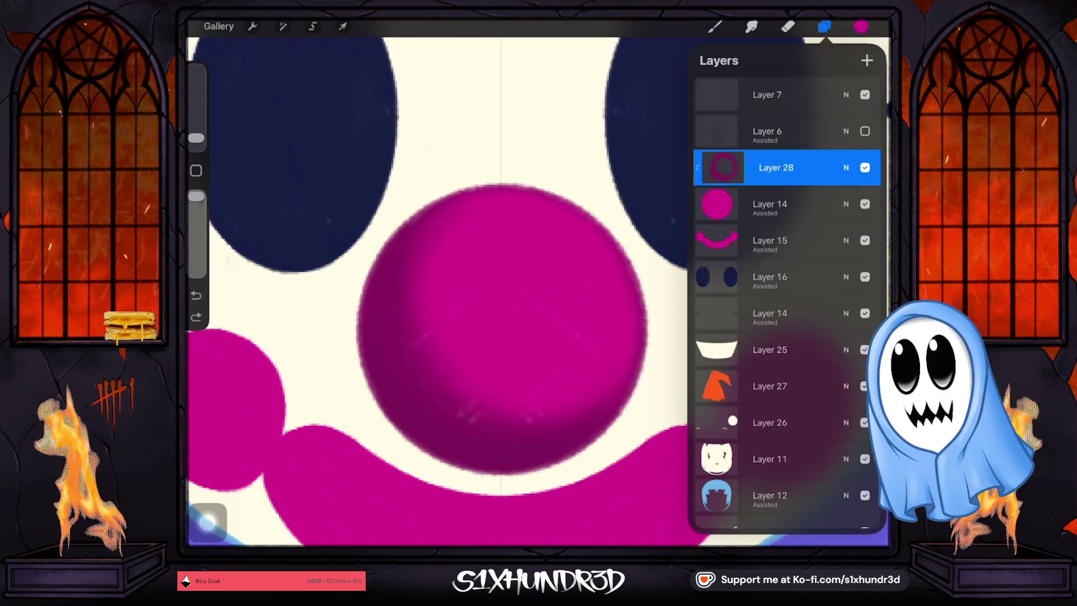
pyautogui.click(770, 204)
pyautogui.click(715, 26)
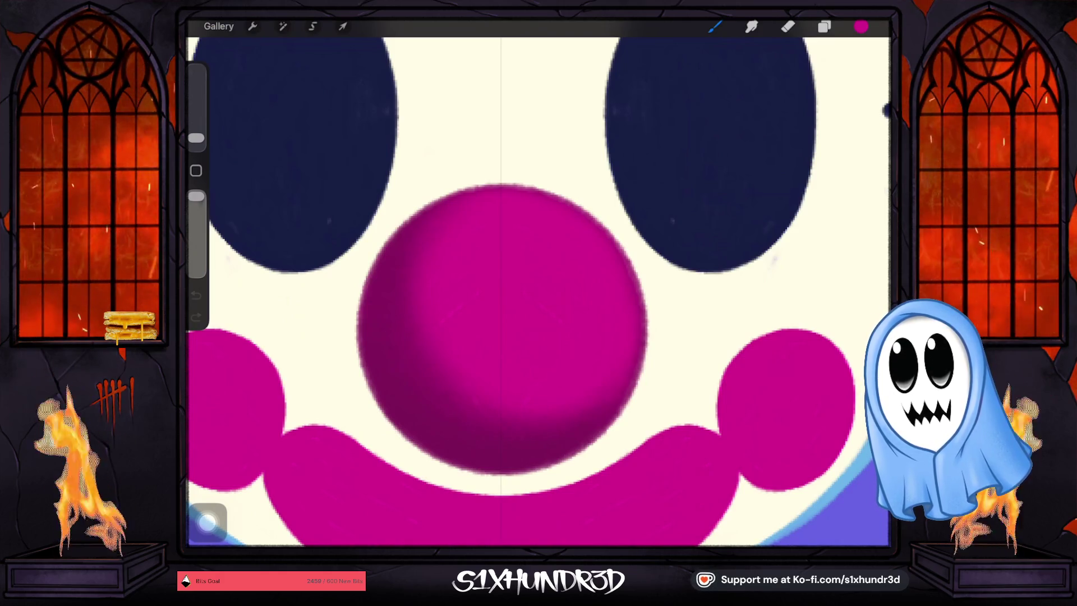
# Sample the darker magenta from the nose shading and reselect the nose shading layer.
pyautogui.moveTo(445, 421); pyautogui.dragTo(428, 427)
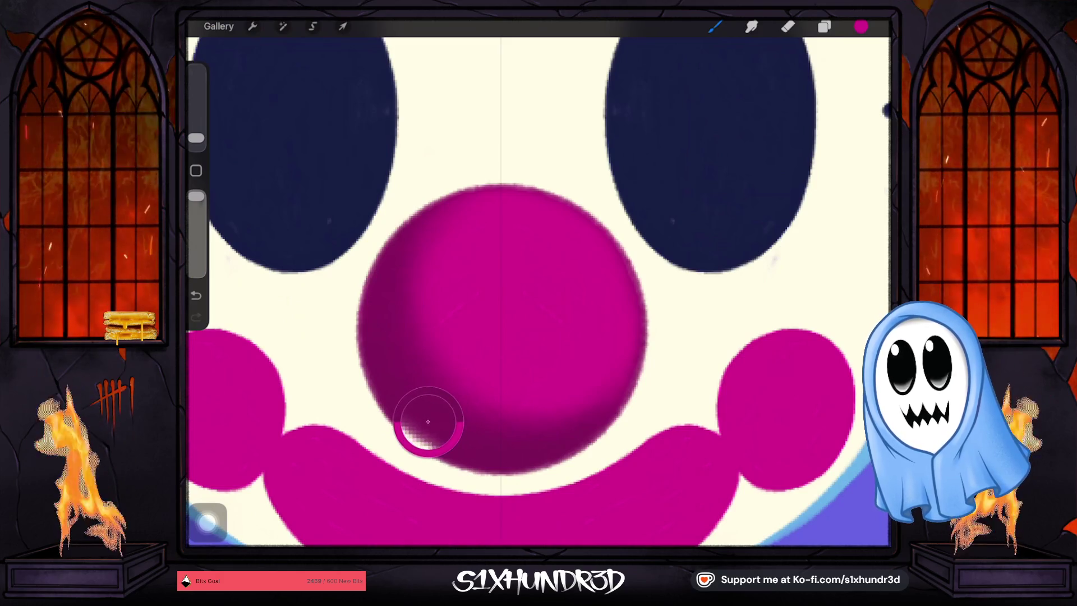
pyautogui.click(861, 26)
pyautogui.click(823, 27)
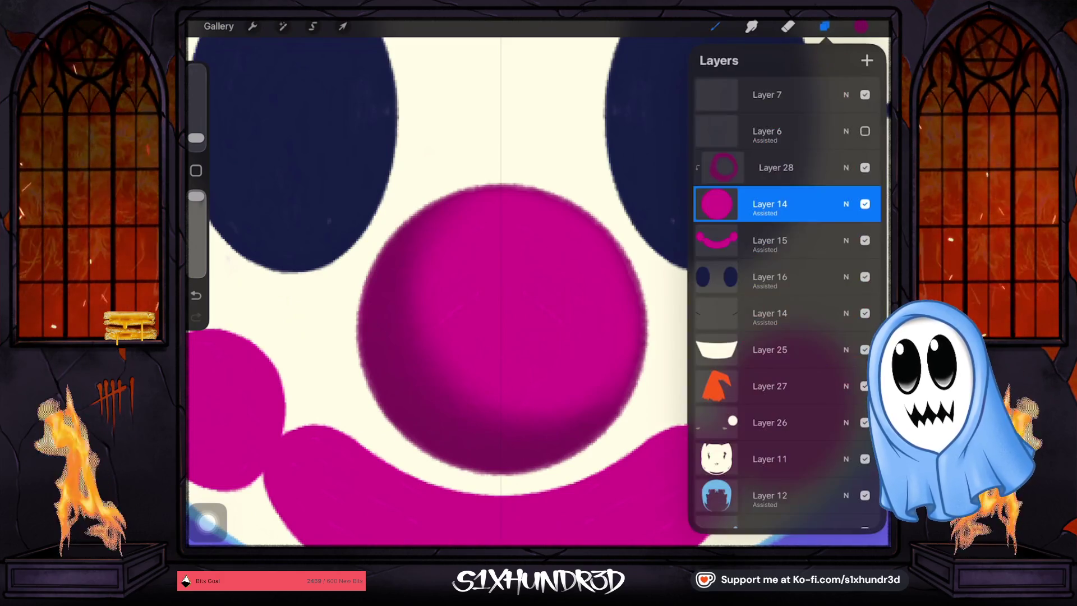
pyautogui.click(769, 168)
pyautogui.click(714, 27)
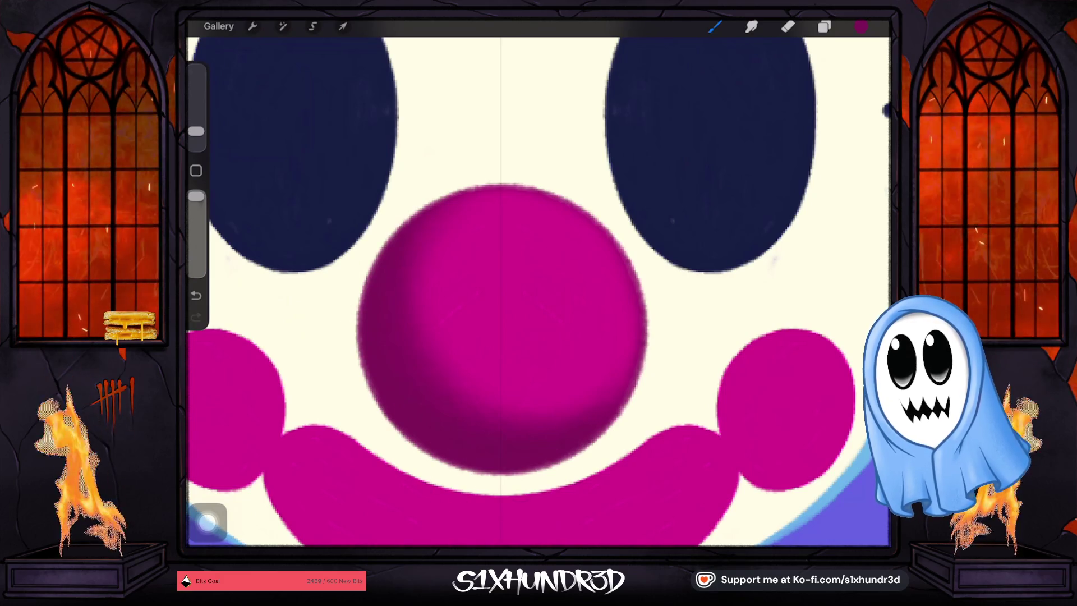
pyautogui.scroll(-5, 539, 292)
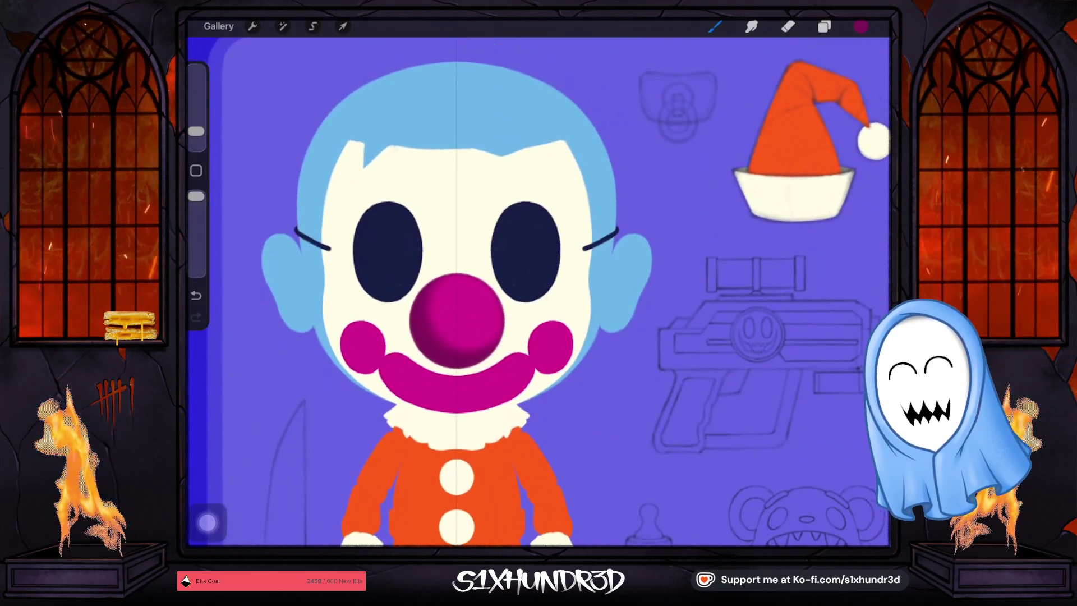
# Add a new top layer and paint test dots of the current and a darker magenta beside the clown.
pyautogui.scroll(-5, 538, 292)
pyautogui.scroll(10, 538, 292)
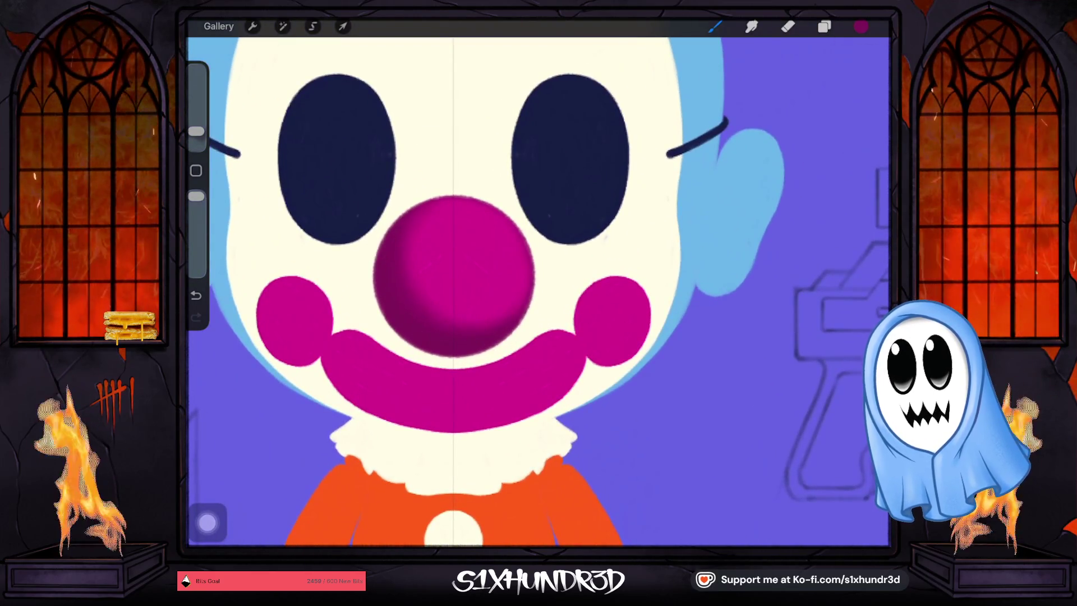
pyautogui.click(823, 26)
pyautogui.click(769, 94)
pyautogui.click(866, 60)
pyautogui.scroll(-1, 437, 292)
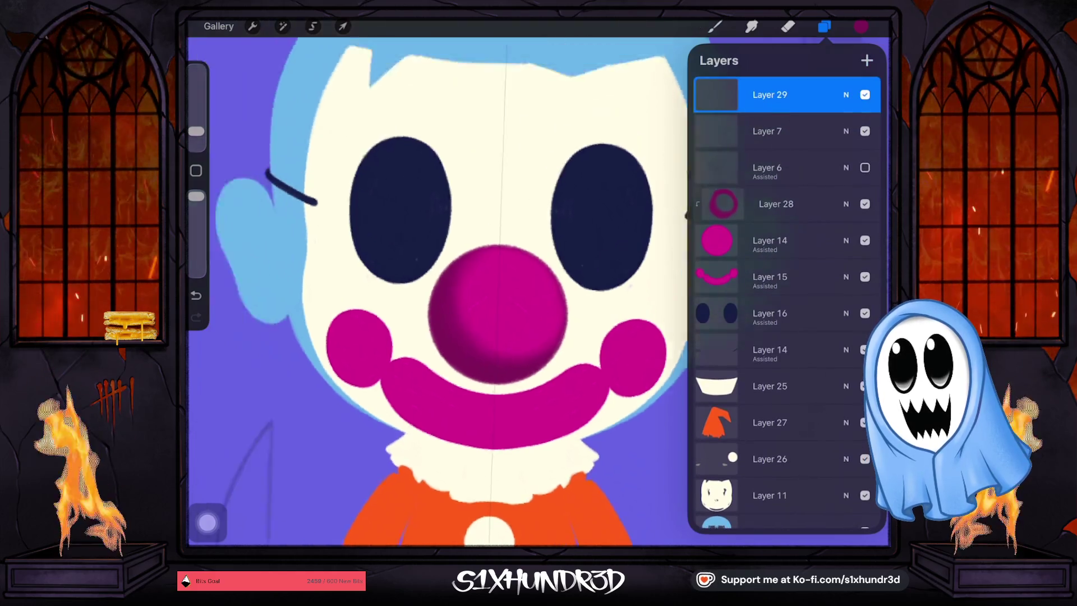
pyautogui.scroll(-2, 438, 292)
pyautogui.click(354, 157)
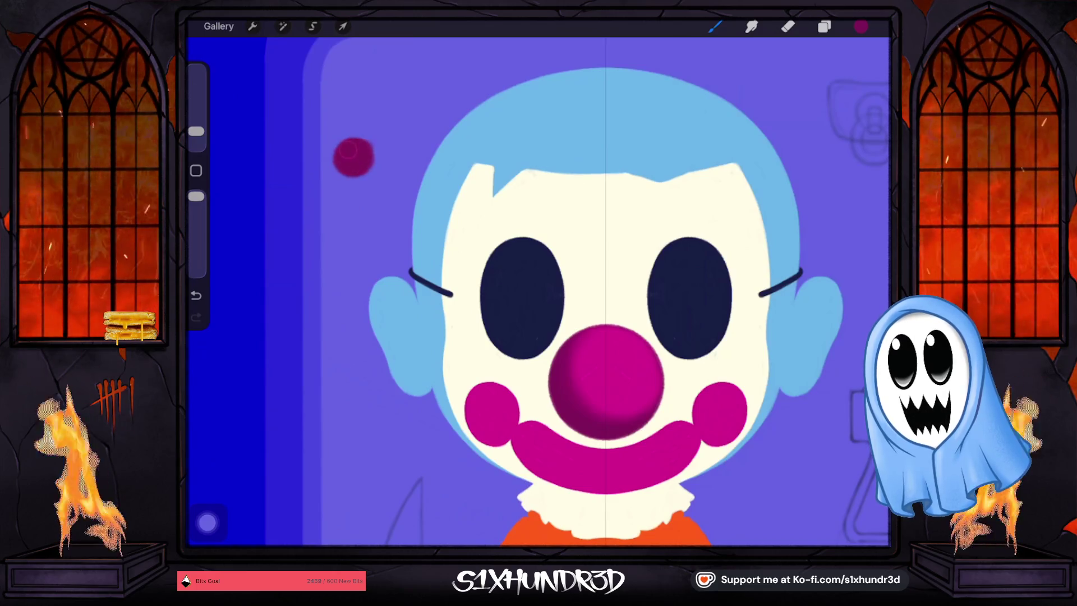
pyautogui.click(861, 26)
pyautogui.moveTo(825, 173); pyautogui.dragTo(823, 189)
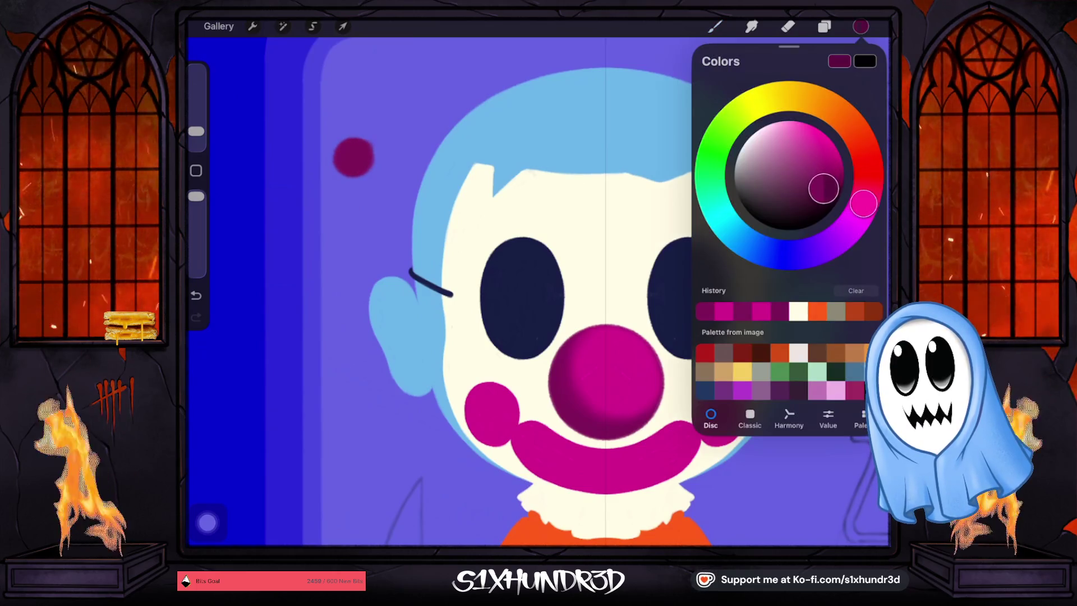
pyautogui.click(350, 174)
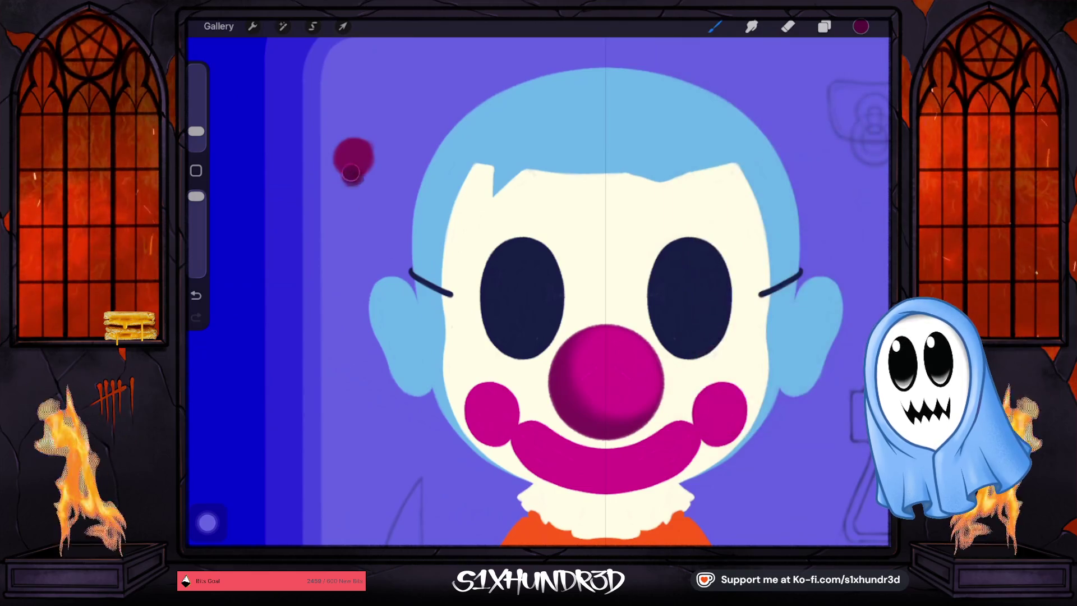
pyautogui.moveTo(351, 171); pyautogui.dragTo(360, 186)
# On Layer 28, lower the brush opacity and darken the shading along the nose's lower edge.
pyautogui.click(823, 26)
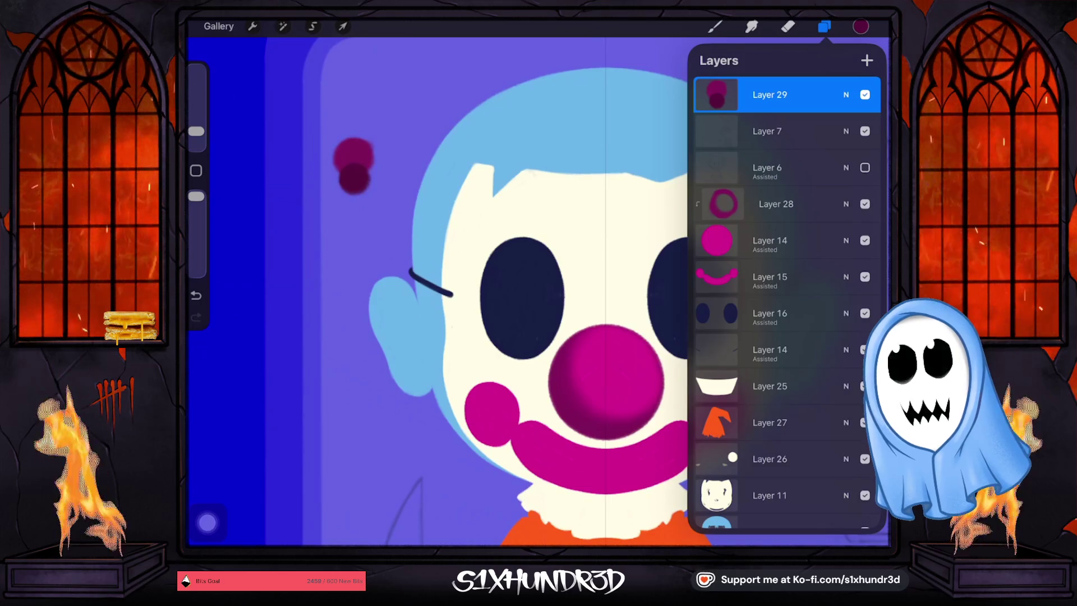
pyautogui.click(776, 204)
pyautogui.click(823, 26)
pyautogui.scroll(5, 572, 281)
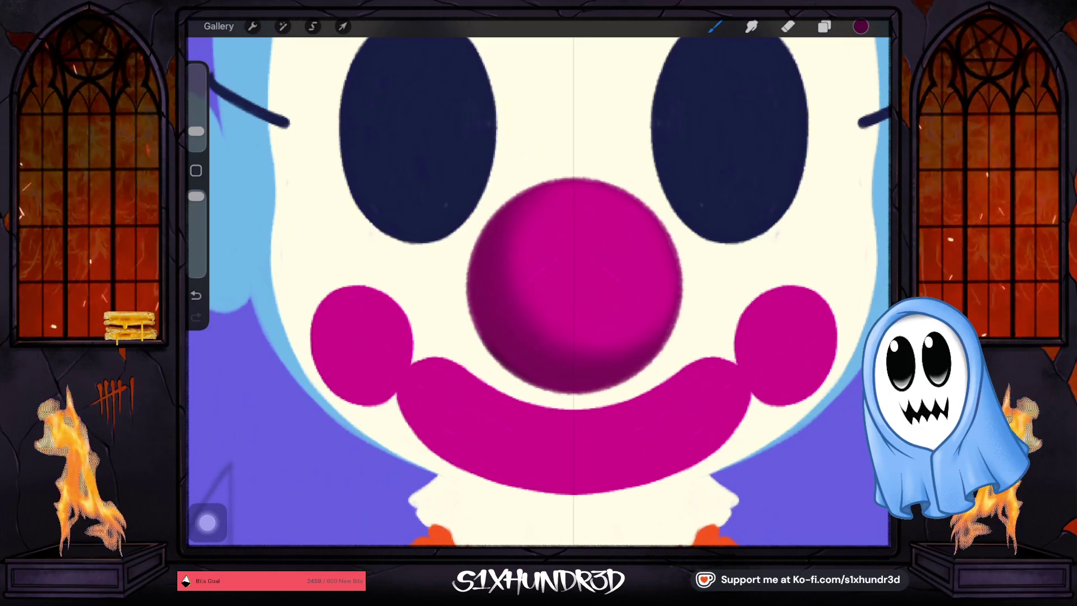
pyautogui.moveTo(196, 195); pyautogui.dragTo(196, 227)
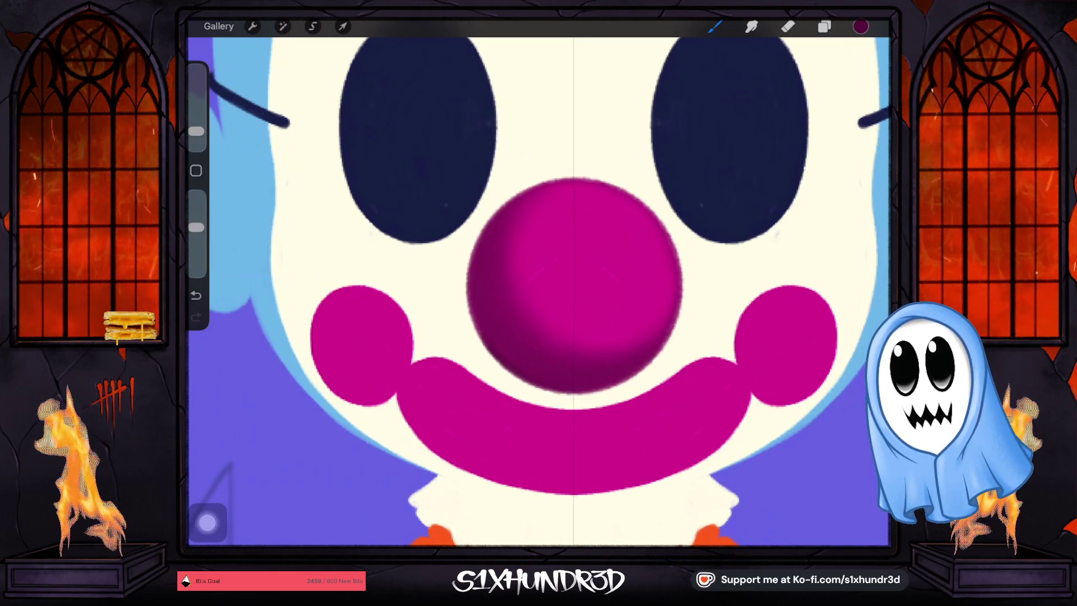
pyautogui.moveTo(534, 388); pyautogui.dragTo(676, 359)
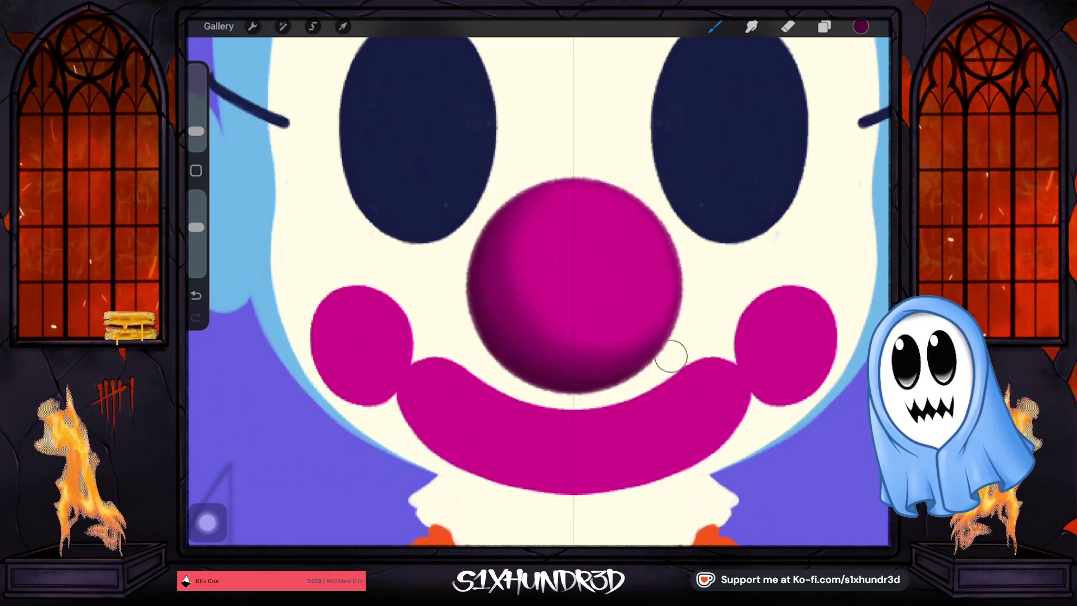
pyautogui.scroll(-5, 538, 292)
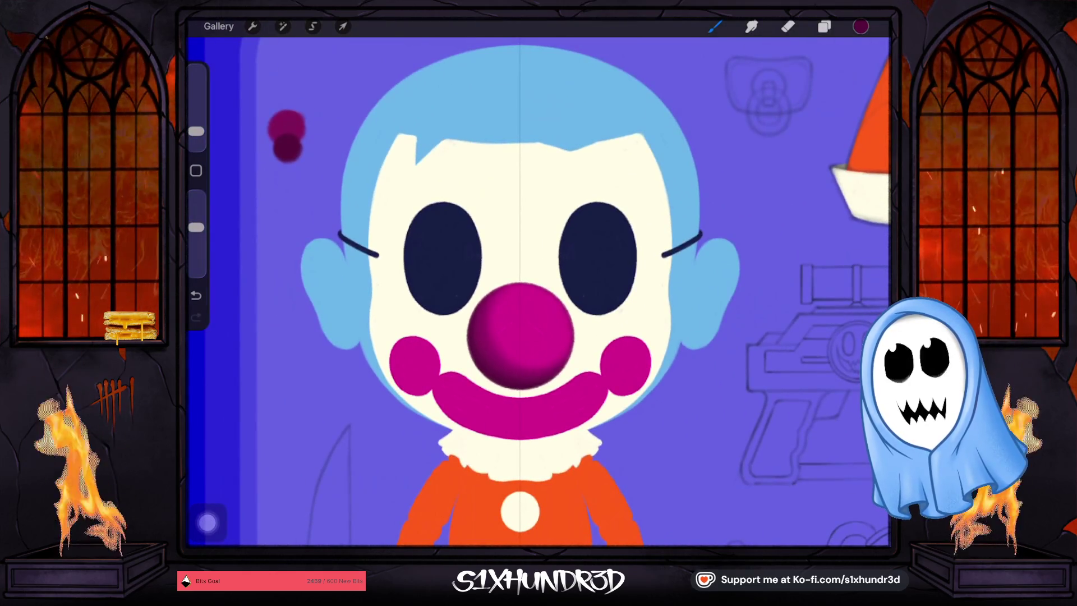
# Pick a bright pink, add a clipped layer above Layer 14, and set the brush to about 5% size.
pyautogui.click(860, 27)
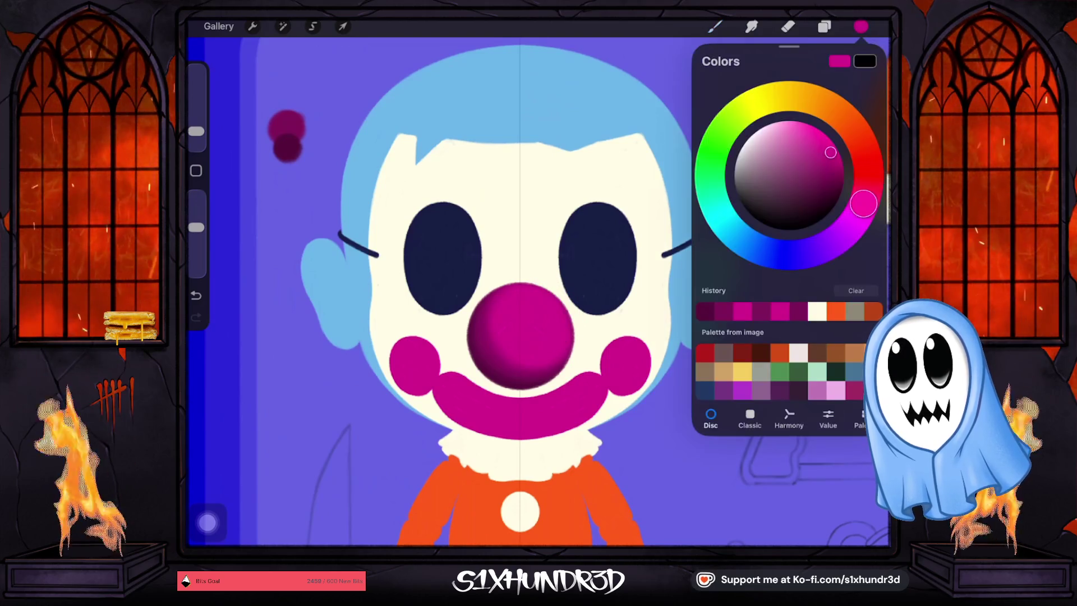
pyautogui.click(802, 133)
pyautogui.moveTo(802, 133); pyautogui.dragTo(798, 131)
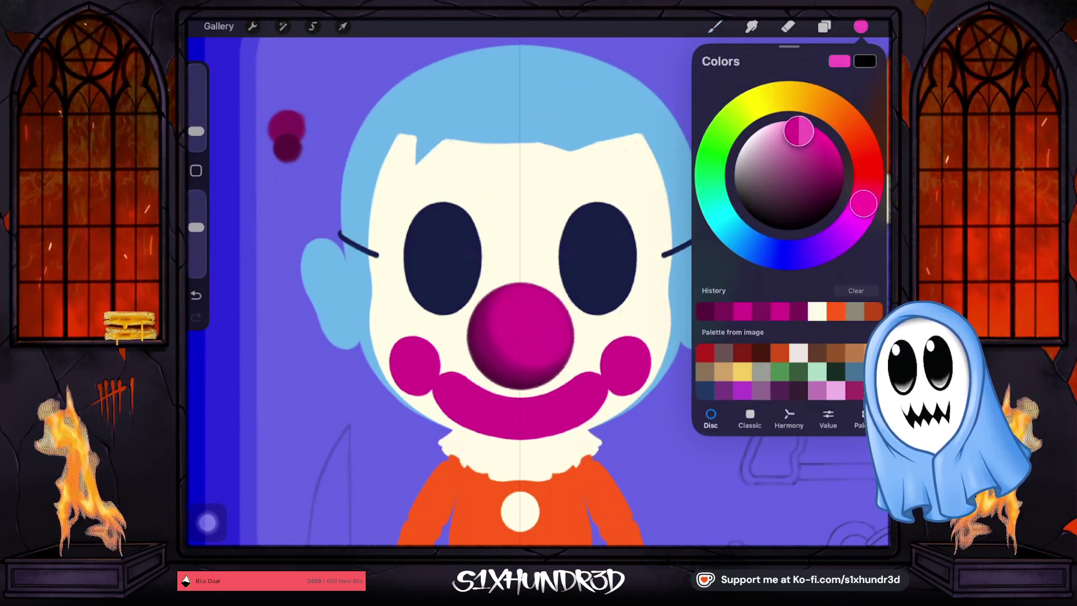
pyautogui.click(824, 26)
pyautogui.click(867, 60)
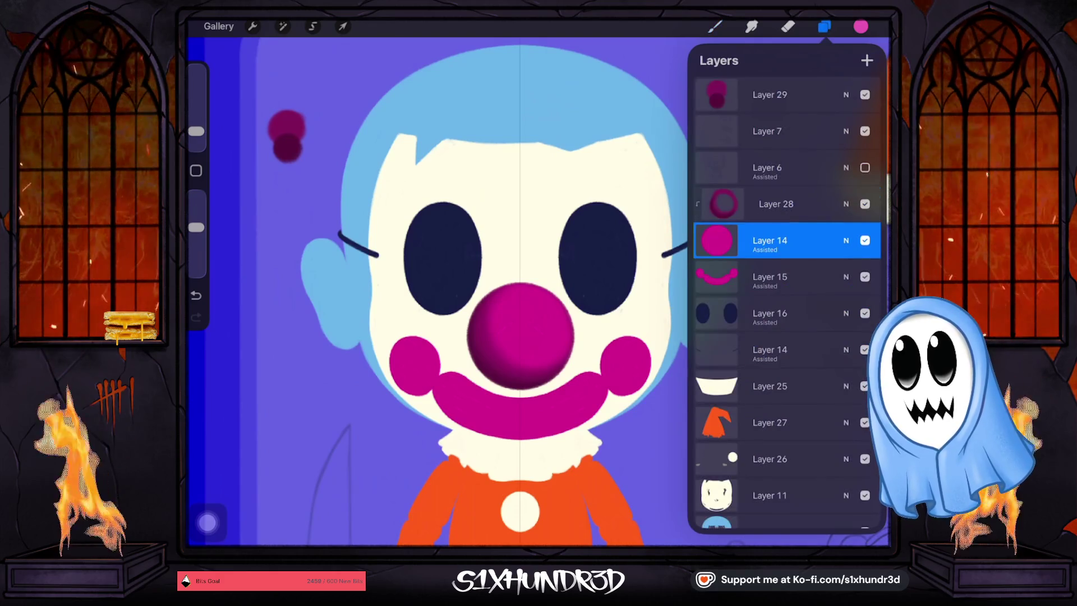
pyautogui.click(714, 26)
pyautogui.moveTo(196, 227); pyautogui.dragTo(196, 241)
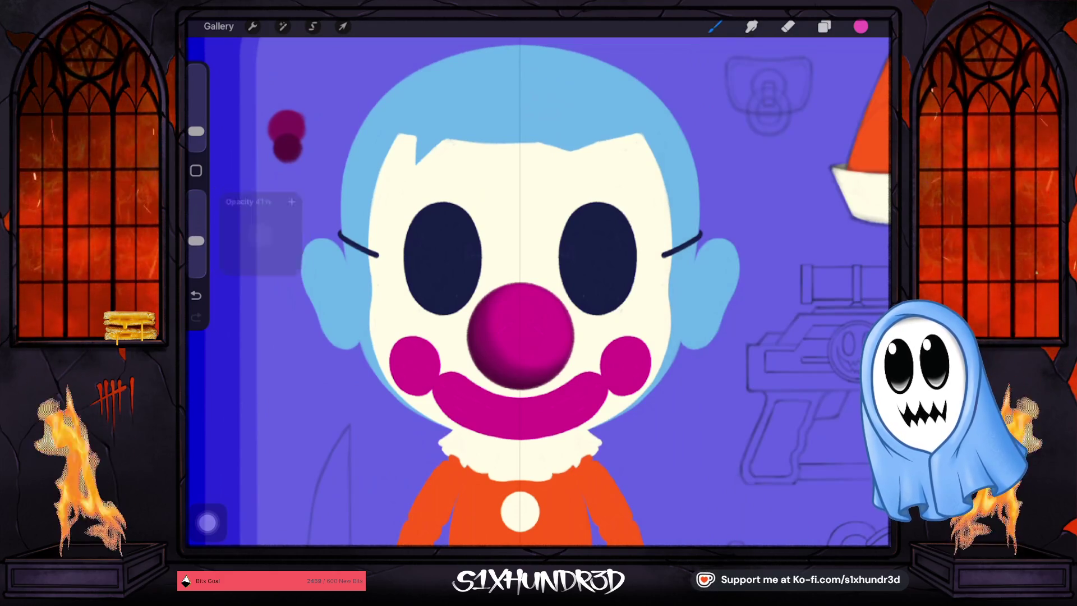
pyautogui.moveTo(196, 131); pyautogui.dragTo(196, 127)
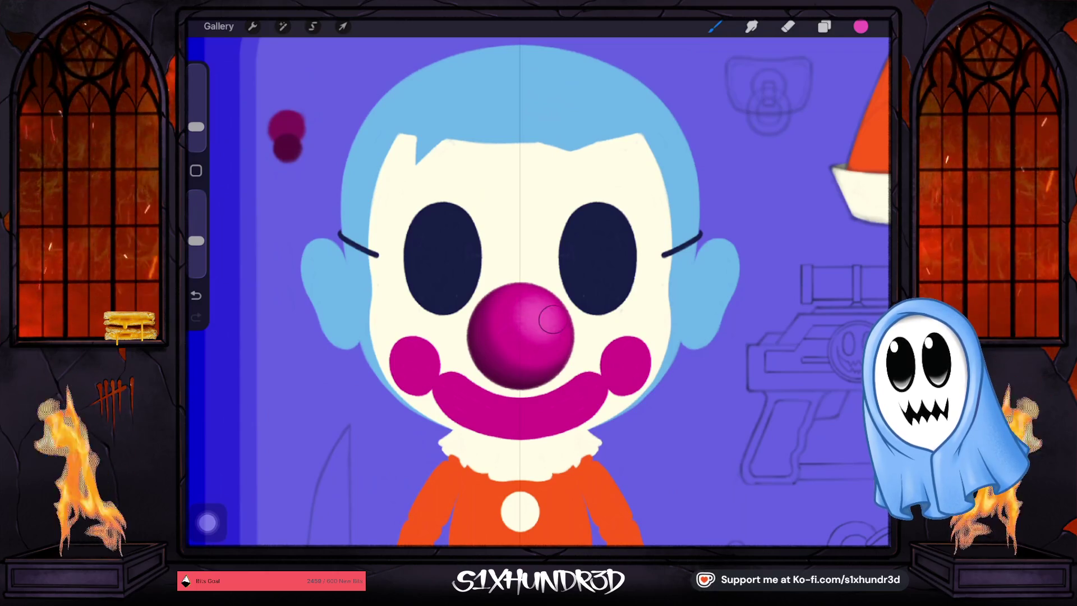
pyautogui.moveTo(195, 129); pyautogui.dragTo(195, 131)
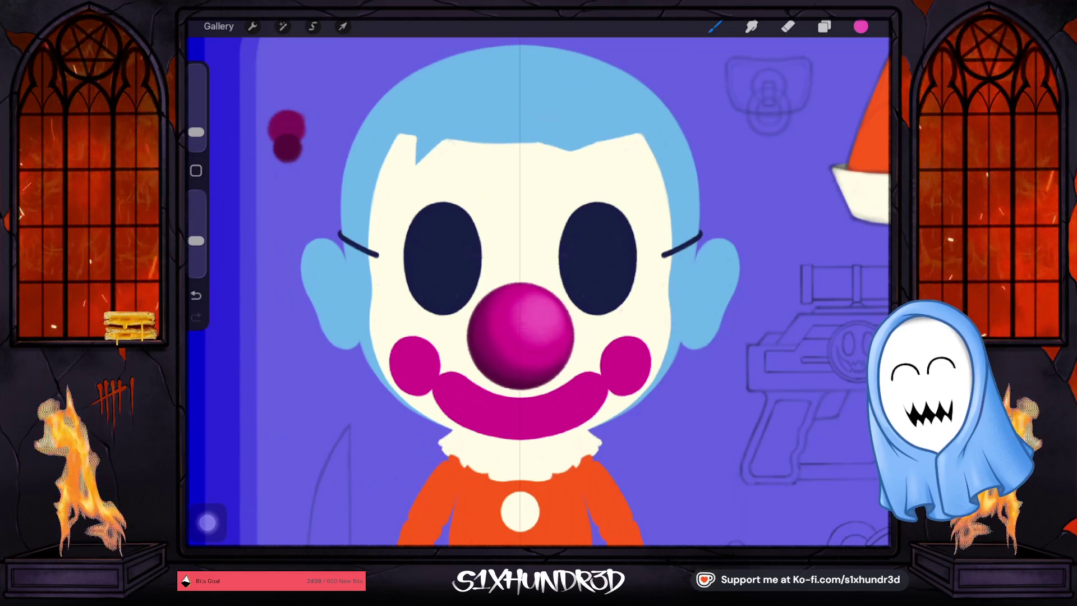
# Lighten the pink, select Layer 30, and paint a highlight on the nose.
pyautogui.click(824, 26)
pyautogui.click(714, 27)
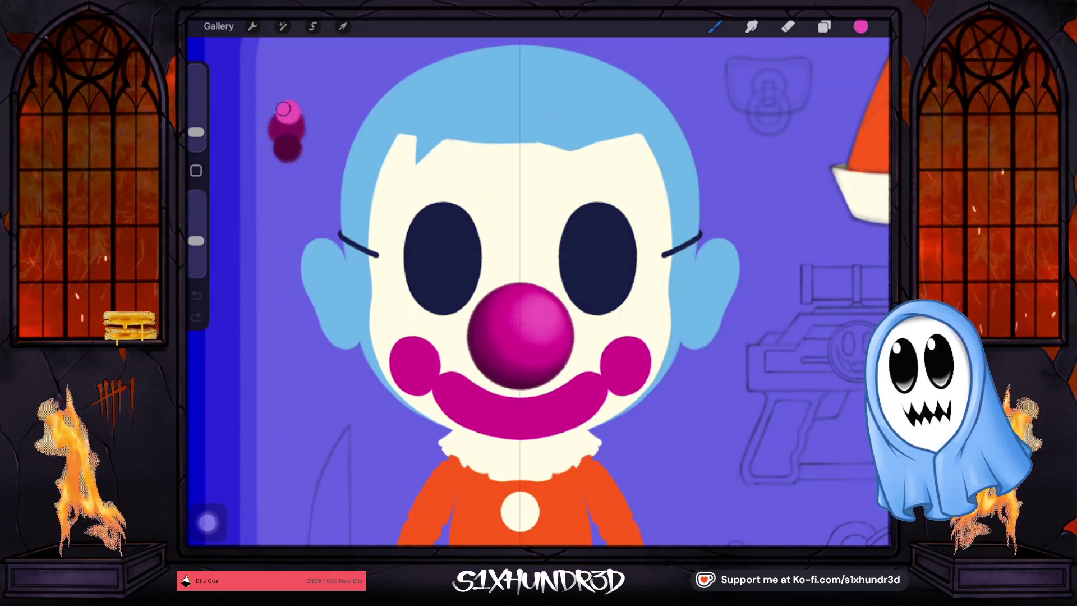
pyautogui.click(860, 26)
pyautogui.moveTo(788, 127); pyautogui.dragTo(779, 121)
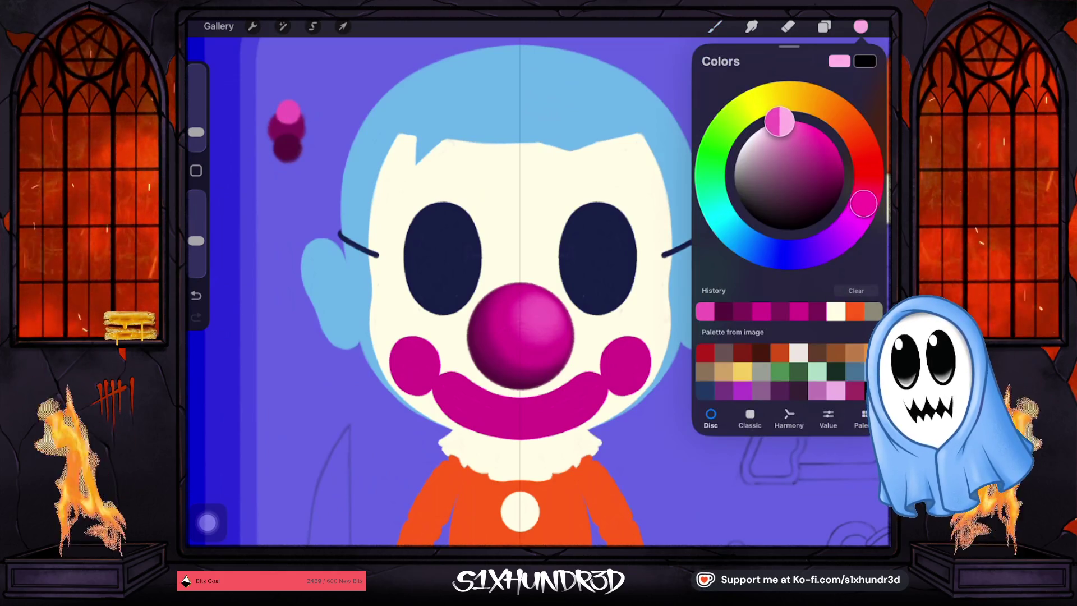
pyautogui.click(824, 26)
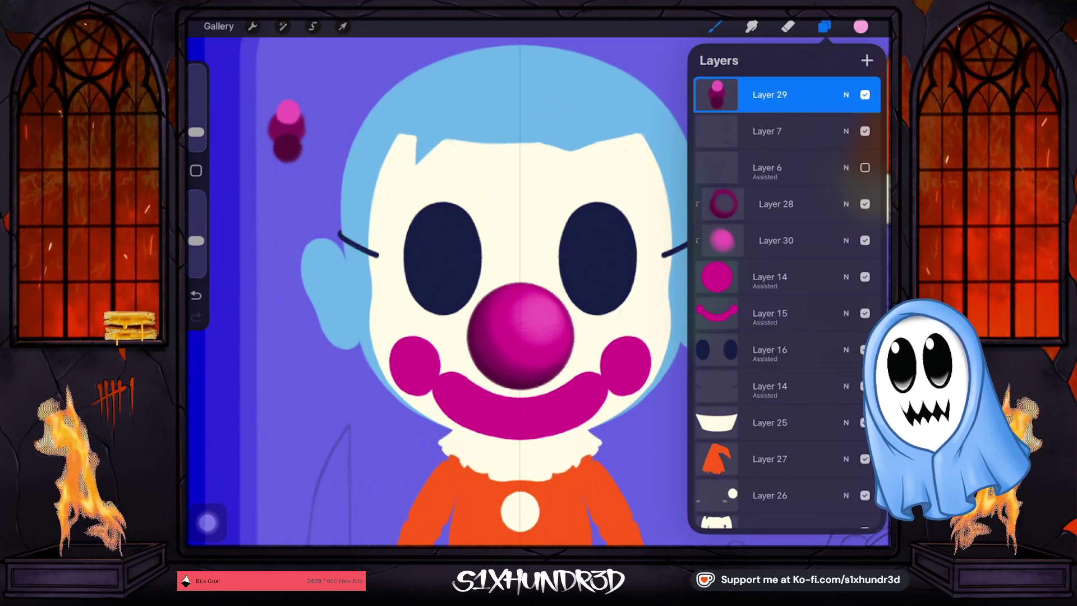
pyautogui.click(775, 240)
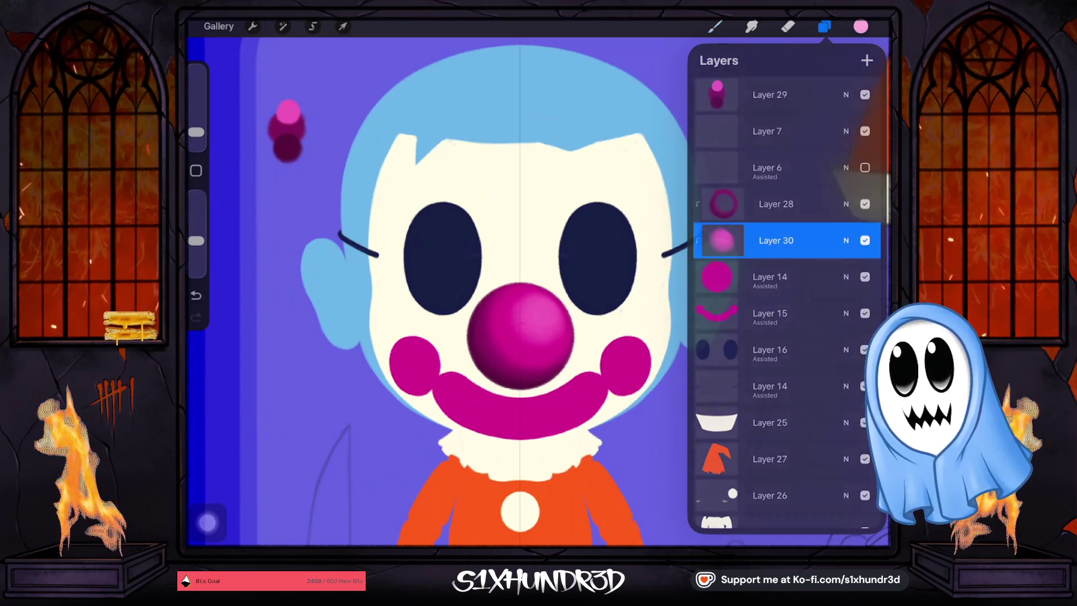
pyautogui.click(545, 309)
pyautogui.moveTo(544, 309); pyautogui.dragTo(544, 306)
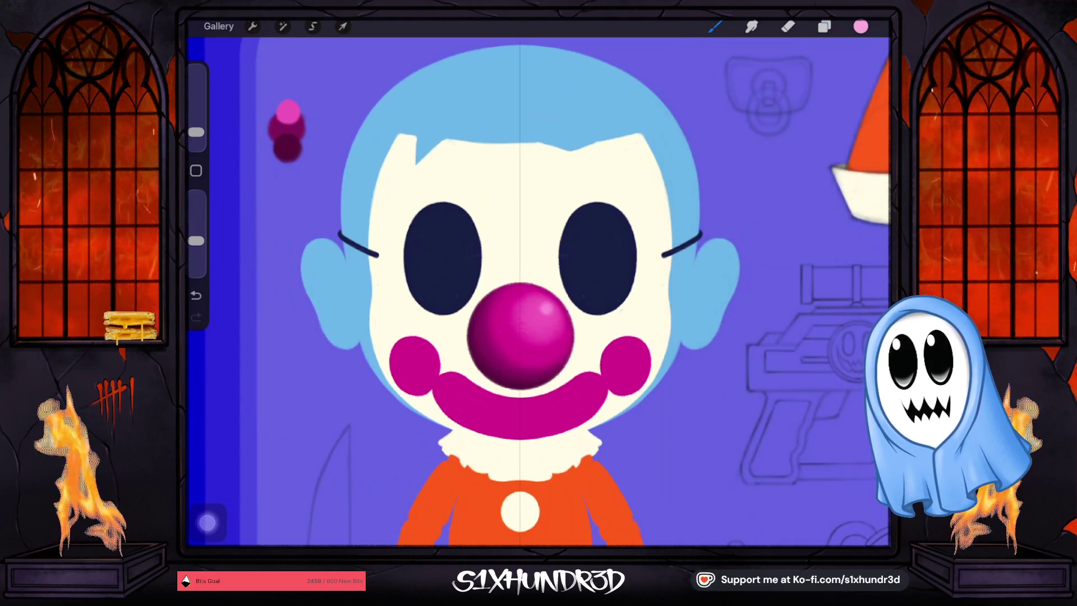
# Raise brush opacity to about 40%, shrink the brush to 1%, and select Layer 28.
pyautogui.moveTo(195, 240); pyautogui.dragTo(195, 234)
pyautogui.moveTo(196, 133); pyautogui.dragTo(196, 135)
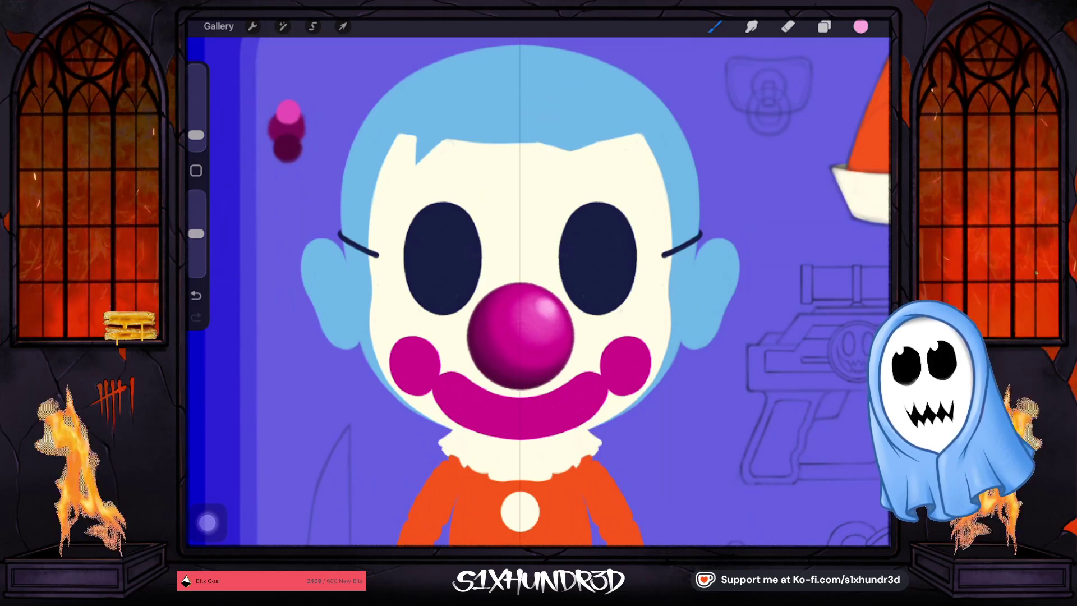
pyautogui.moveTo(195, 135); pyautogui.dragTo(196, 132)
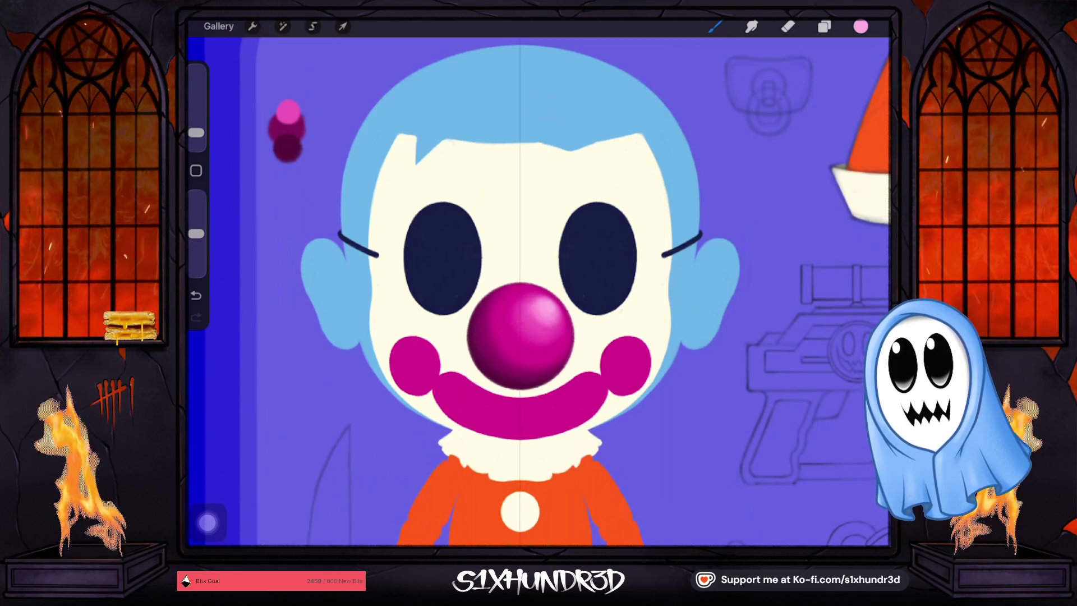
pyautogui.moveTo(195, 133); pyautogui.dragTo(196, 135)
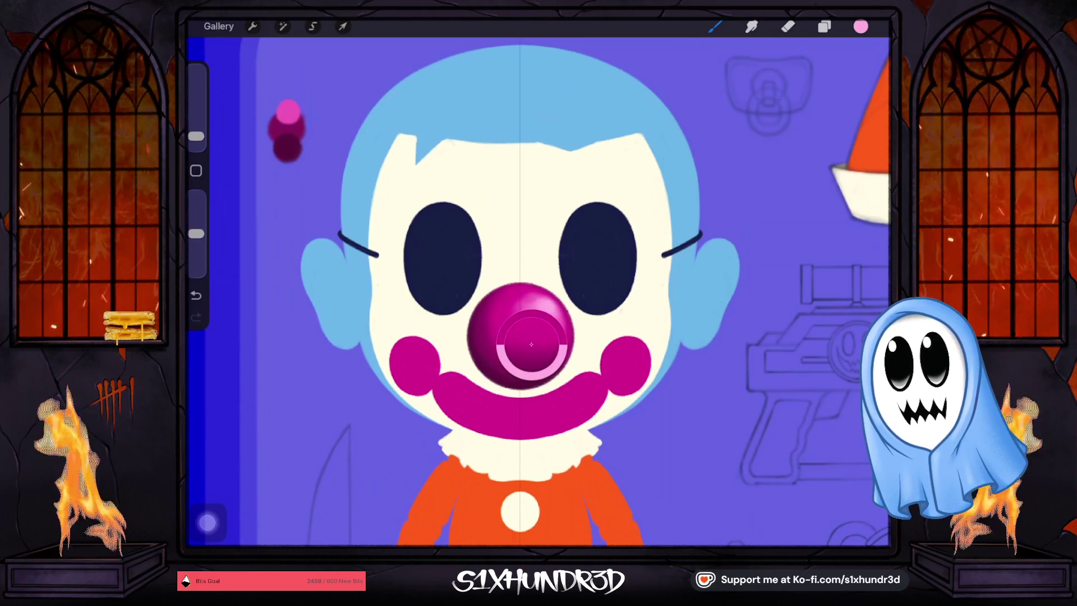
pyautogui.click(824, 26)
pyautogui.click(776, 203)
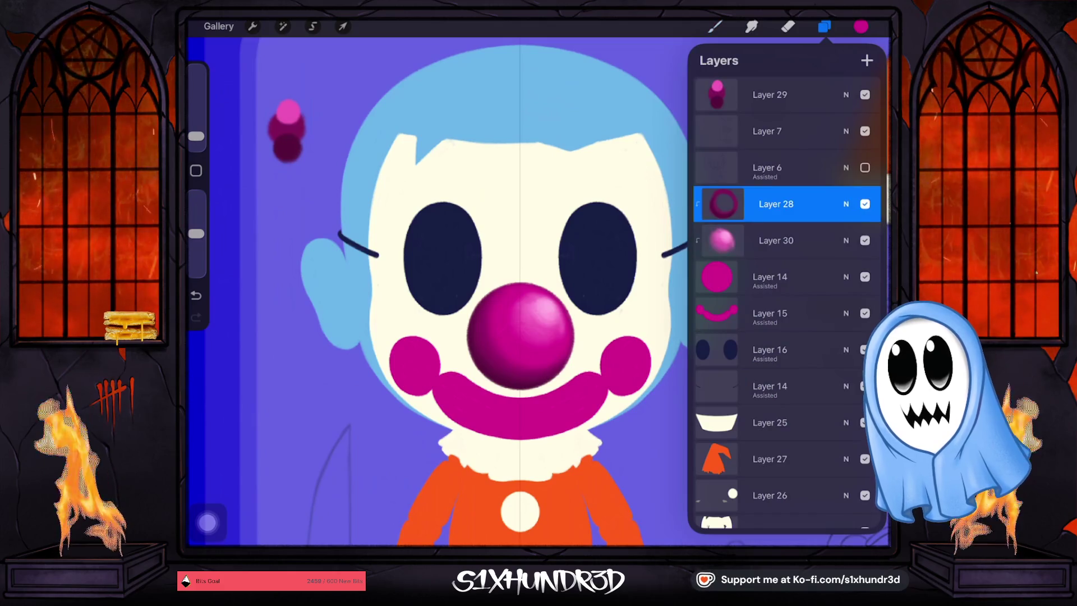
# Undo the last two strokes and eyedrop the face's cream colour, checking it in the colour picker.
pyautogui.click(714, 26)
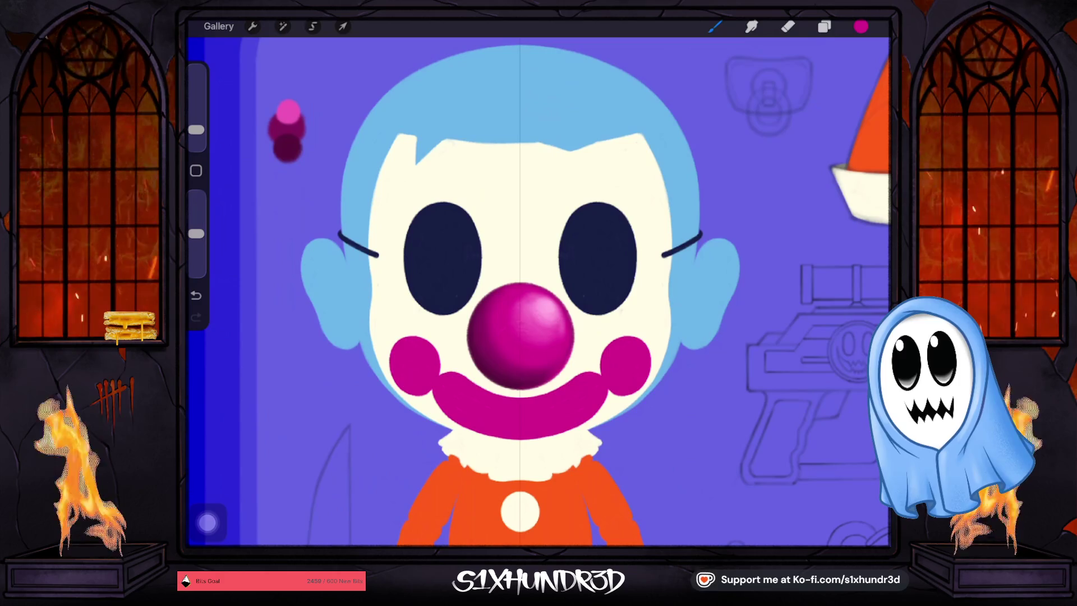
pyautogui.click(195, 294)
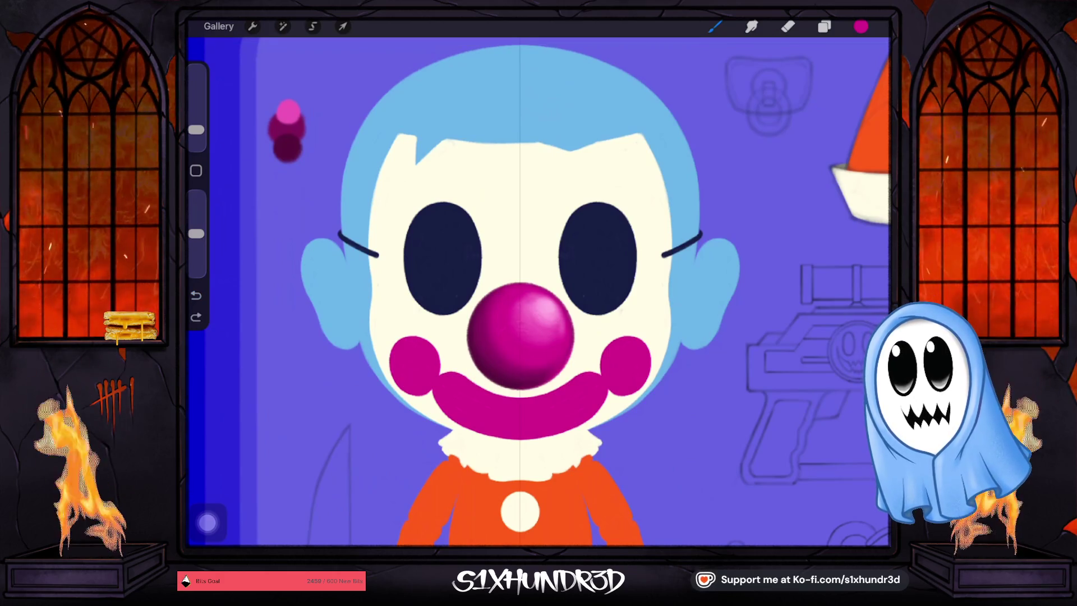
pyautogui.hotkey('ctrl', 'z')
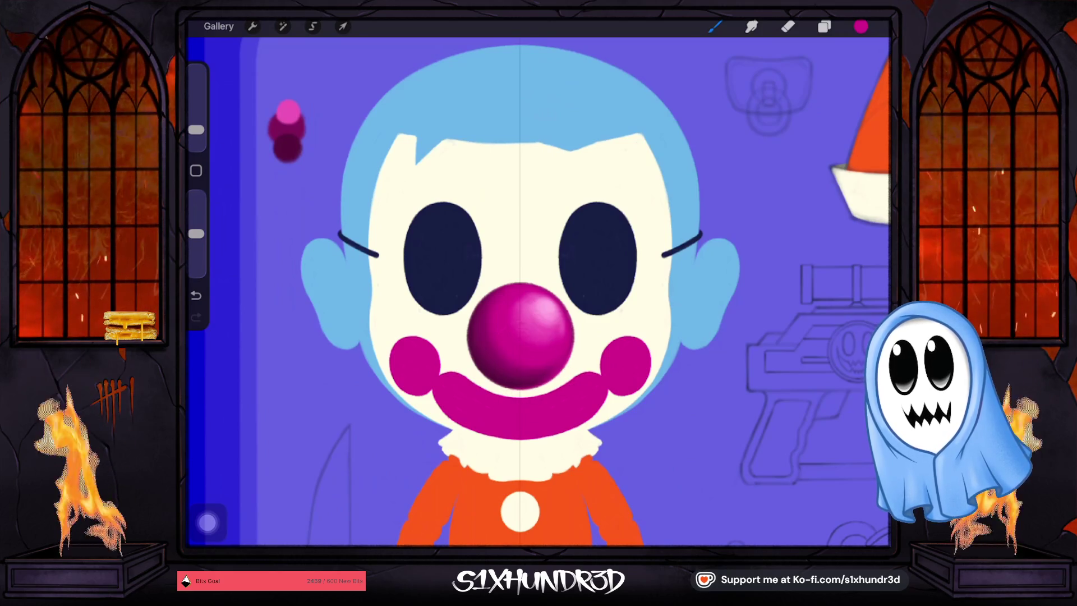
pyautogui.scroll(-5, 539, 291)
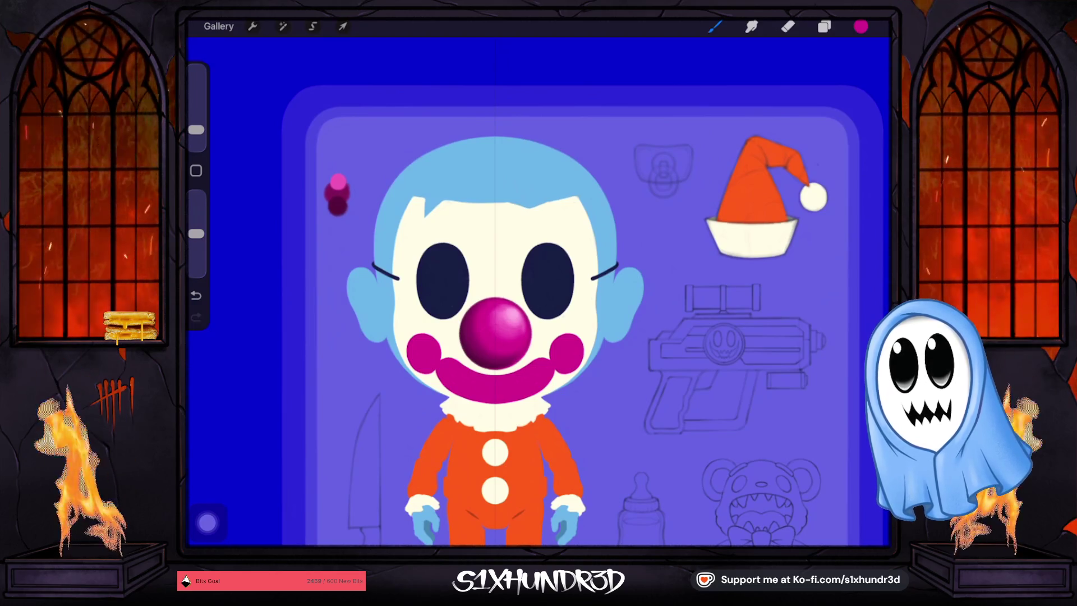
pyautogui.scroll(5, 544, 304)
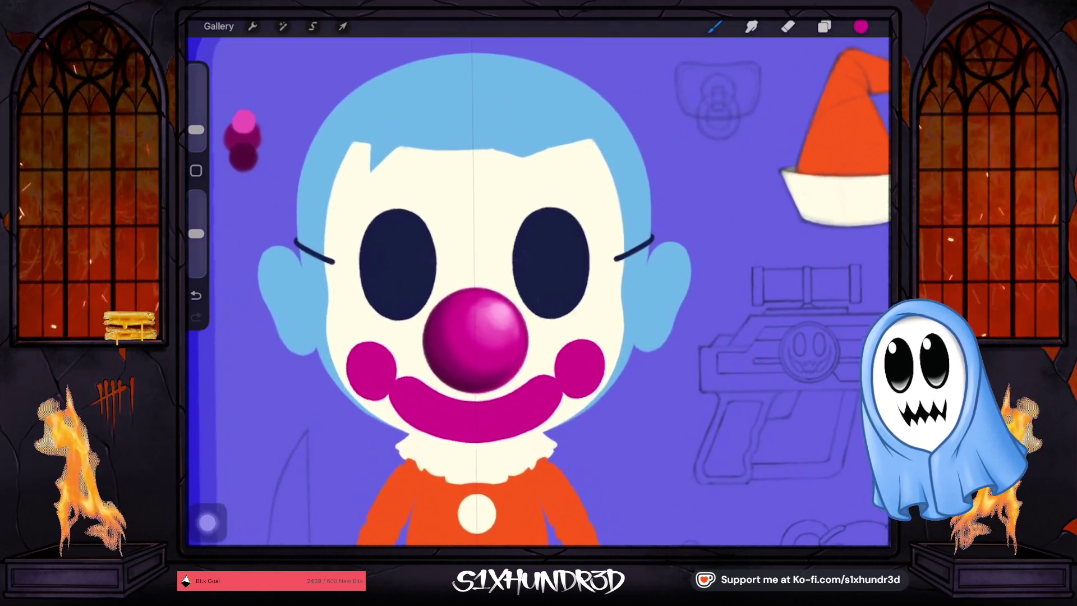
pyautogui.moveTo(351, 314); pyautogui.dragTo(350, 314)
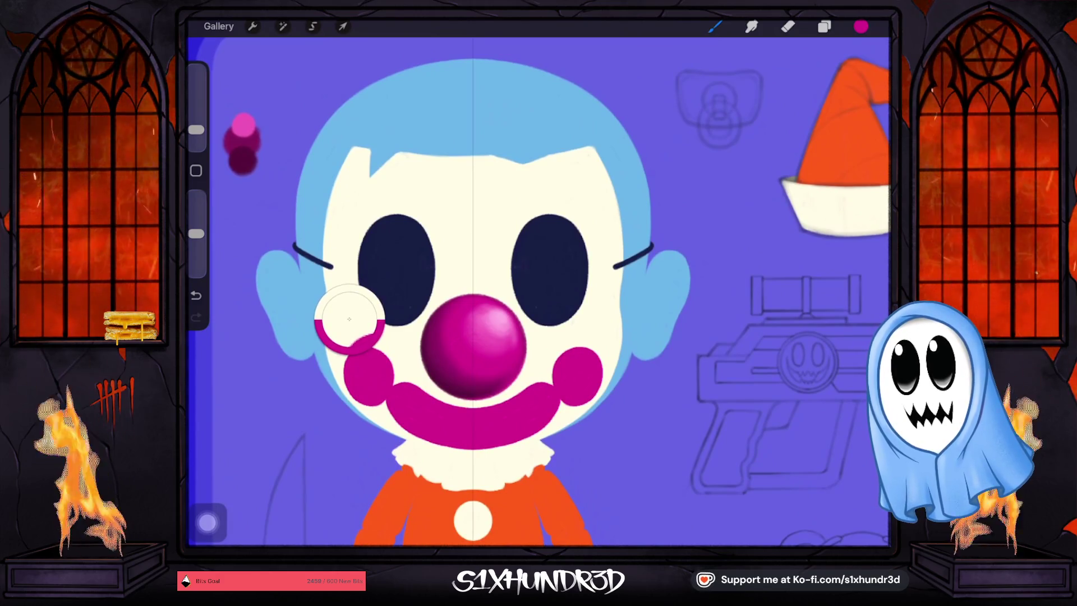
pyautogui.click(861, 27)
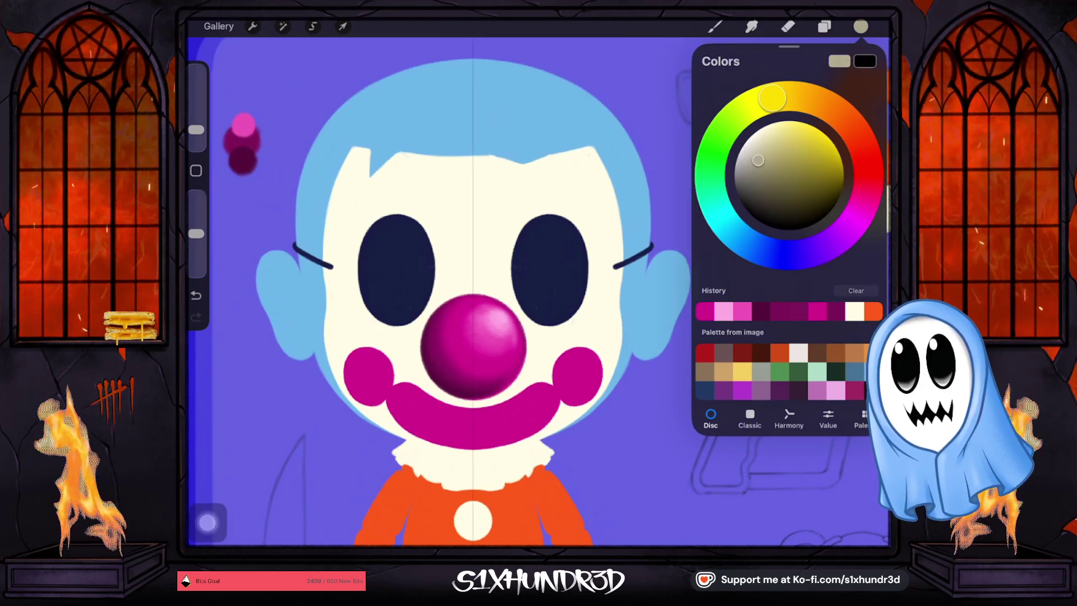
# Add Layer 31 above face Layer 11 with Drawing Assist and Clipping Mask on, and raise brush opacity.
pyautogui.click(823, 27)
pyautogui.scroll(-5, 785, 280)
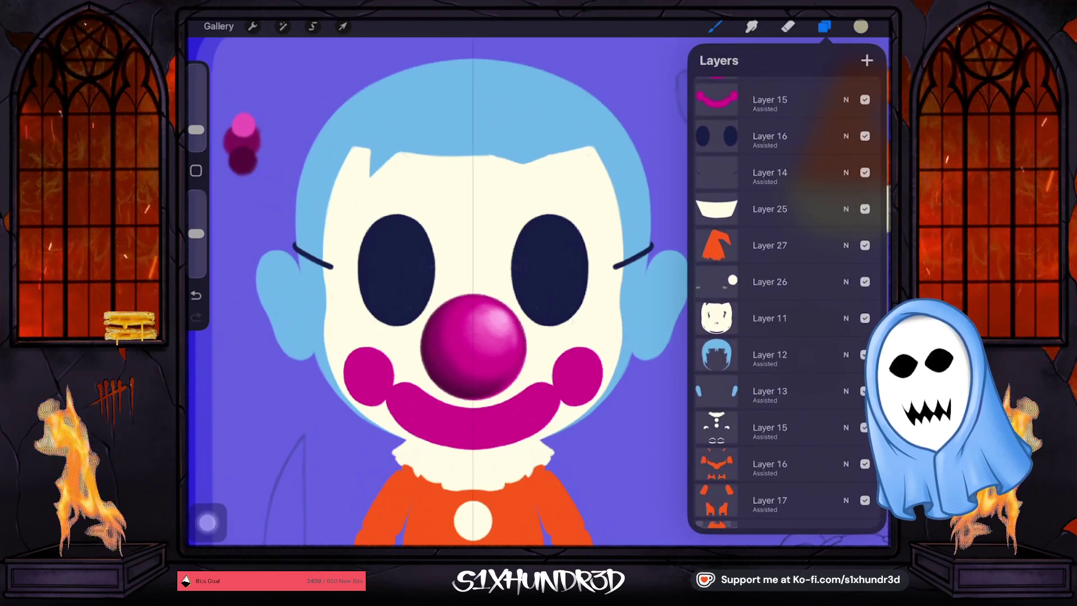
pyautogui.click(769, 317)
pyautogui.click(867, 60)
pyautogui.click(769, 318)
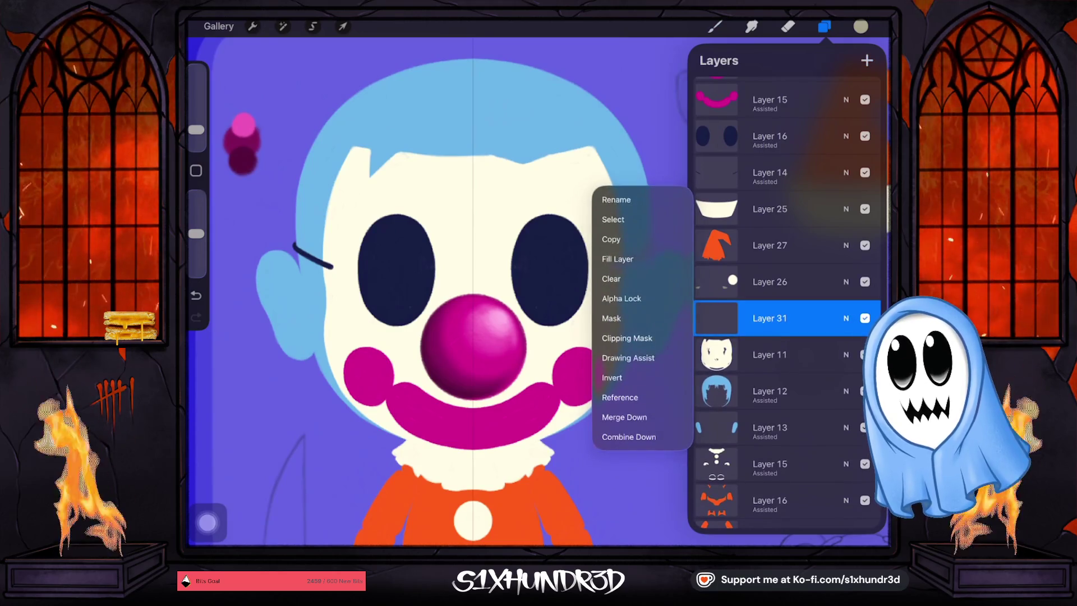
pyautogui.click(627, 357)
pyautogui.click(769, 318)
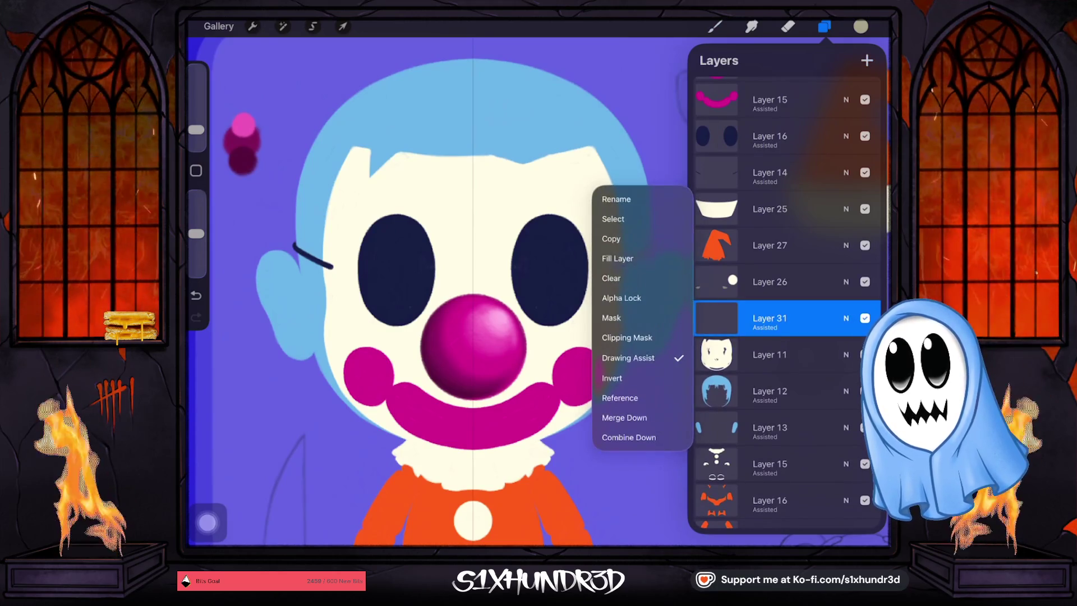
pyautogui.click(769, 318)
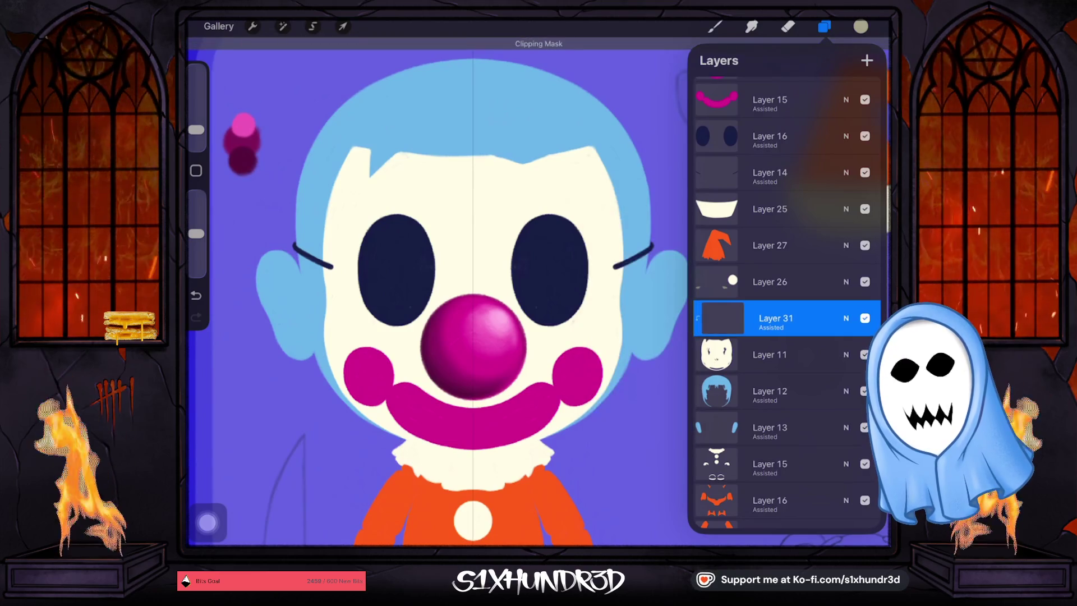
pyautogui.click(714, 26)
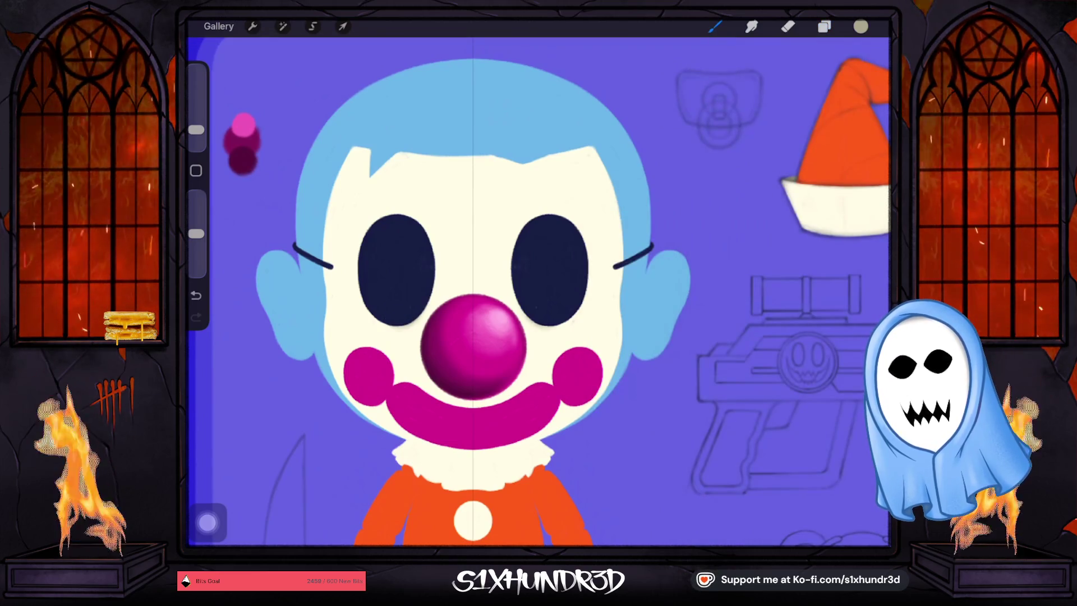
pyautogui.moveTo(196, 233); pyautogui.dragTo(196, 209)
pyautogui.moveTo(196, 130); pyautogui.dragTo(196, 134)
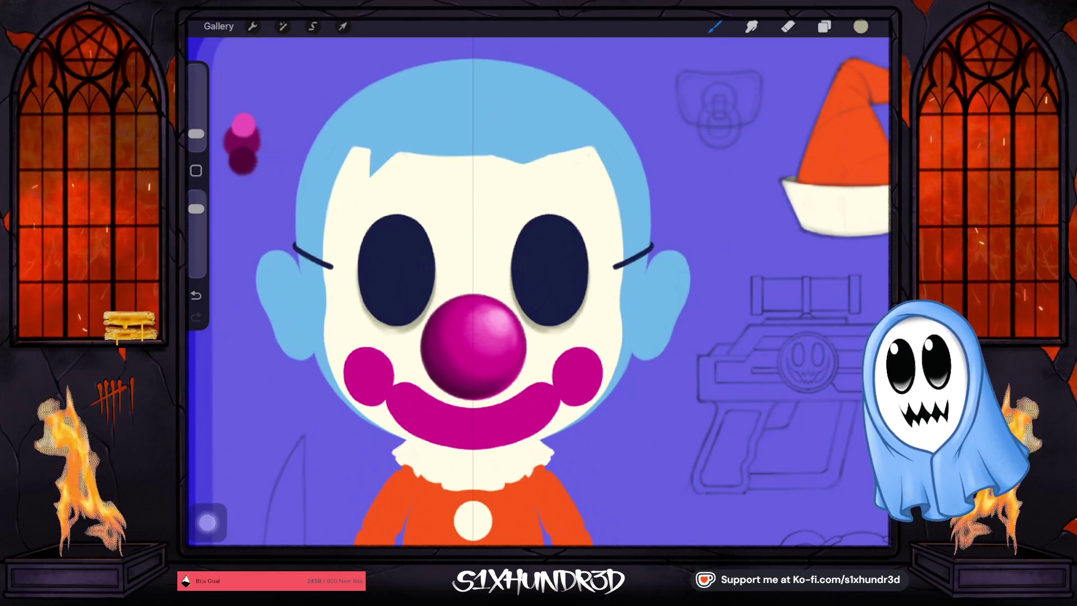
# Set the brush to 5% size at 100% opacity and paint a shading stroke near the mouth.
pyautogui.moveTo(195, 133); pyautogui.dragTo(196, 130)
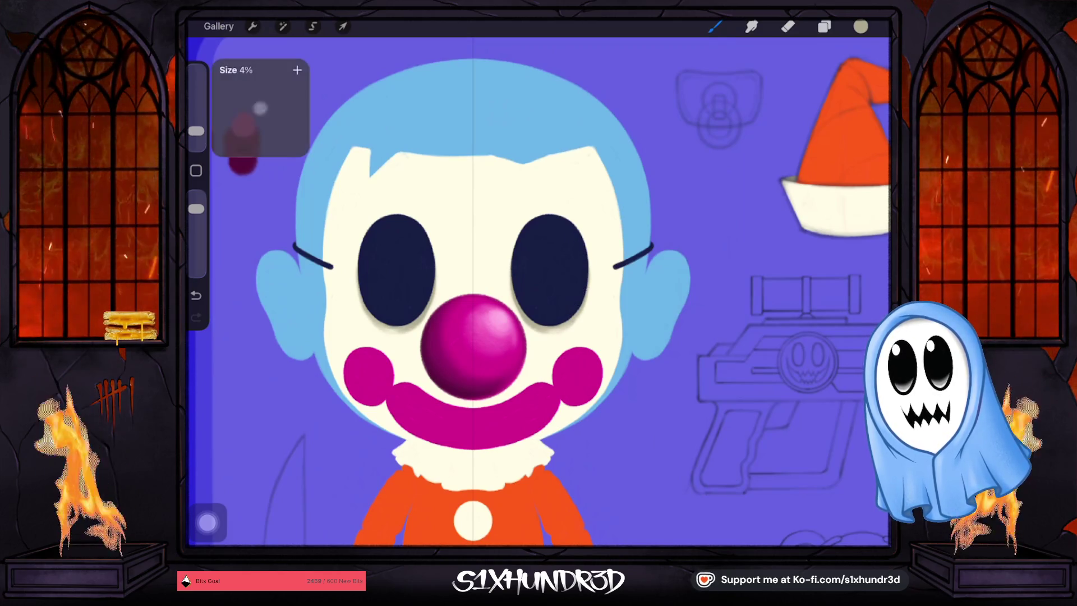
pyautogui.scroll(3, 622, 246)
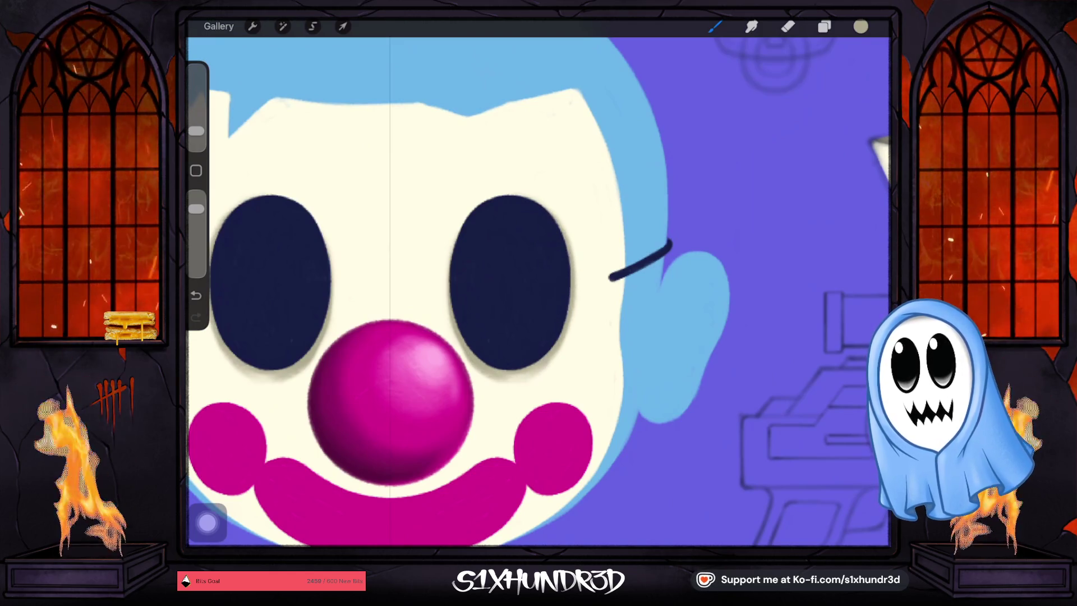
pyautogui.moveTo(196, 131); pyautogui.dragTo(196, 139)
pyautogui.moveTo(196, 209); pyautogui.dragTo(196, 196)
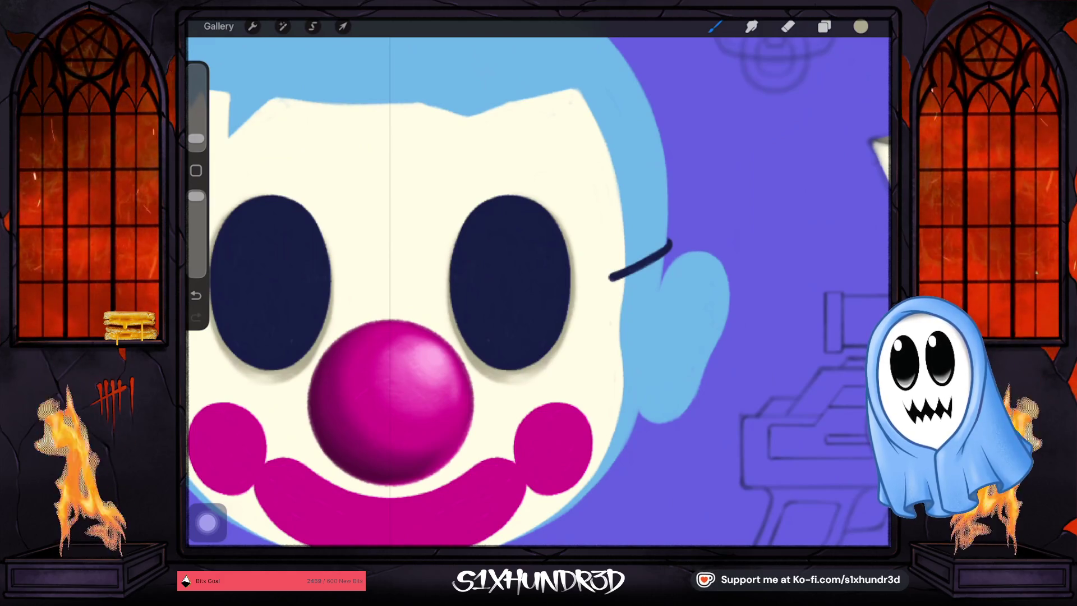
pyautogui.scroll(-5, 486, 210)
pyautogui.moveTo(196, 139); pyautogui.dragTo(196, 133)
pyautogui.moveTo(381, 449); pyautogui.dragTo(443, 432)
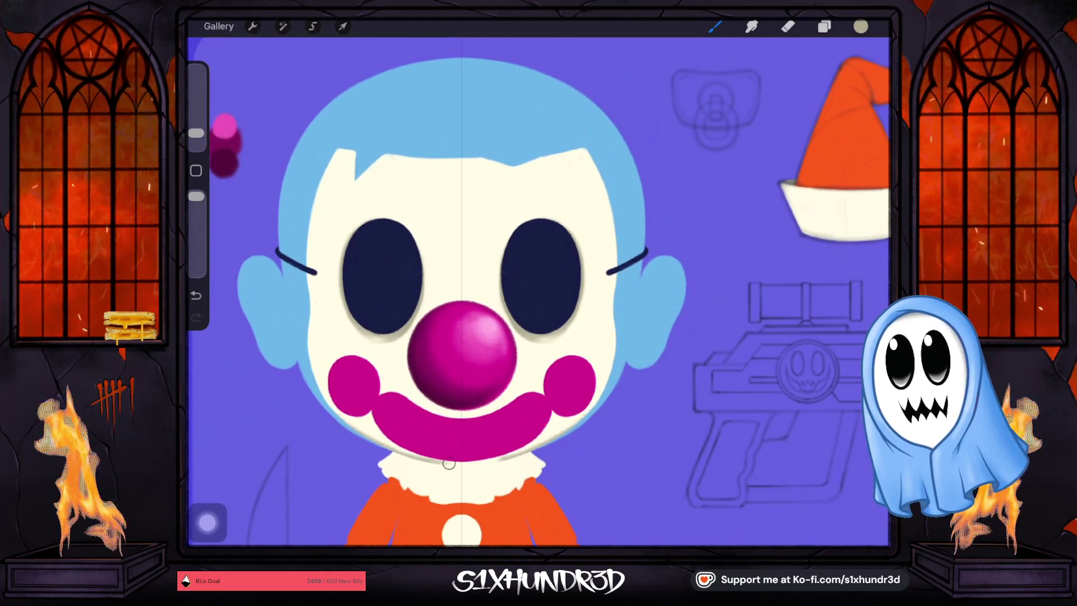
# Lower opacity to 17%, undo the stray mouth stroke, and shade beneath the mouth and along the left jaw.
pyautogui.moveTo(195, 196); pyautogui.dragTo(195, 239)
pyautogui.click(195, 295)
pyautogui.moveTo(196, 133); pyautogui.dragTo(195, 128)
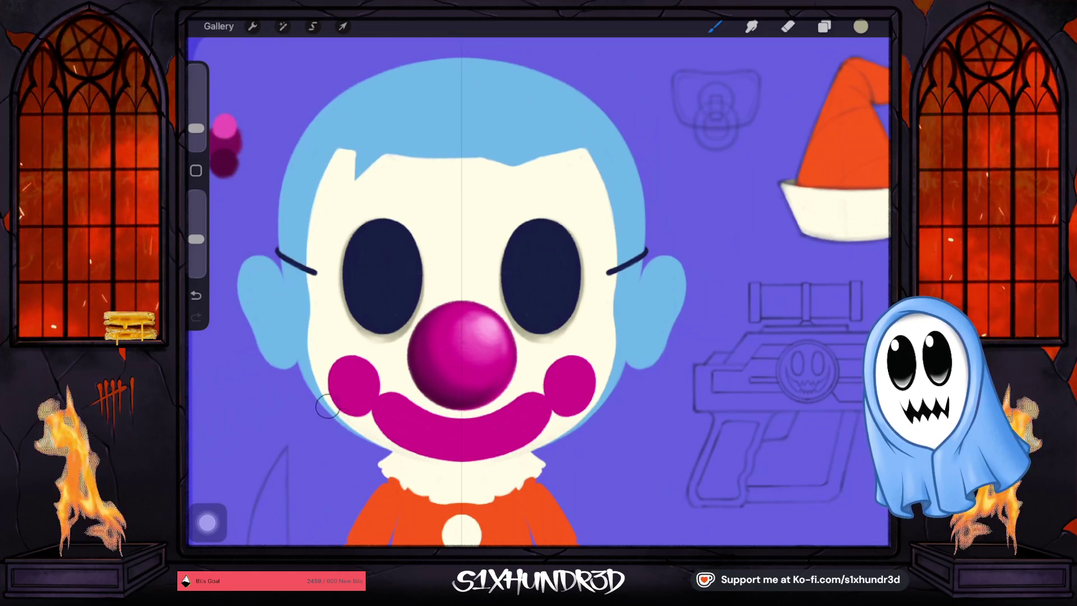
pyautogui.moveTo(365, 440); pyautogui.dragTo(500, 464)
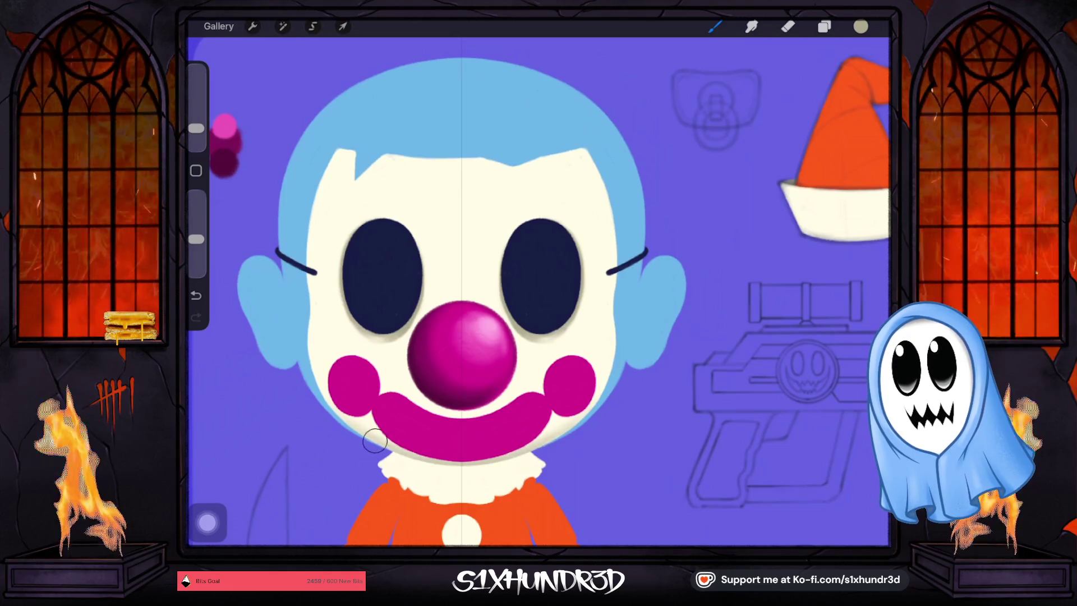
pyautogui.moveTo(314, 359); pyautogui.dragTo(380, 451)
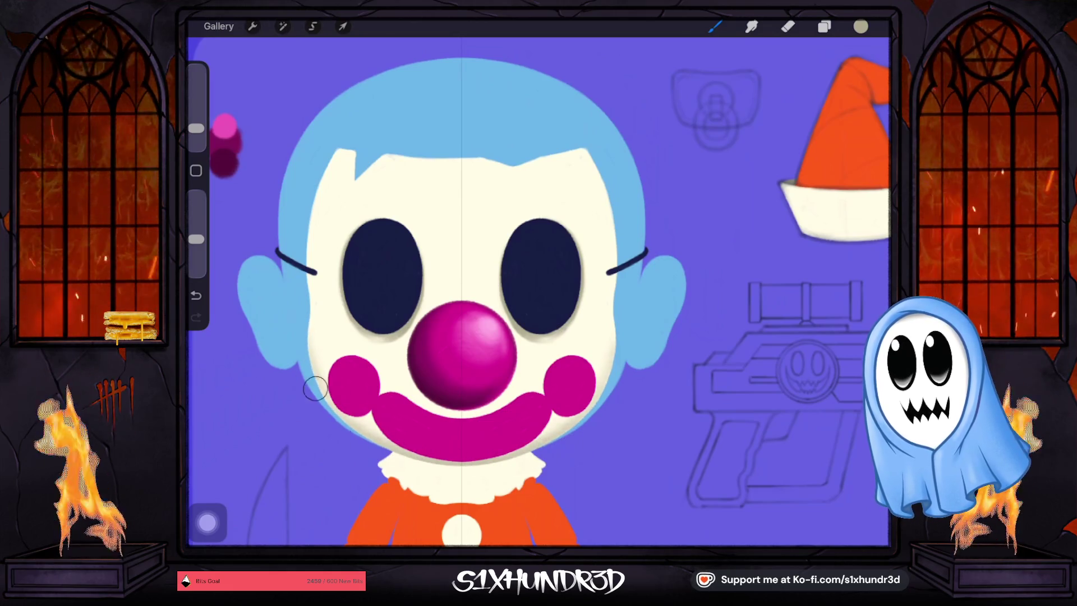
pyautogui.moveTo(195, 128)
pyautogui.mouseDown()
pyautogui.moveTo(195, 118)
pyautogui.moveTo(195, 128)
pyautogui.mouseUp()
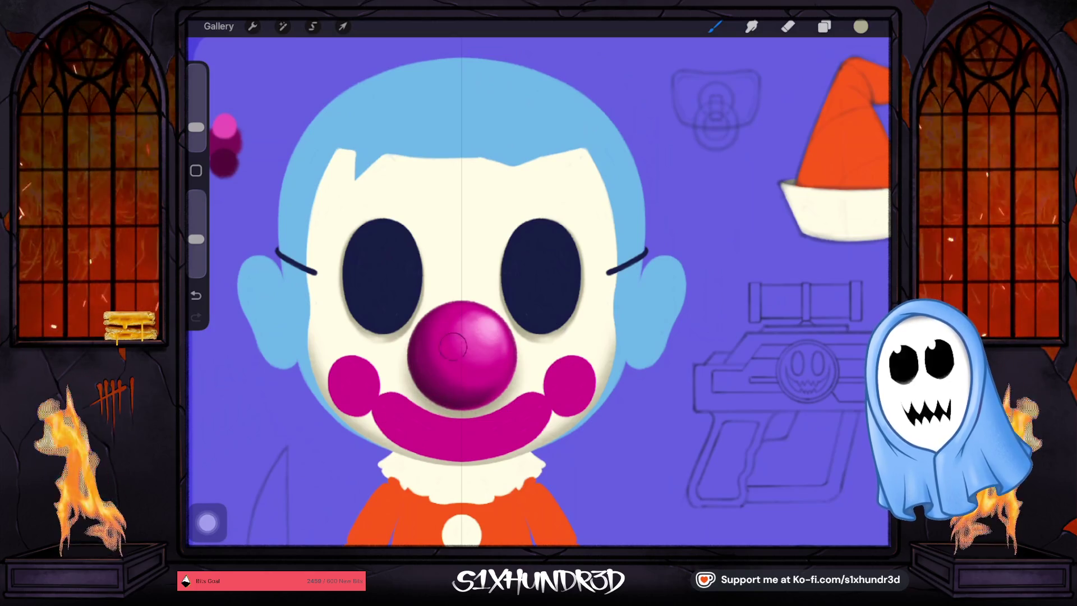
# Erase the excess shading with an enlarged eraser, then return to the brush.
pyautogui.press('e')
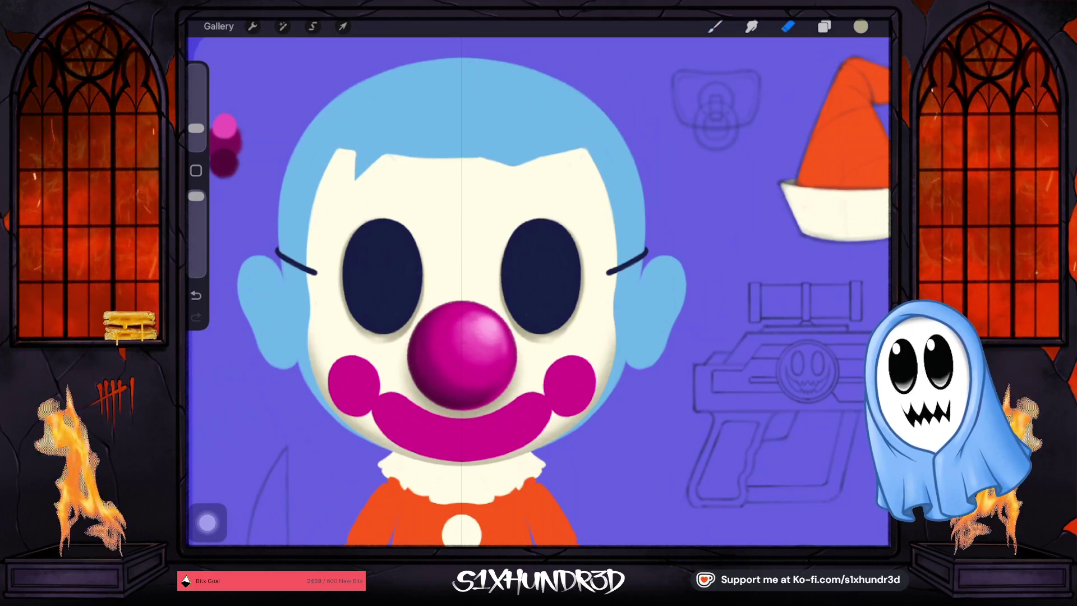
pyautogui.moveTo(196, 129); pyautogui.dragTo(196, 83)
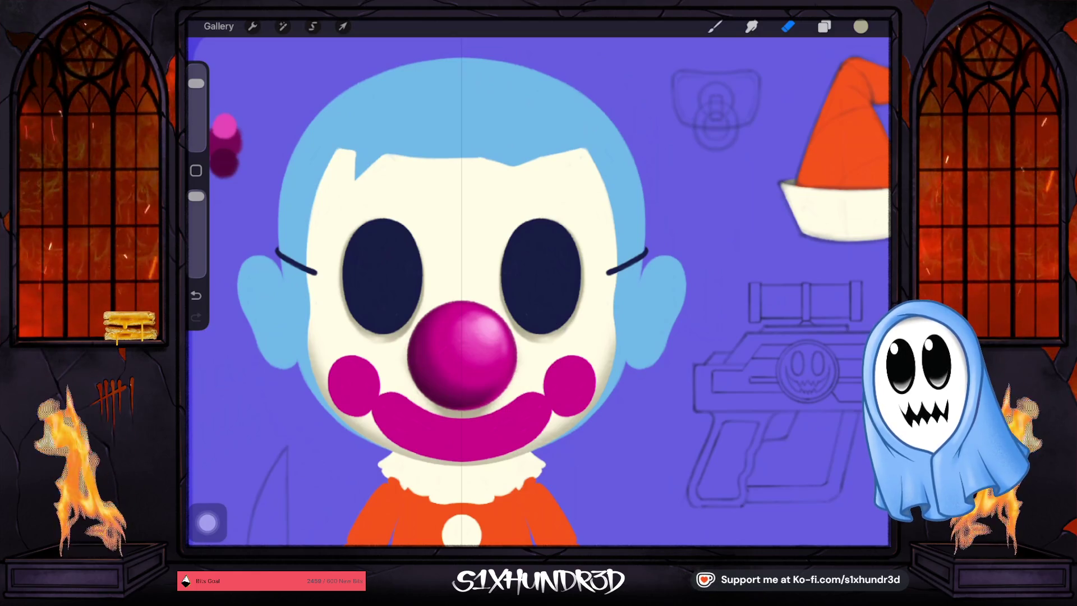
pyautogui.click(714, 27)
pyautogui.click(823, 27)
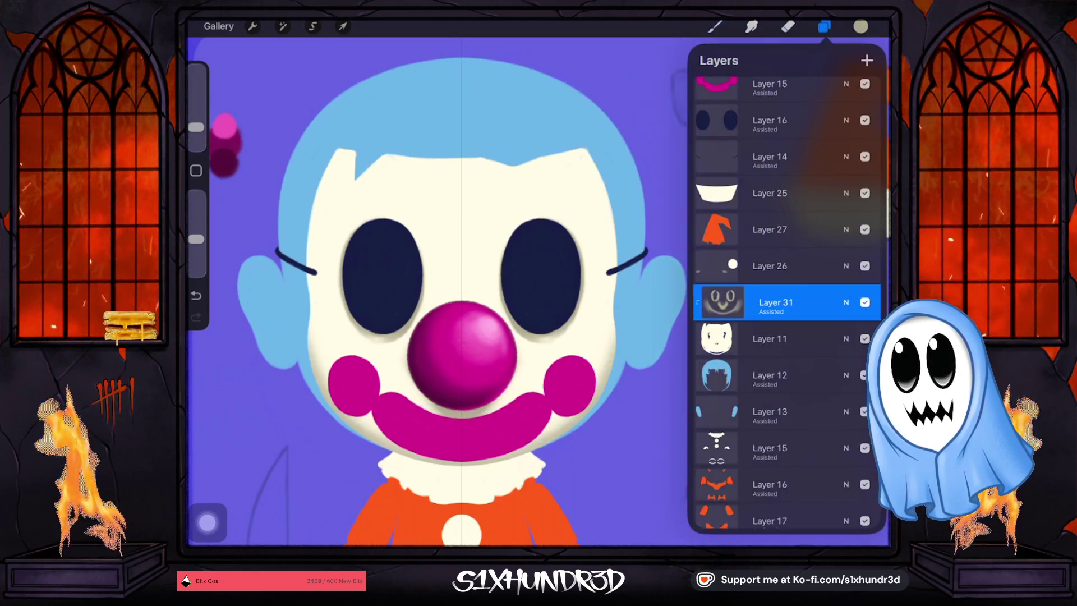
# Turn off Drawing Assist for face-shading Layer 31.
pyautogui.click(773, 303)
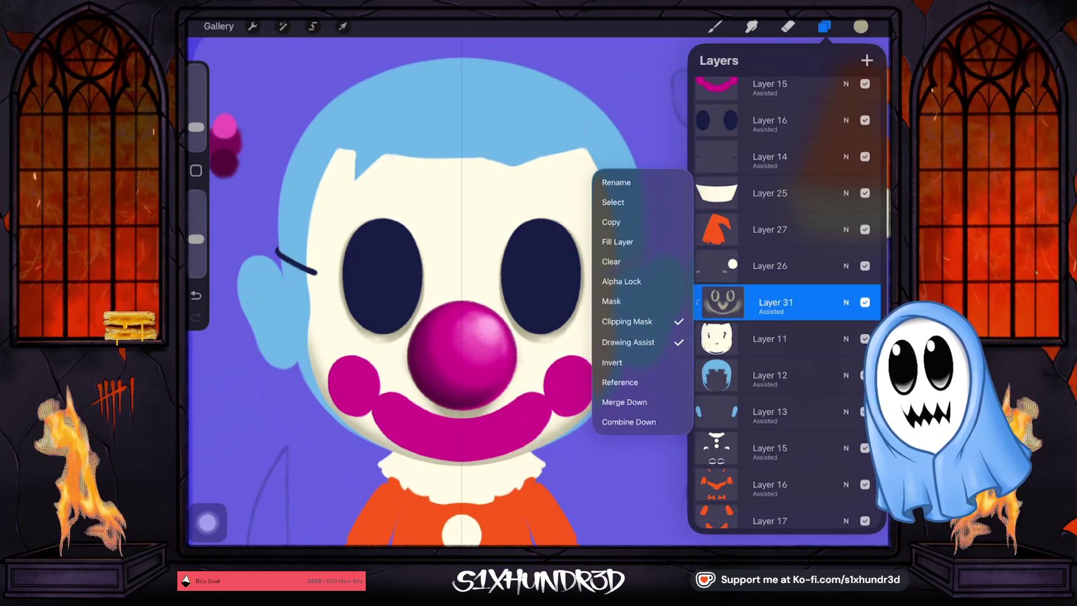
pyautogui.click(628, 342)
pyautogui.click(824, 26)
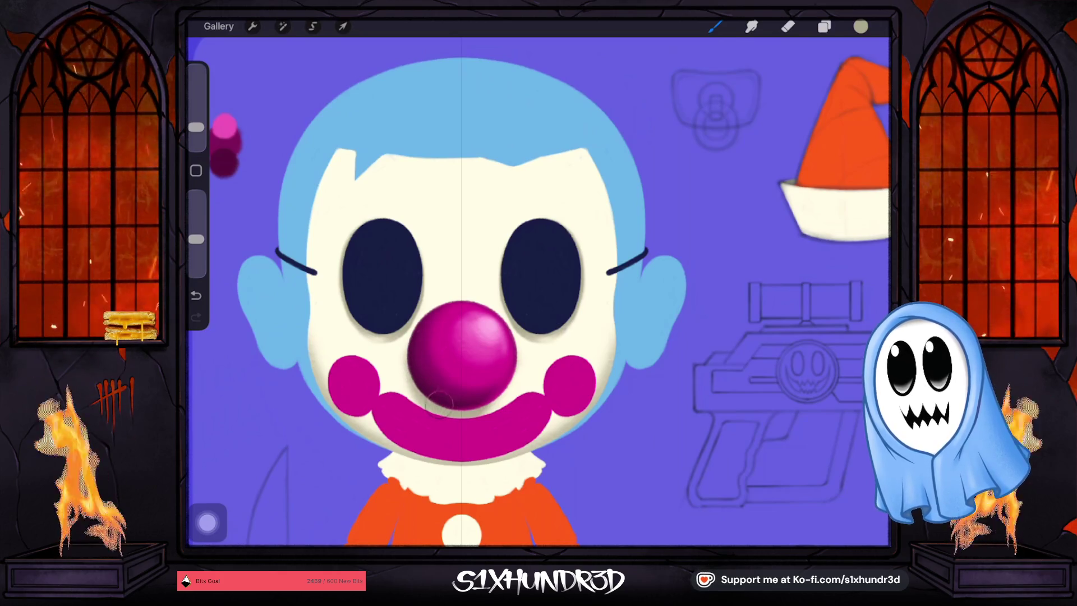
# Switch to the eraser, tune the brush size, and drop opacity to 21% for soft shading.
pyautogui.press('e')
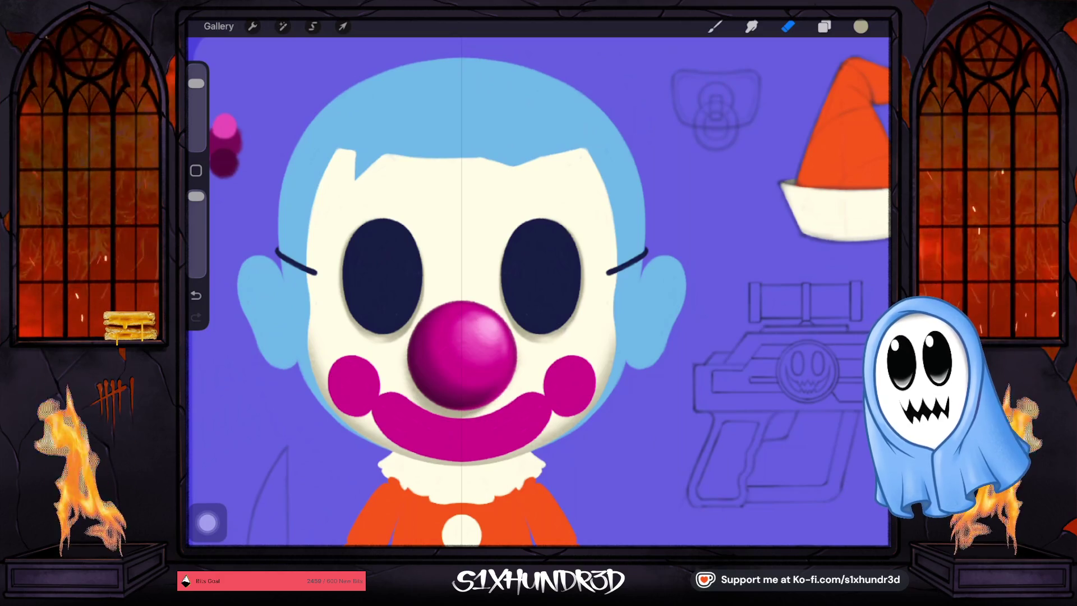
pyautogui.moveTo(196, 83); pyautogui.dragTo(195, 71)
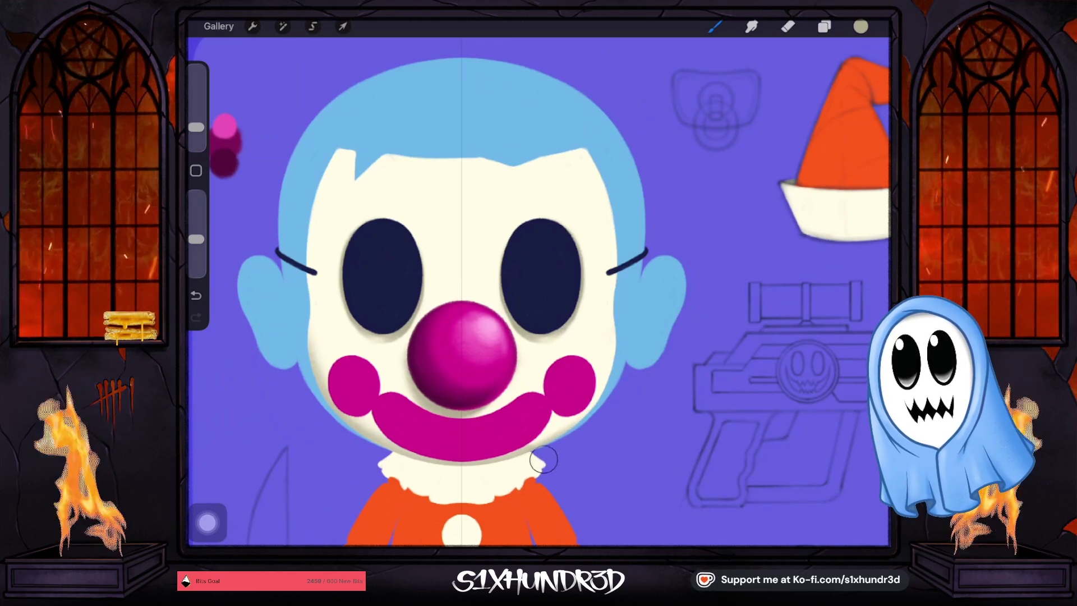
pyautogui.moveTo(196, 128); pyautogui.dragTo(196, 131)
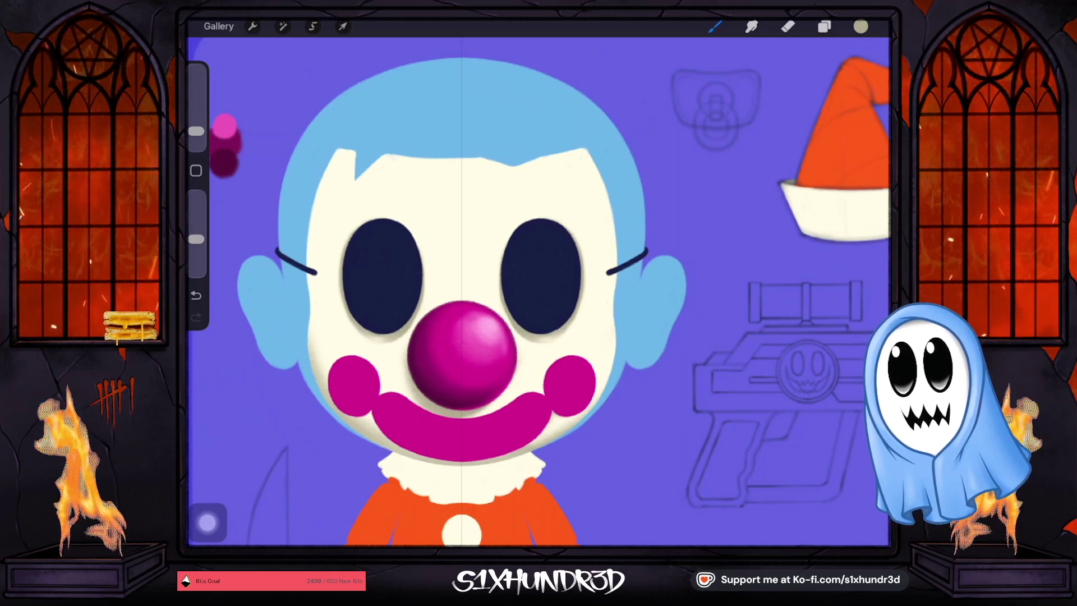
pyautogui.moveTo(197, 131); pyautogui.dragTo(197, 127)
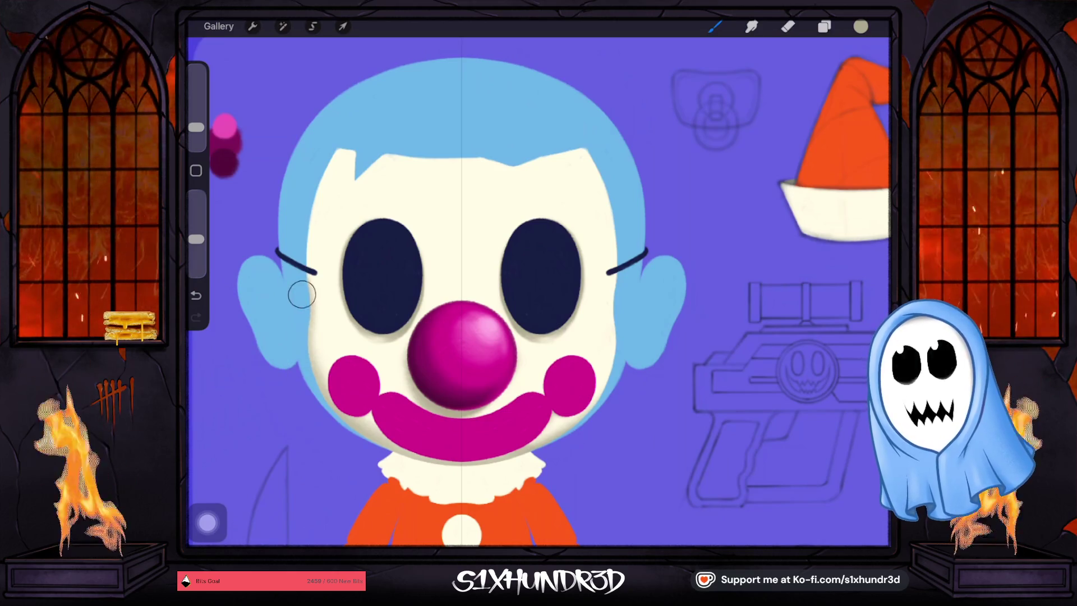
pyautogui.moveTo(196, 128); pyautogui.dragTo(196, 132)
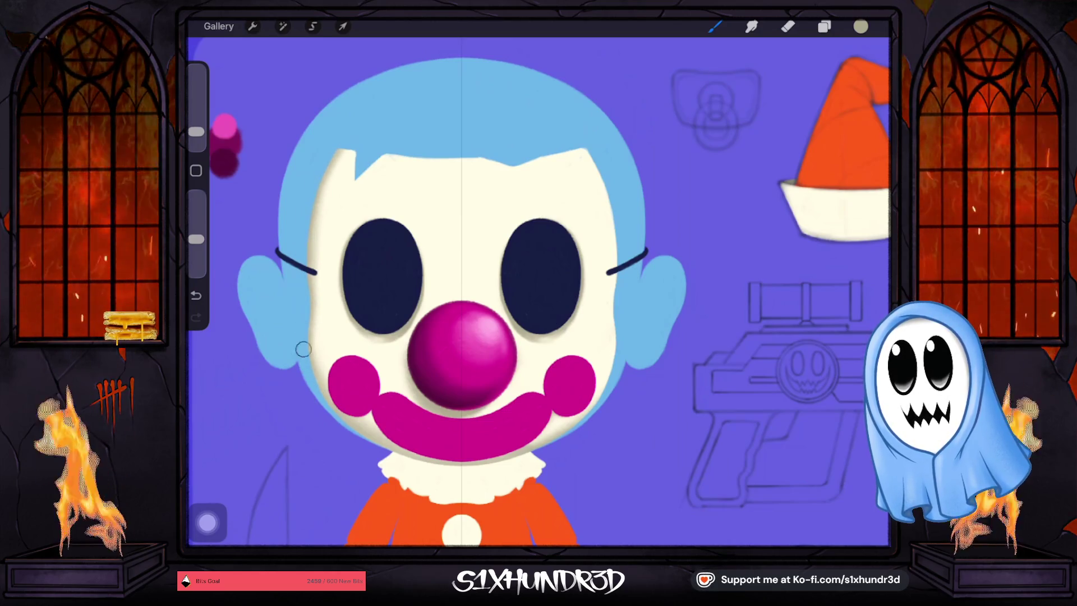
pyautogui.moveTo(196, 239); pyautogui.dragTo(196, 247)
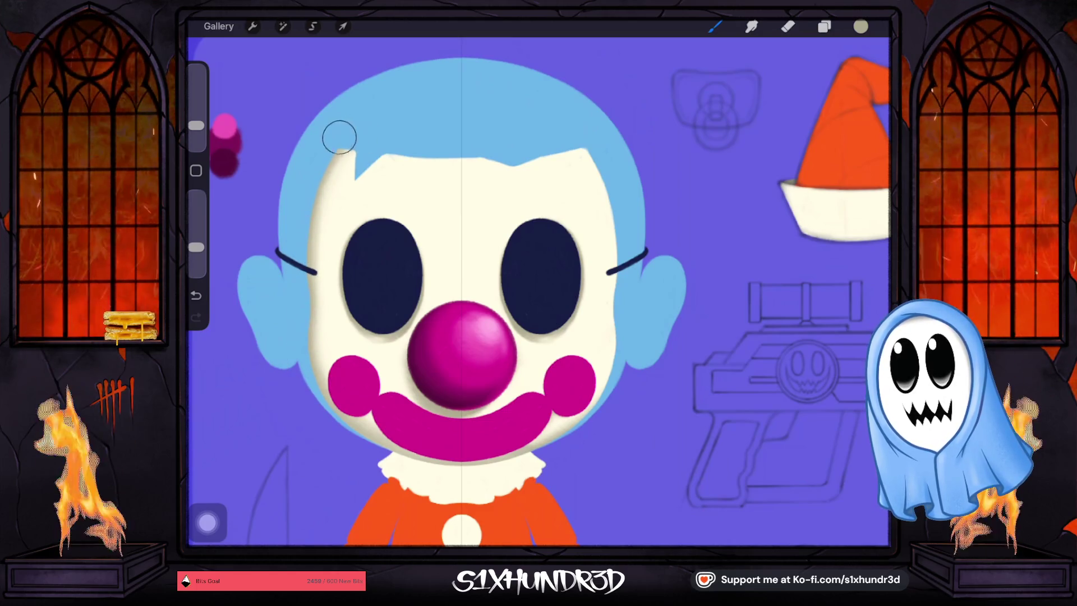
pyautogui.moveTo(196, 126); pyautogui.dragTo(196, 131)
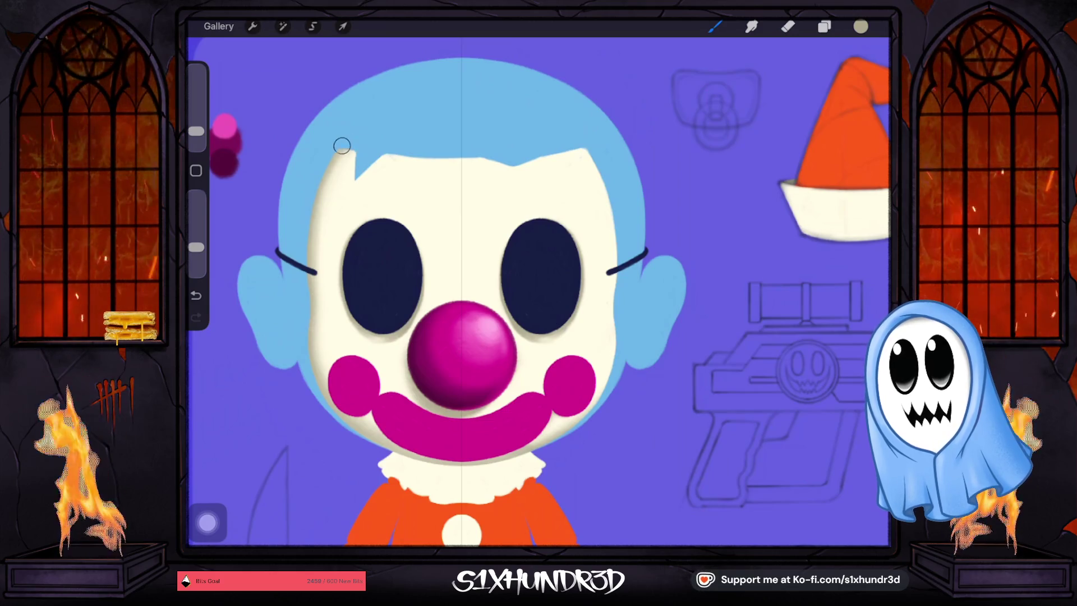
# Undo and redo shading strokes while shrinking the brush and raising its opacity.
pyautogui.hotkey('ctrl', 'z')
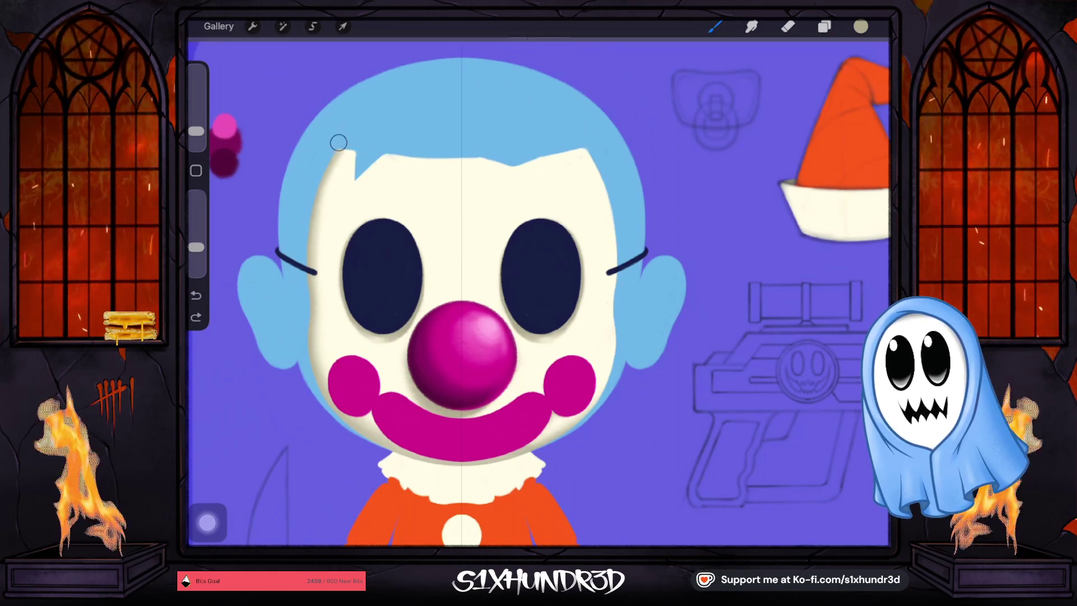
pyautogui.moveTo(196, 131); pyautogui.dragTo(196, 134)
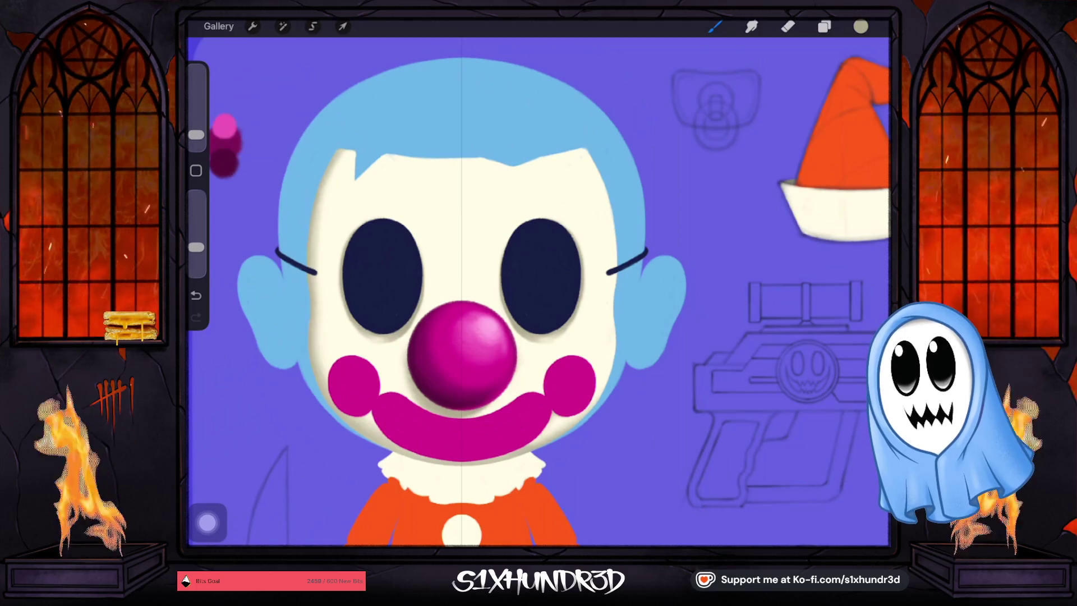
pyautogui.moveTo(196, 246); pyautogui.dragTo(196, 211)
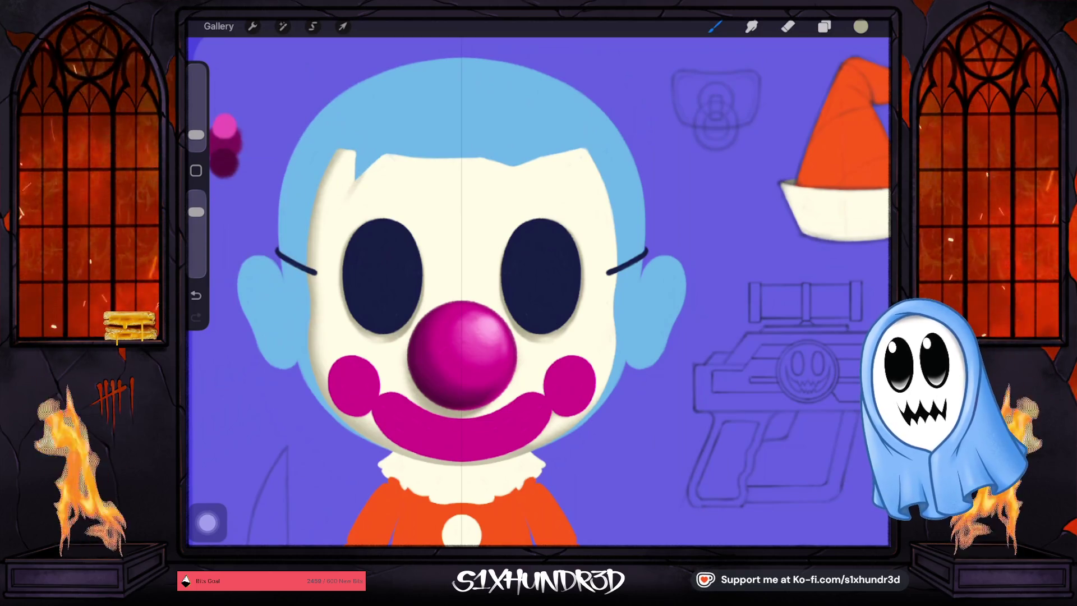
pyautogui.hotkey('ctrl', 'z')
pyautogui.moveTo(196, 135); pyautogui.dragTo(196, 144)
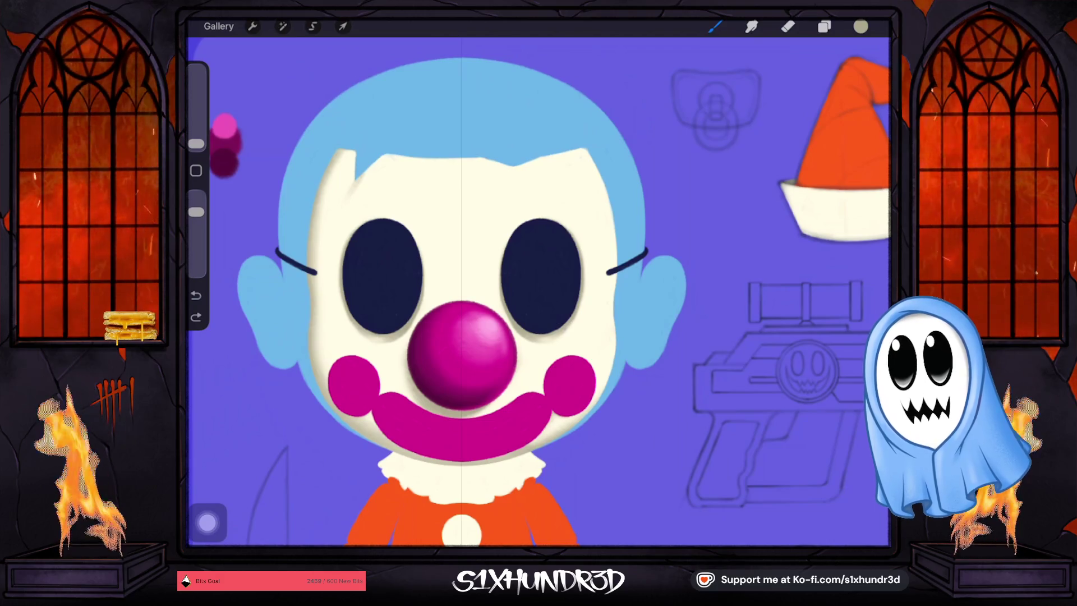
pyautogui.hotkey('ctrl', 'shift', 'z')
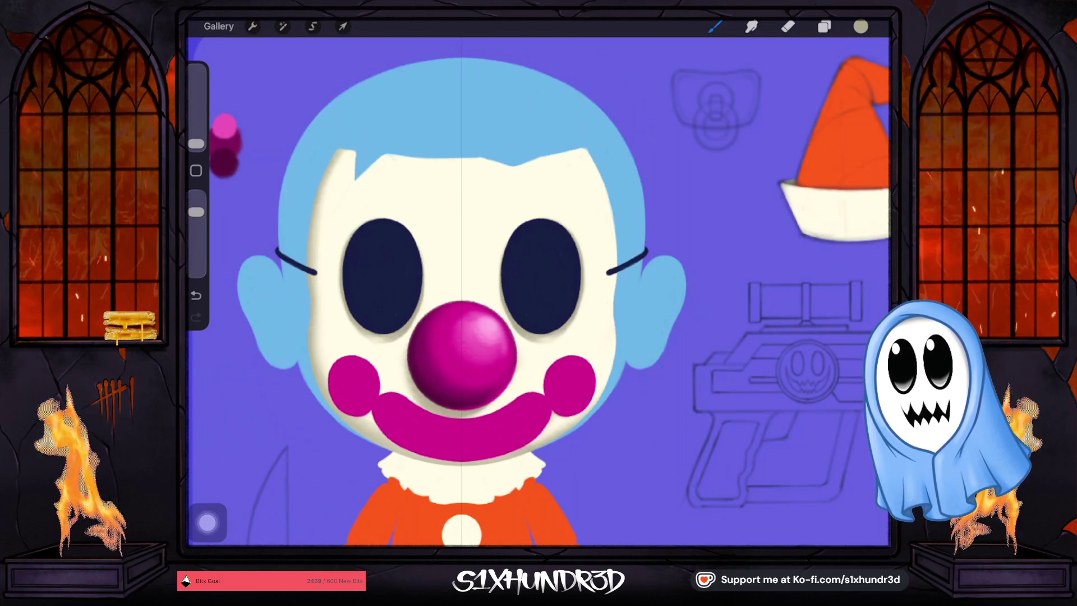
# Paint soft grey shading around the face edges and a faint forehead line at lower opacity.
pyautogui.moveTo(196, 144); pyautogui.dragTo(196, 139)
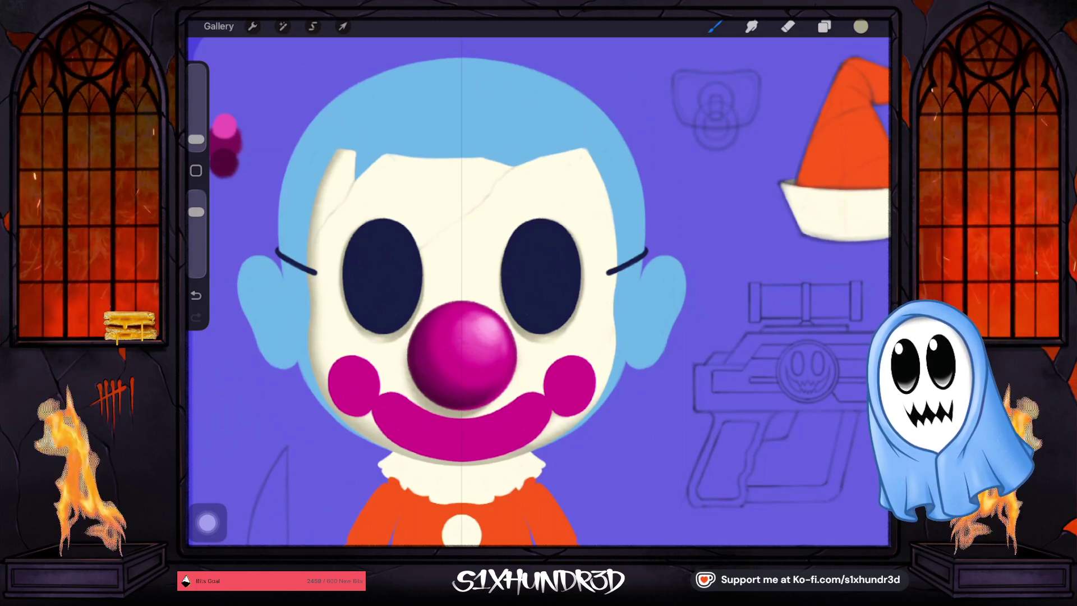
pyautogui.moveTo(196, 139); pyautogui.dragTo(197, 135)
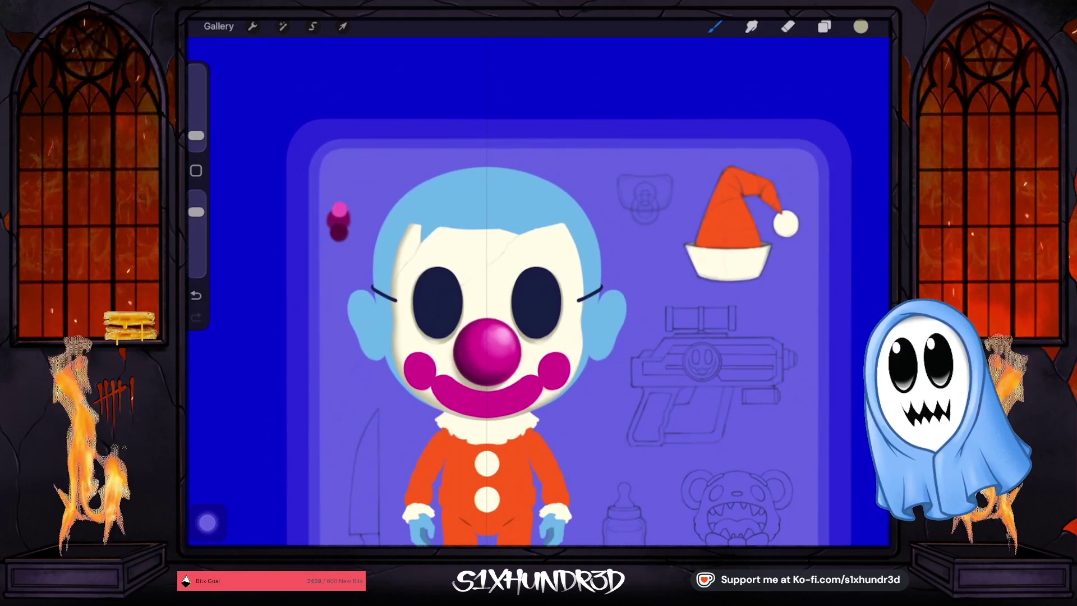
pyautogui.moveTo(196, 136); pyautogui.dragTo(196, 120)
pyautogui.moveTo(196, 212); pyautogui.dragTo(195, 225)
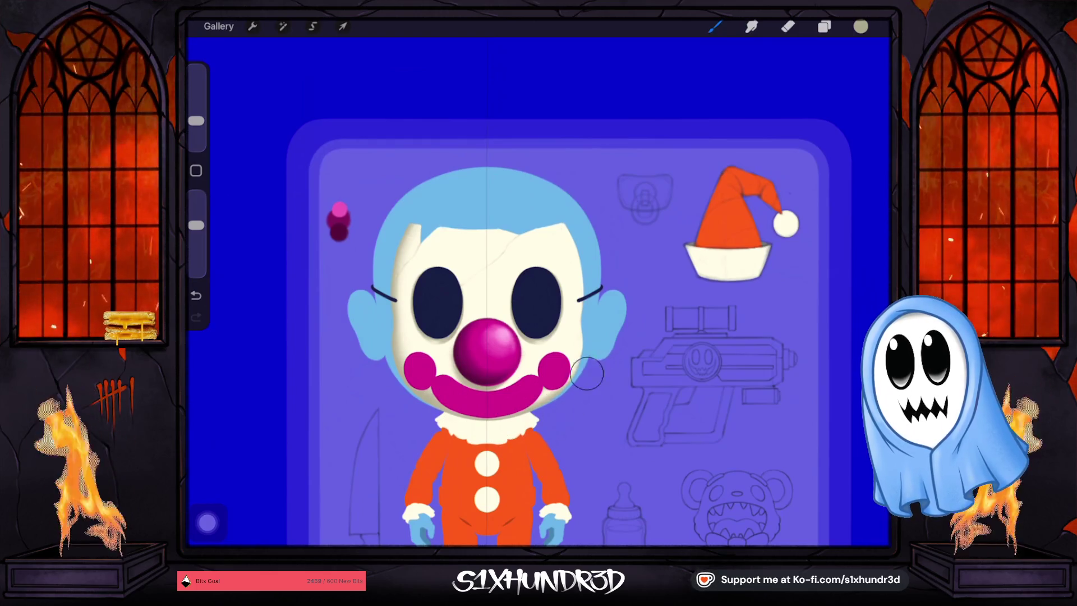
pyautogui.moveTo(195, 121); pyautogui.dragTo(196, 127)
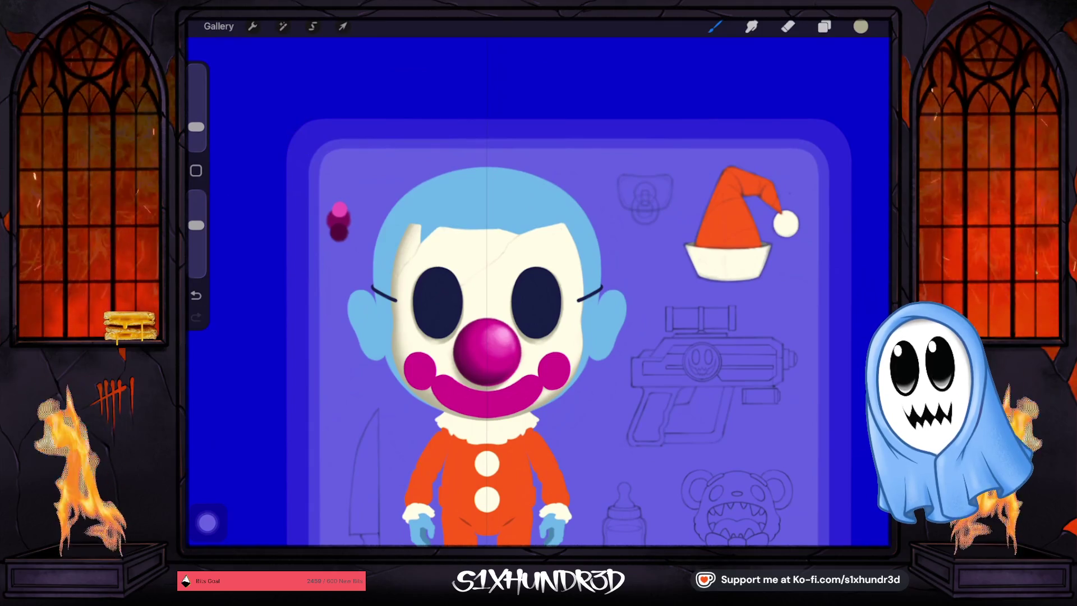
pyautogui.scroll(5, 600, 348)
pyautogui.scroll(-1, 561, 292)
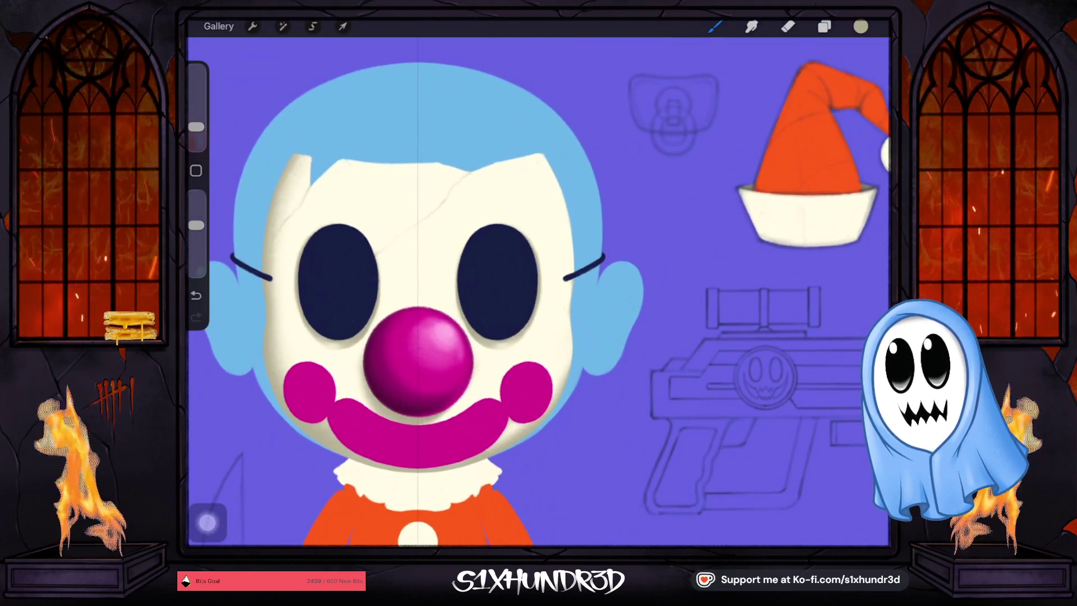
pyautogui.moveTo(196, 127); pyautogui.dragTo(196, 131)
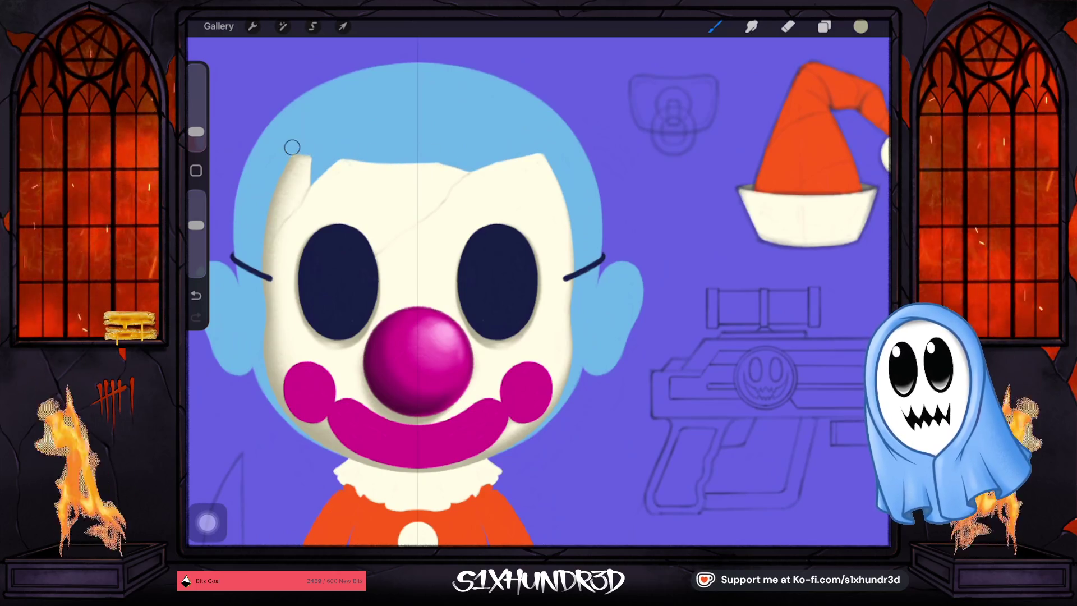
pyautogui.scroll(-3, 499, 337)
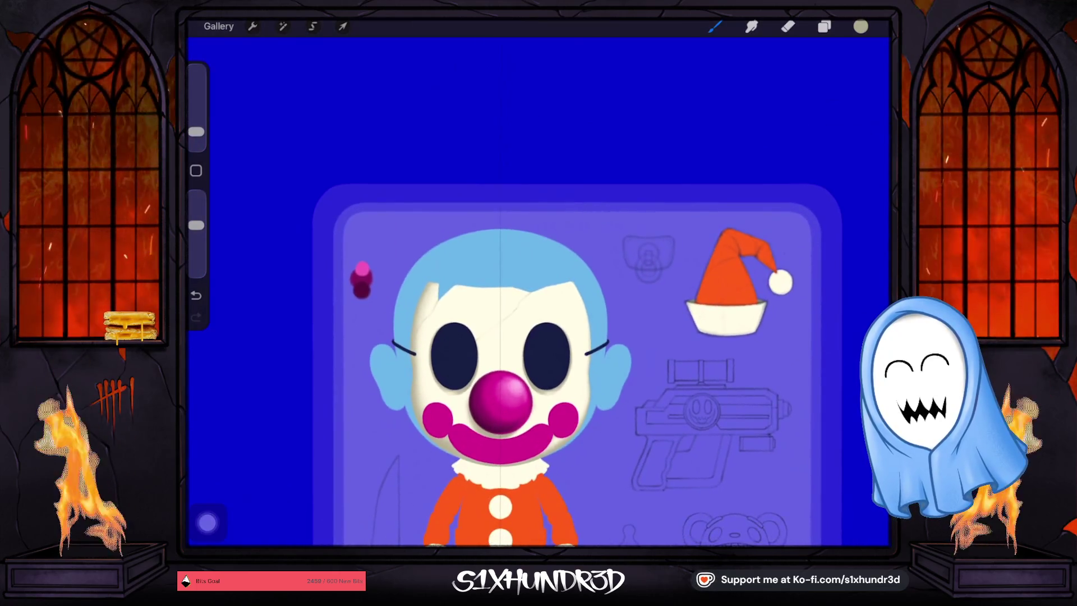
# On Layer 29, dab the current beige left of the face at higher opacity.
pyautogui.click(823, 26)
pyautogui.scroll(5, 785, 303)
pyautogui.click(769, 94)
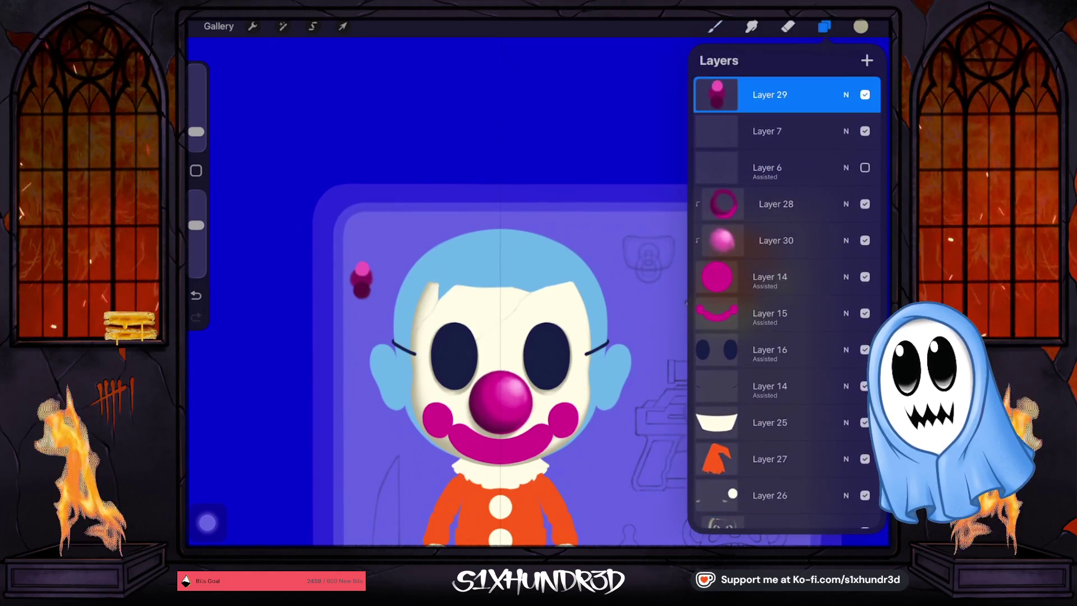
pyautogui.moveTo(195, 225); pyautogui.dragTo(195, 196)
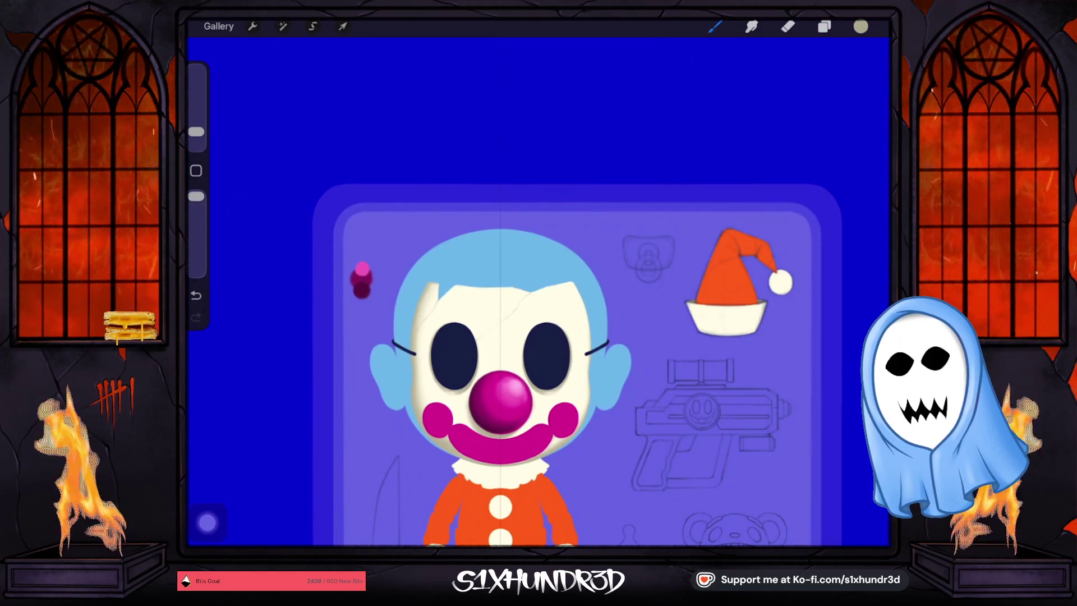
pyautogui.click(336, 327)
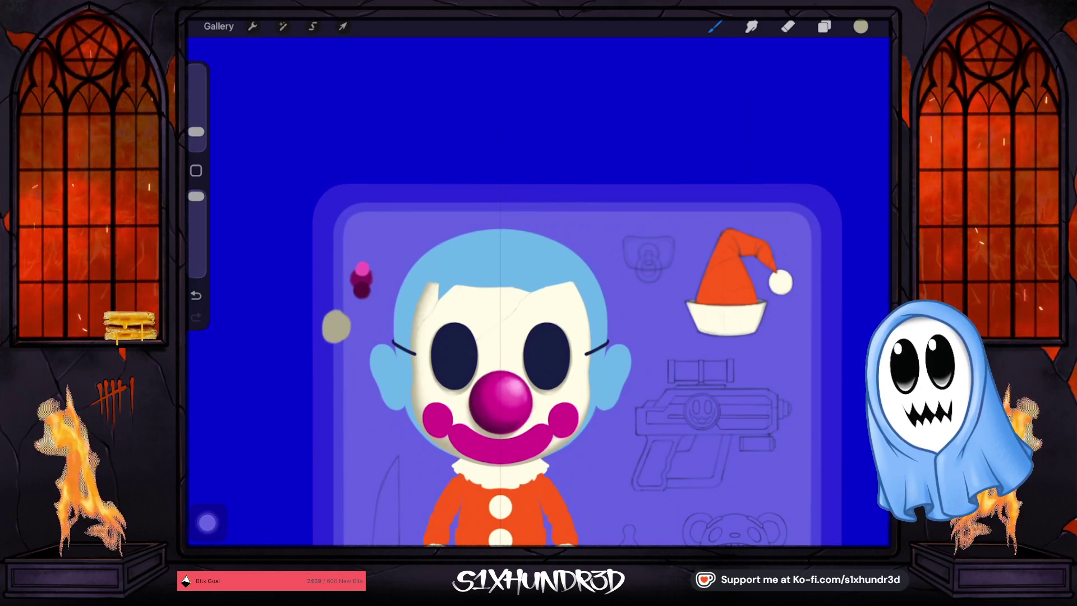
# Pick a darker olive shade and paint a dab below the beige one.
pyautogui.click(861, 26)
pyautogui.moveTo(758, 160); pyautogui.dragTo(767, 189)
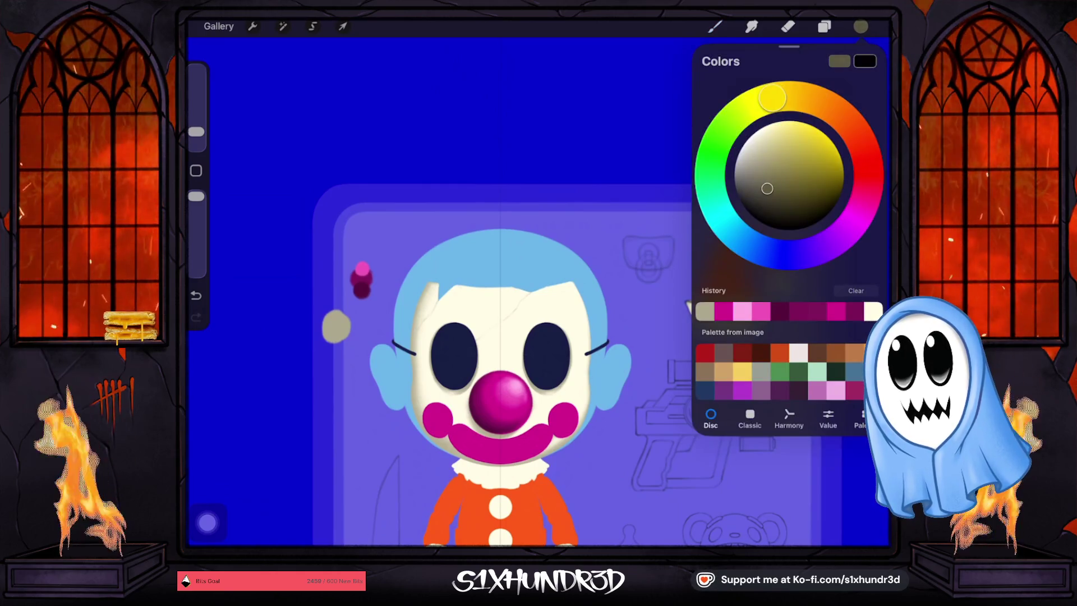
pyautogui.click(334, 335)
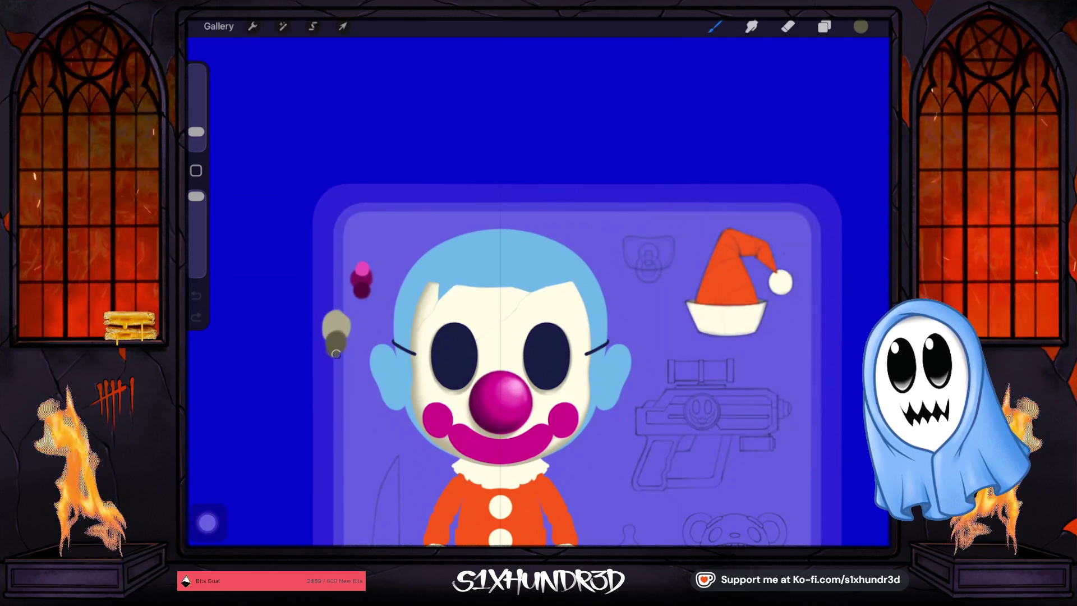
pyautogui.moveTo(334, 331); pyautogui.dragTo(334, 343)
# Add Layer 32 above Layer 31 as a clipping mask and lower the brush opacity.
pyautogui.click(824, 27)
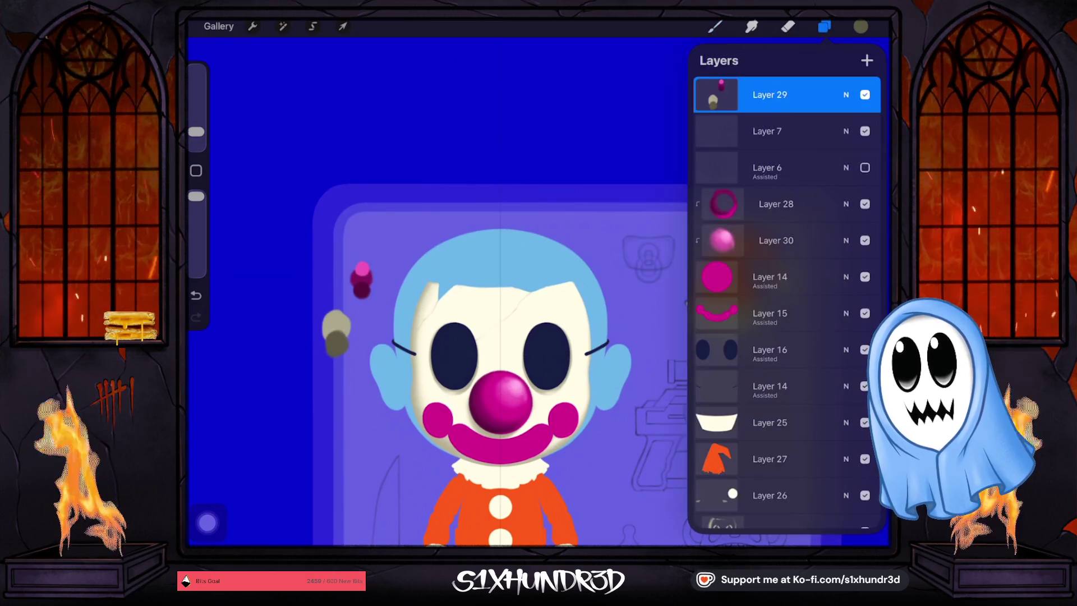
pyautogui.scroll(-10, 785, 309)
pyautogui.click(775, 311)
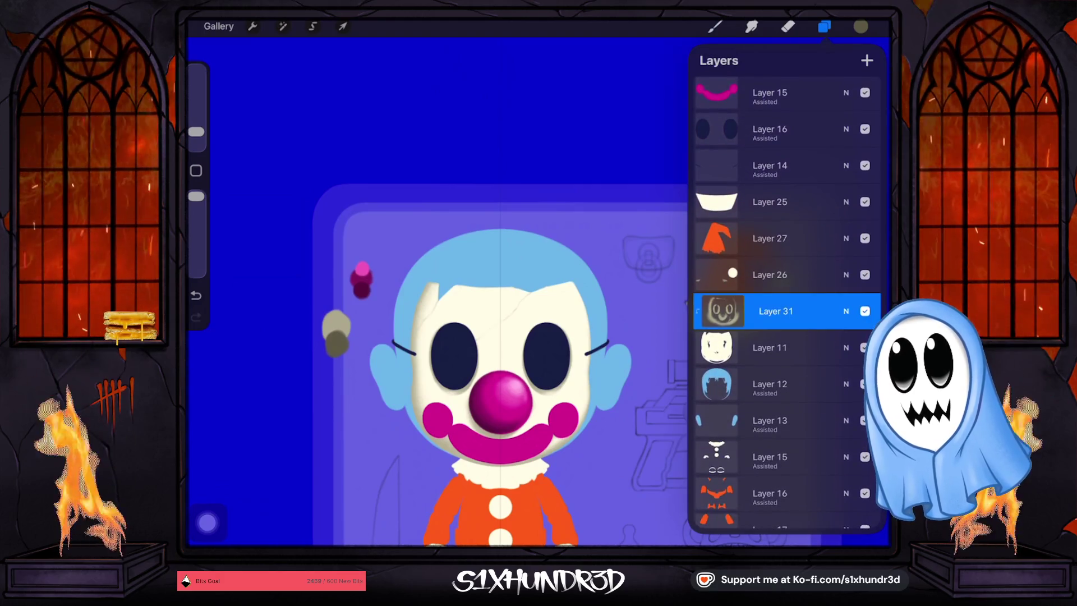
pyautogui.moveTo(196, 131); pyautogui.dragTo(196, 124)
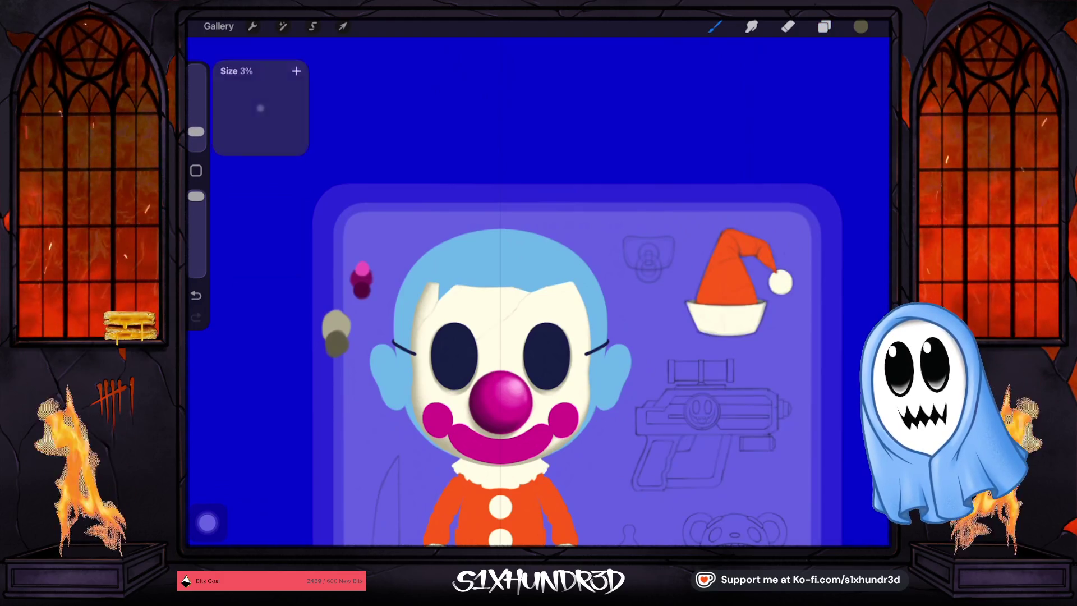
pyautogui.click(824, 26)
pyautogui.click(866, 60)
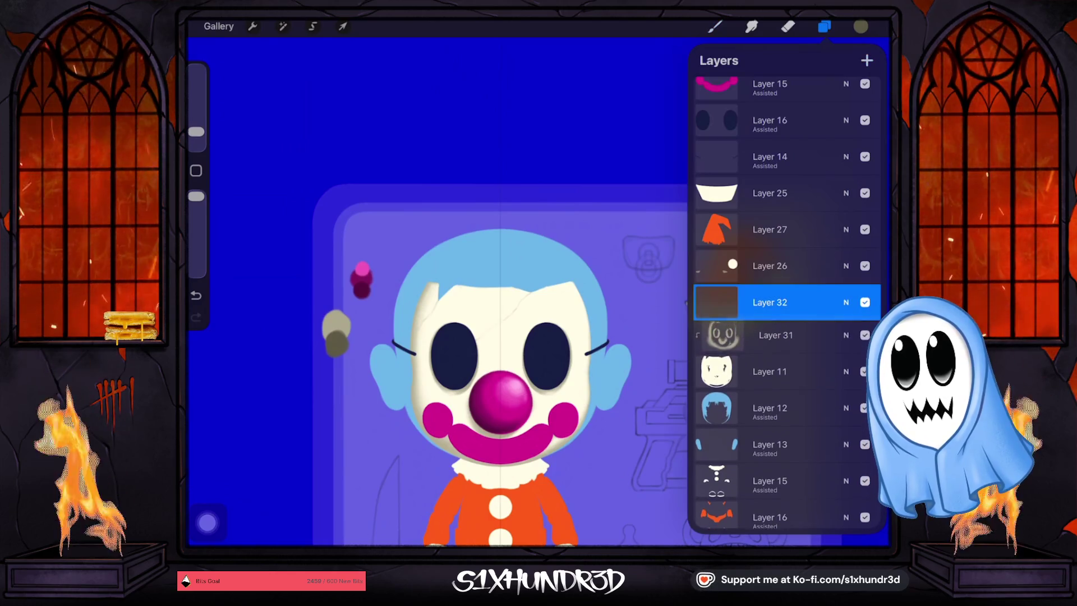
pyautogui.click(769, 302)
pyautogui.click(626, 321)
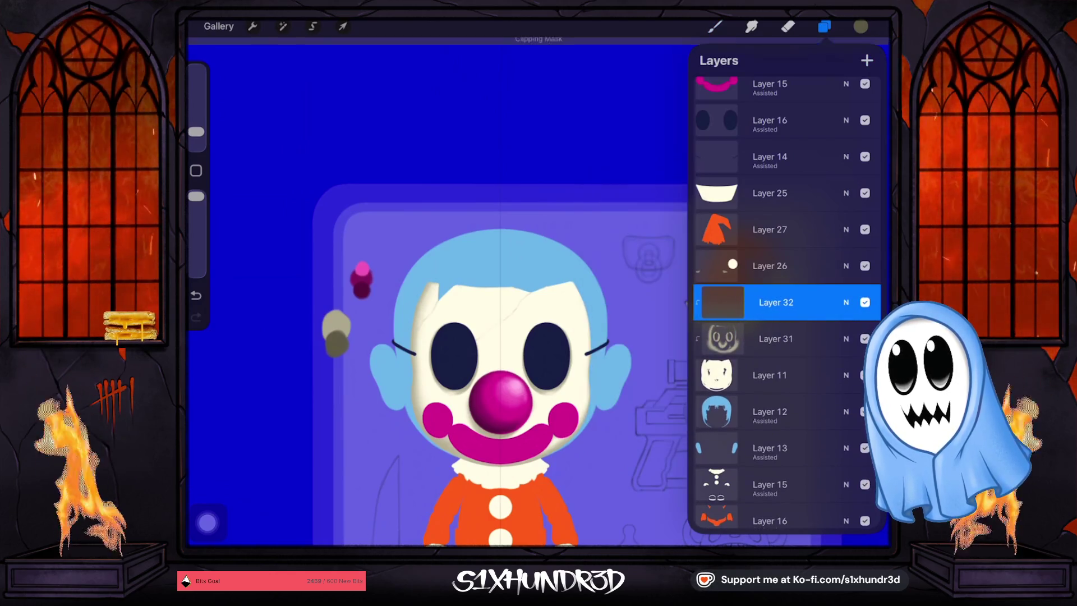
pyautogui.click(714, 26)
pyautogui.moveTo(196, 196); pyautogui.dragTo(196, 231)
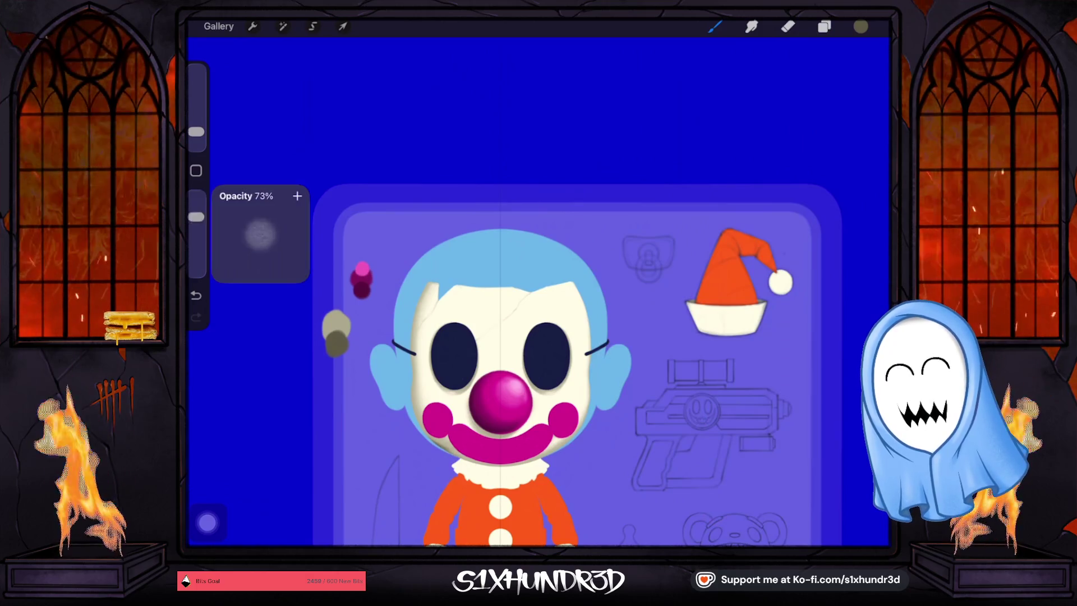
pyautogui.scroll(5, 464, 494)
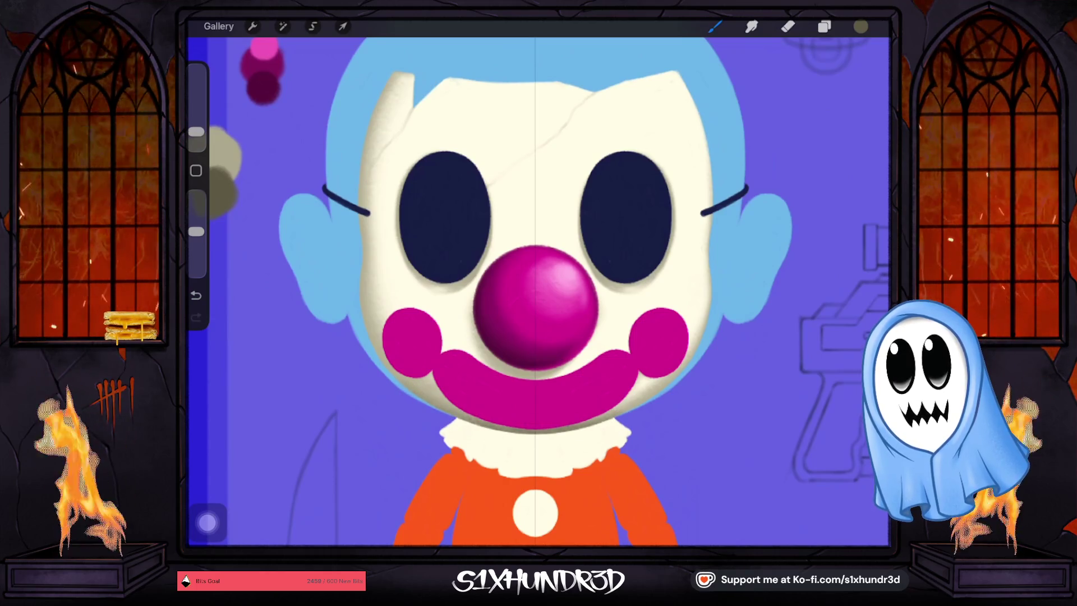
# Paint soft shadows along the face edges on clipped Layer 32, tuning brush size.
pyautogui.click(824, 26)
pyautogui.click(715, 26)
pyautogui.moveTo(196, 131); pyautogui.dragTo(196, 127)
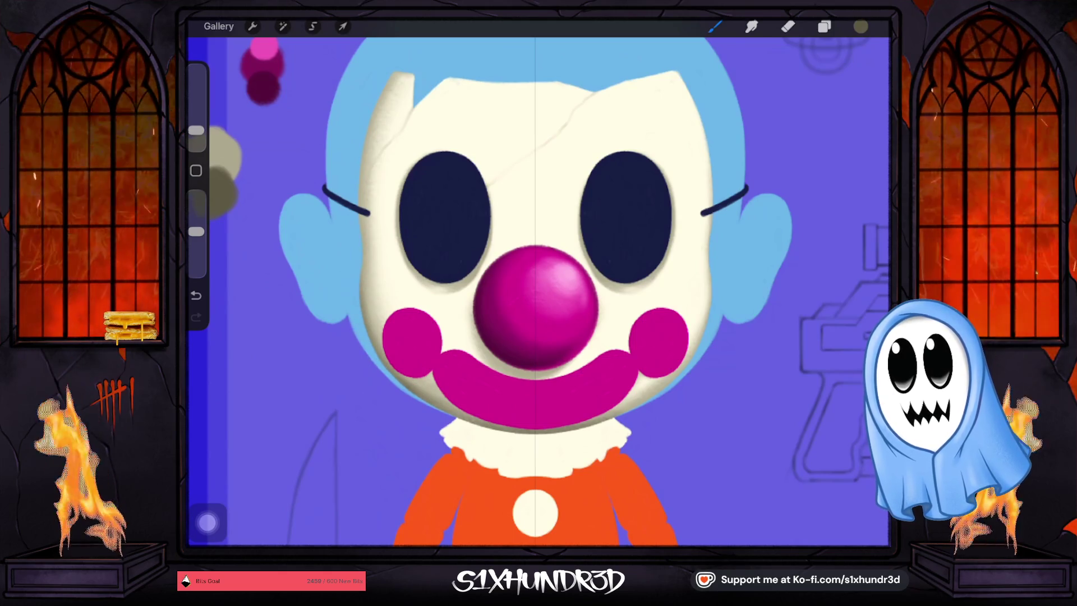
pyautogui.moveTo(196, 130); pyautogui.dragTo(197, 134)
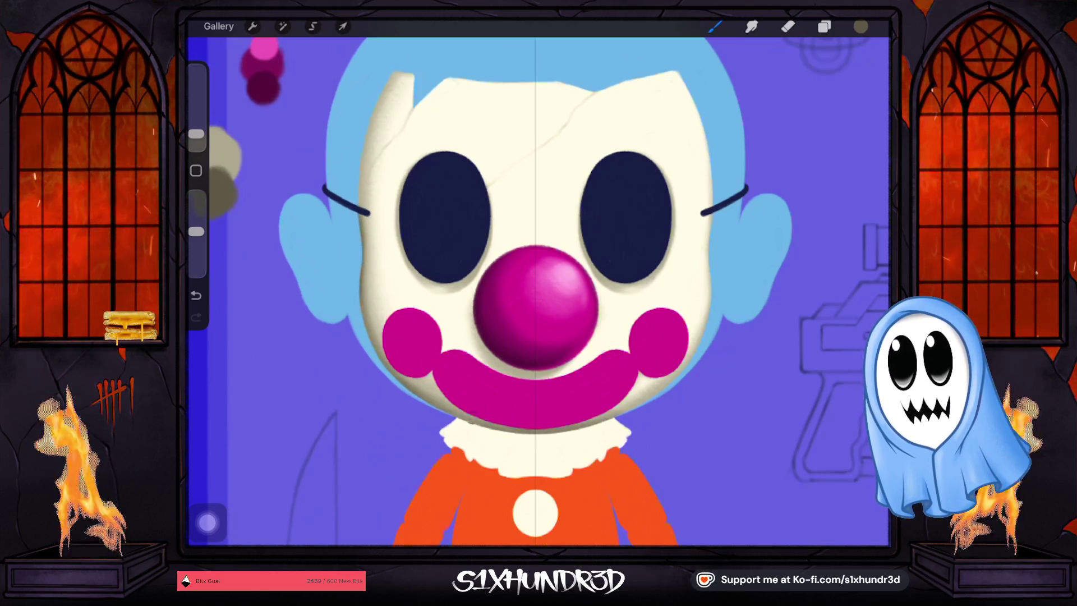
pyautogui.scroll(-5, 533, 419)
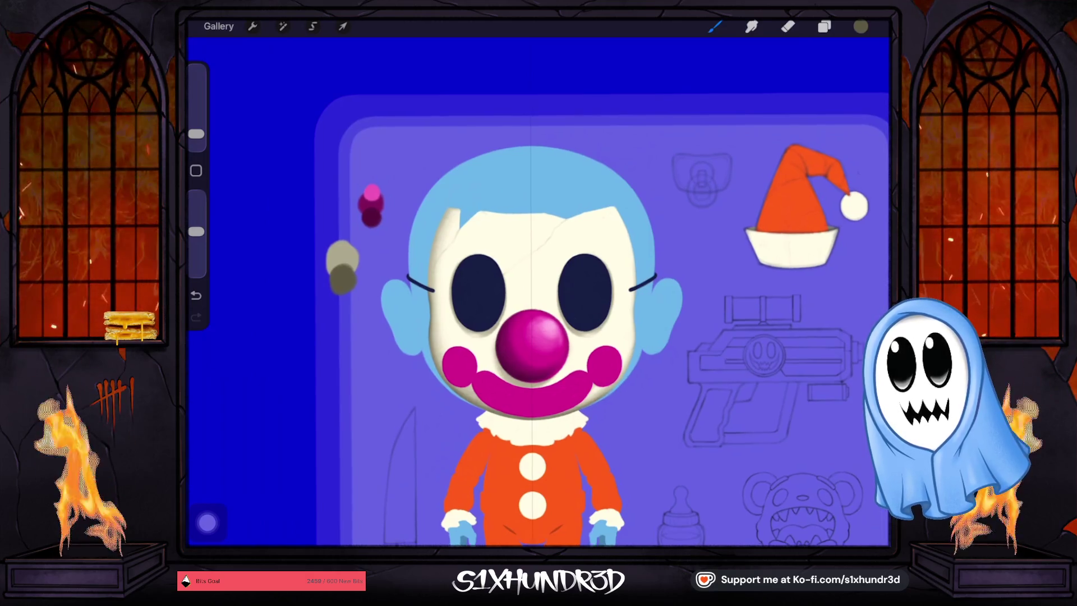
pyautogui.scroll(5, 554, 379)
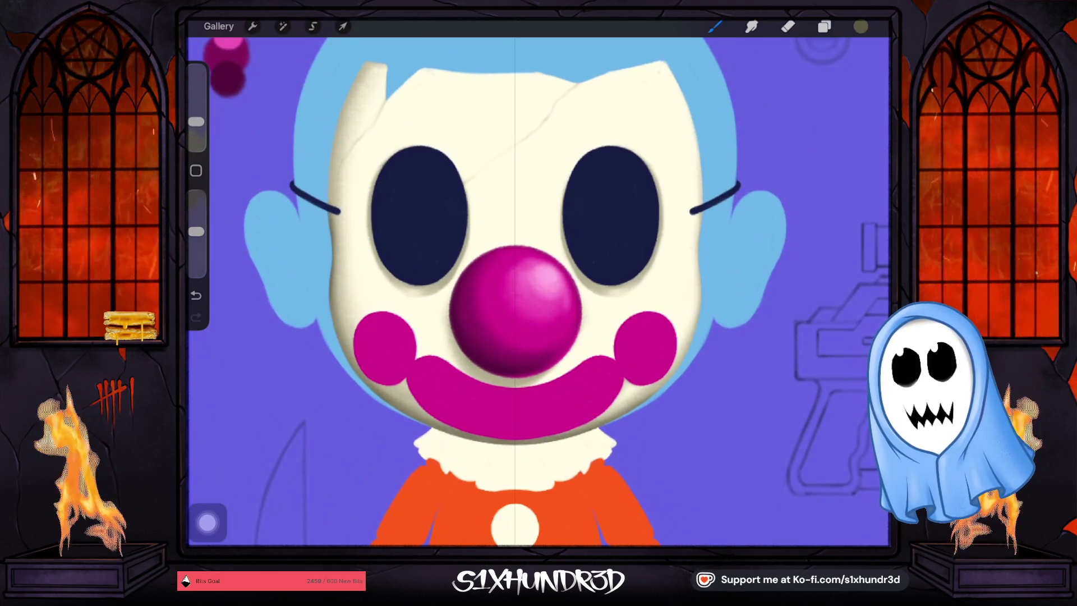
pyautogui.moveTo(196, 134); pyautogui.dragTo(196, 132)
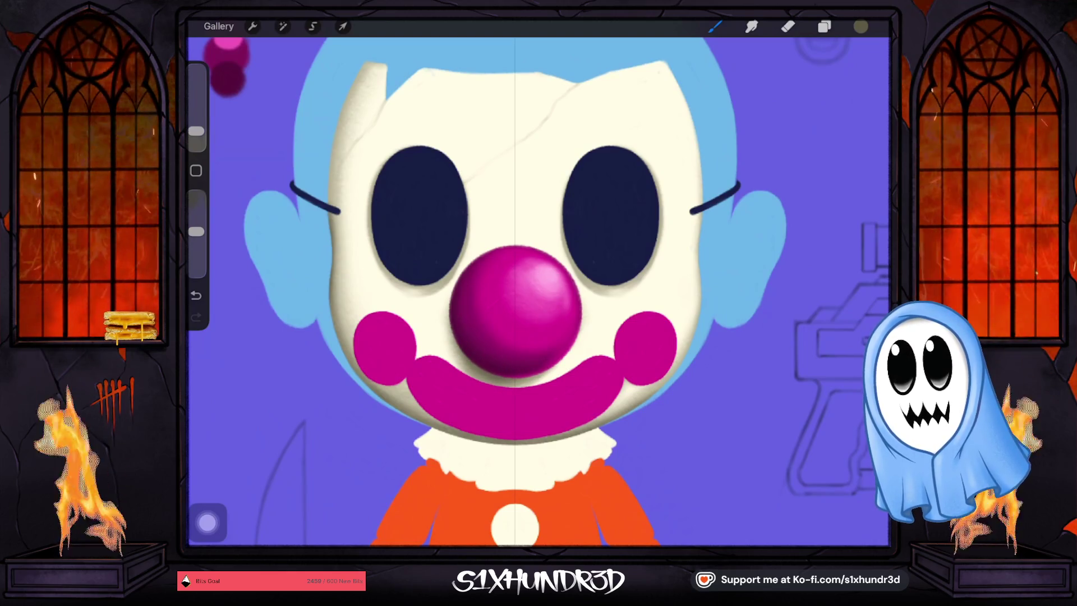
# Check Layer 31's options, then deepen the shadows around the eyes with a smaller brush.
pyautogui.click(823, 26)
pyautogui.click(776, 338)
pyautogui.click(775, 339)
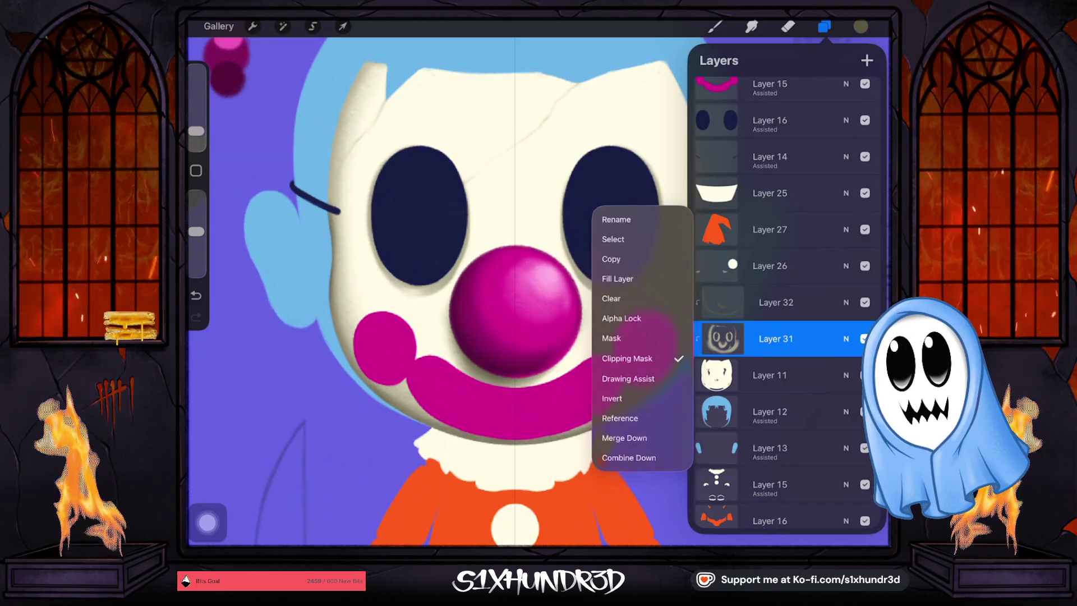
pyautogui.click(393, 281)
pyautogui.click(714, 27)
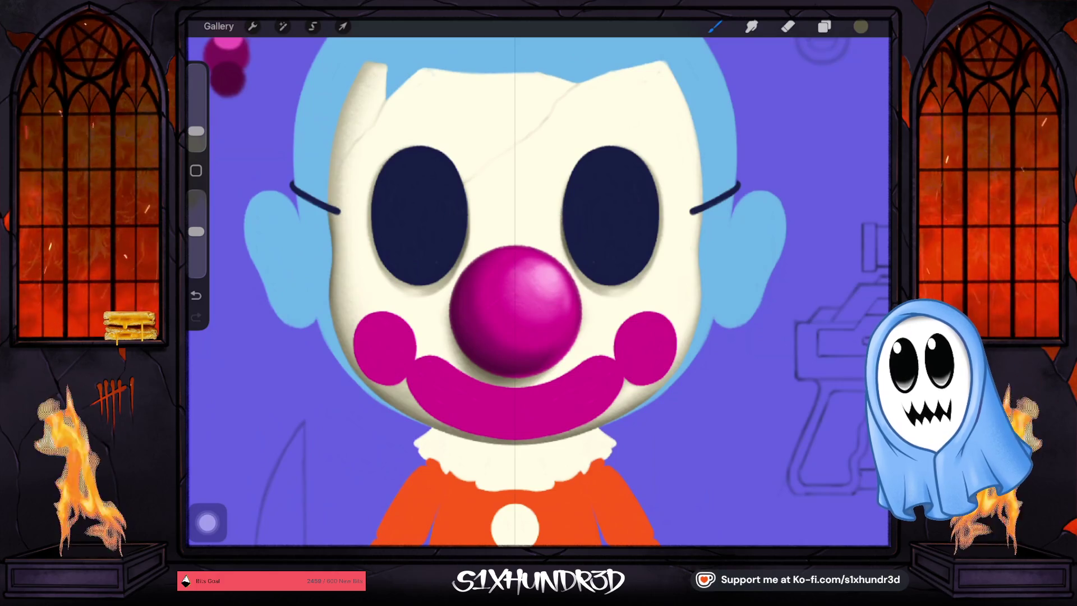
pyautogui.moveTo(196, 131); pyautogui.dragTo(196, 139)
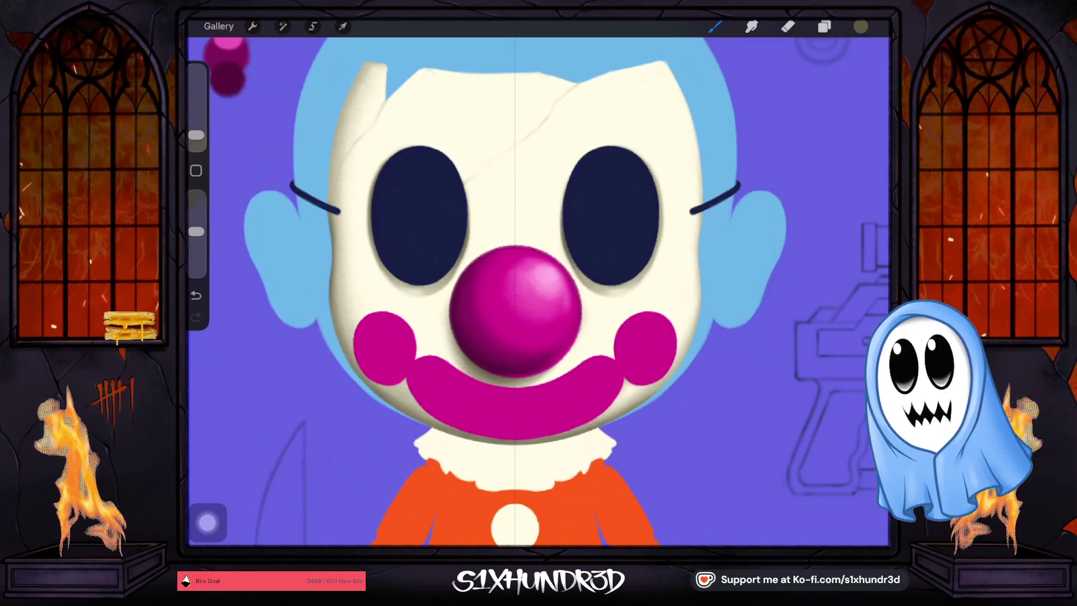
pyautogui.scroll(-5, 538, 292)
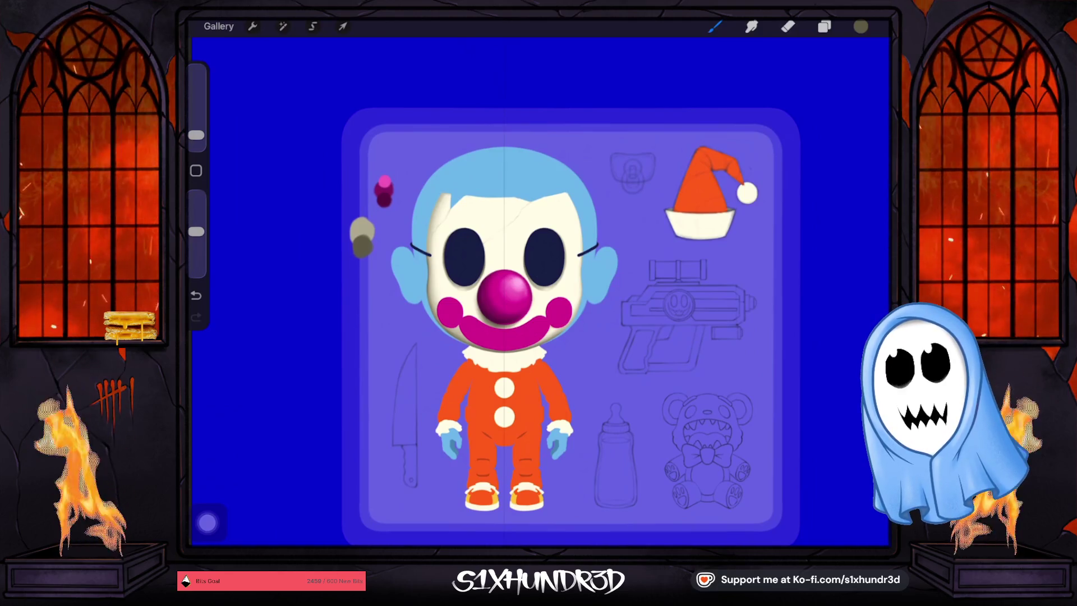
# Sample the magenta and add Layer 33 above mouth Layer 15 as a clipping mask.
pyautogui.scroll(5, 485, 213)
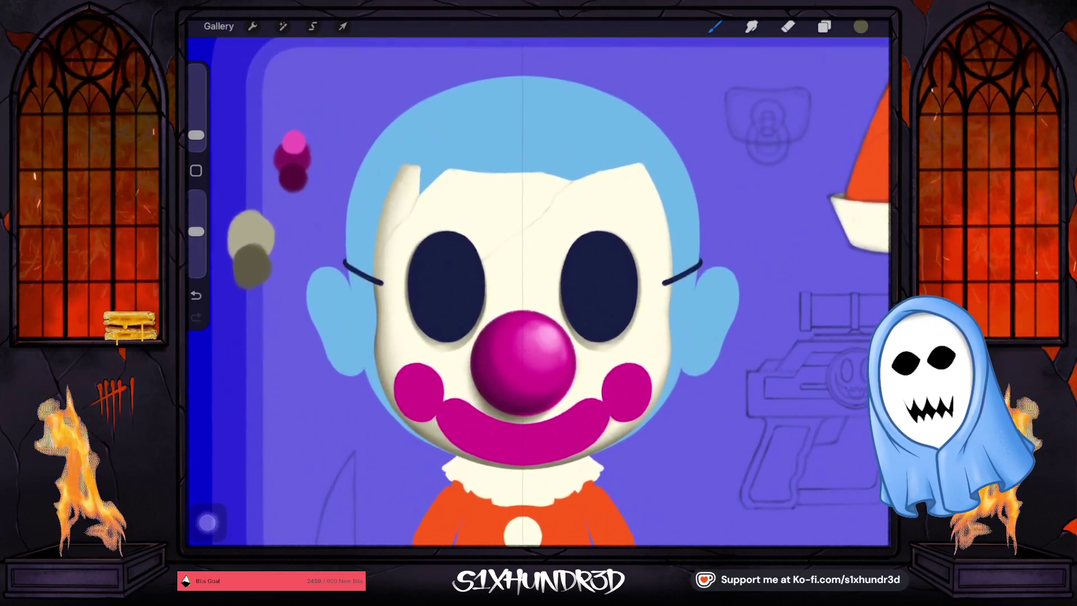
pyautogui.click(289, 151)
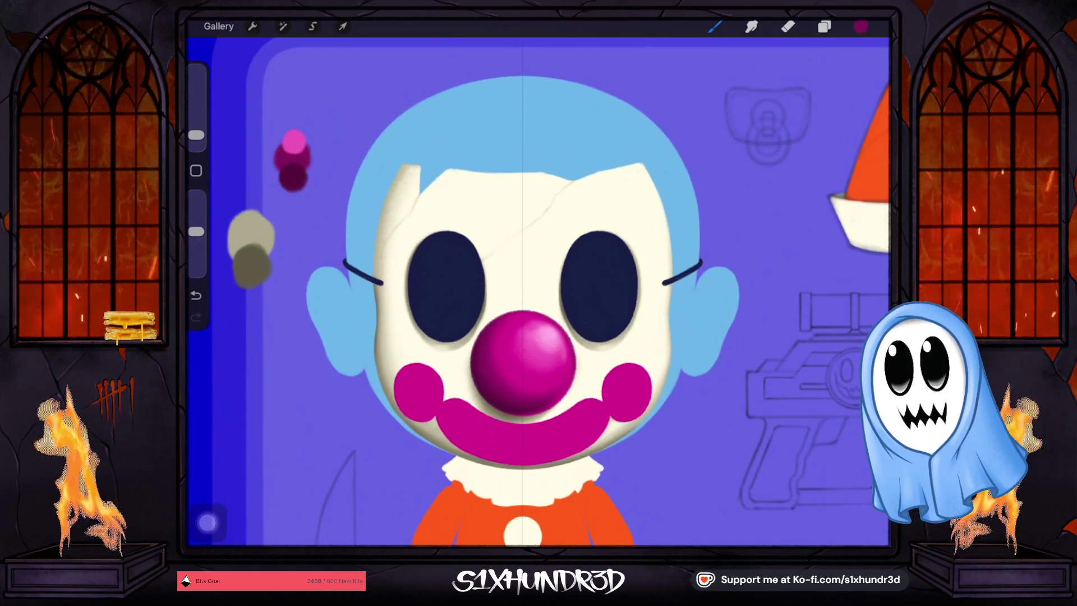
pyautogui.click(824, 26)
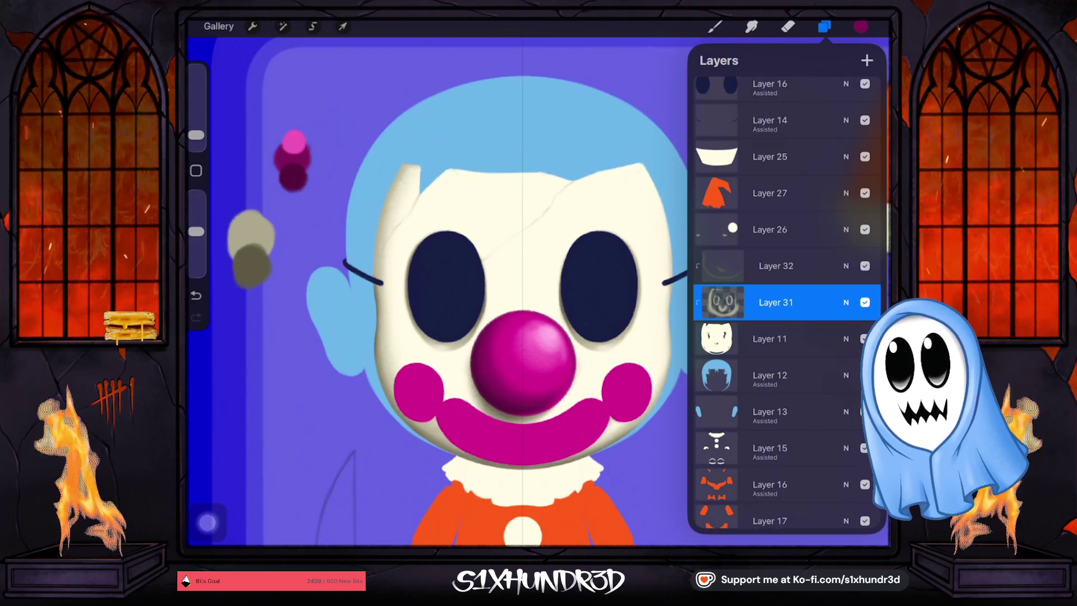
pyautogui.scroll(-5, 785, 303)
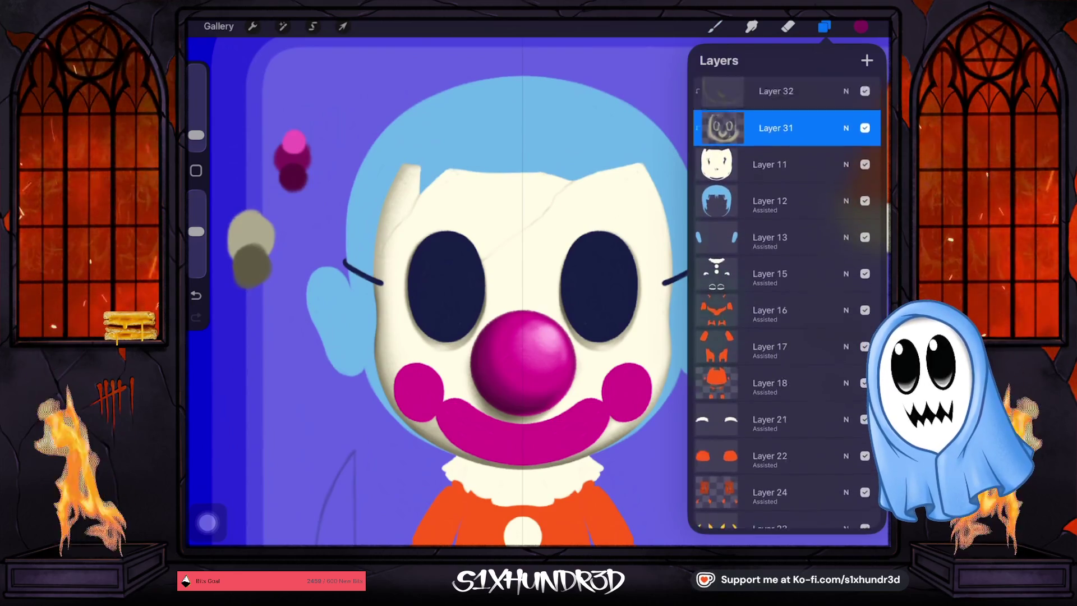
pyautogui.scroll(8, 785, 303)
pyautogui.scroll(3, 785, 303)
pyautogui.click(773, 268)
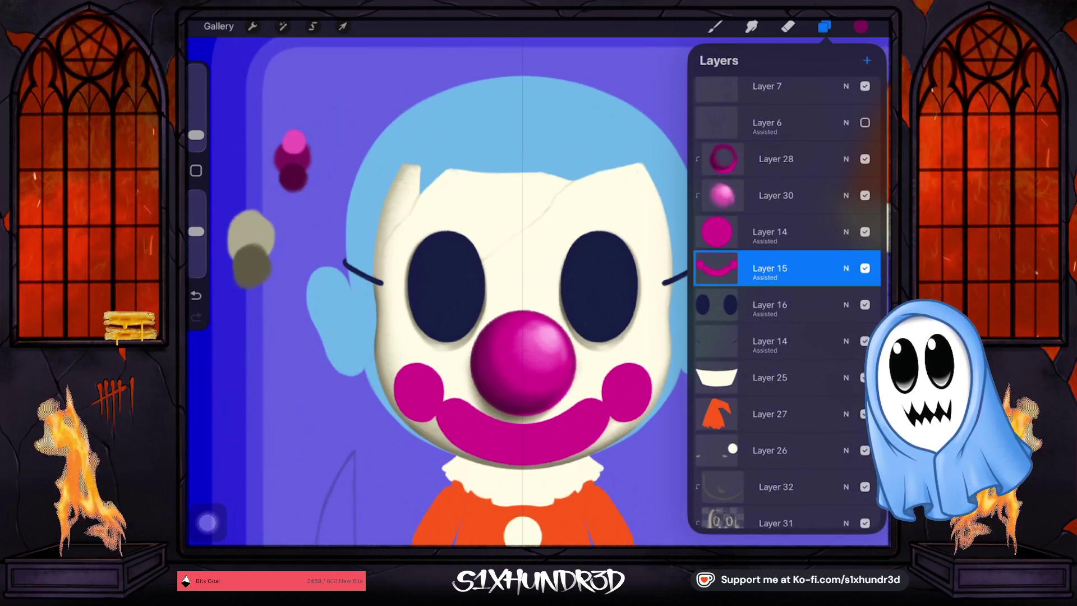
pyautogui.click(867, 60)
pyautogui.click(776, 268)
pyautogui.click(611, 286)
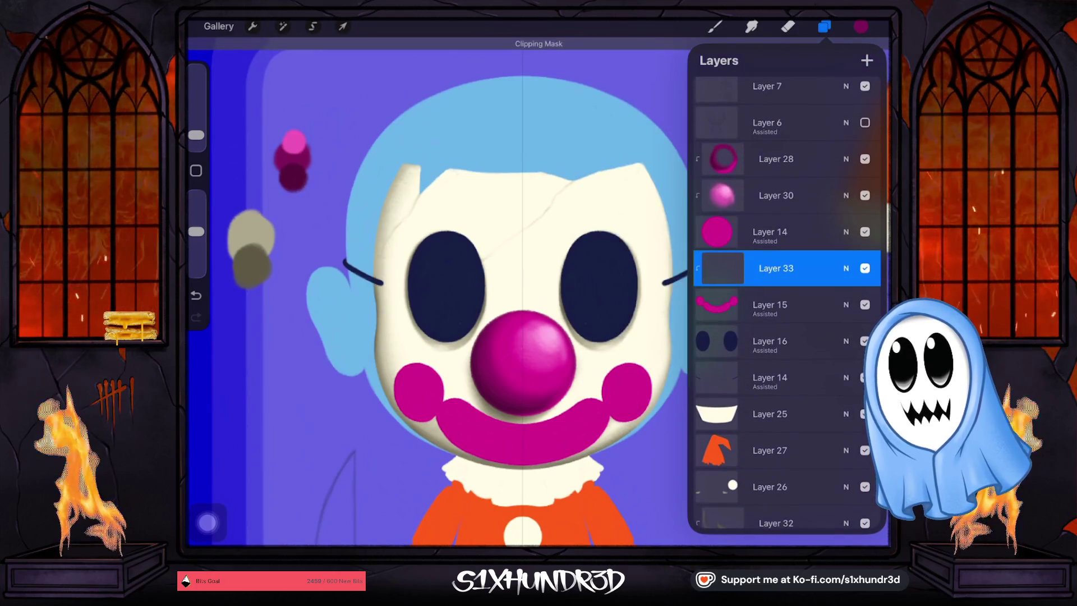
pyautogui.click(823, 26)
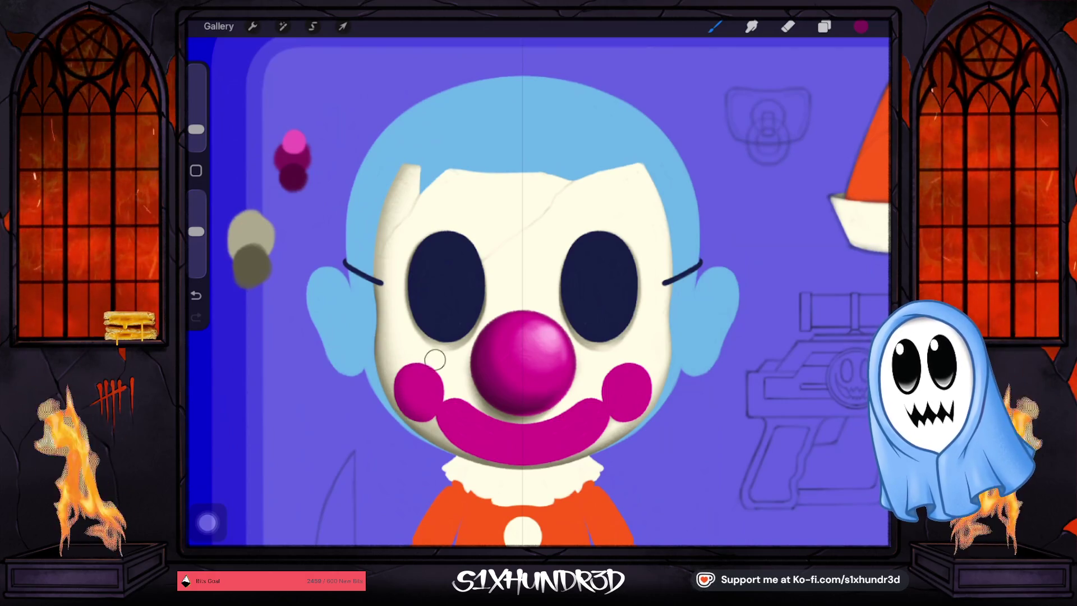
# Shrink the brush to 1–2% and draw thin cross stitches over the mouth, undoing a bad stroke.
pyautogui.moveTo(196, 129); pyautogui.dragTo(196, 136)
pyautogui.scroll(2, 429, 466)
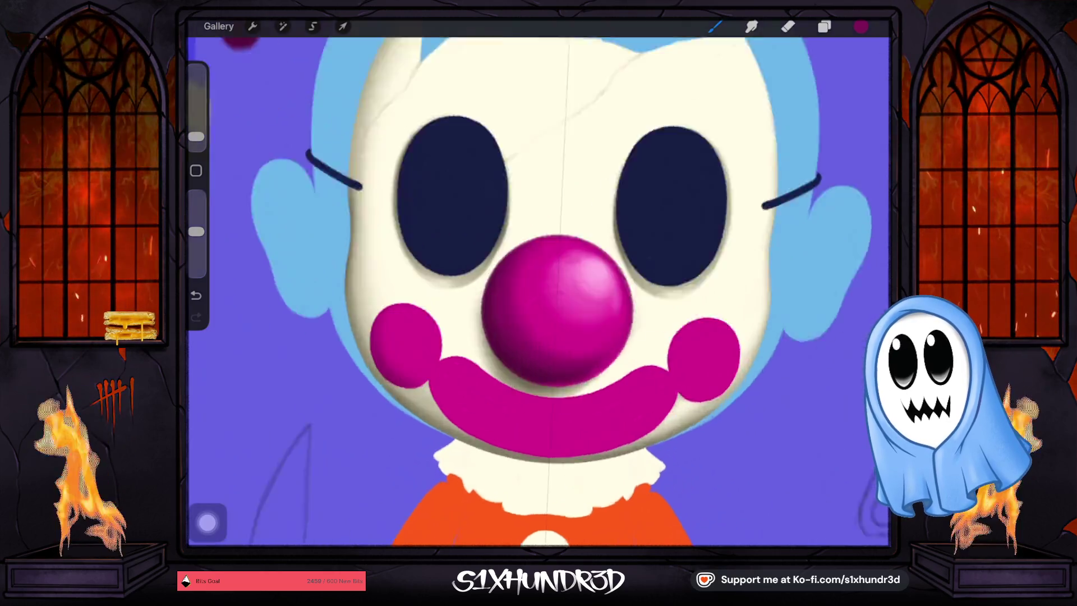
pyautogui.scroll(3, 429, 466)
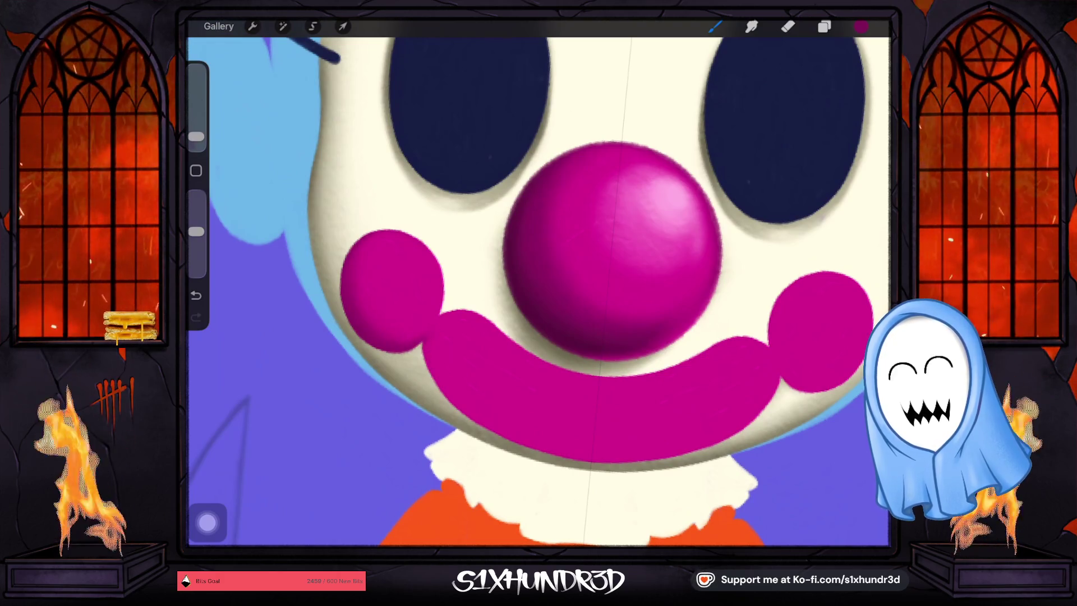
pyautogui.scroll(-2, 374, 307)
pyautogui.scroll(-1, 375, 308)
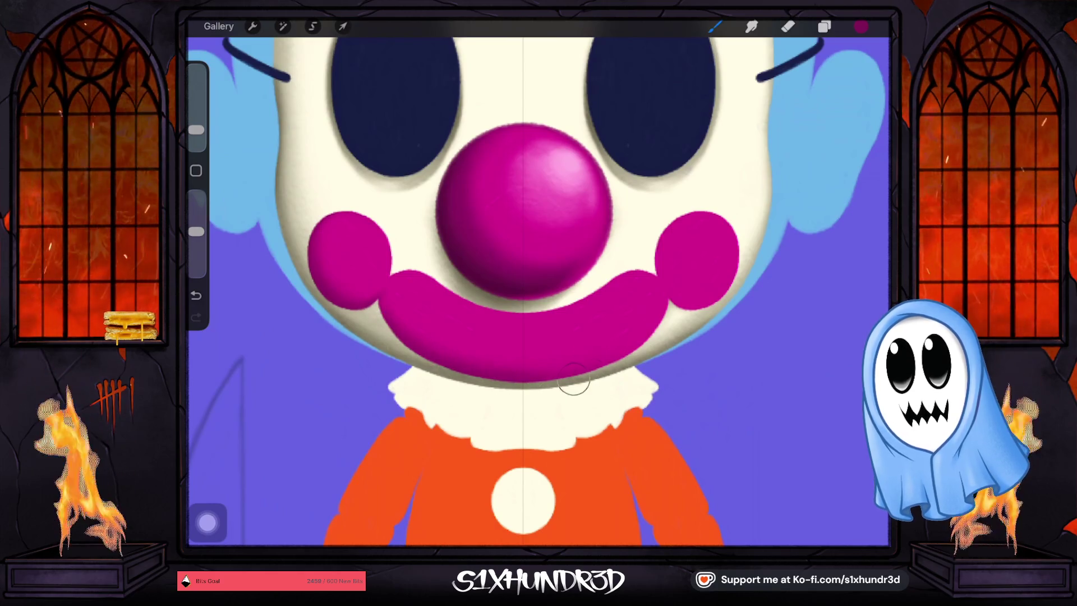
pyautogui.moveTo(196, 130); pyautogui.dragTo(196, 135)
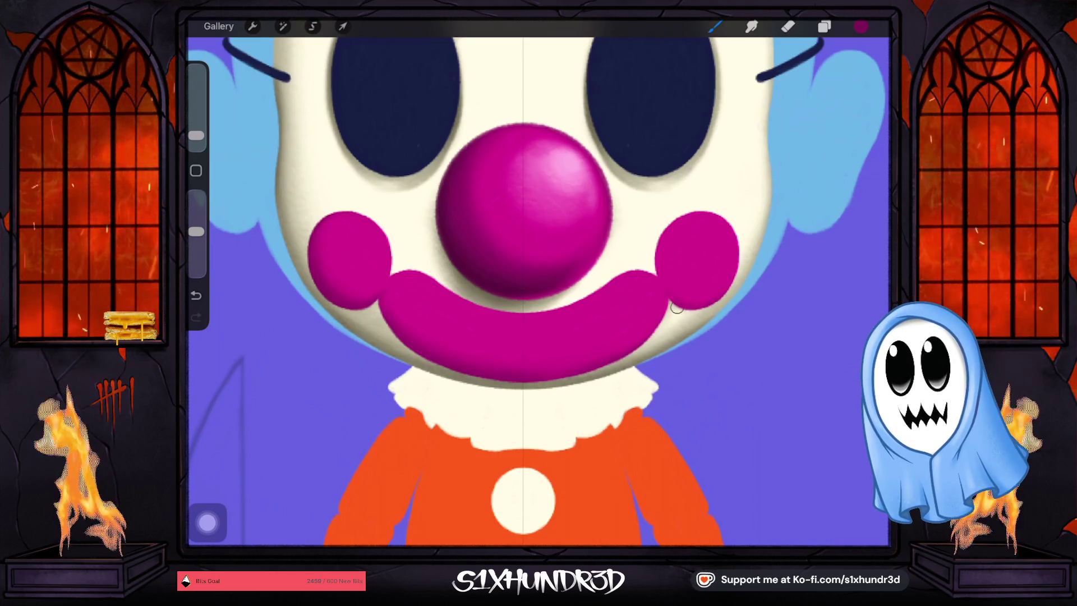
pyautogui.moveTo(196, 135); pyautogui.dragTo(196, 137)
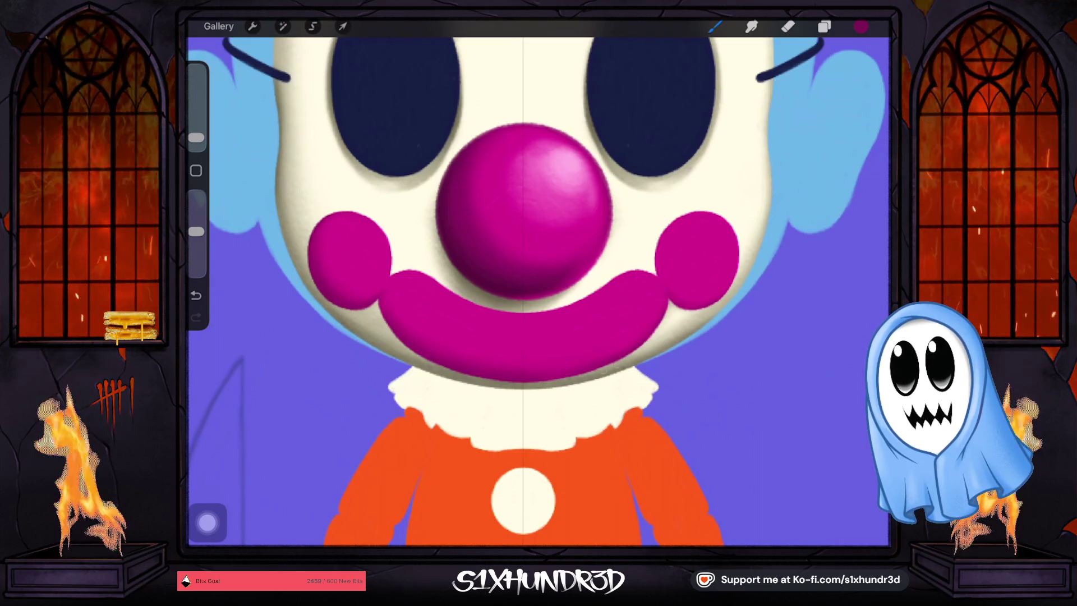
pyautogui.moveTo(196, 138); pyautogui.dragTo(196, 133)
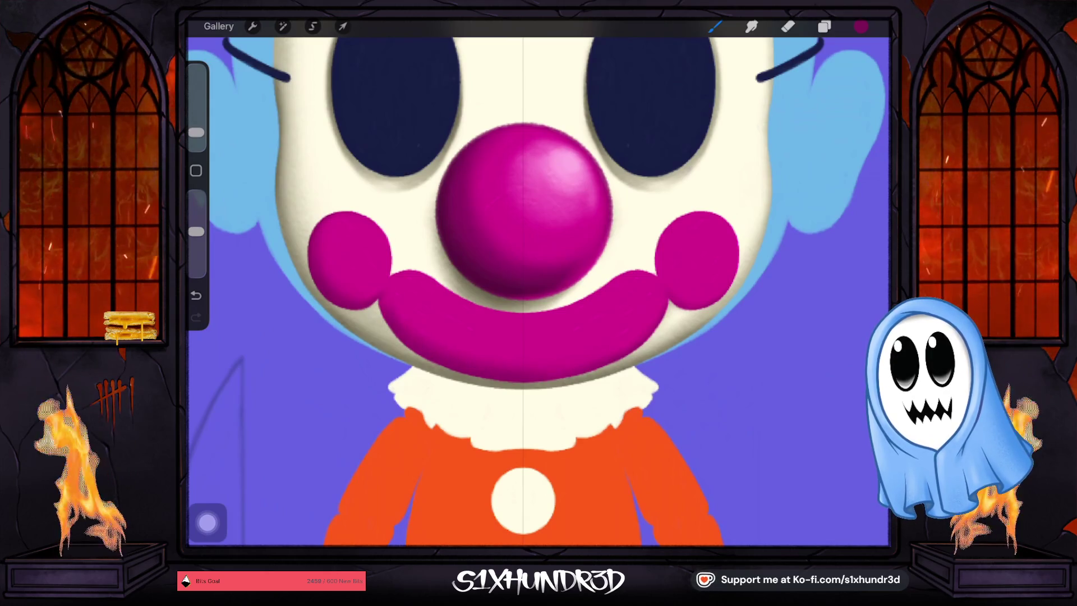
pyautogui.moveTo(196, 133); pyautogui.dragTo(196, 134)
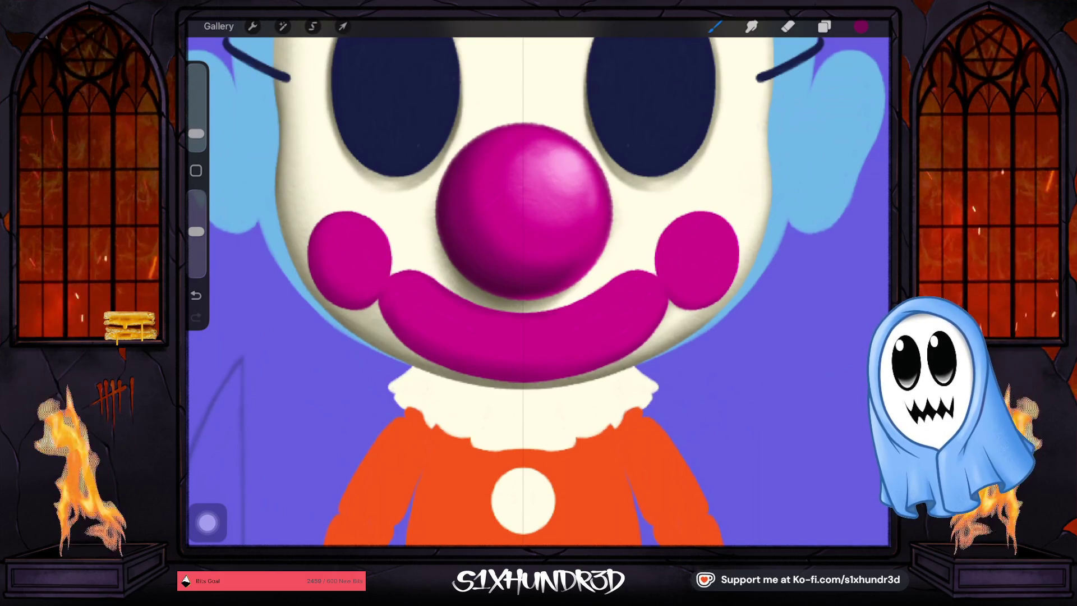
pyautogui.moveTo(196, 134); pyautogui.dragTo(196, 139)
pyautogui.click(196, 295)
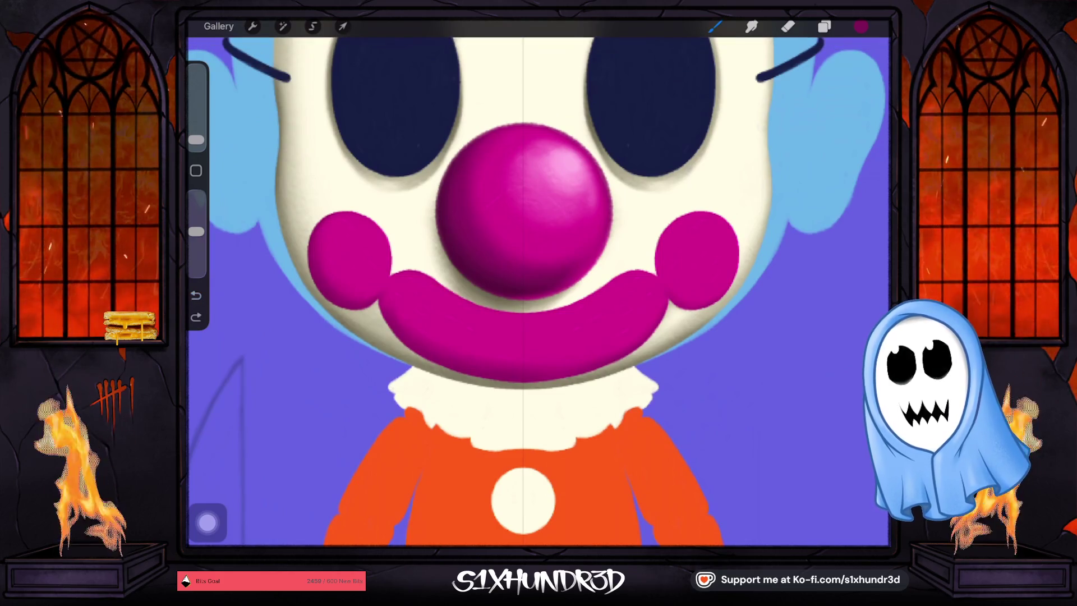
pyautogui.scroll(5, 538, 280)
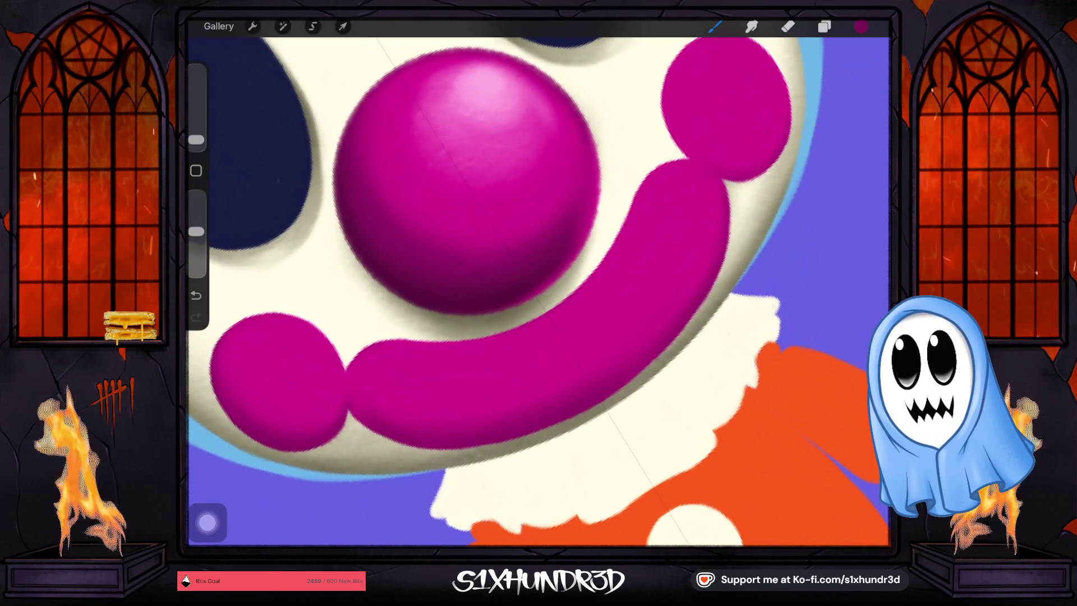
pyautogui.click(196, 140)
# Rotate the canvas so the mouth runs horizontally and add more stitches, undoing a stray one.
pyautogui.moveTo(538, 281); pyautogui.dragTo(505, 303)
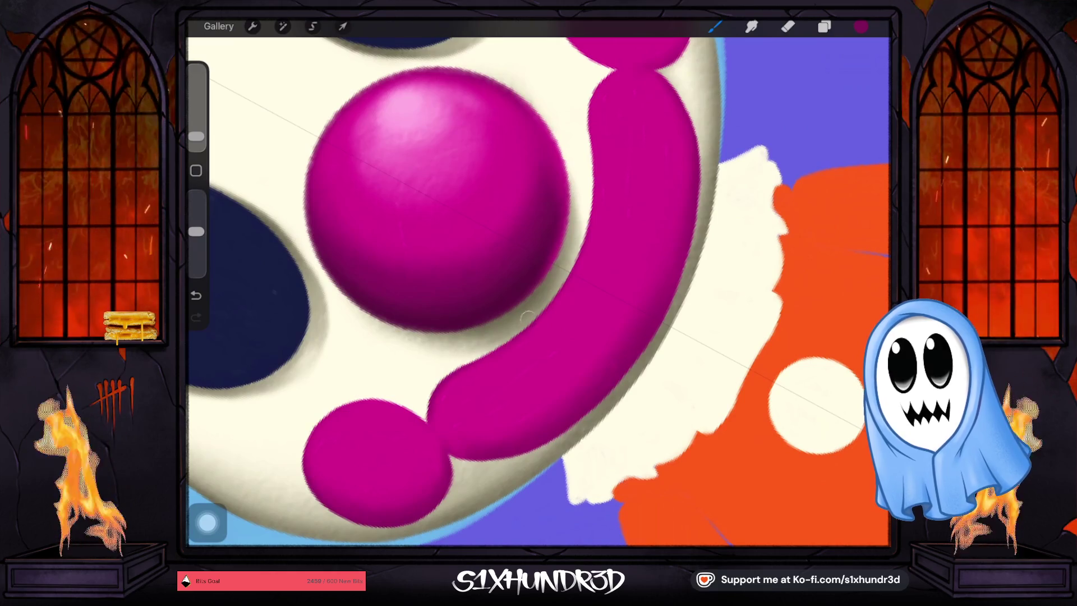
pyautogui.moveTo(474, 357); pyautogui.dragTo(377, 343)
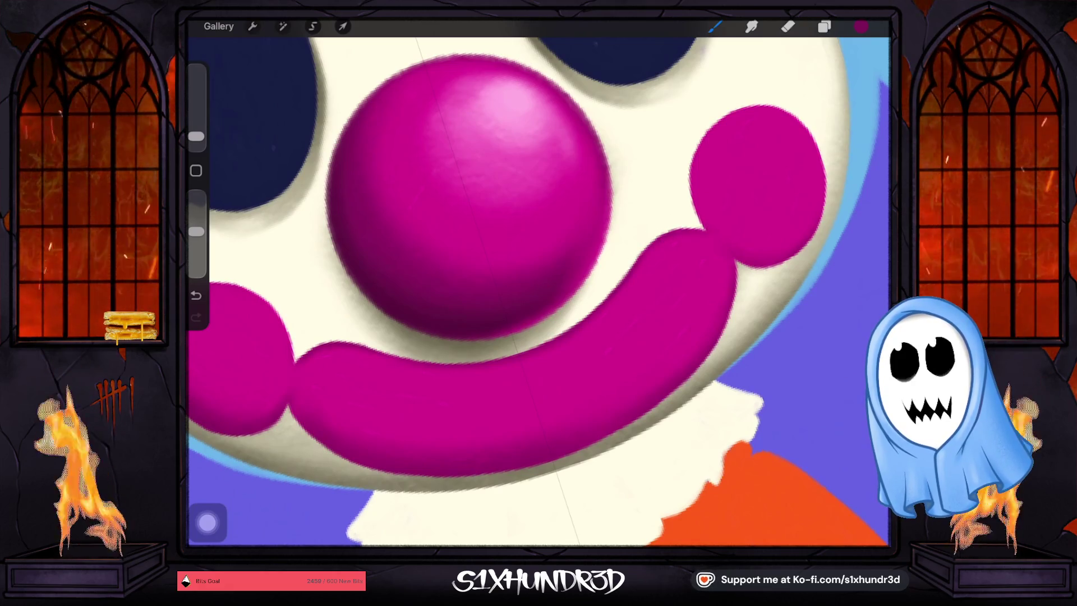
pyautogui.scroll(-2, 538, 280)
pyautogui.scroll(2, 560, 252)
pyautogui.moveTo(196, 137); pyautogui.dragTo(196, 135)
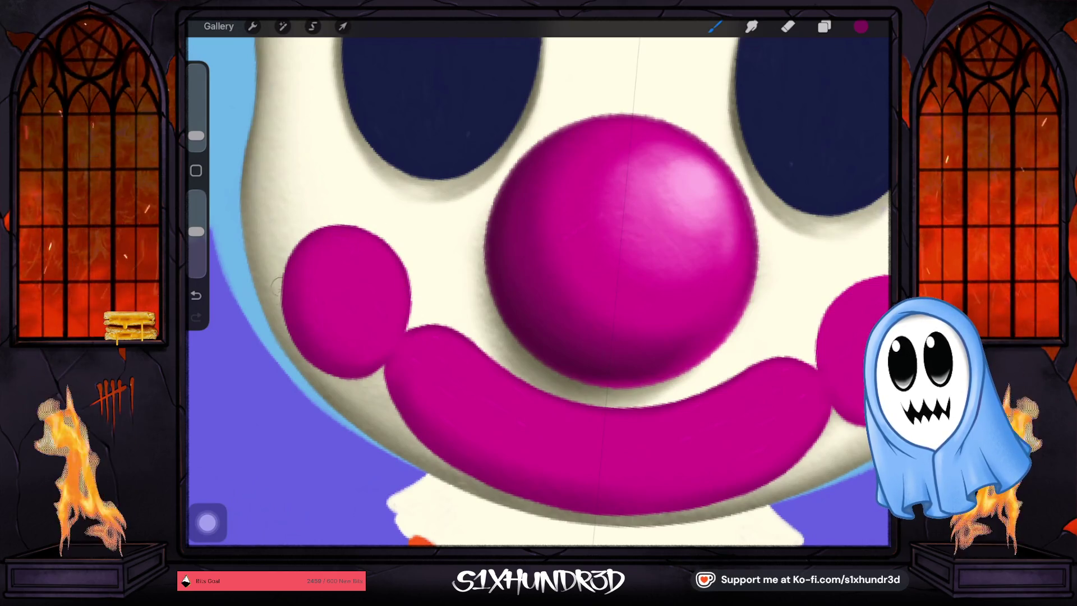
pyautogui.moveTo(196, 135); pyautogui.dragTo(196, 131)
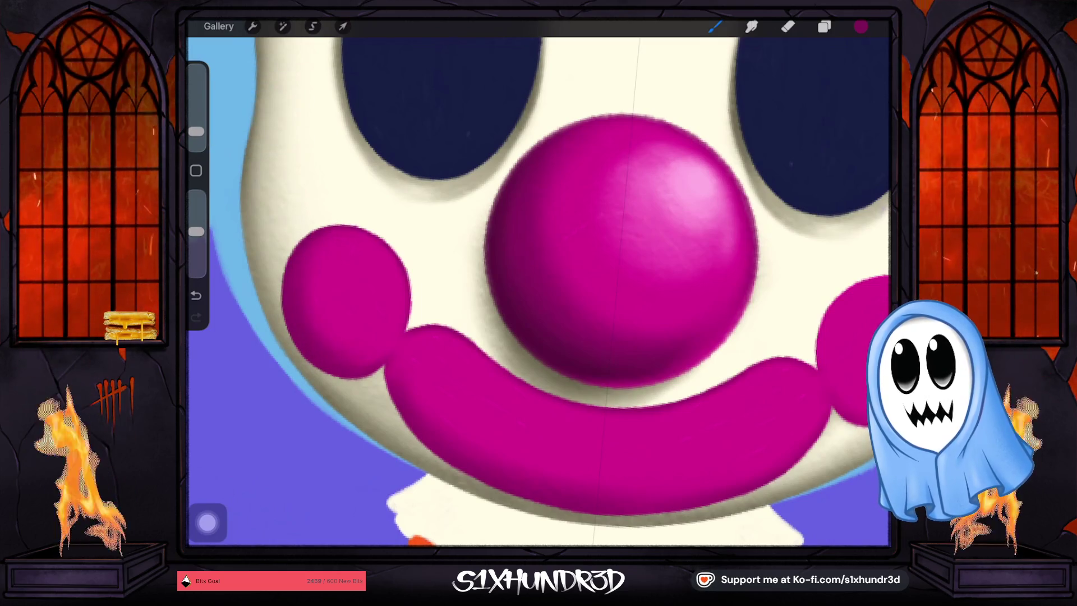
pyautogui.moveTo(195, 131); pyautogui.dragTo(195, 137)
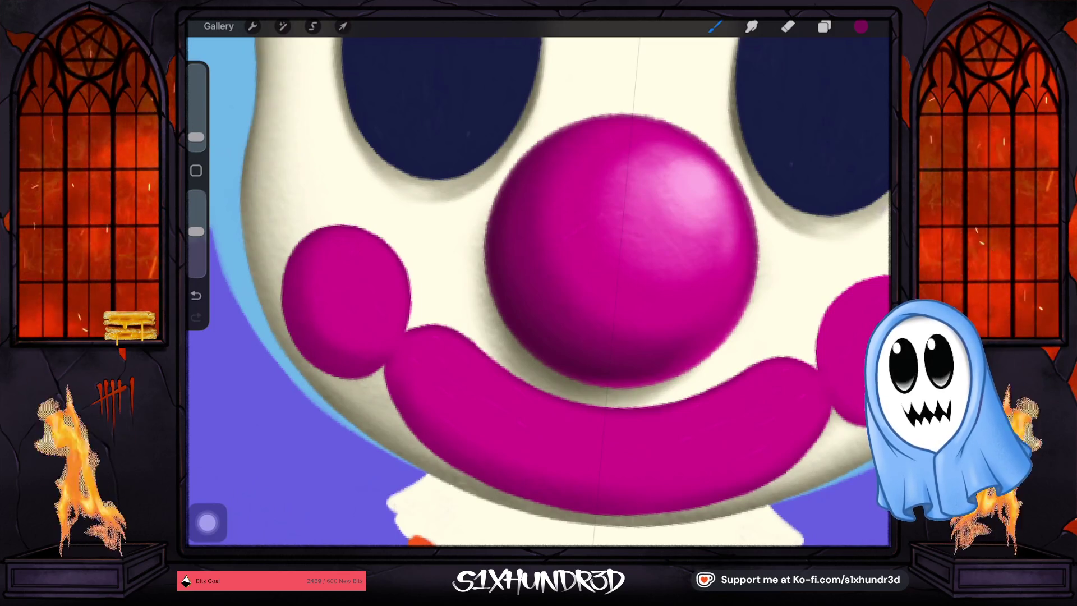
pyautogui.click(195, 137)
pyautogui.moveTo(196, 137); pyautogui.dragTo(196, 135)
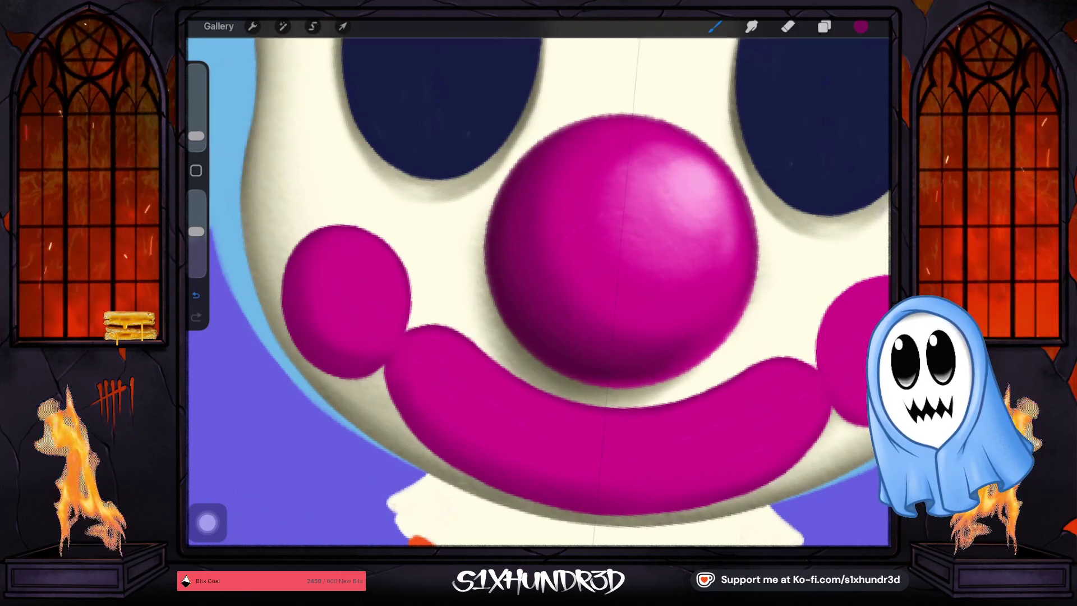
pyautogui.click(196, 295)
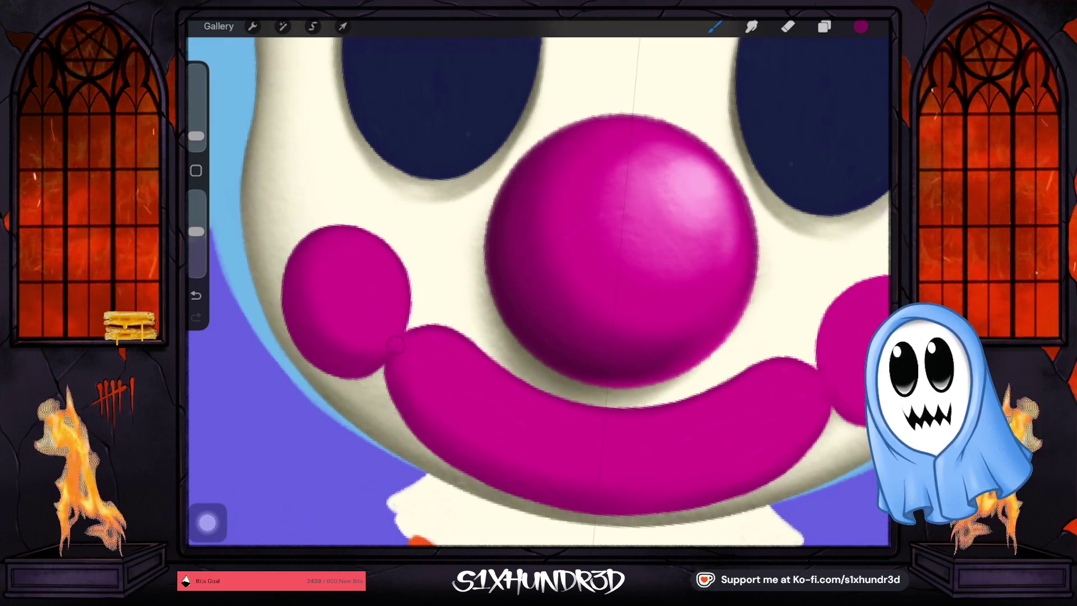
# Zoom out to the whole face and make Layer 33 visible.
pyautogui.scroll(-5, 538, 280)
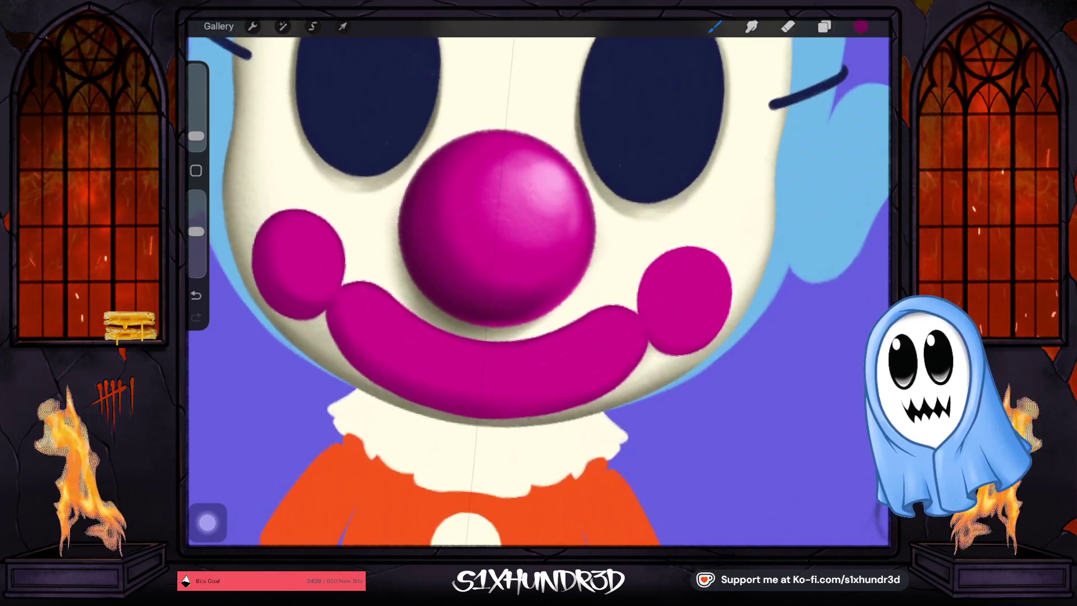
pyautogui.moveTo(196, 136); pyautogui.dragTo(196, 131)
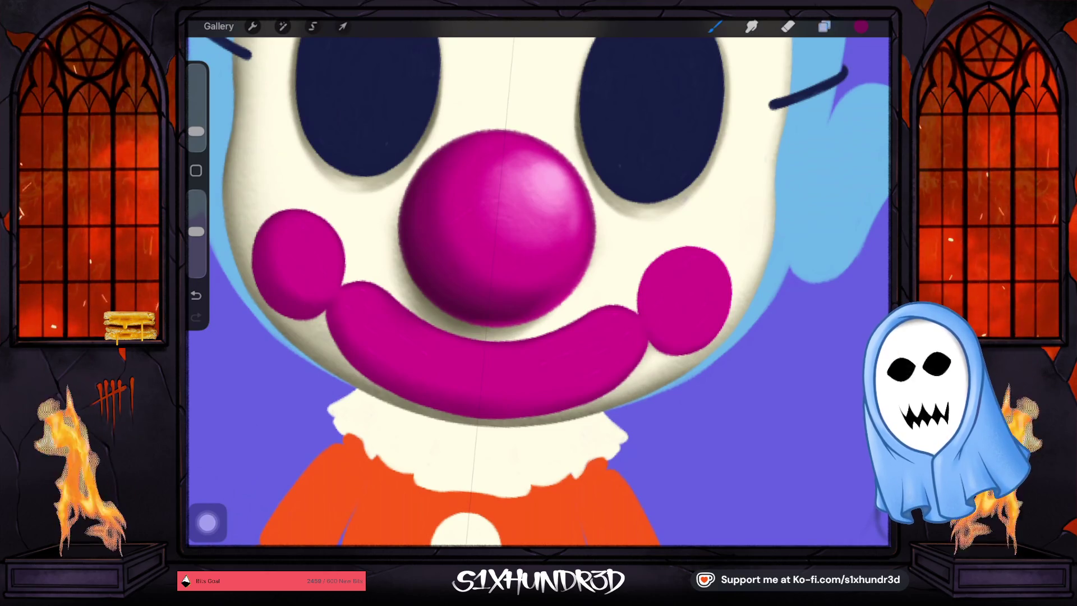
pyautogui.click(824, 26)
pyautogui.click(865, 303)
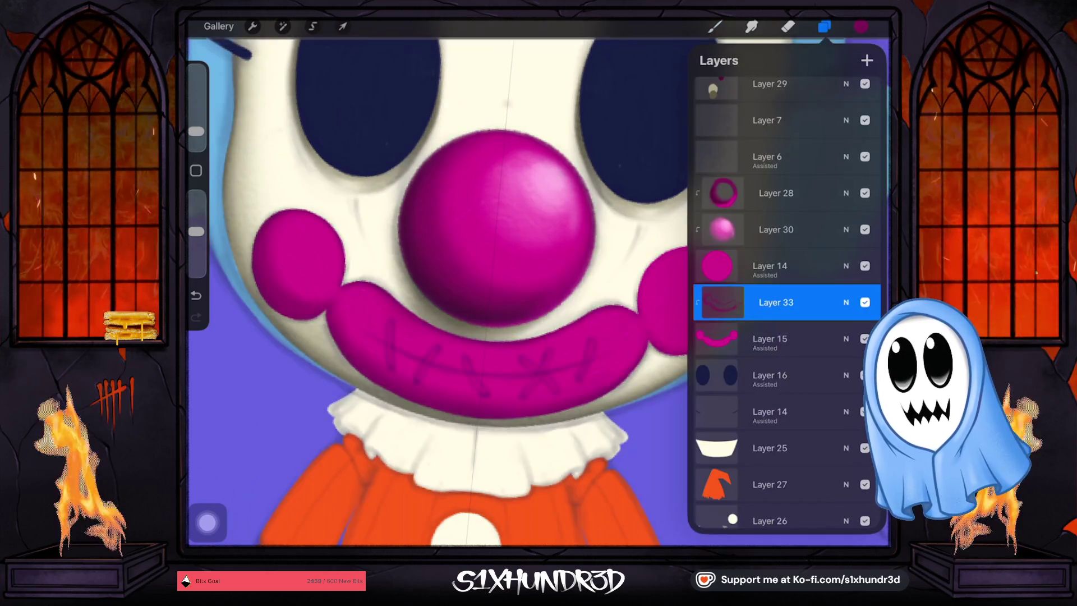
# Lower Layer 6 to about a third opacity and reselect Layer 33.
pyautogui.click(846, 156)
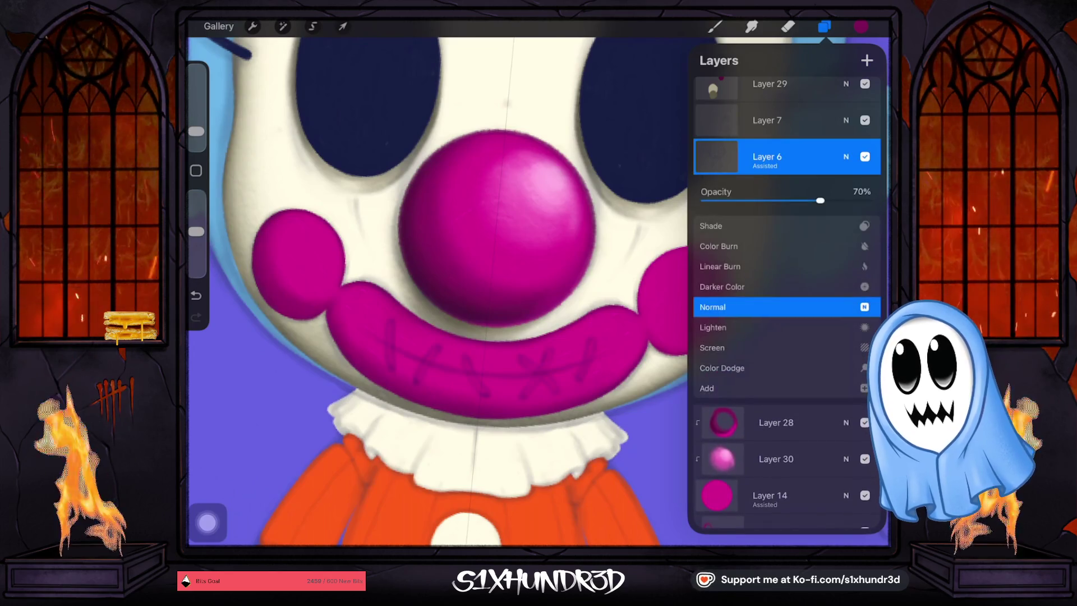
pyautogui.moveTo(819, 200); pyautogui.dragTo(760, 200)
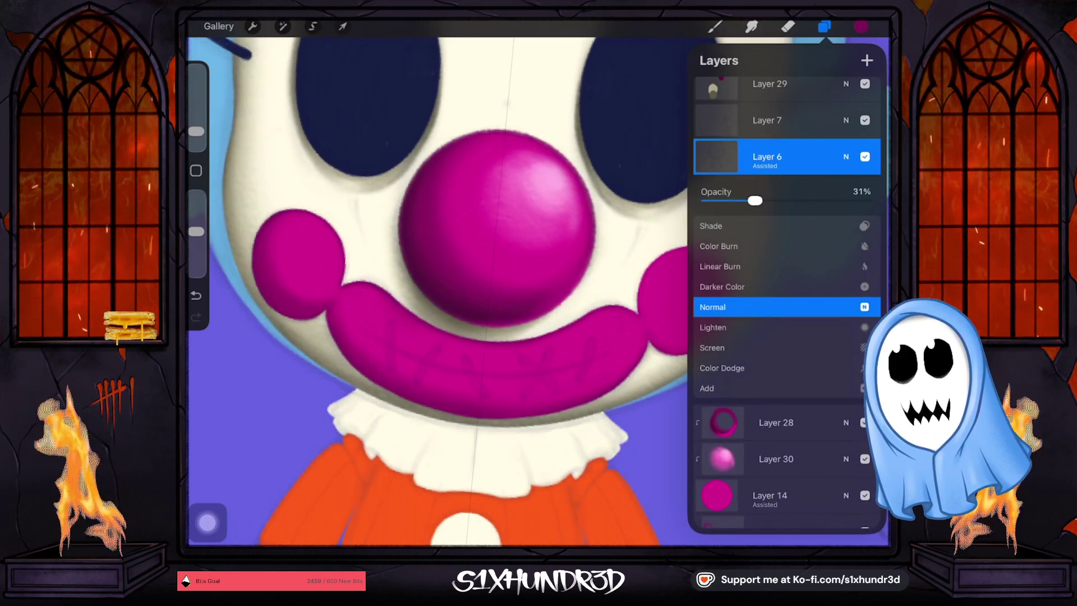
pyautogui.click(846, 157)
pyautogui.scroll(-3, 466, 280)
pyautogui.click(774, 301)
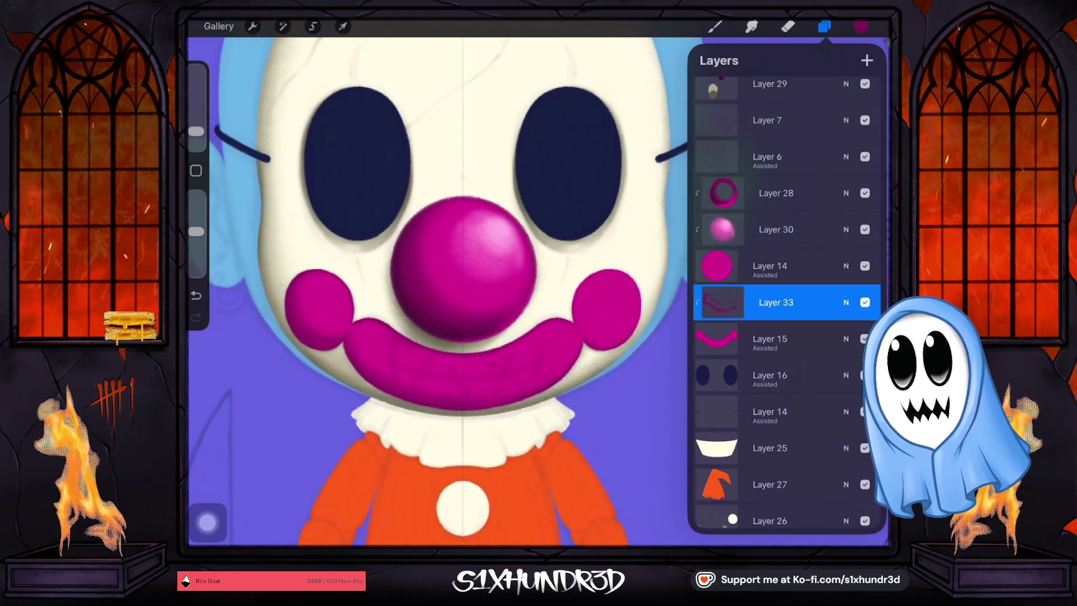
pyautogui.click(824, 26)
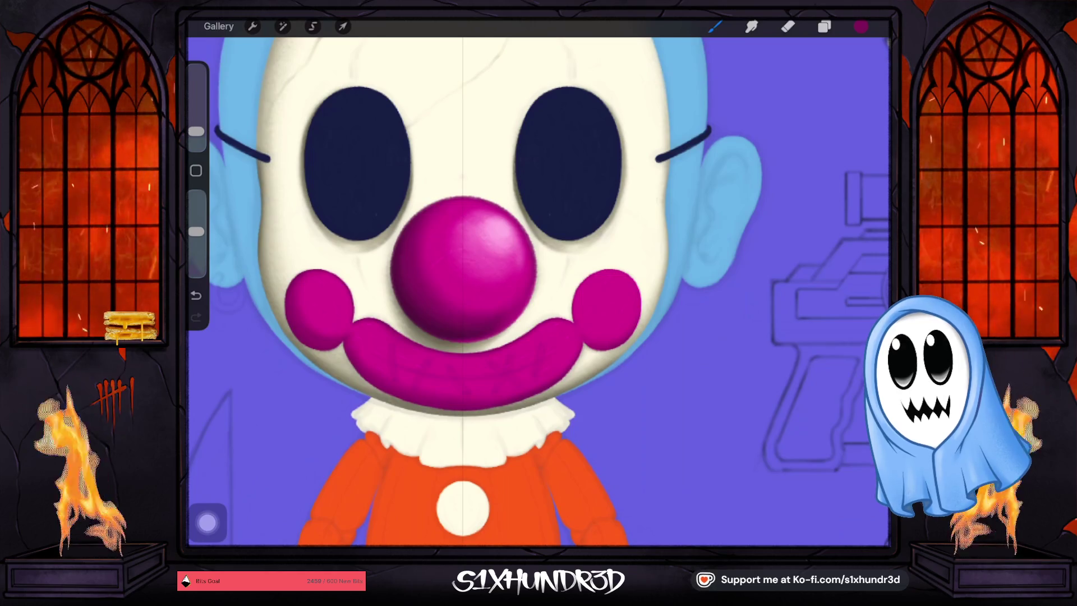
# Shrink the brush slightly and sample the dark navy from the clown's eye.
pyautogui.moveTo(196, 132); pyautogui.dragTo(196, 138)
pyautogui.scroll(5, 626, 335)
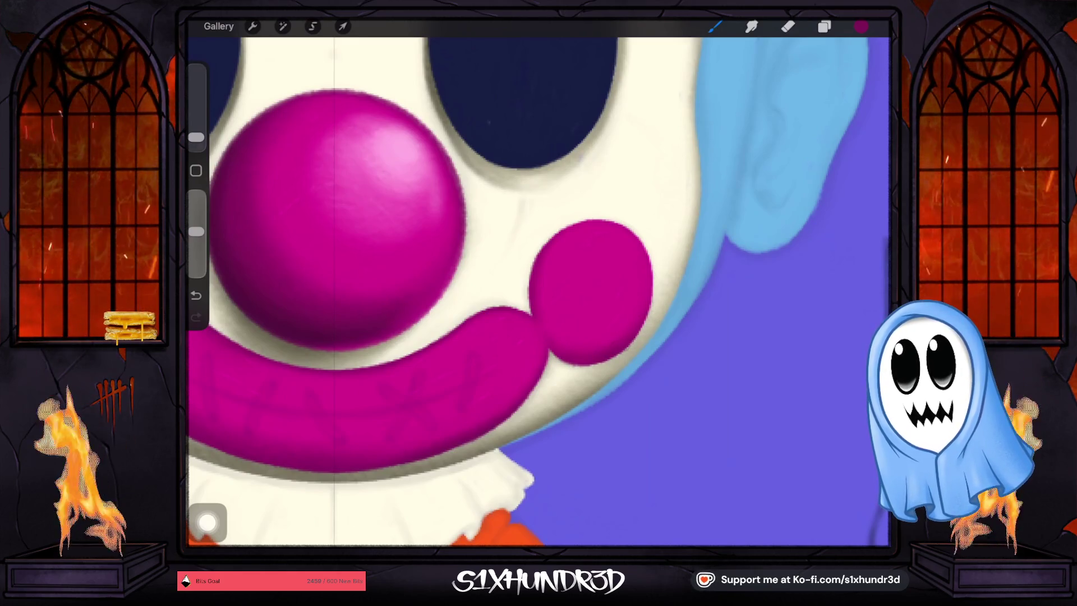
pyautogui.scroll(-5, 611, 338)
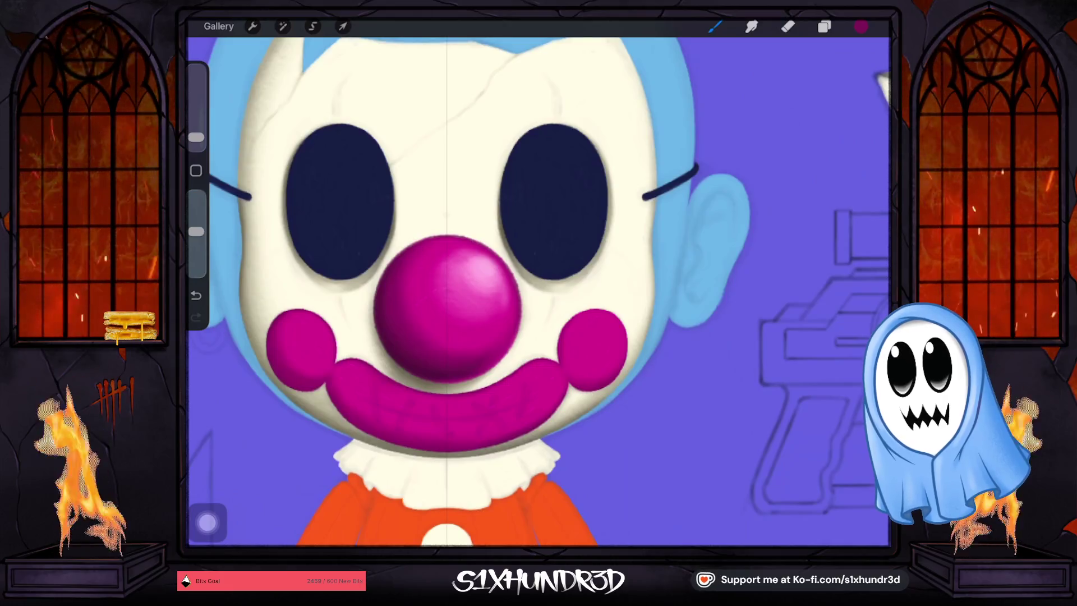
pyautogui.click(554, 198)
pyautogui.click(823, 26)
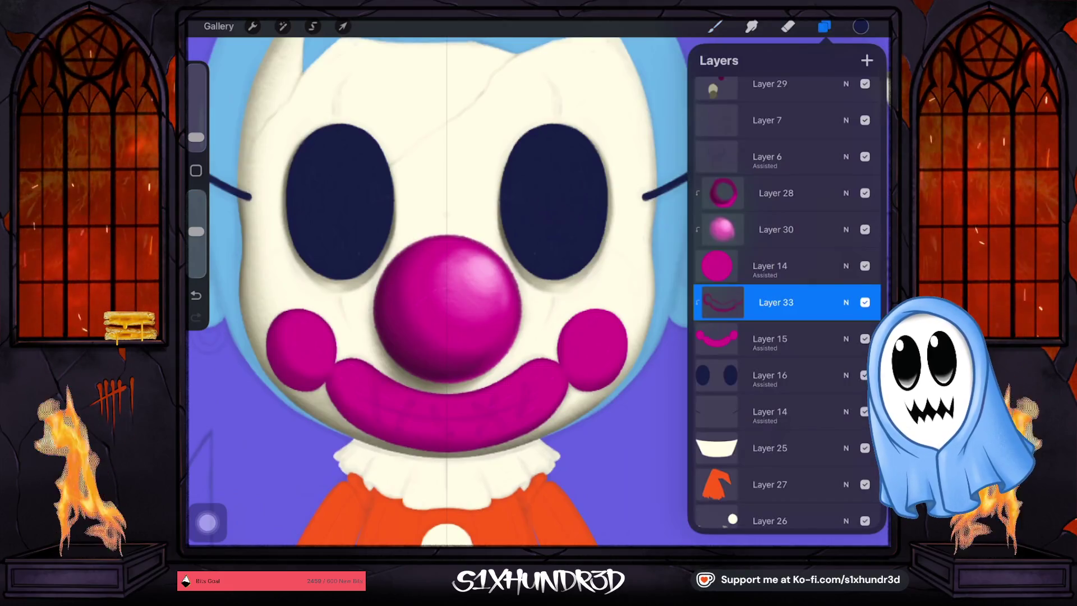
# Add a new layer above Layer 33 and select a small Ghosty Sketch Round brush.
pyautogui.click(866, 60)
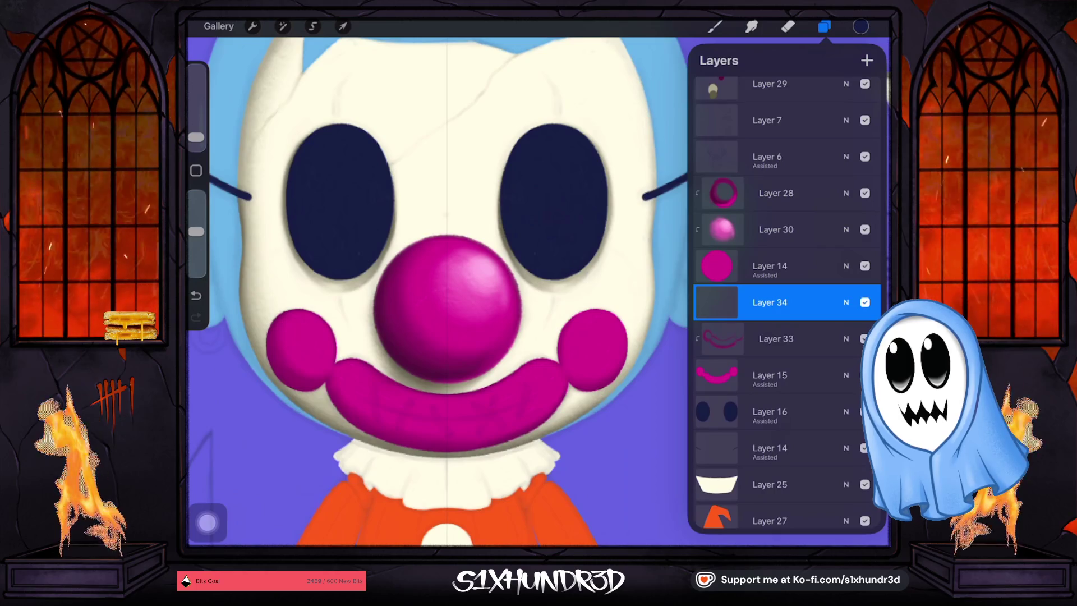
pyautogui.click(715, 27)
pyautogui.scroll(10, 757, 303)
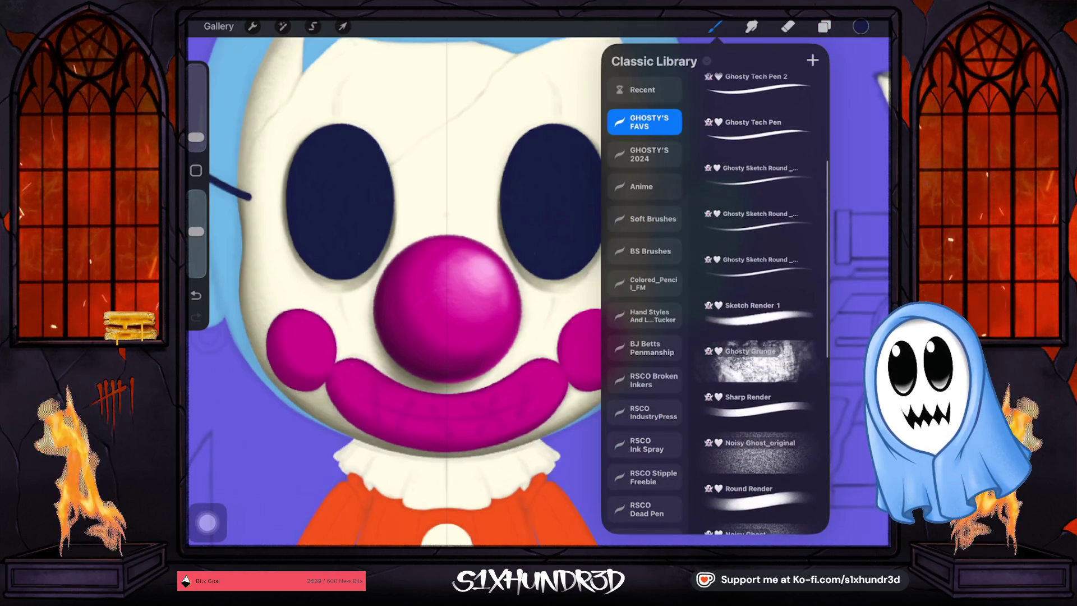
pyautogui.click(758, 177)
pyautogui.click(715, 27)
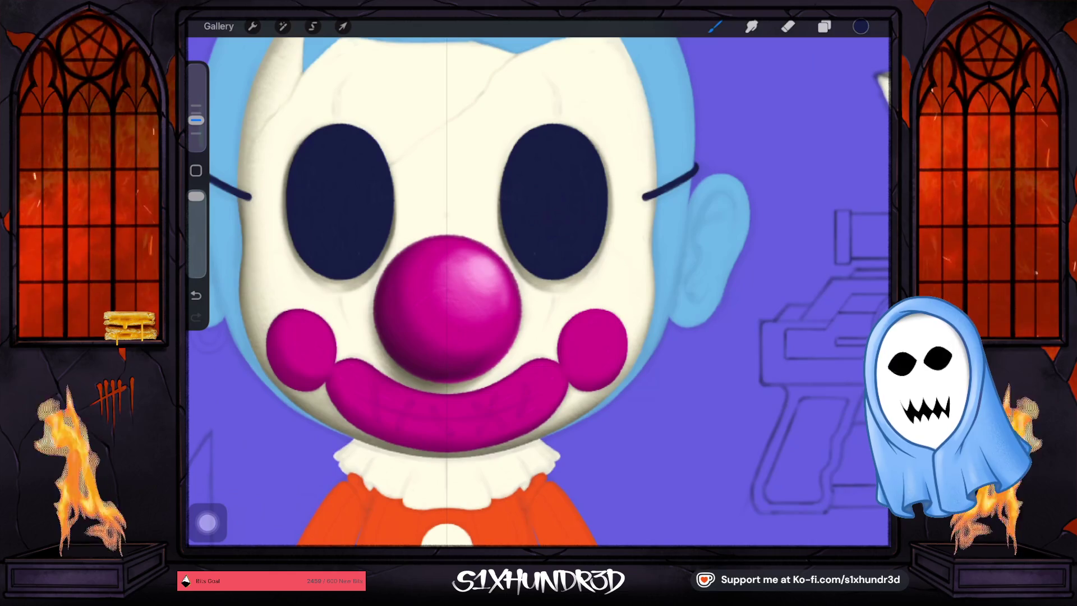
pyautogui.moveTo(196, 120); pyautogui.dragTo(195, 133)
pyautogui.scroll(5, 344, 421)
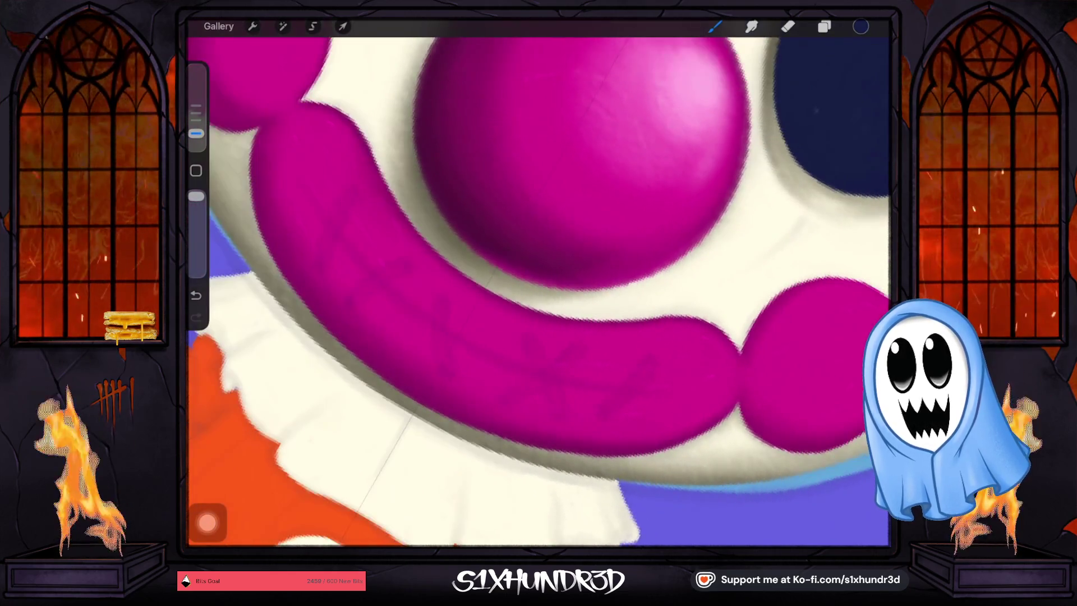
pyautogui.scroll(5, 538, 292)
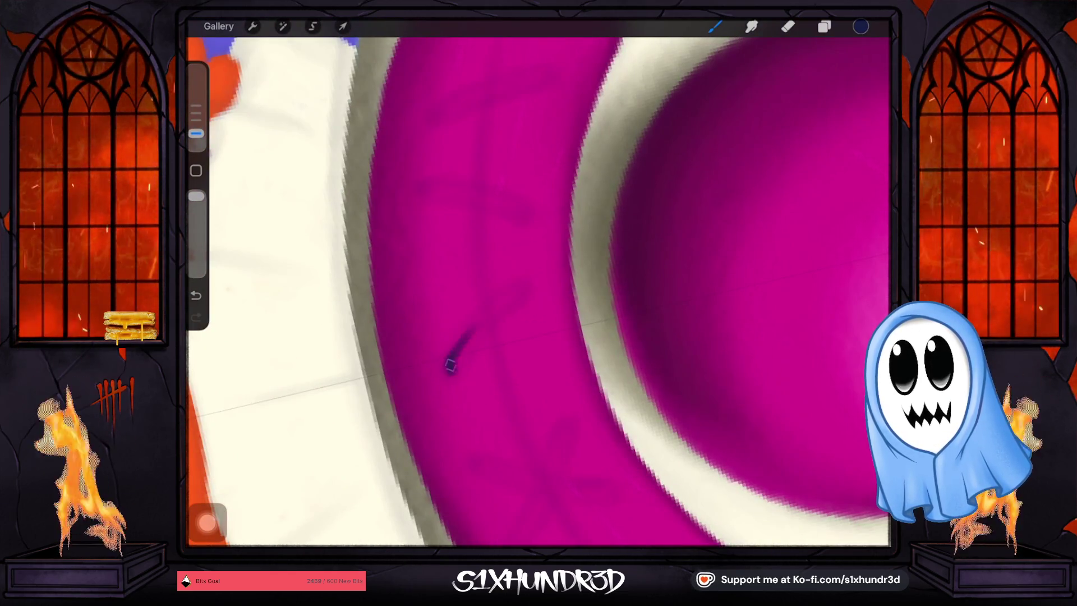
# Draw navy stitch strokes across the mouth, including a darkened diagonal stitch.
pyautogui.moveTo(500, 299); pyautogui.dragTo(518, 289)
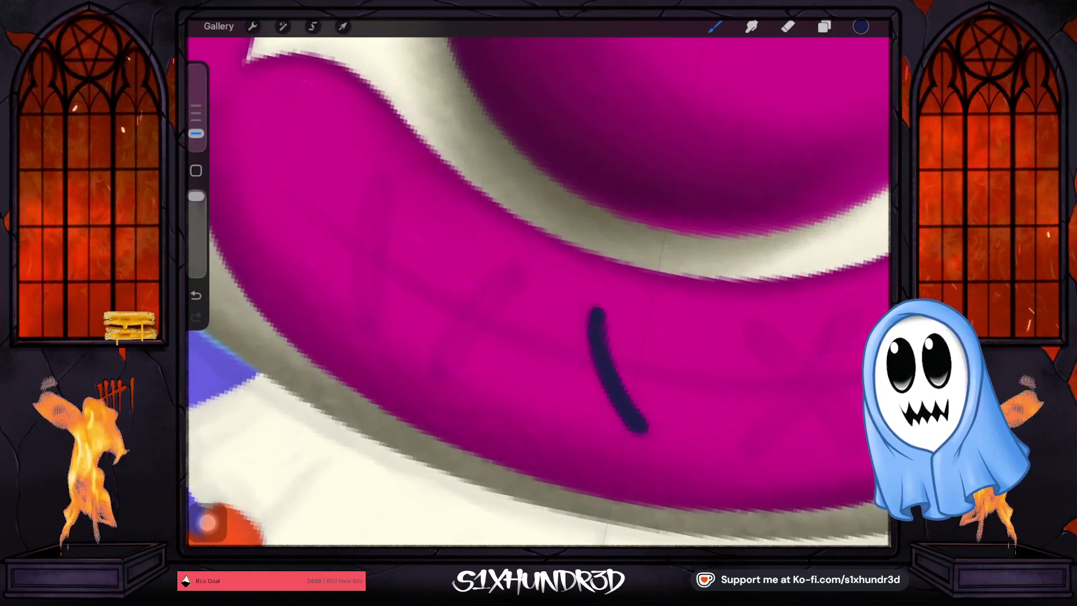
pyautogui.moveTo(521, 276); pyautogui.dragTo(433, 367)
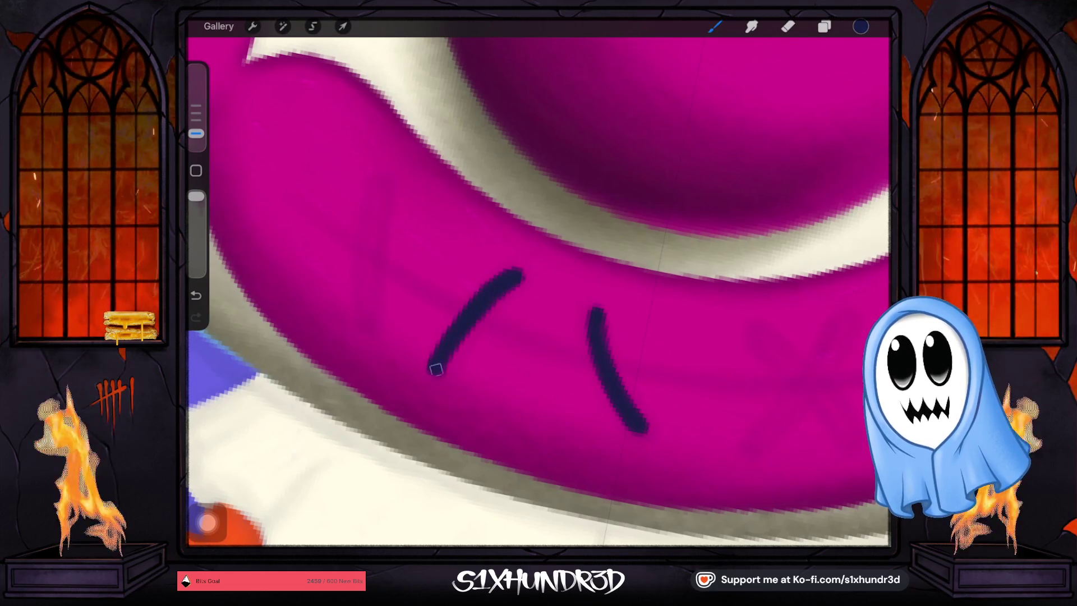
pyautogui.moveTo(440, 360); pyautogui.dragTo(481, 294)
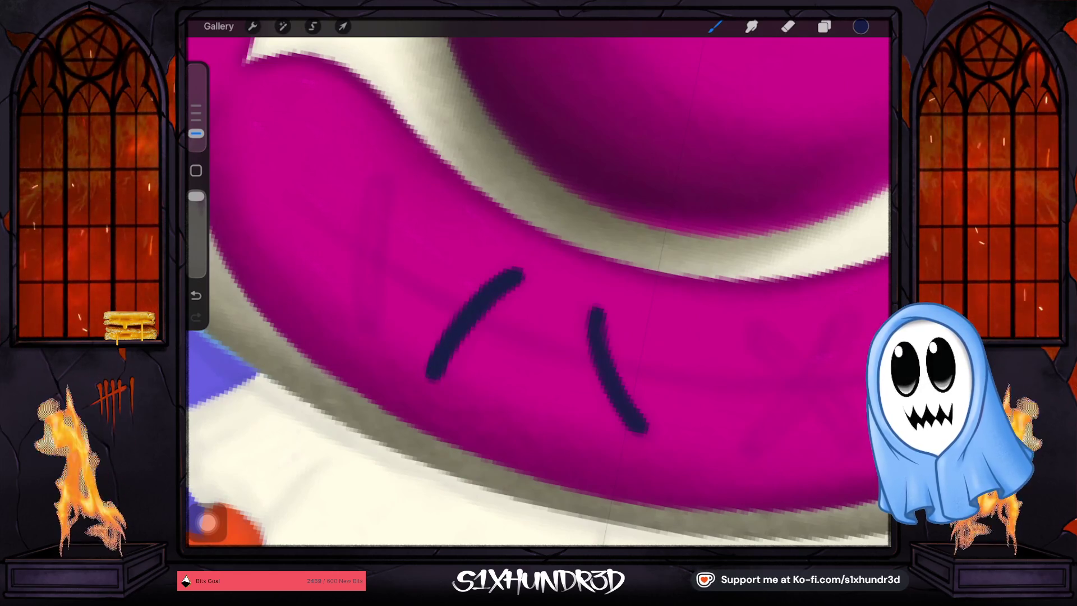
pyautogui.scroll(3, 538, 292)
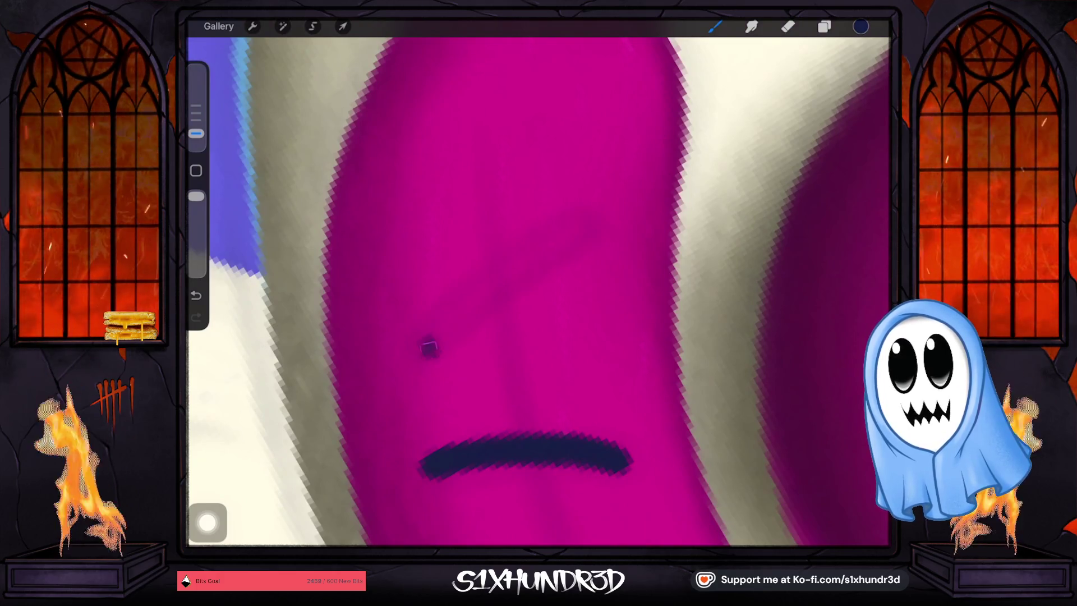
pyautogui.moveTo(429, 347)
pyautogui.mouseDown()
pyautogui.moveTo(563, 237)
pyautogui.moveTo(474, 300)
pyautogui.mouseUp()
pyautogui.moveTo(529, 240); pyautogui.dragTo(447, 331)
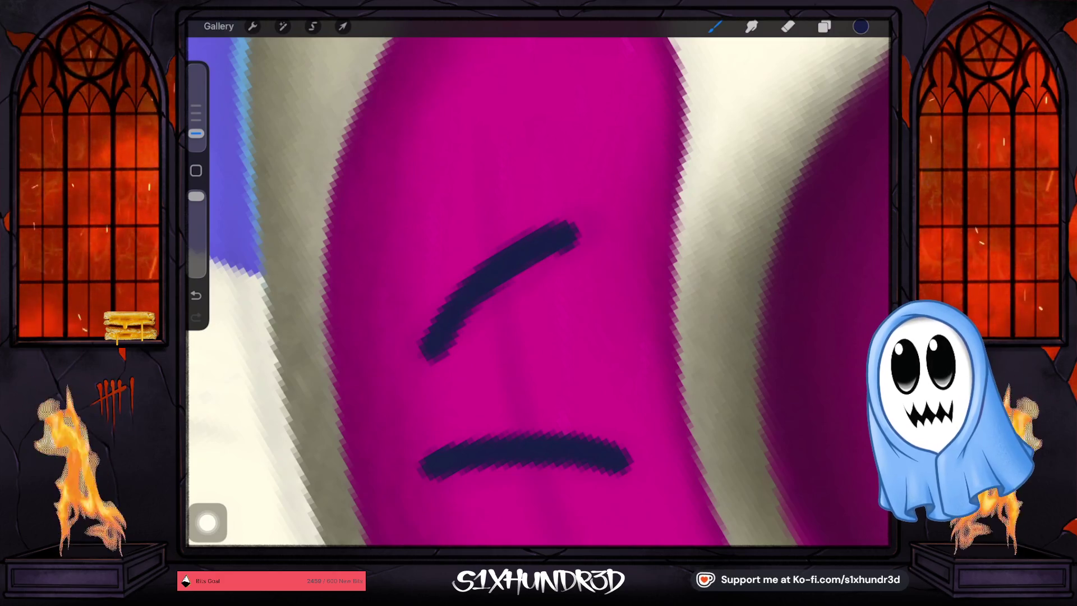
pyautogui.scroll(-5, 539, 291)
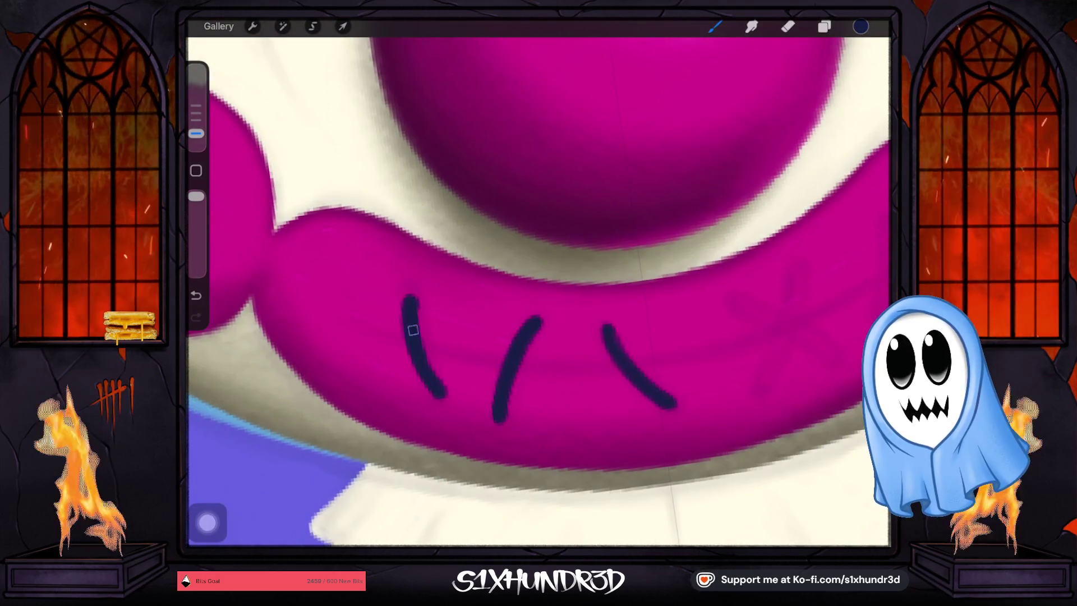
pyautogui.scroll(3, 538, 292)
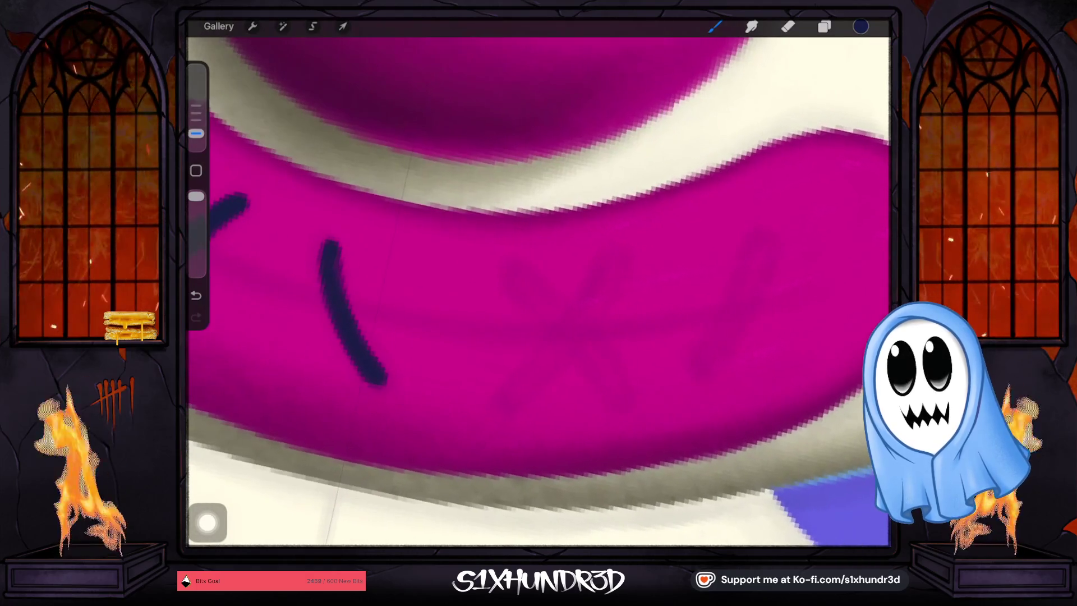
# Add a curved stitch, an X cross, and a thickened diagonal stitch beside it.
pyautogui.moveTo(617, 262)
pyautogui.mouseDown()
pyautogui.moveTo(517, 399)
pyautogui.moveTo(616, 256)
pyautogui.mouseUp()
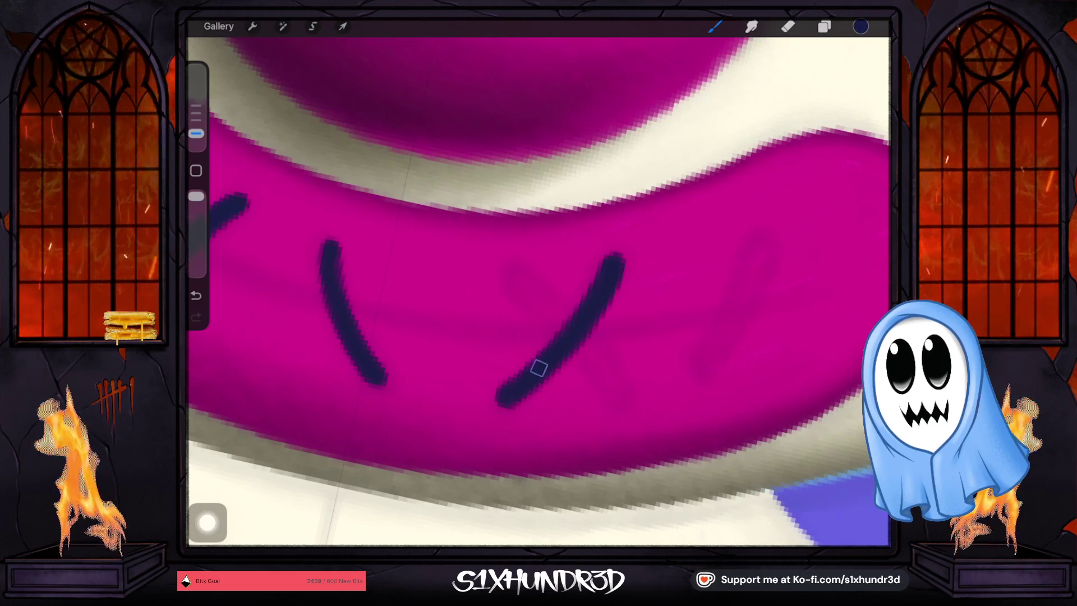
pyautogui.moveTo(538, 292); pyautogui.dragTo(560, 336)
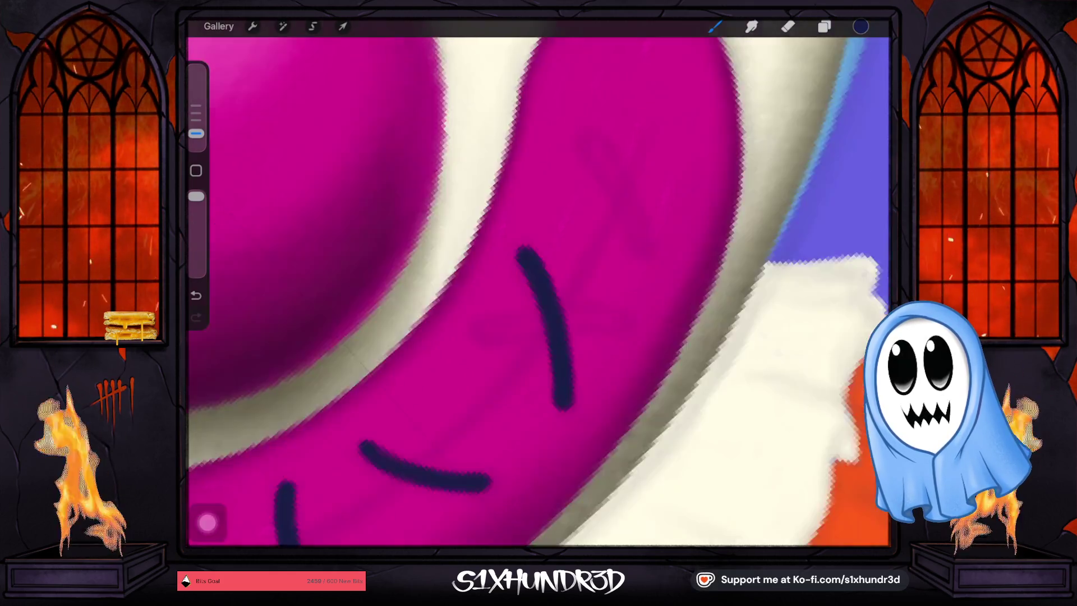
pyautogui.moveTo(476, 374); pyautogui.dragTo(623, 233)
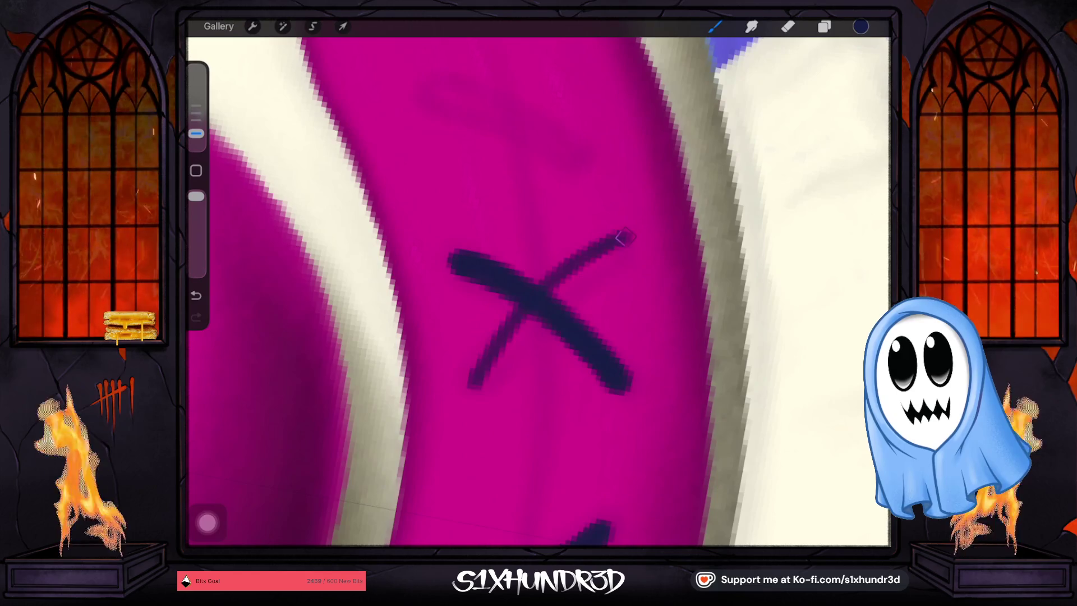
pyautogui.hotkey('ctrl', 'z')
pyautogui.moveTo(474, 386)
pyautogui.mouseDown()
pyautogui.moveTo(524, 308)
pyautogui.moveTo(633, 239)
pyautogui.moveTo(476, 384)
pyautogui.moveTo(553, 291)
pyautogui.moveTo(631, 244)
pyautogui.mouseUp()
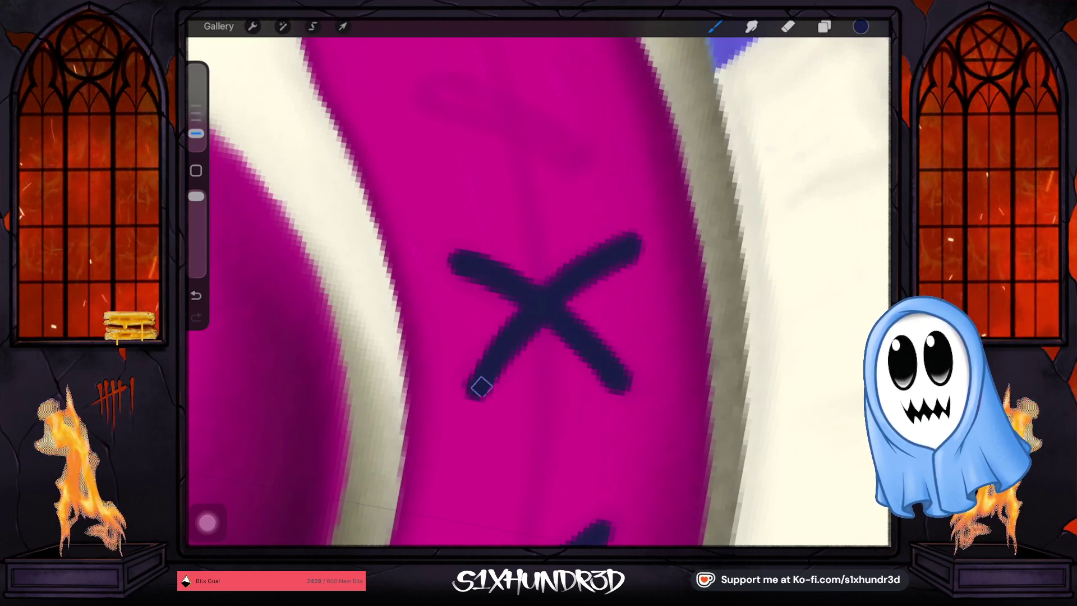
pyautogui.scroll(-5, 539, 292)
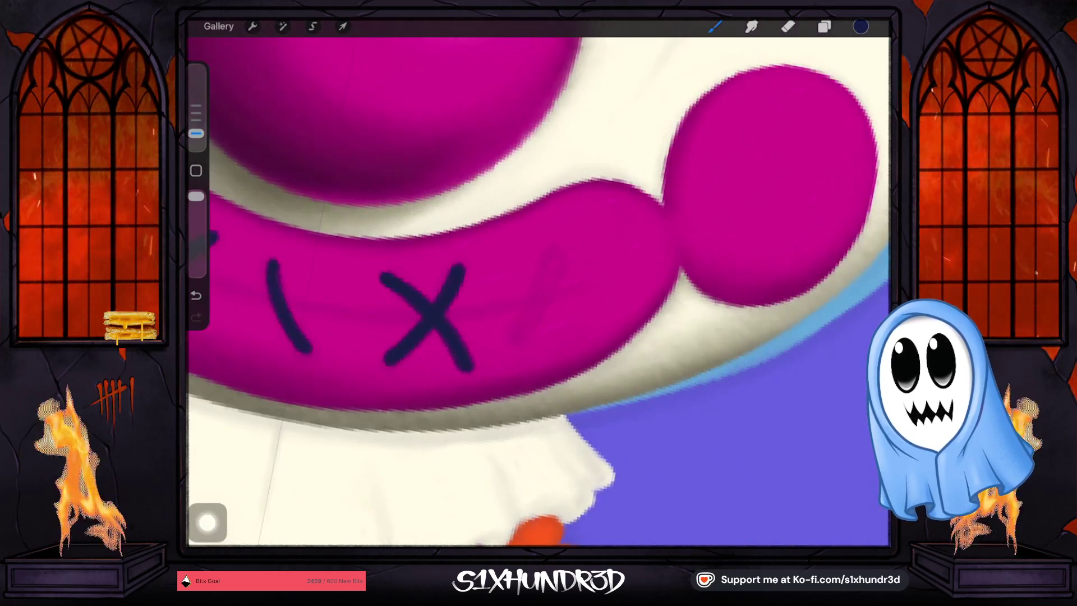
pyautogui.scroll(5, 538, 291)
pyautogui.moveTo(589, 252)
pyautogui.mouseDown()
pyautogui.moveTo(480, 339)
pyautogui.moveTo(464, 334)
pyautogui.moveTo(575, 267)
pyautogui.mouseUp()
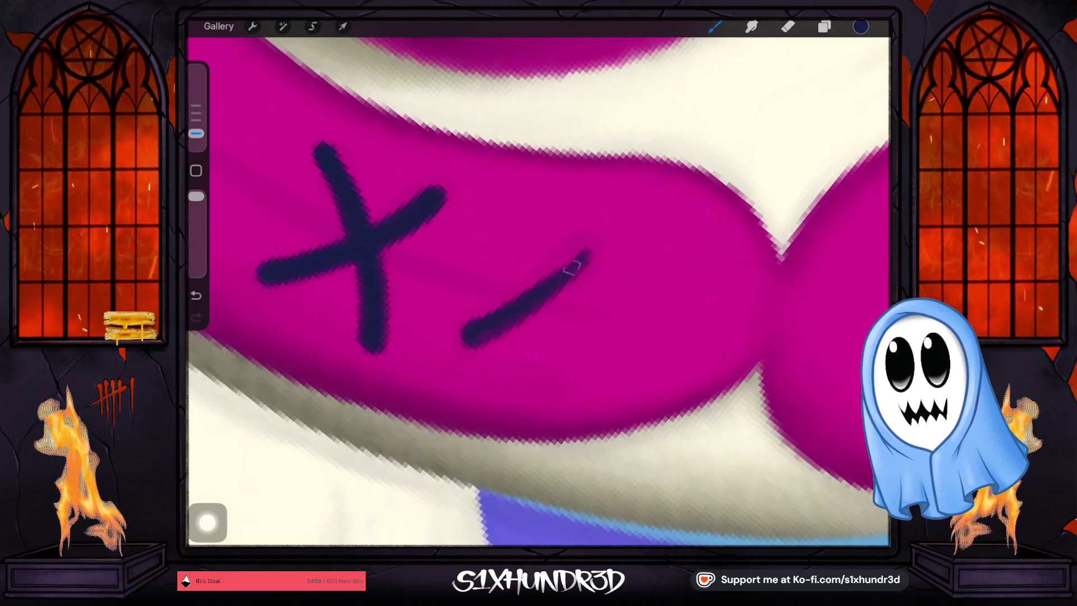
pyautogui.moveTo(525, 291); pyautogui.dragTo(595, 242)
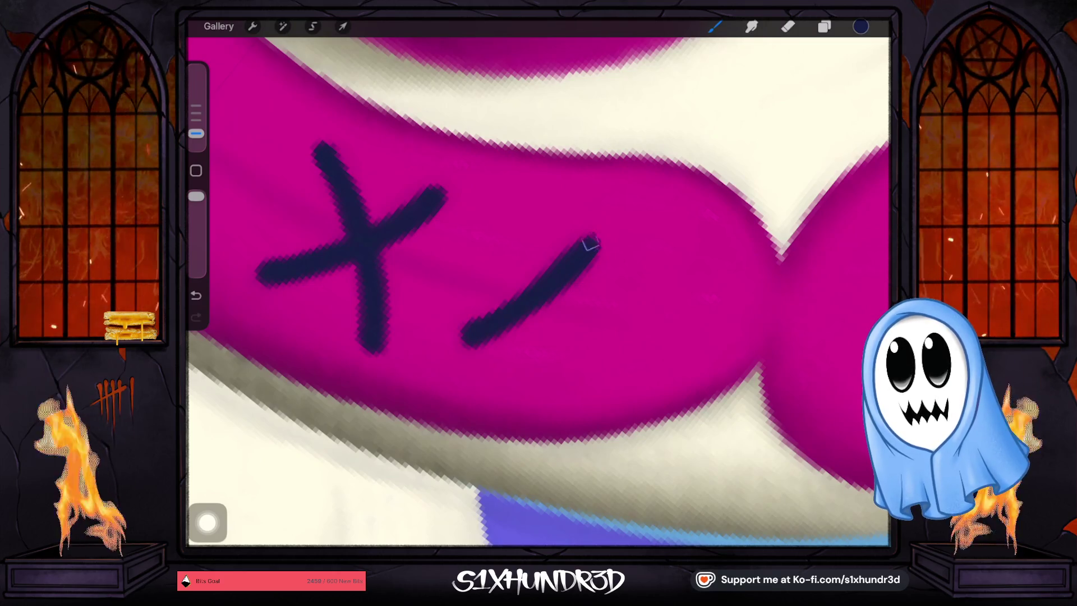
pyautogui.scroll(-5, 538, 292)
pyautogui.scroll(-3, 538, 291)
pyautogui.scroll(-2, 538, 291)
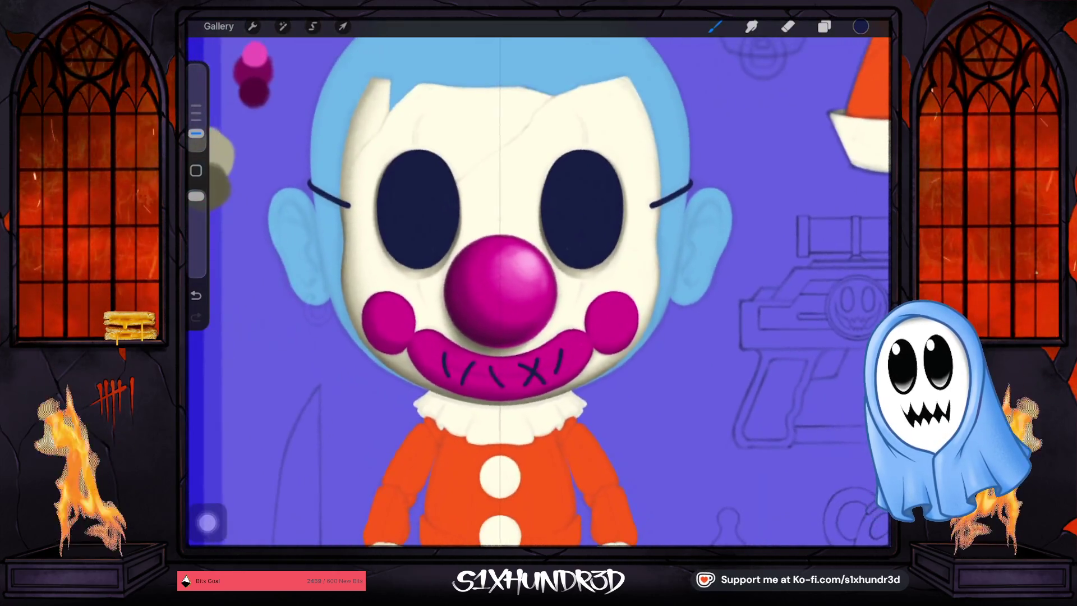
# Sample the magenta from the nose, then a dark maroon from the colour blobs.
pyautogui.scroll(-1, 538, 292)
pyautogui.scroll(5, 499, 280)
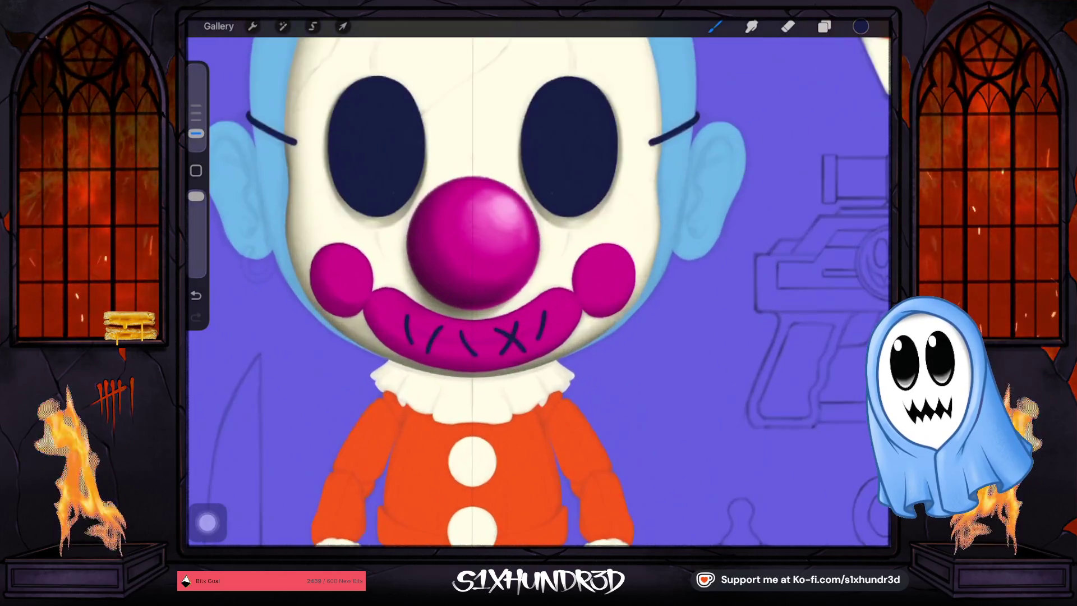
pyautogui.scroll(3, 499, 280)
pyautogui.scroll(1, 499, 281)
pyautogui.scroll(1, 499, 281)
pyautogui.moveTo(390, 288); pyautogui.dragTo(413, 291)
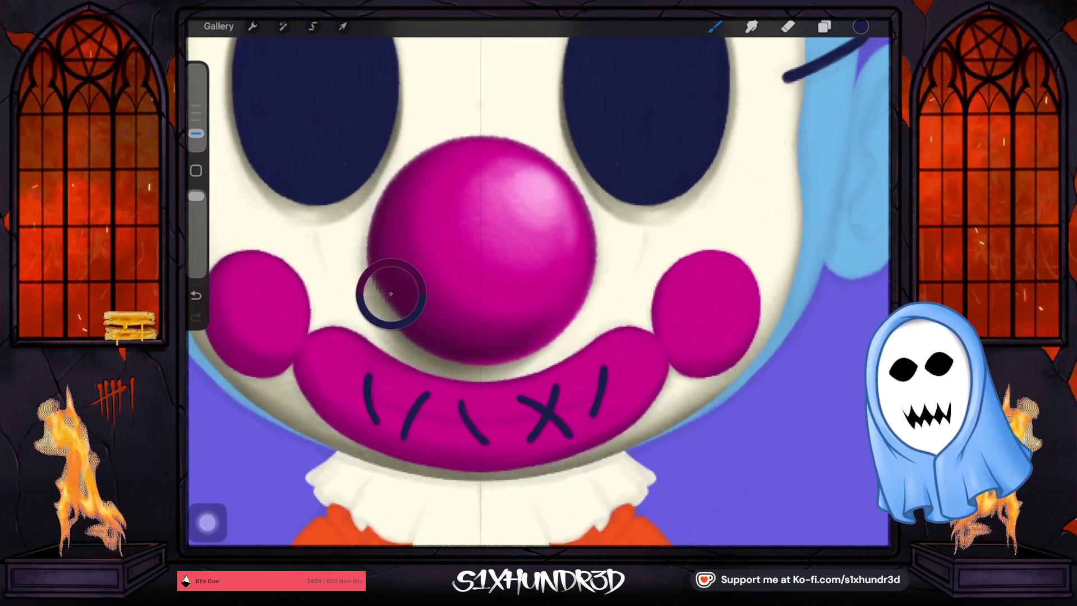
pyautogui.scroll(-5, 538, 292)
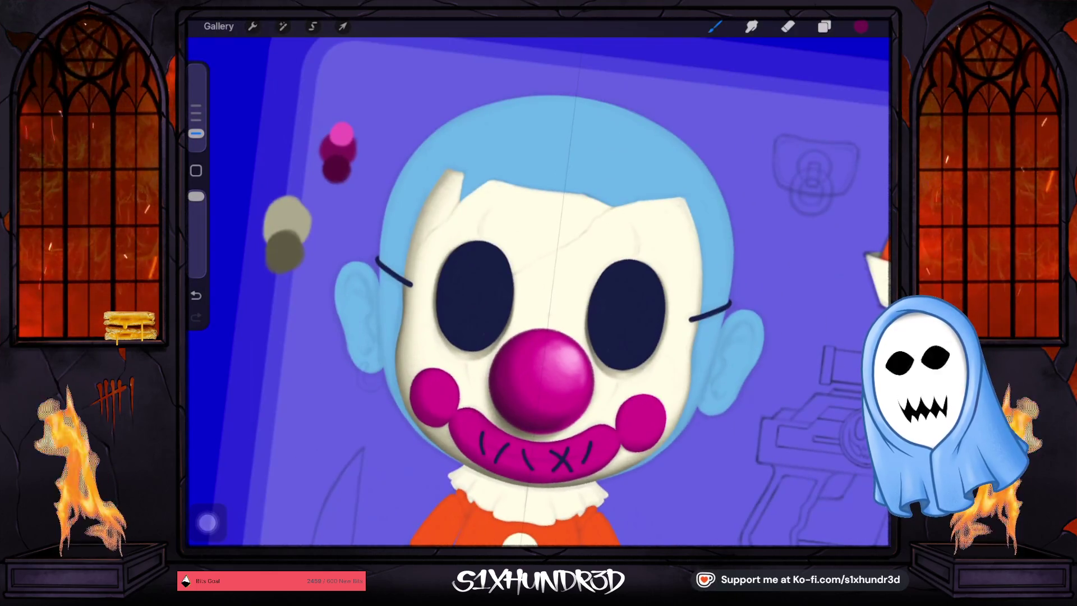
pyautogui.click(336, 168)
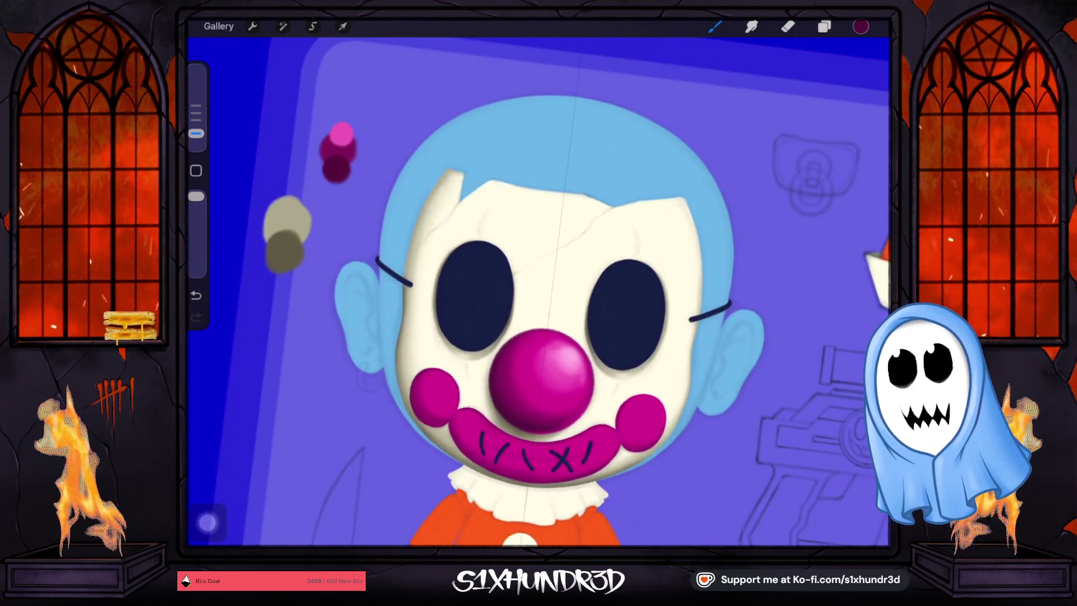
pyautogui.scroll(5, 539, 292)
# Add a new layer above Layer 33, the mouth shading layer, with Drawing Assist turned on.
pyautogui.click(824, 26)
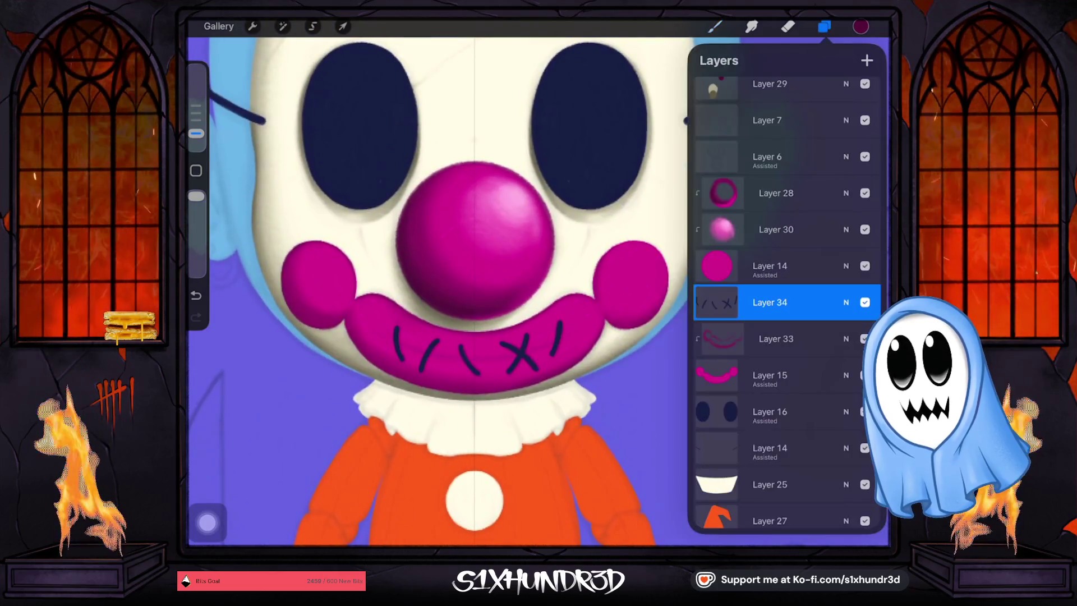
pyautogui.click(776, 339)
pyautogui.click(866, 60)
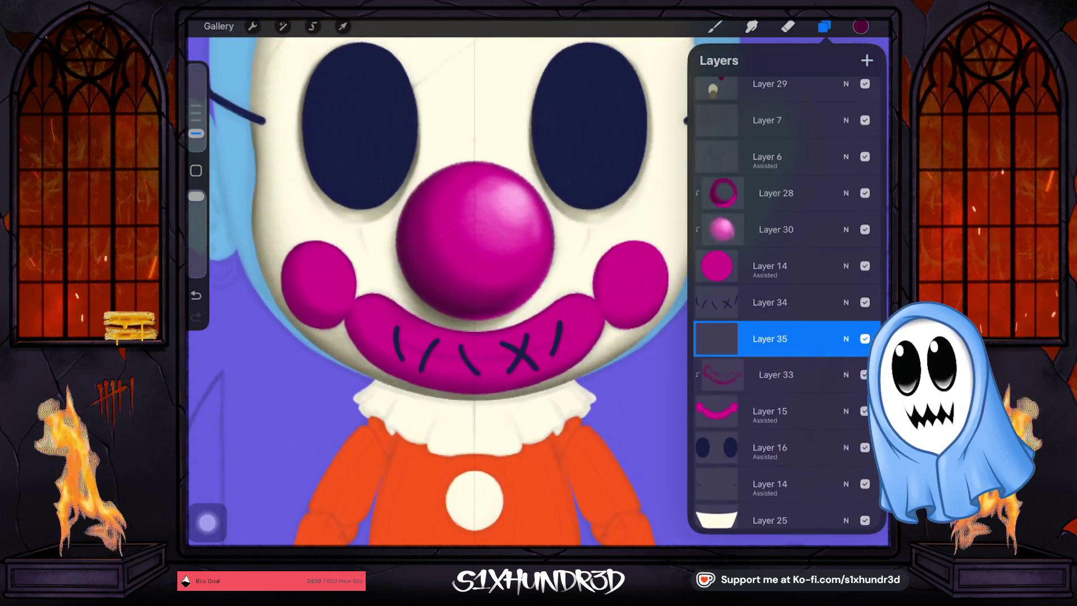
pyautogui.click(716, 338)
pyautogui.click(625, 376)
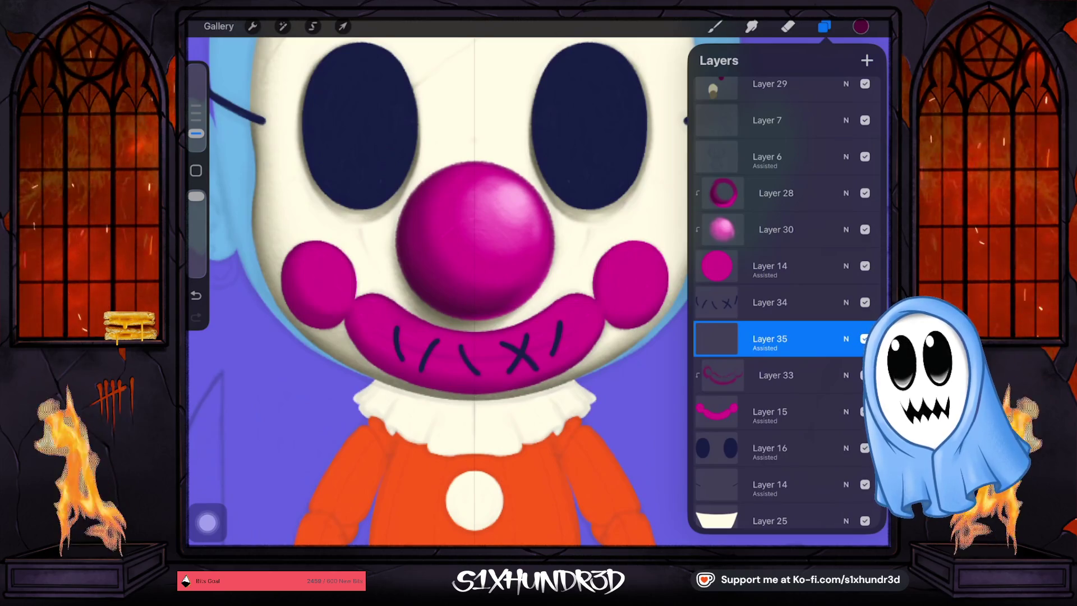
pyautogui.click(714, 26)
# Shrink the brush to 2% and hide Layer 6 to check the seam and stitches.
pyautogui.scroll(5, 504, 336)
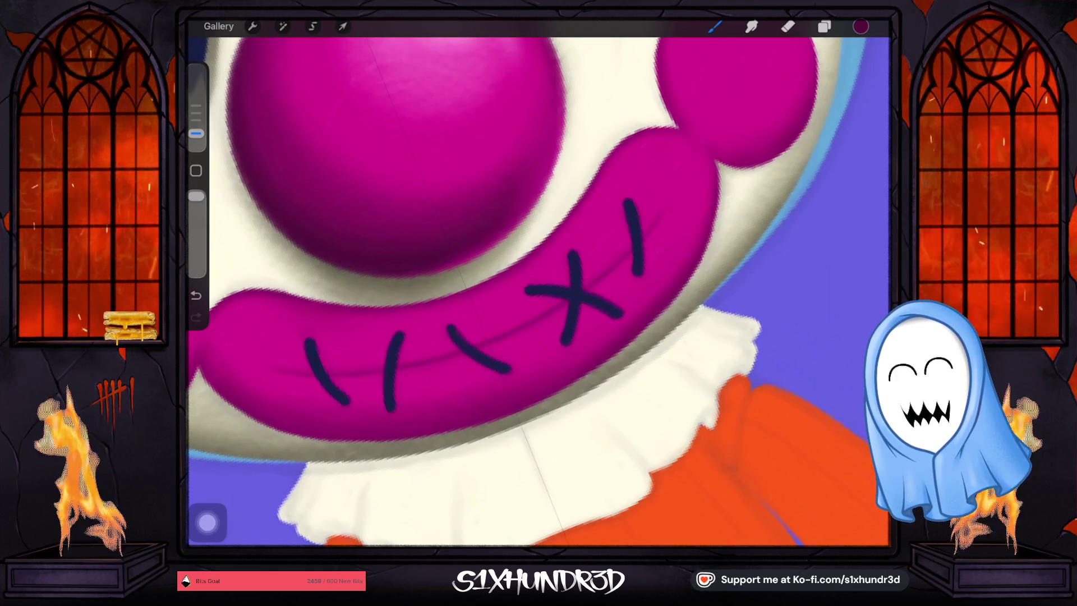
pyautogui.moveTo(197, 132); pyautogui.dragTo(197, 133)
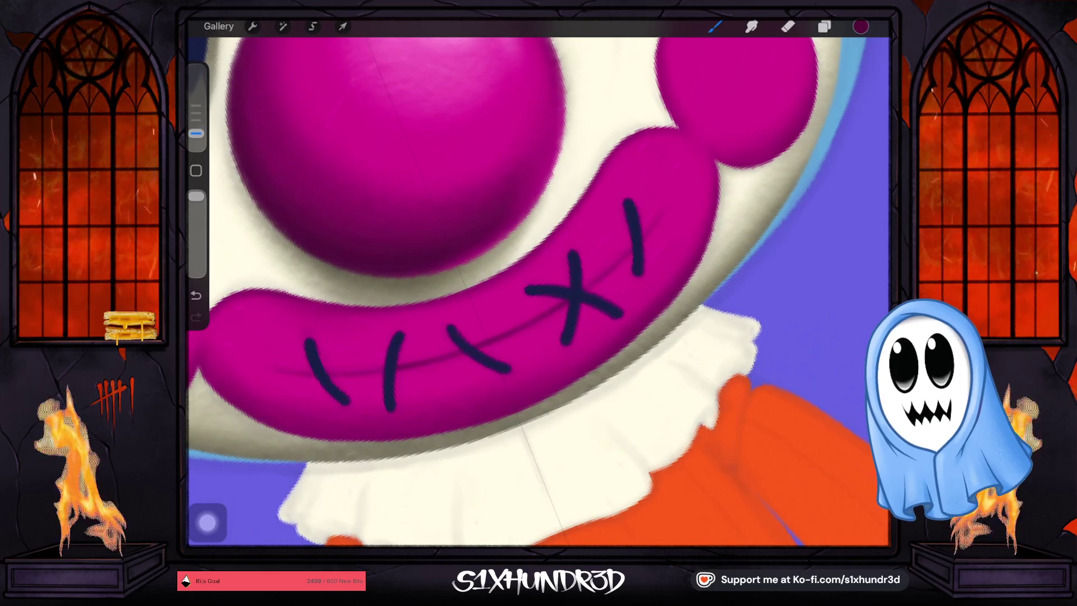
pyautogui.click(823, 26)
pyautogui.click(865, 120)
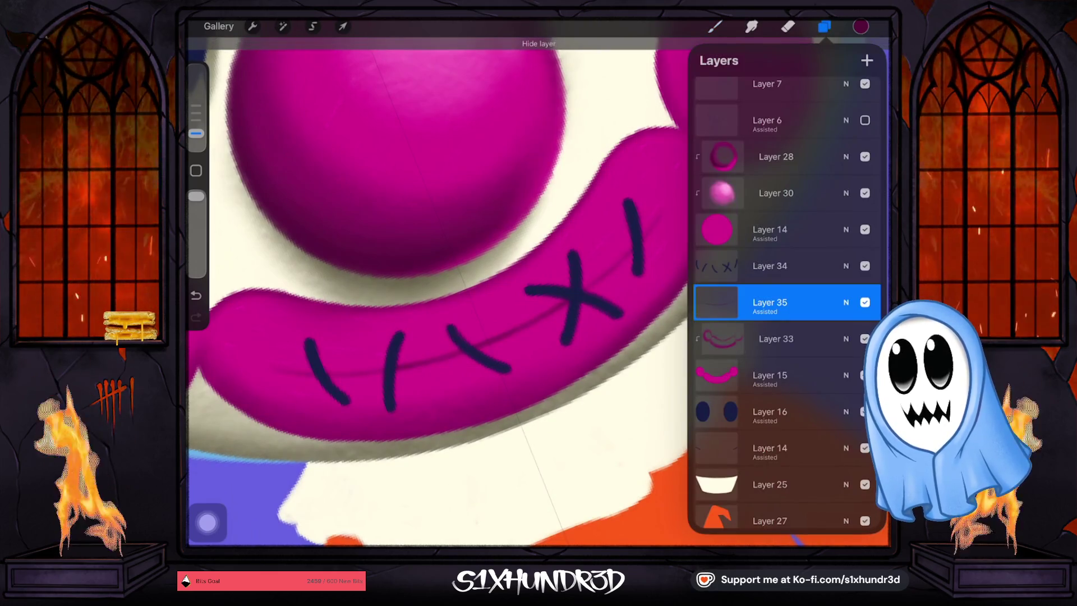
pyautogui.click(823, 27)
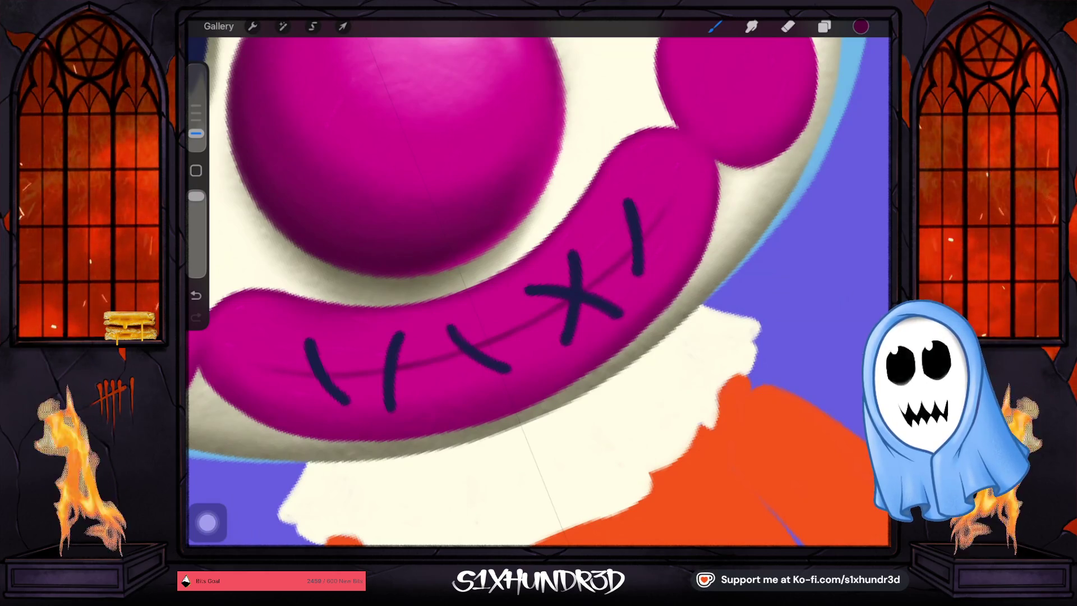
pyautogui.scroll(-5, 636, 244)
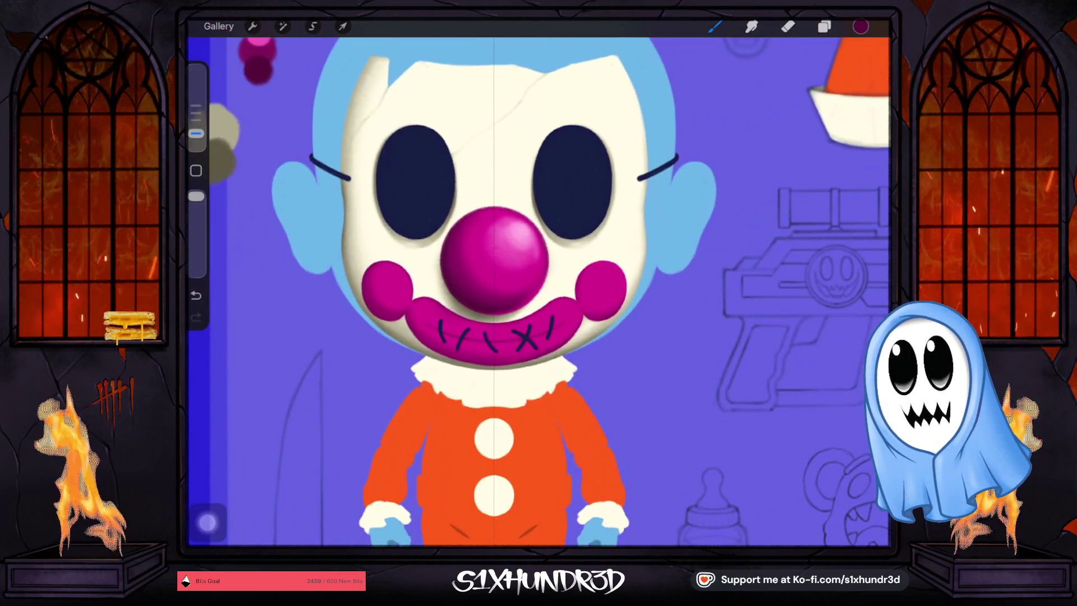
# Transform the navy stitches a couple of pixels right and down, then commit the move.
pyautogui.scroll(-5, 538, 280)
pyautogui.scroll(5, 486, 336)
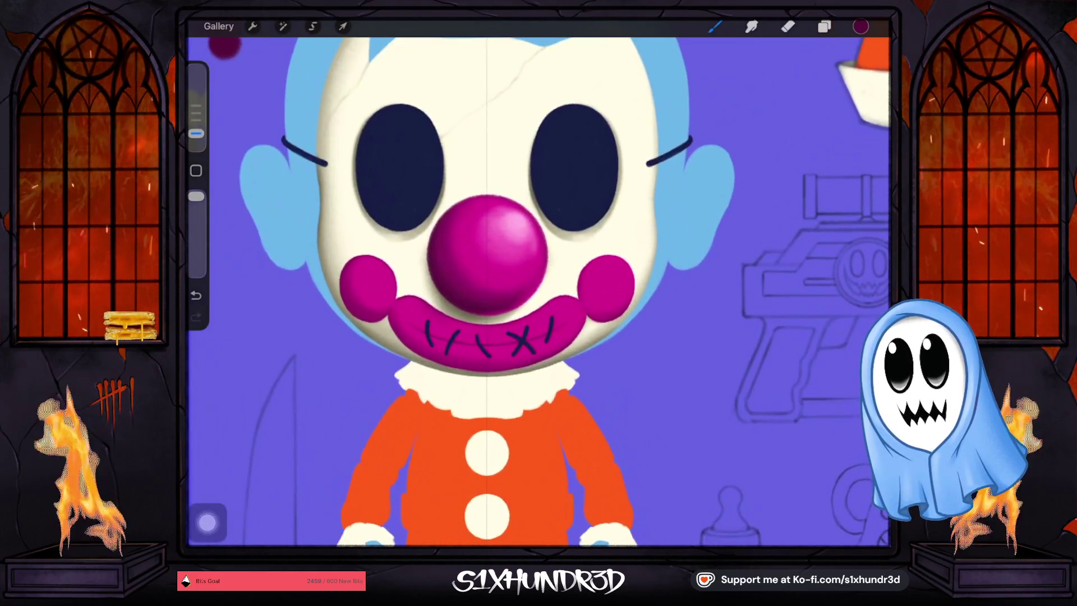
pyautogui.click(342, 27)
pyautogui.moveTo(485, 331); pyautogui.dragTo(487, 331)
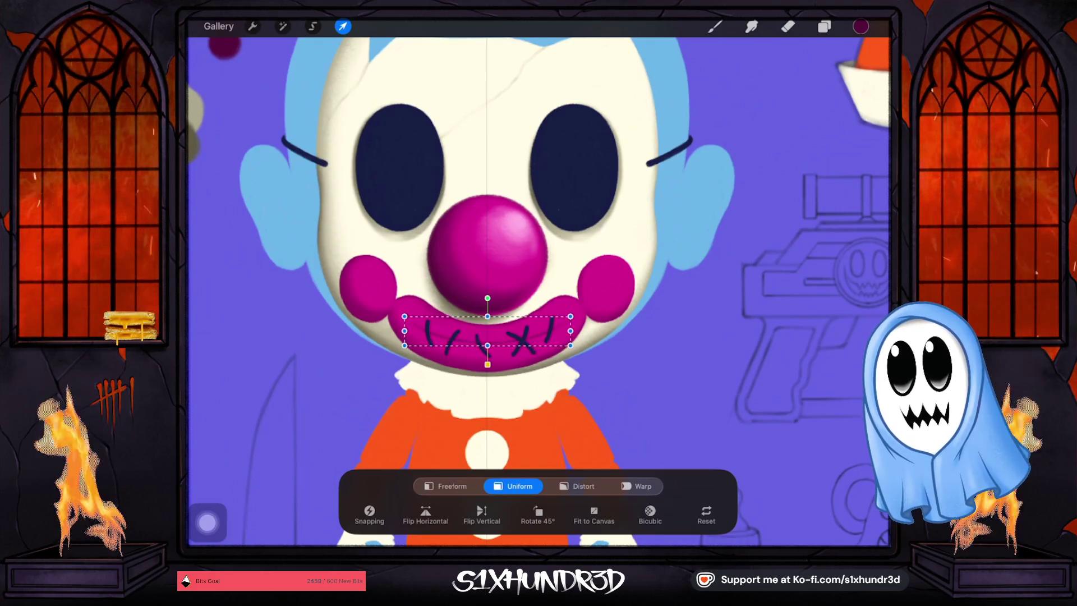
pyautogui.scroll(5, 480, 387)
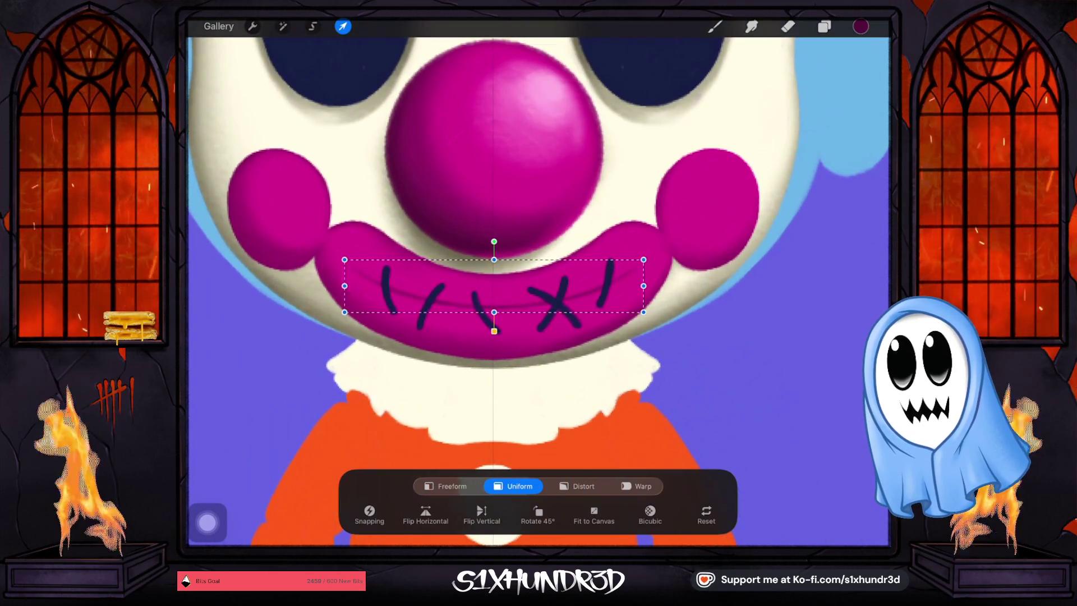
pyautogui.moveTo(493, 286); pyautogui.dragTo(493, 287)
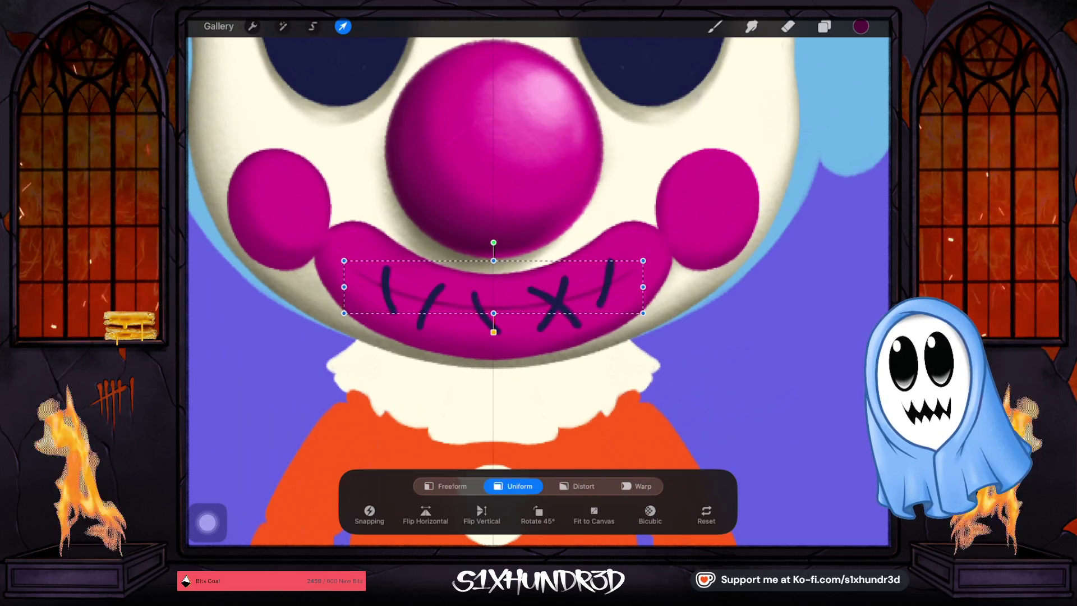
pyautogui.press('b')
pyautogui.scroll(-5, 539, 291)
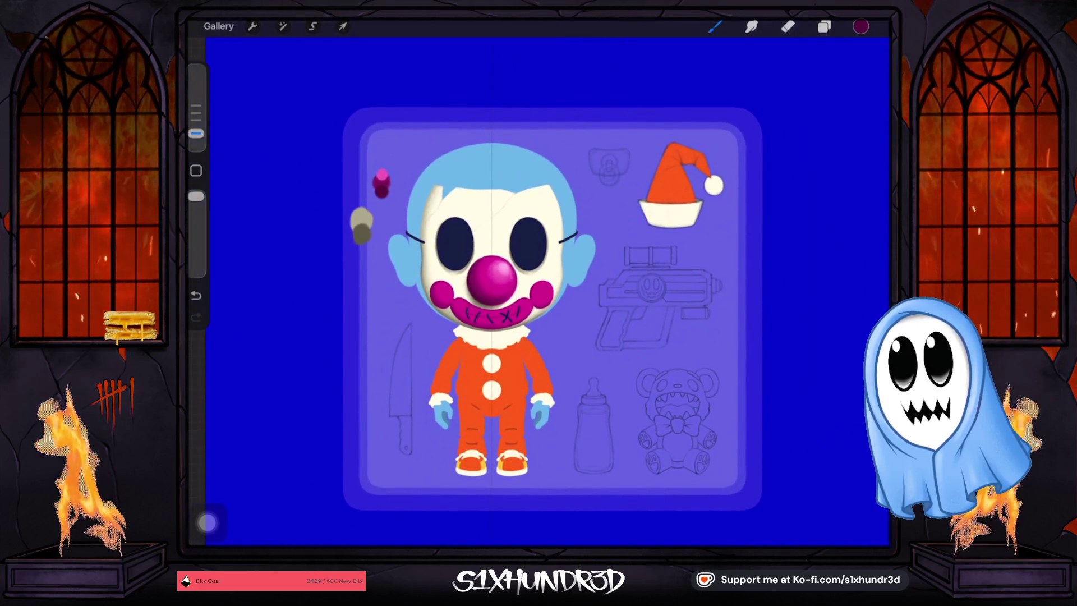
# Sample the magenta from the colour blobs and make Layer 33 active.
pyautogui.scroll(5, 488, 291)
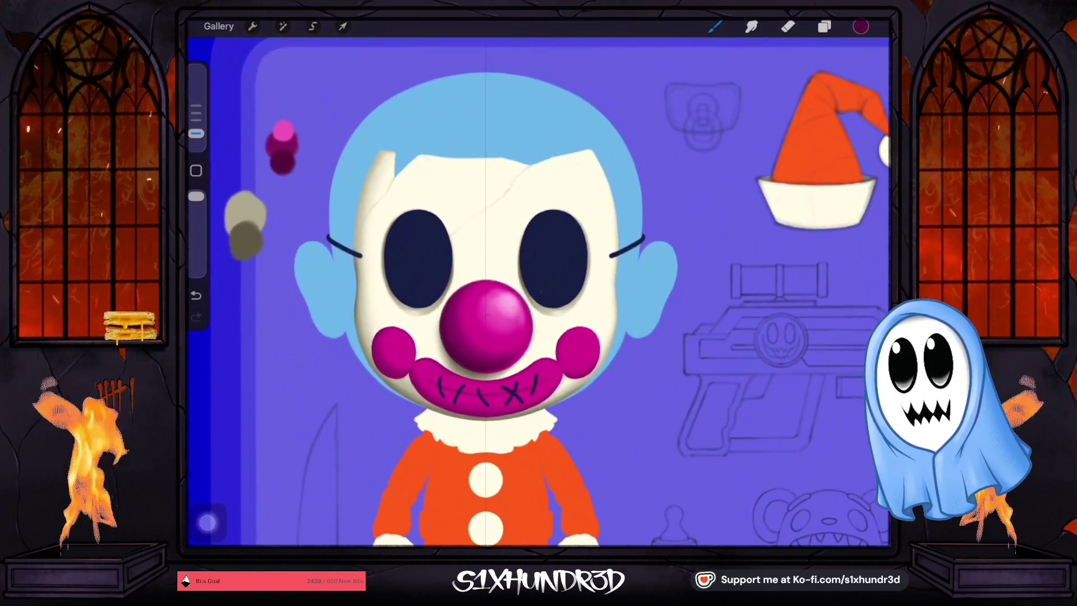
pyautogui.moveTo(283, 132); pyautogui.dragTo(283, 131)
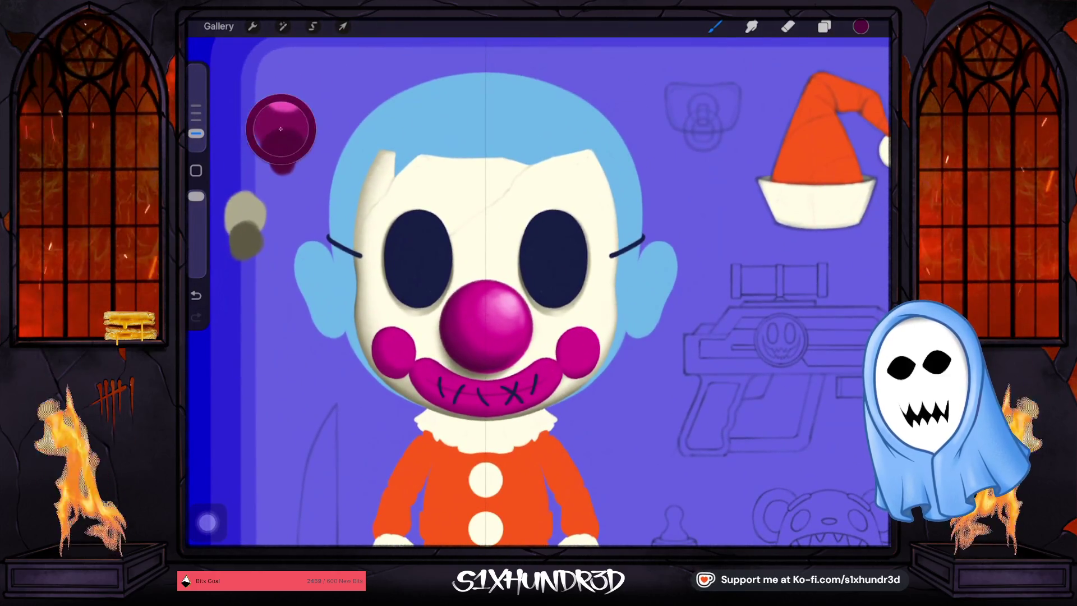
pyautogui.scroll(-1, 488, 292)
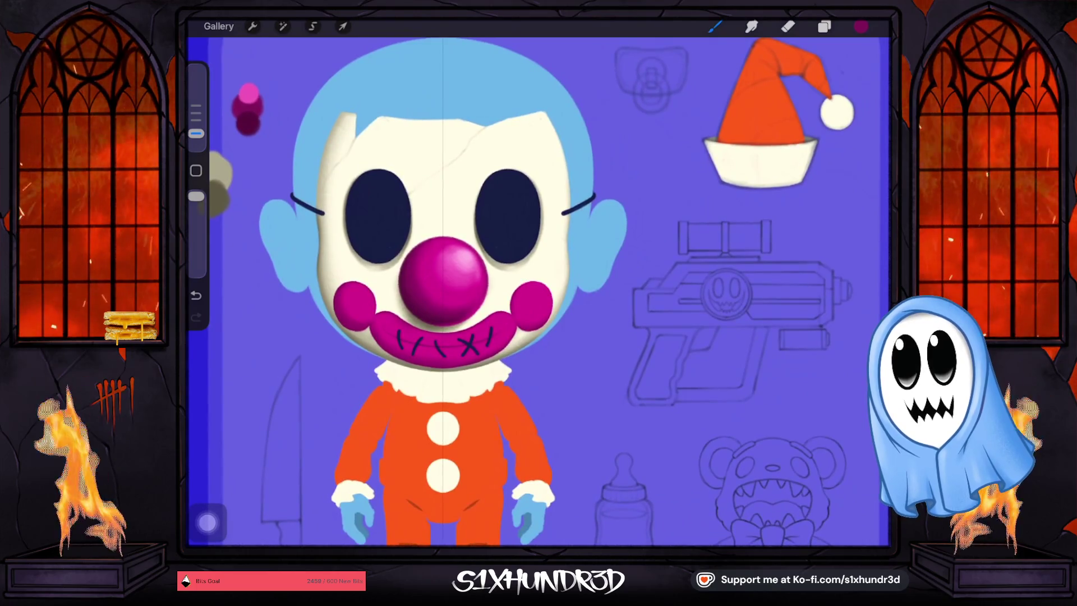
pyautogui.click(823, 26)
pyautogui.click(776, 339)
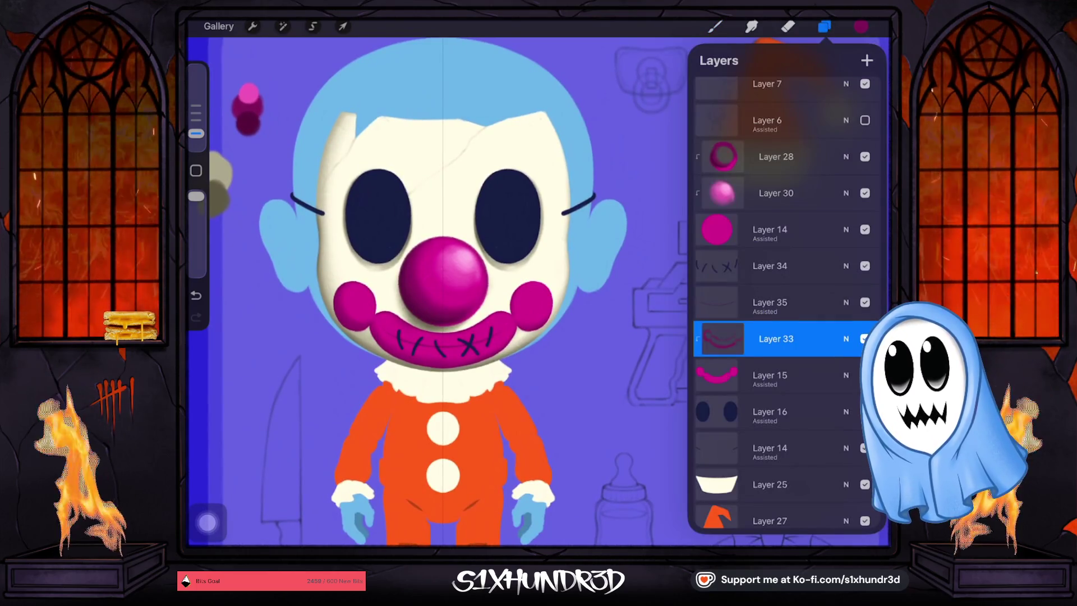
# Select the Textured Coloring Tool brush and set its size to 1%.
pyautogui.click(714, 27)
pyautogui.scroll(-5, 757, 291)
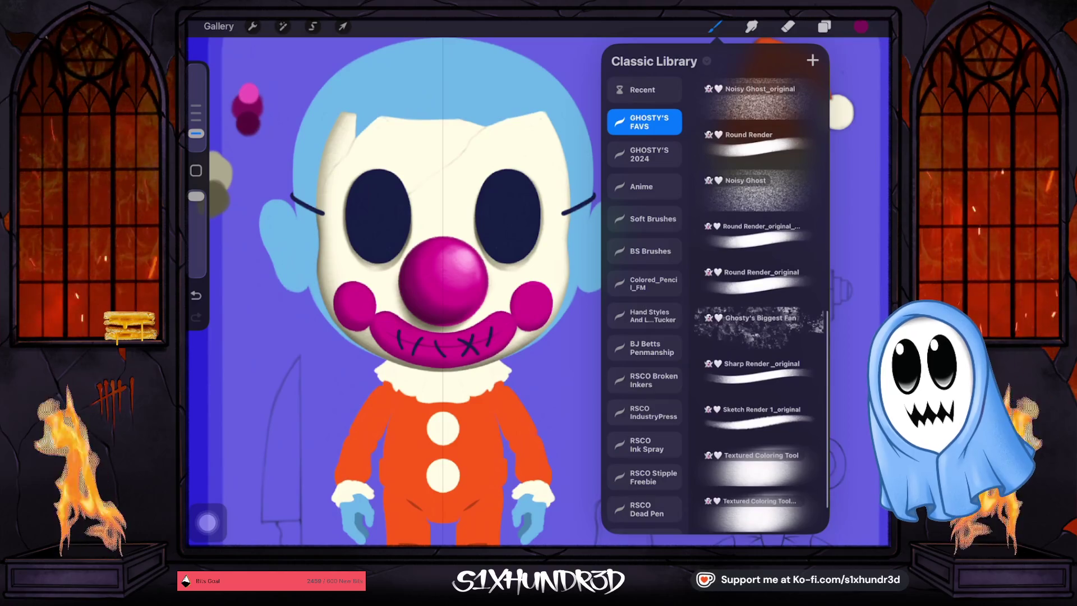
pyautogui.click(758, 464)
pyautogui.click(715, 27)
pyautogui.moveTo(195, 137); pyautogui.dragTo(196, 128)
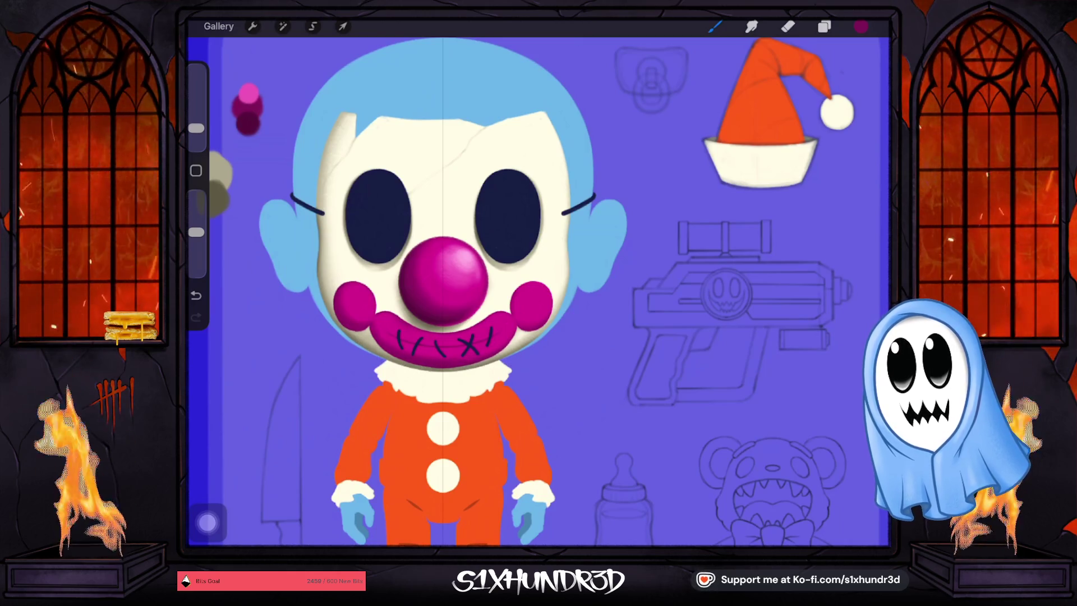
pyautogui.moveTo(196, 128); pyautogui.dragTo(195, 137)
pyautogui.scroll(5, 393, 358)
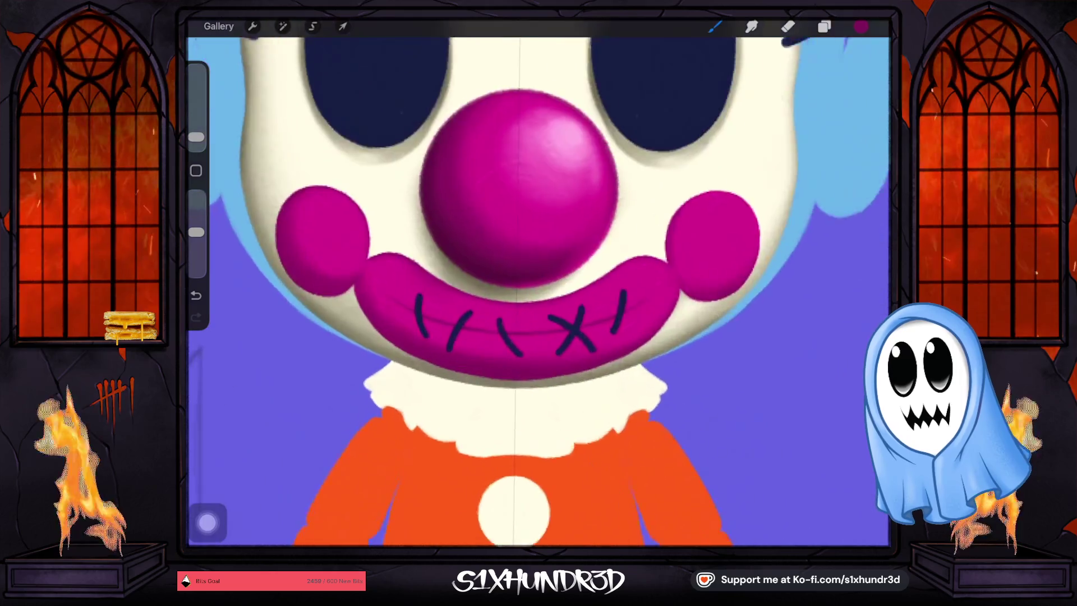
# Reduce the brush slightly and paint soft magenta shading around the stitches on Layer 33.
pyautogui.scroll(1, 539, 280)
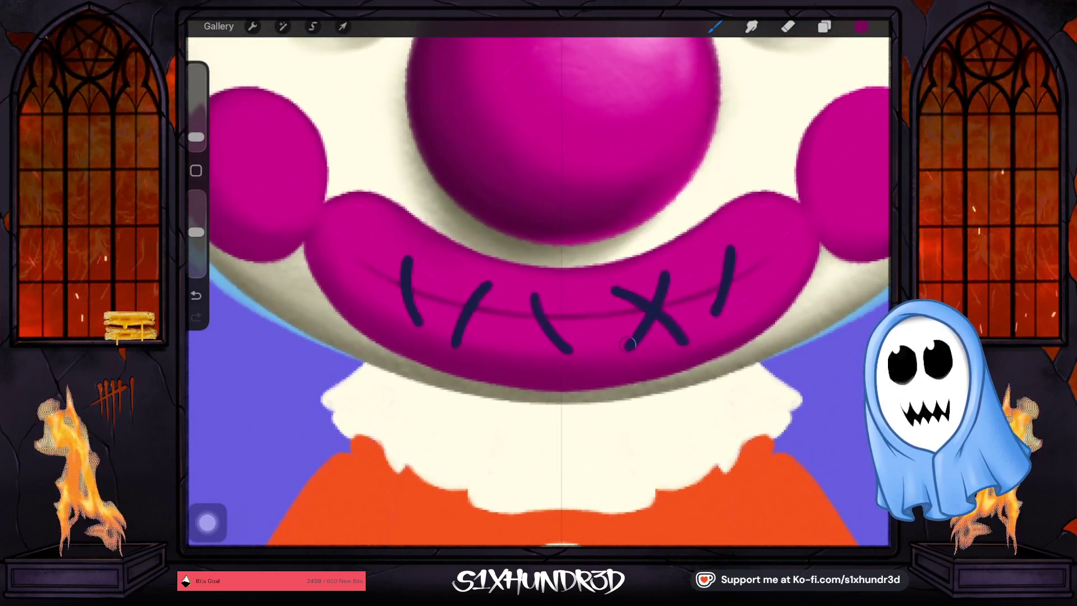
pyautogui.moveTo(195, 137); pyautogui.dragTo(195, 139)
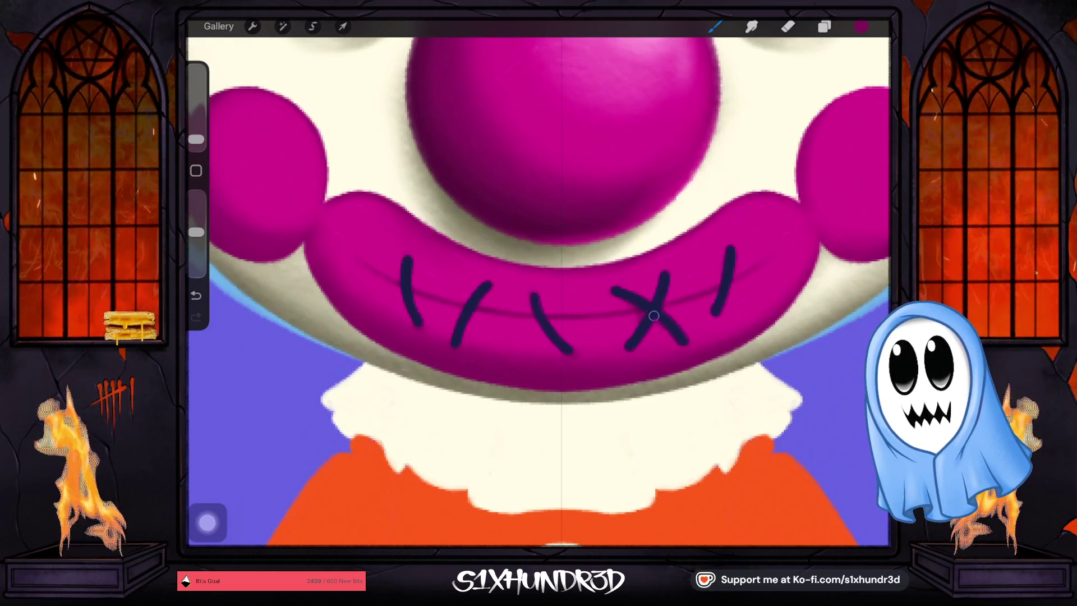
pyautogui.hscroll(5, 538, 291)
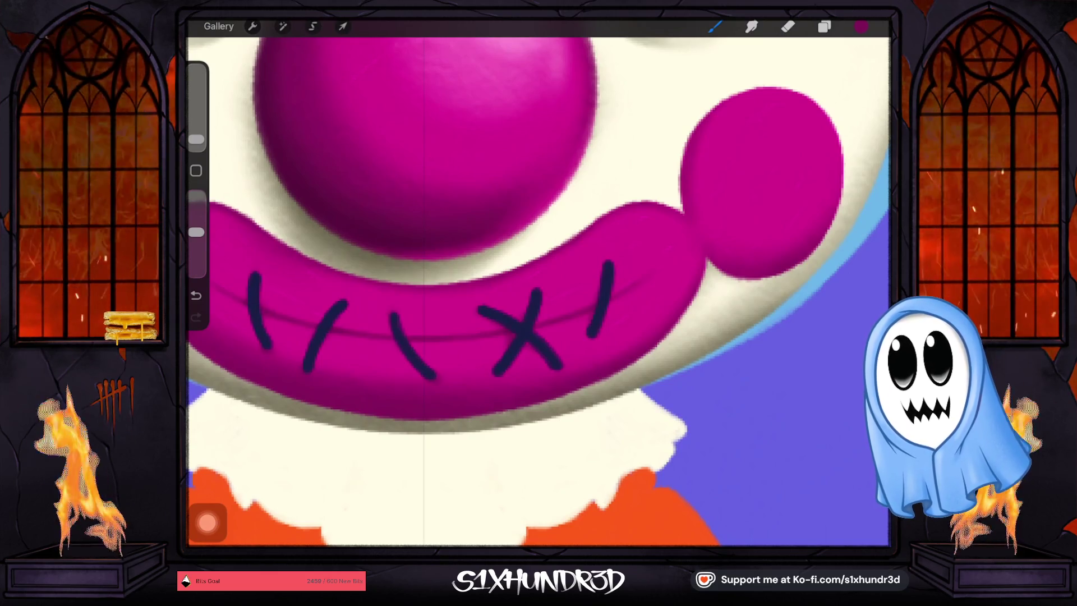
pyautogui.scroll(-3, 537, 291)
pyautogui.scroll(-2, 537, 291)
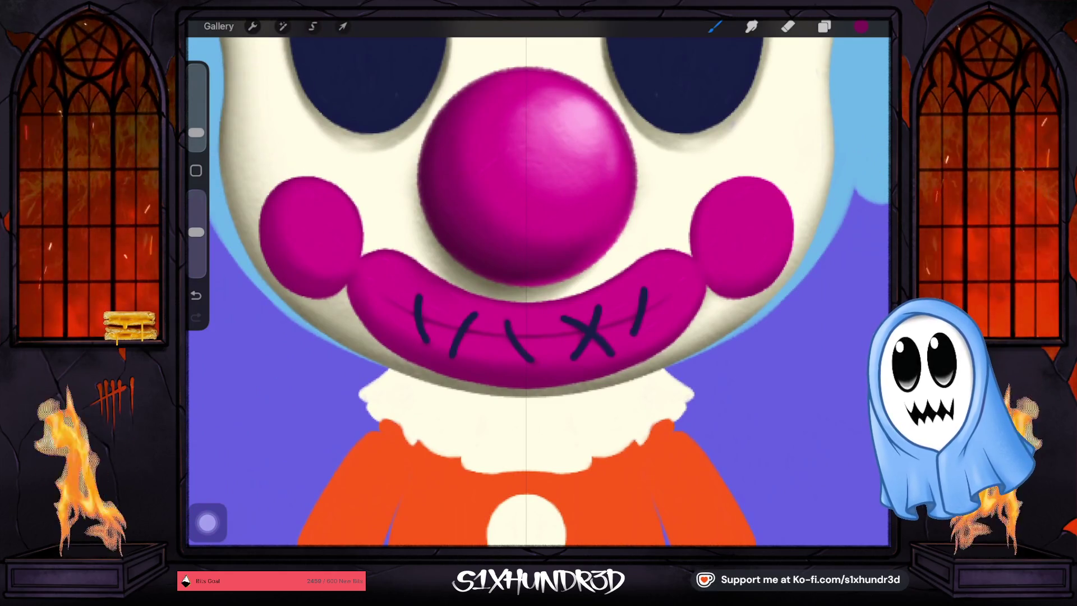
pyautogui.scroll(-3, 537, 292)
pyautogui.scroll(-3, 537, 292)
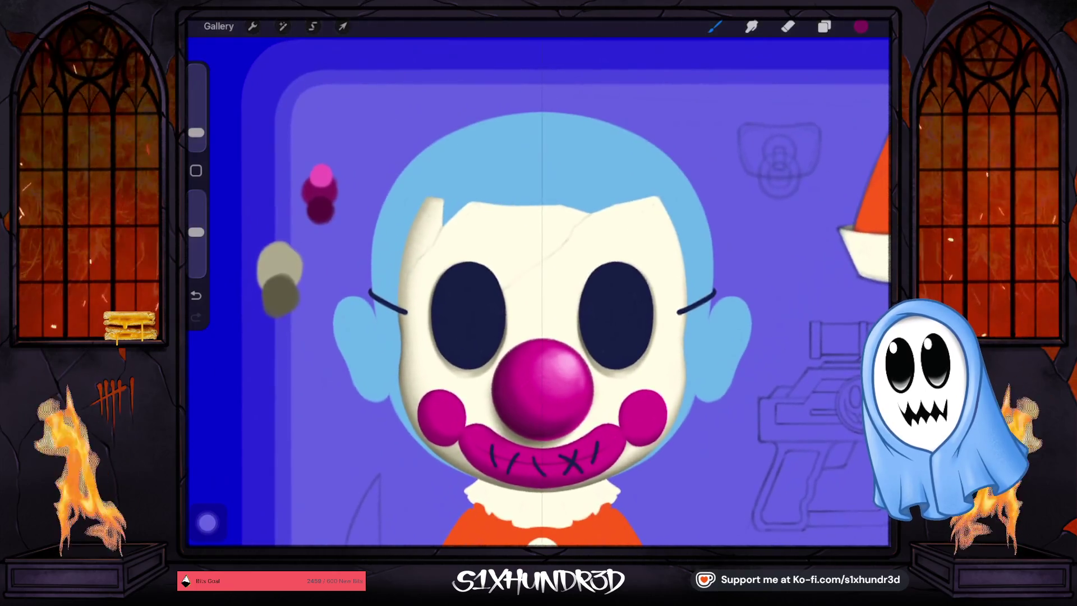
# Sample the tan shade from the colour blobs and make Layer 32 active.
pyautogui.click(282, 280)
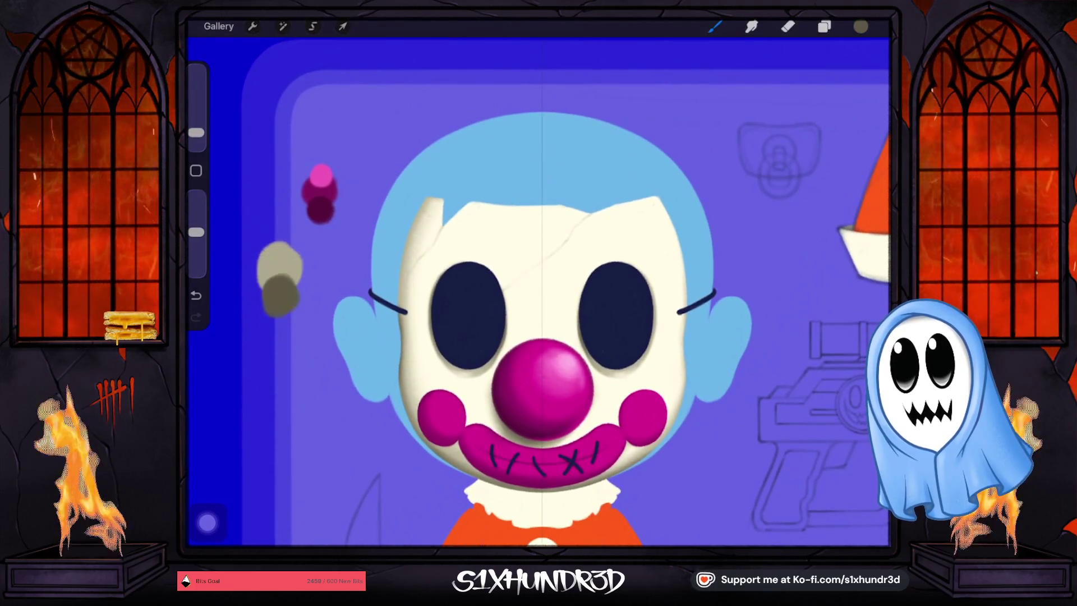
pyautogui.moveTo(539, 292); pyautogui.dragTo(488, 263)
pyautogui.click(824, 27)
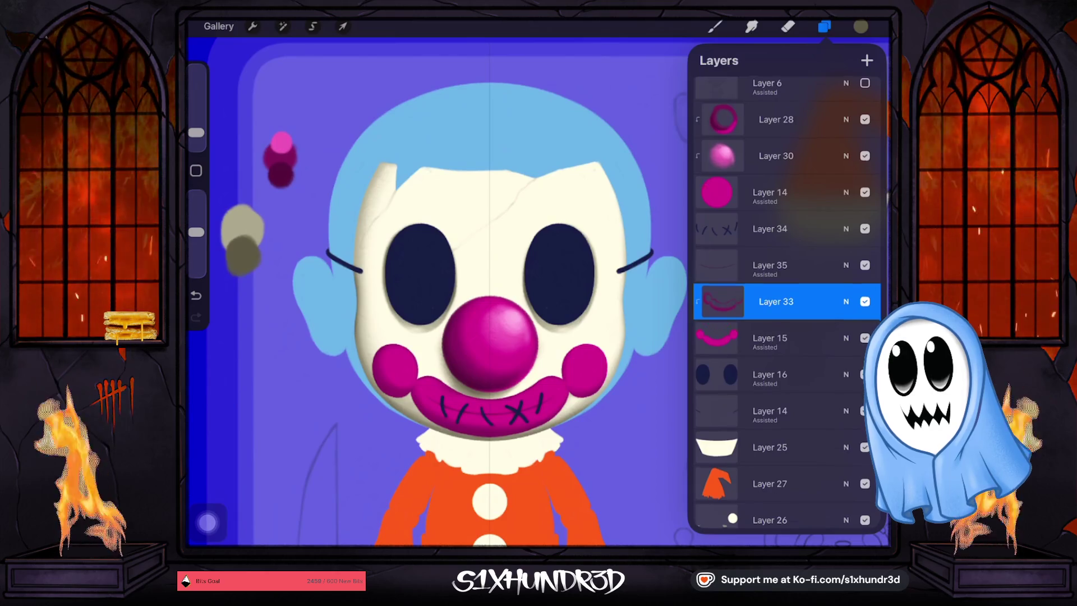
pyautogui.scroll(-2, 785, 303)
pyautogui.scroll(-2, 785, 302)
pyautogui.scroll(-2, 785, 302)
pyautogui.click(776, 242)
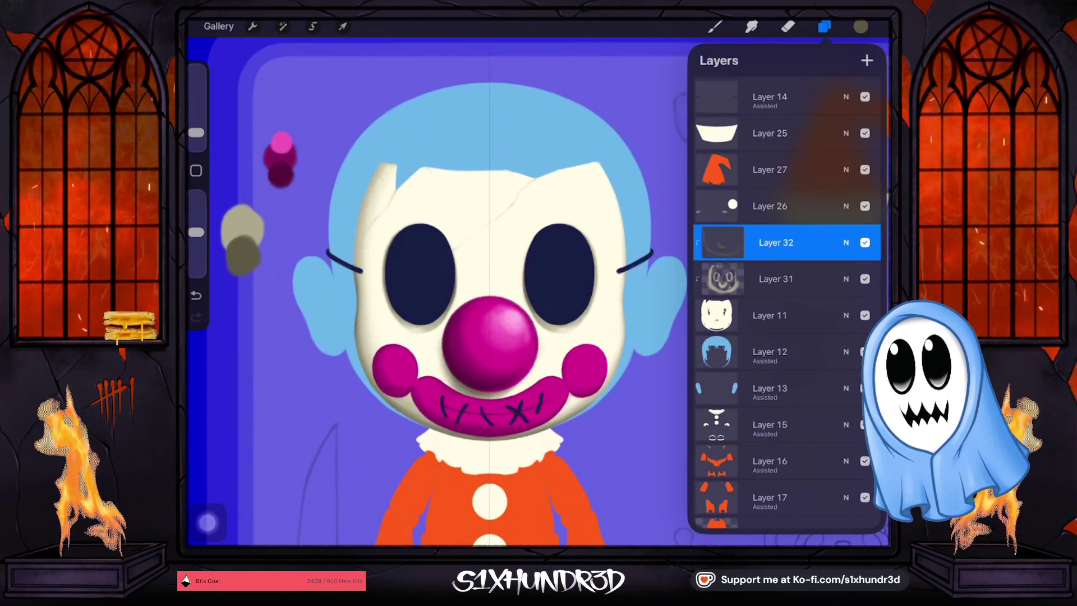
pyautogui.click(714, 26)
# Set the brush to 6% size and 71% opacity and paint tan shading on the face.
pyautogui.moveTo(196, 132); pyautogui.dragTo(196, 126)
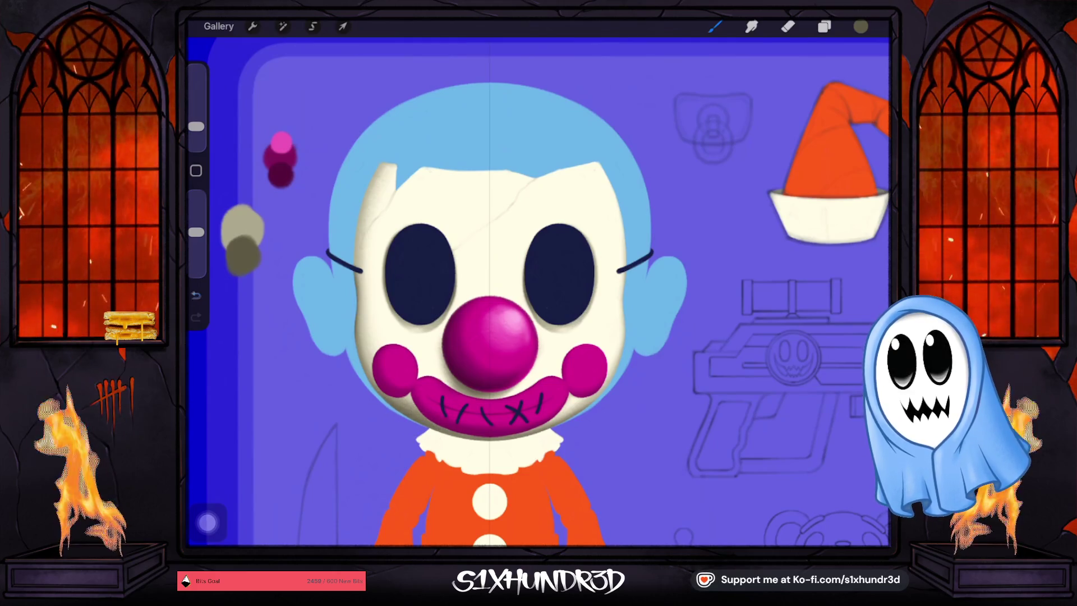
pyautogui.moveTo(195, 232); pyautogui.dragTo(195, 248)
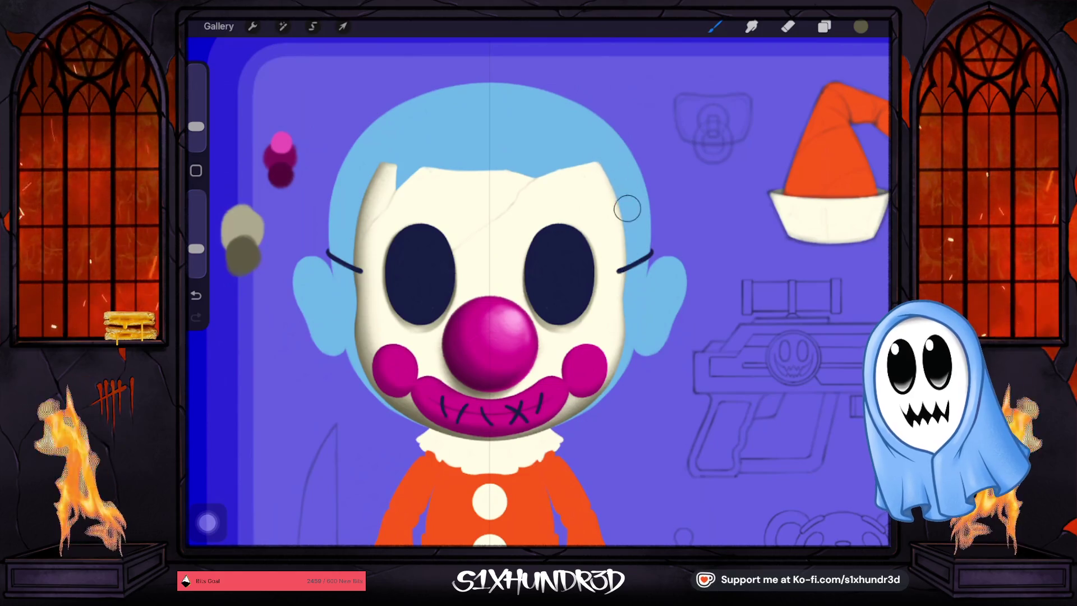
pyautogui.moveTo(196, 127); pyautogui.dragTo(196, 132)
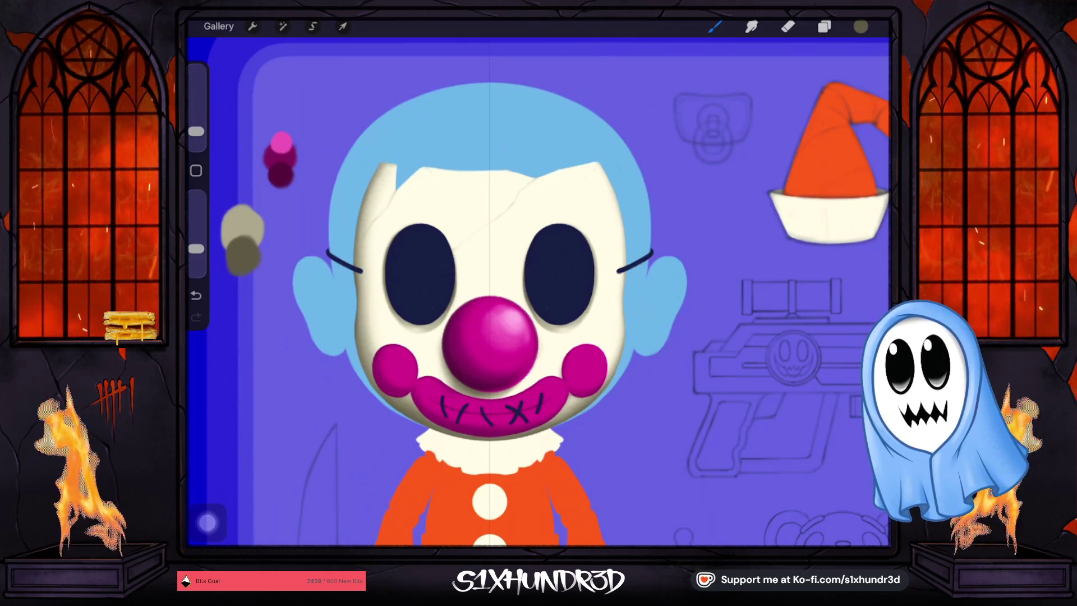
pyautogui.scroll(-5, 538, 291)
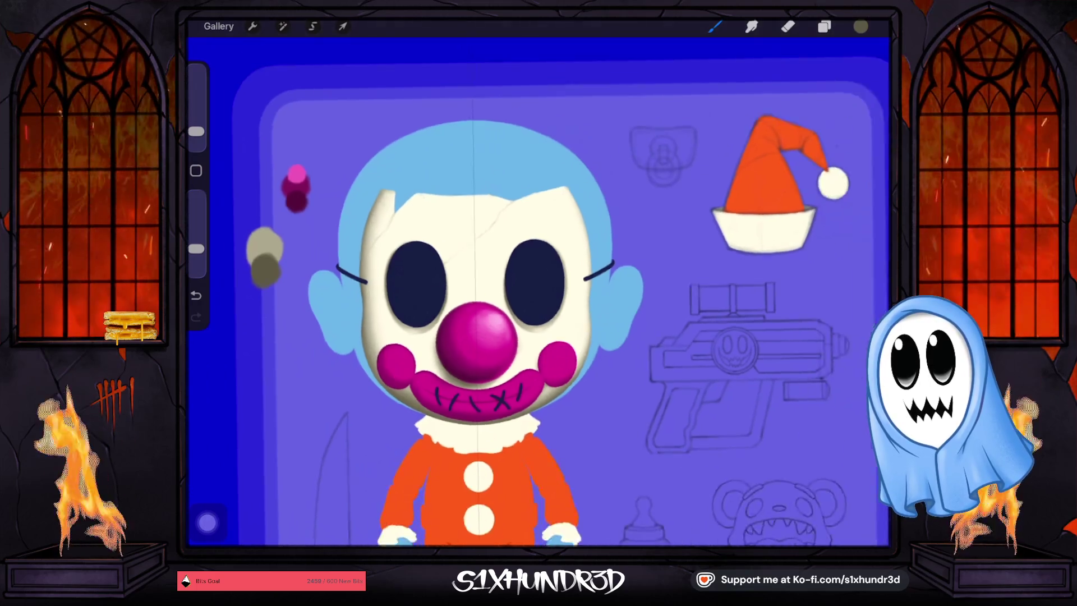
# Sample the dark magenta from the colour dabs.
pyautogui.scroll(3, 449, 367)
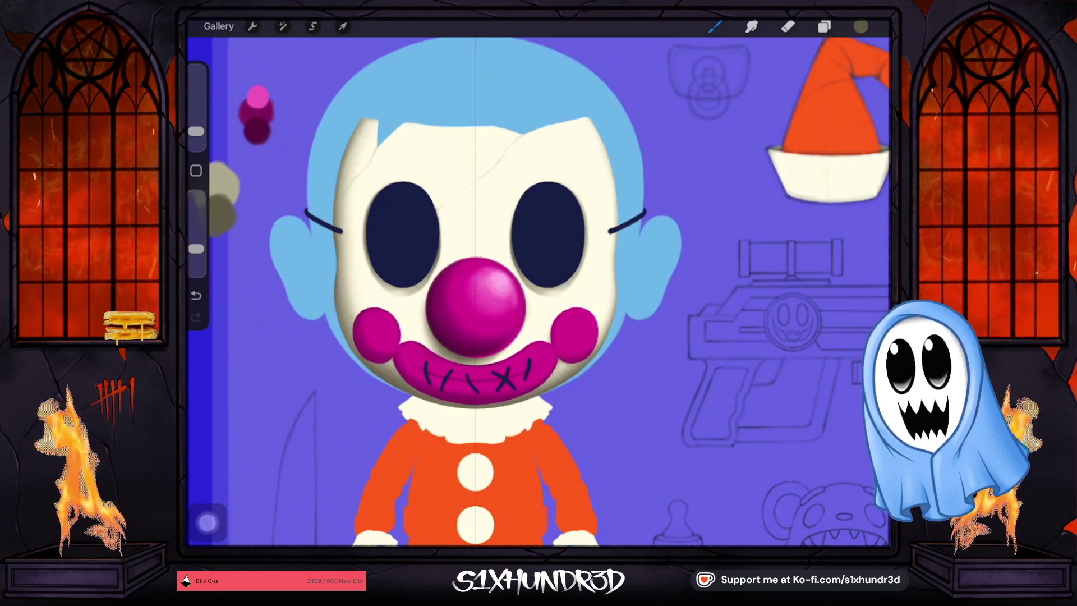
pyautogui.scroll(-2, 449, 281)
pyautogui.scroll(5, 449, 280)
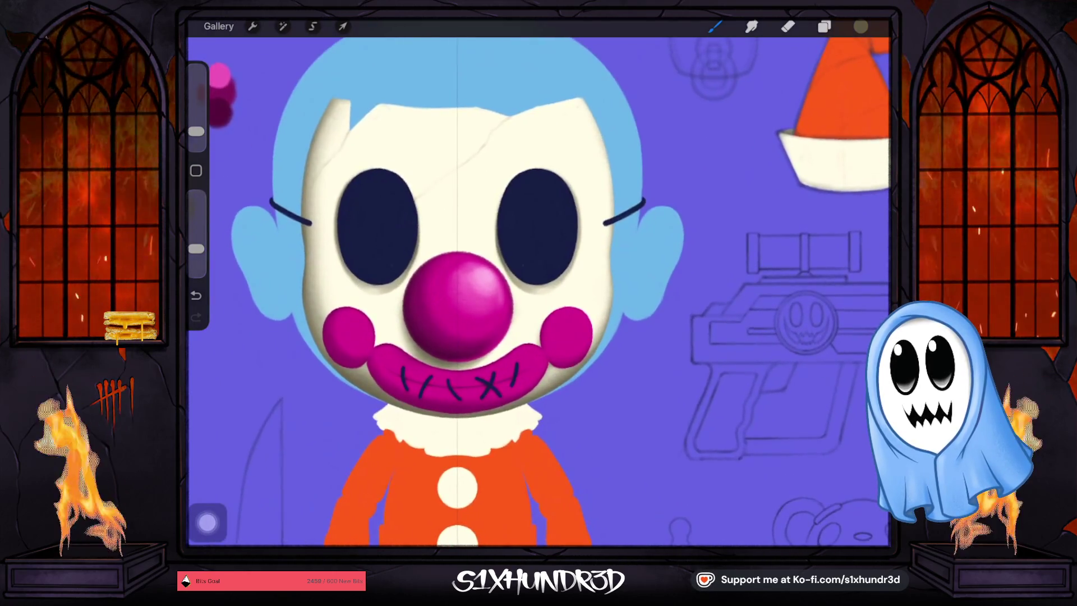
pyautogui.scroll(-3, 539, 291)
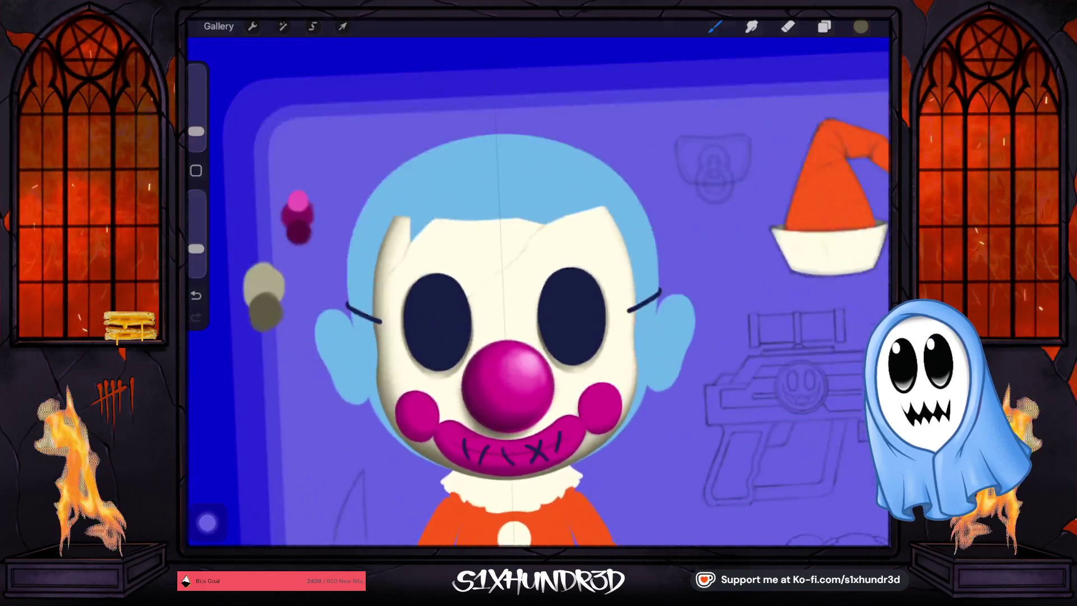
pyautogui.scroll(-2, 539, 292)
pyautogui.click(338, 258)
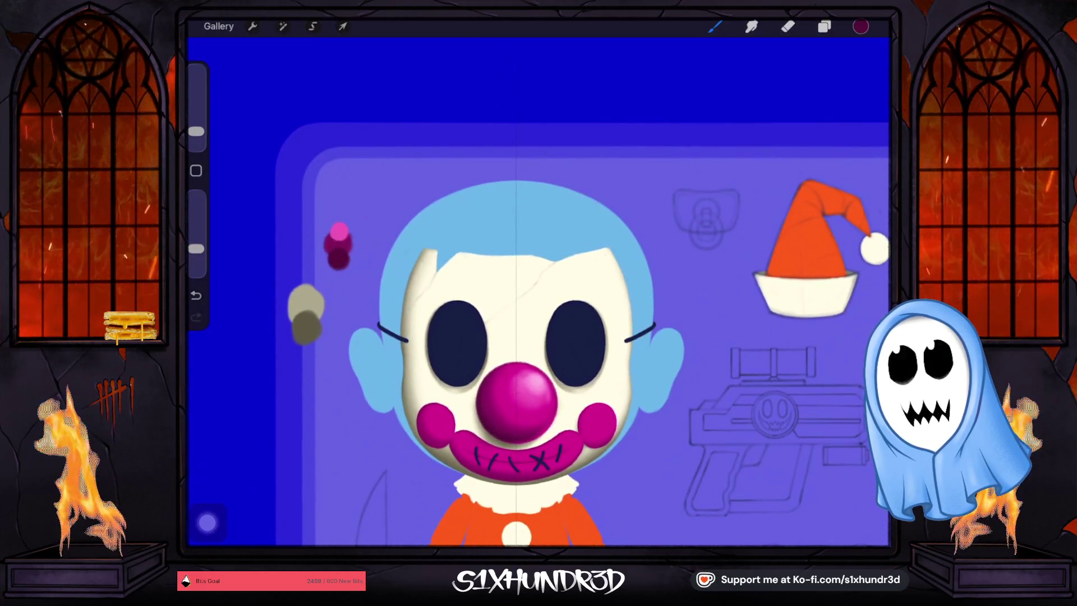
# Select Layer 33 and make it visible.
pyautogui.click(823, 27)
pyautogui.scroll(4, 785, 302)
pyautogui.click(776, 178)
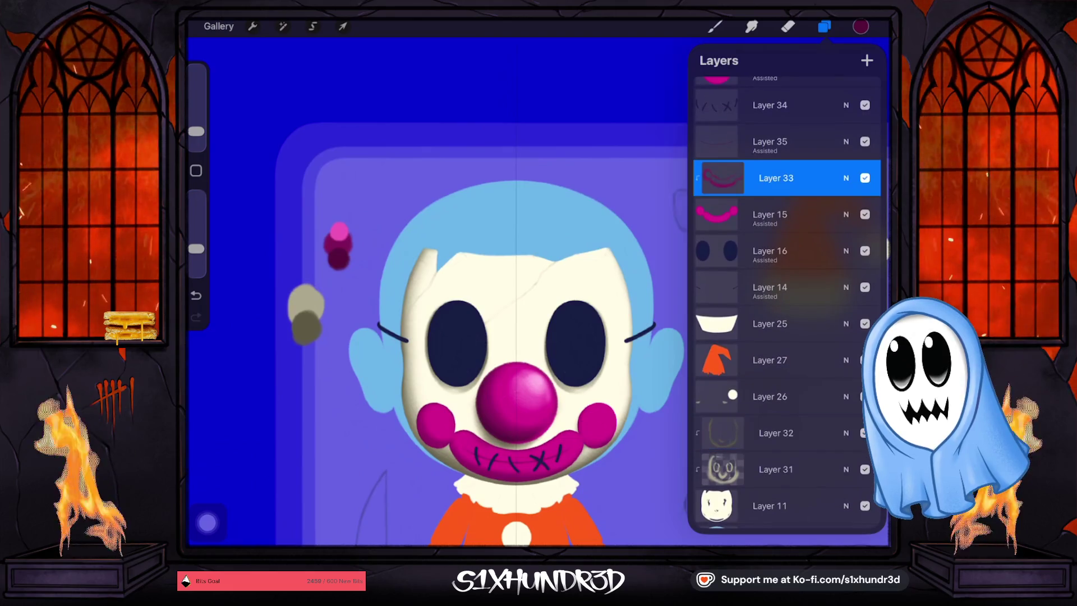
pyautogui.click(865, 178)
pyautogui.scroll(5, 447, 505)
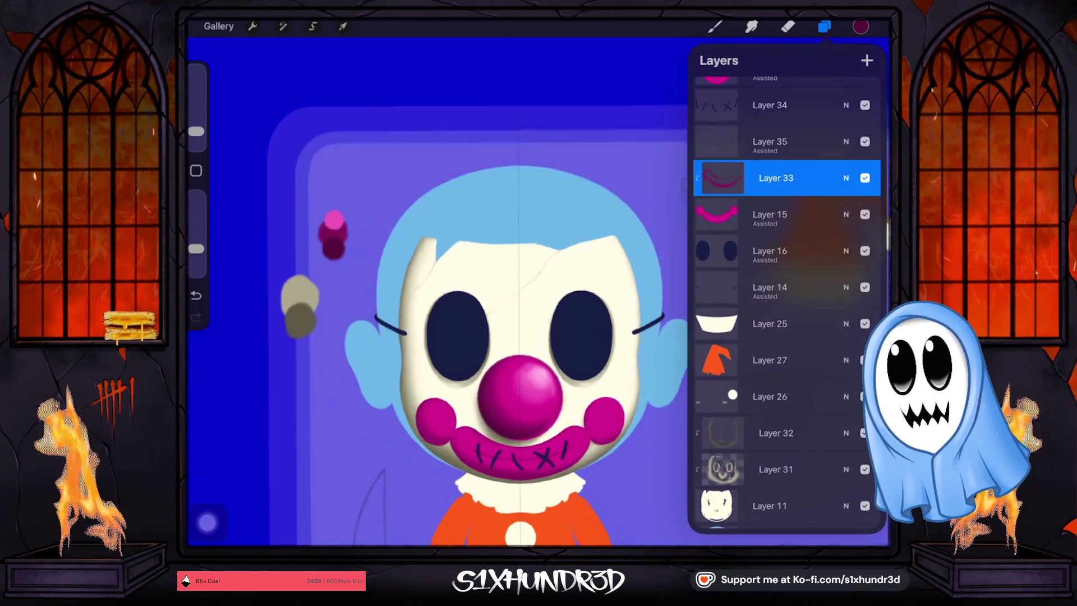
pyautogui.click(714, 27)
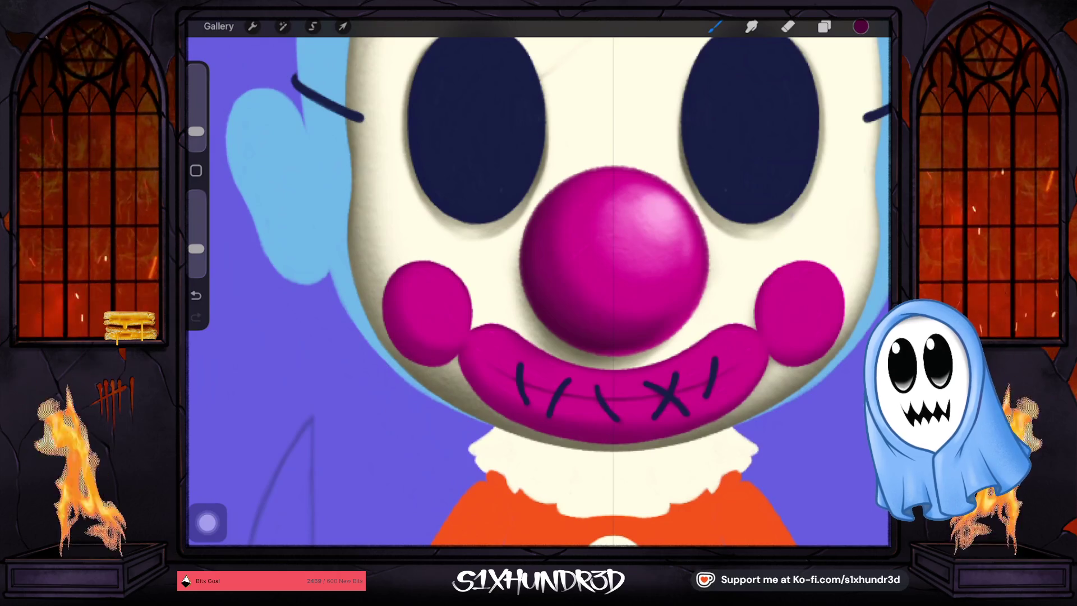
# Fine-tune the brush size, settling slightly smaller than before.
pyautogui.moveTo(196, 132); pyautogui.dragTo(196, 135)
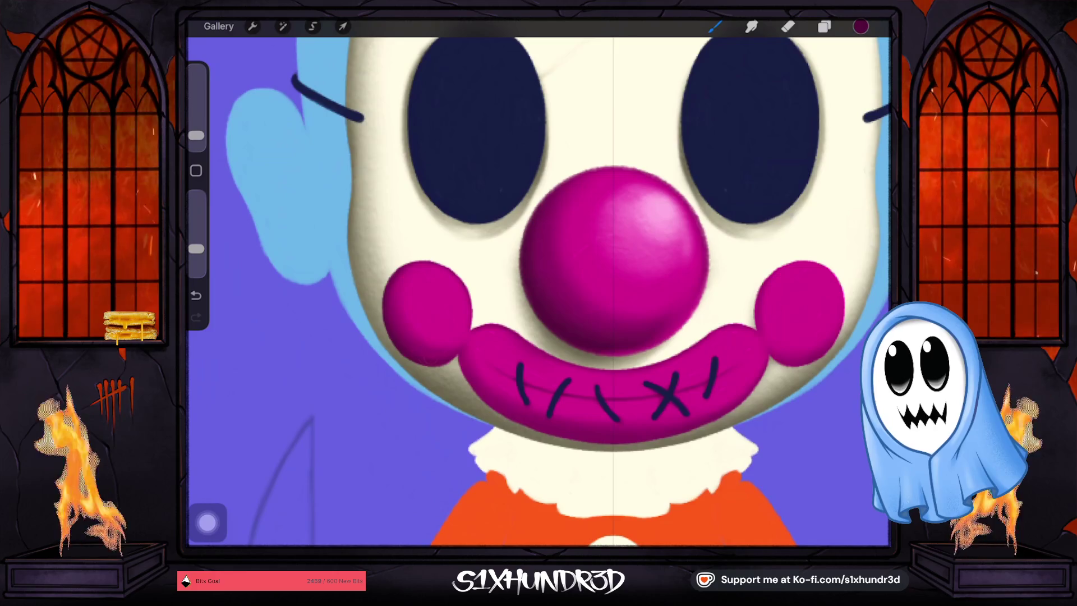
pyautogui.moveTo(196, 135); pyautogui.dragTo(195, 139)
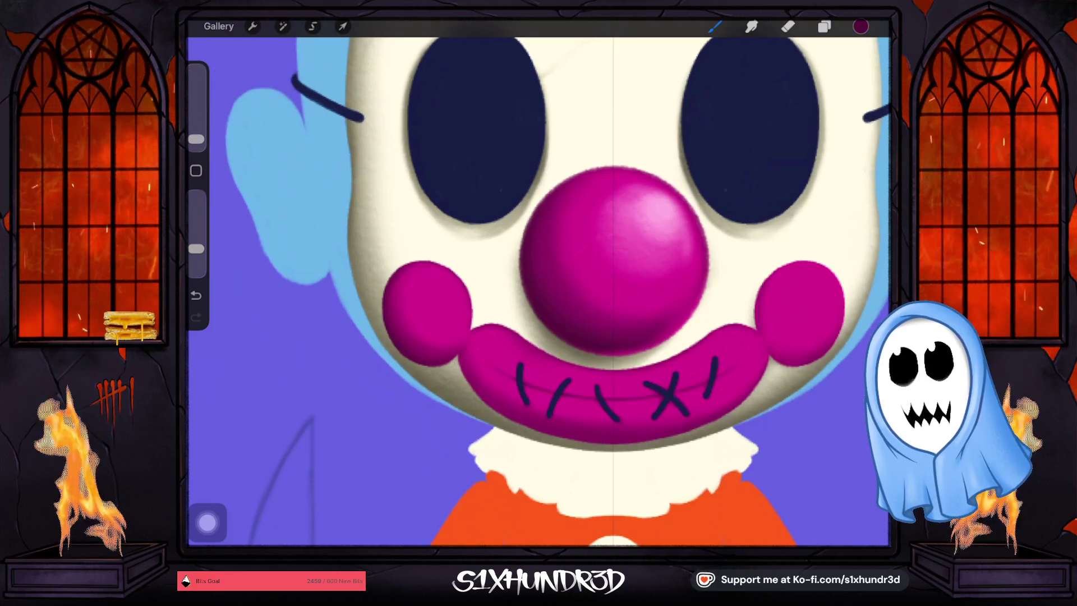
pyautogui.moveTo(196, 139); pyautogui.dragTo(195, 135)
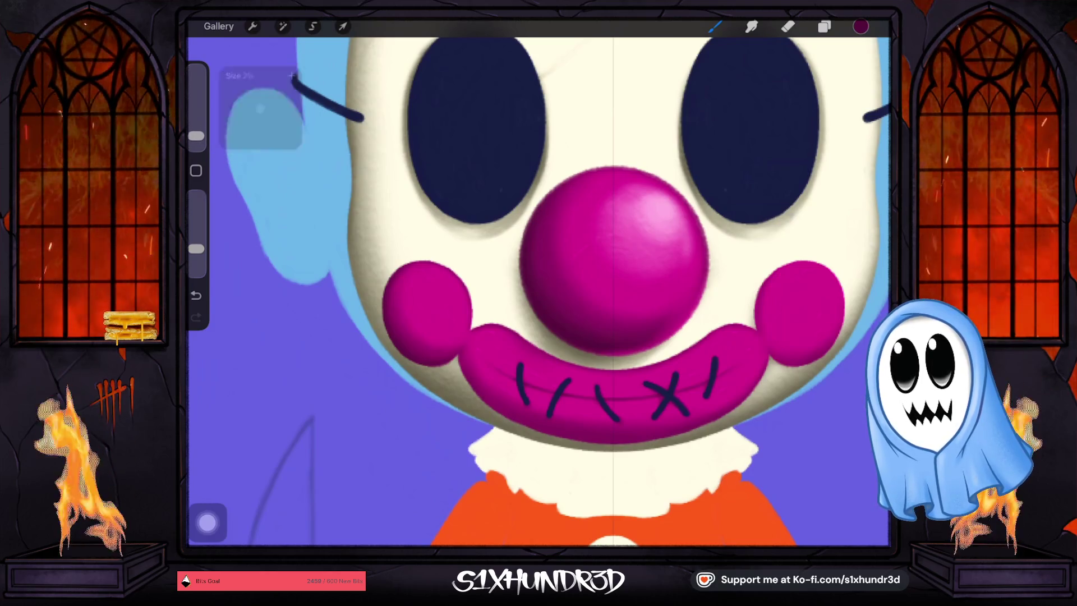
pyautogui.scroll(-5, 538, 291)
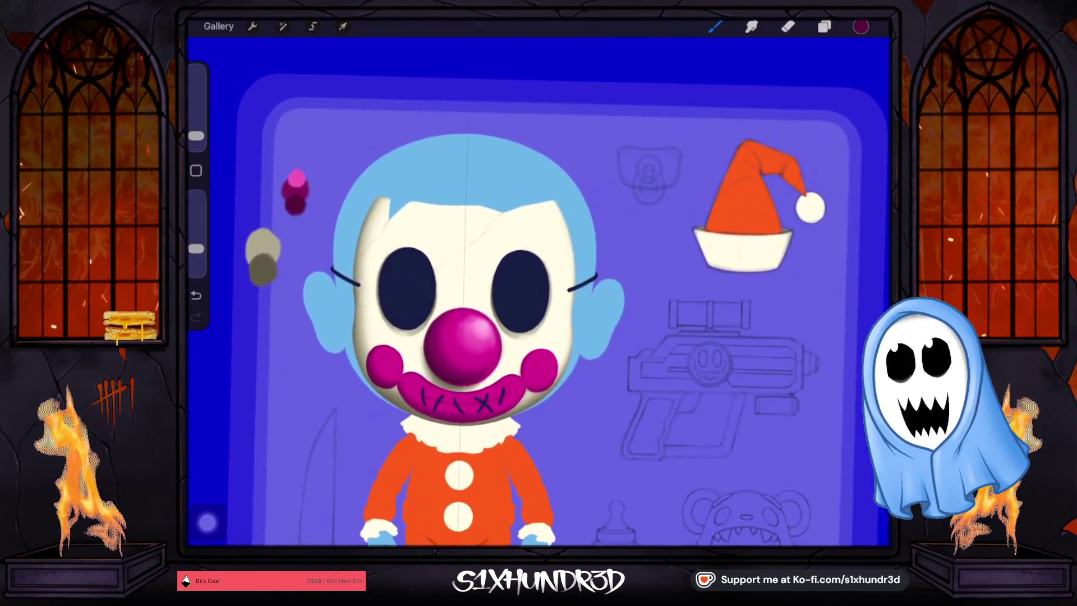
pyautogui.scroll(5, 538, 291)
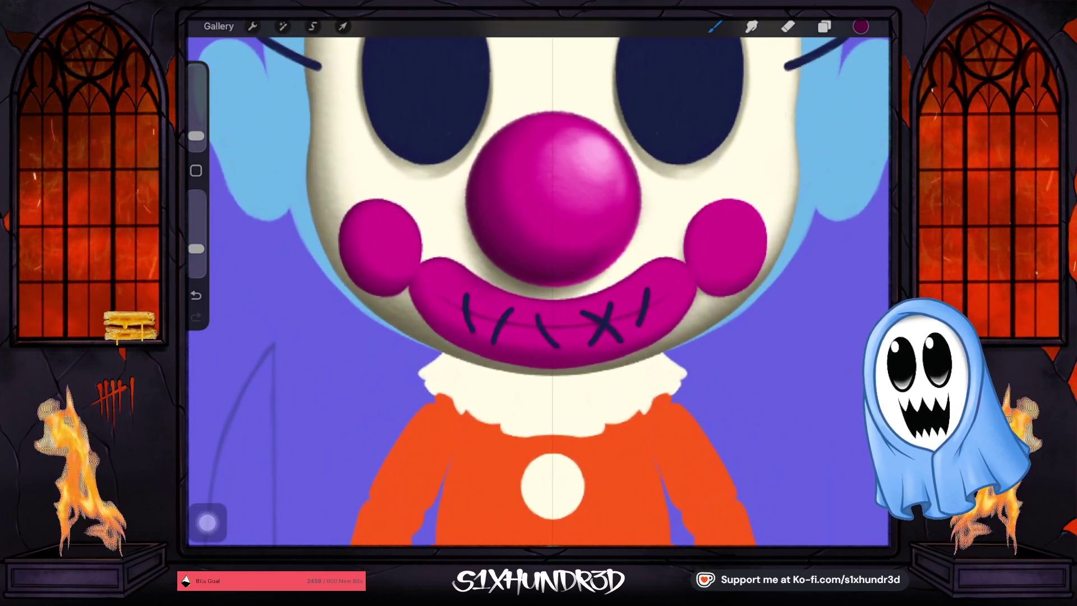
# Paint deeper dark-magenta shading along the mouth's rim, shrinking the brush for finer strokes.
pyautogui.moveTo(196, 135); pyautogui.dragTo(195, 133)
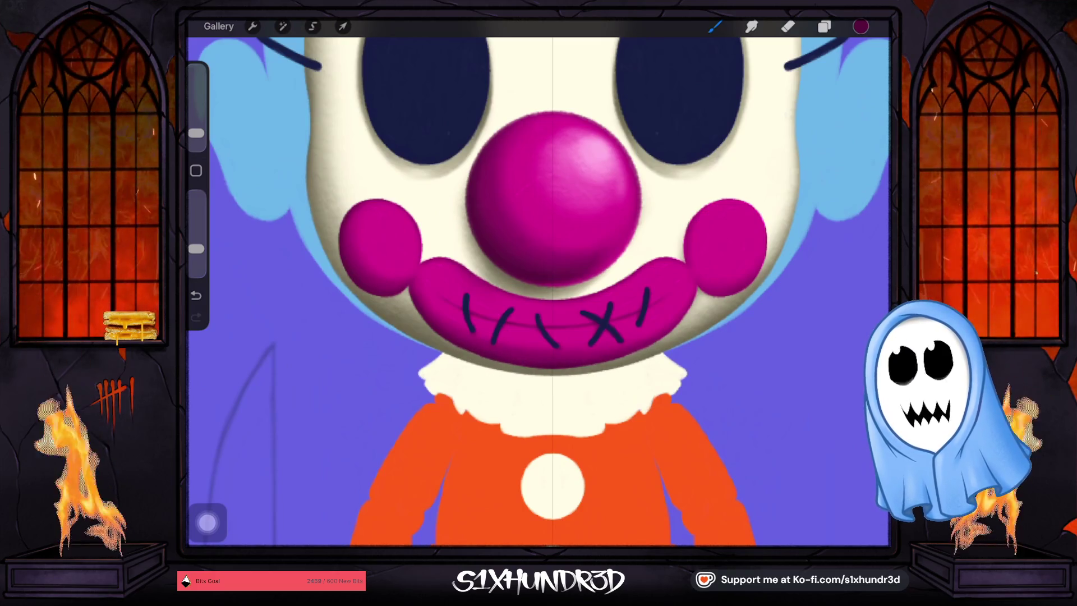
pyautogui.moveTo(196, 133); pyautogui.dragTo(196, 135)
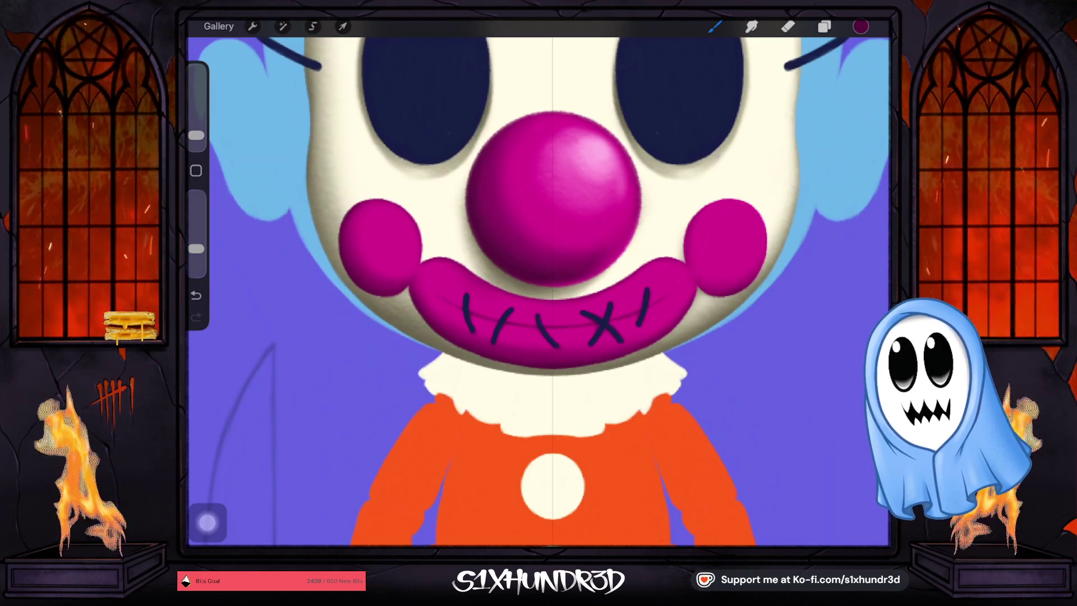
pyautogui.moveTo(195, 135); pyautogui.dragTo(195, 139)
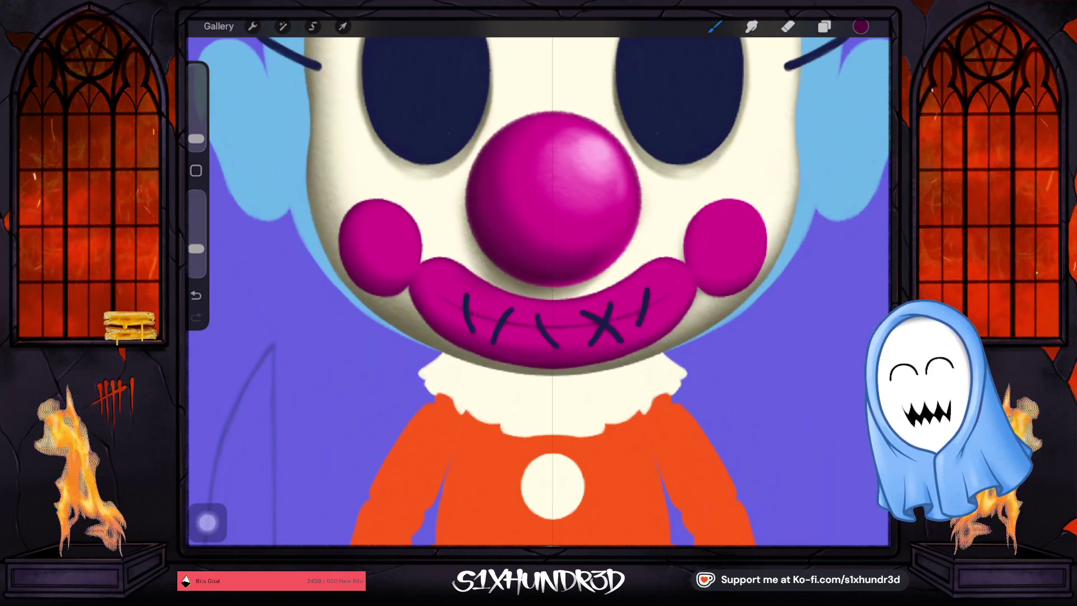
pyautogui.scroll(-5, 516, 280)
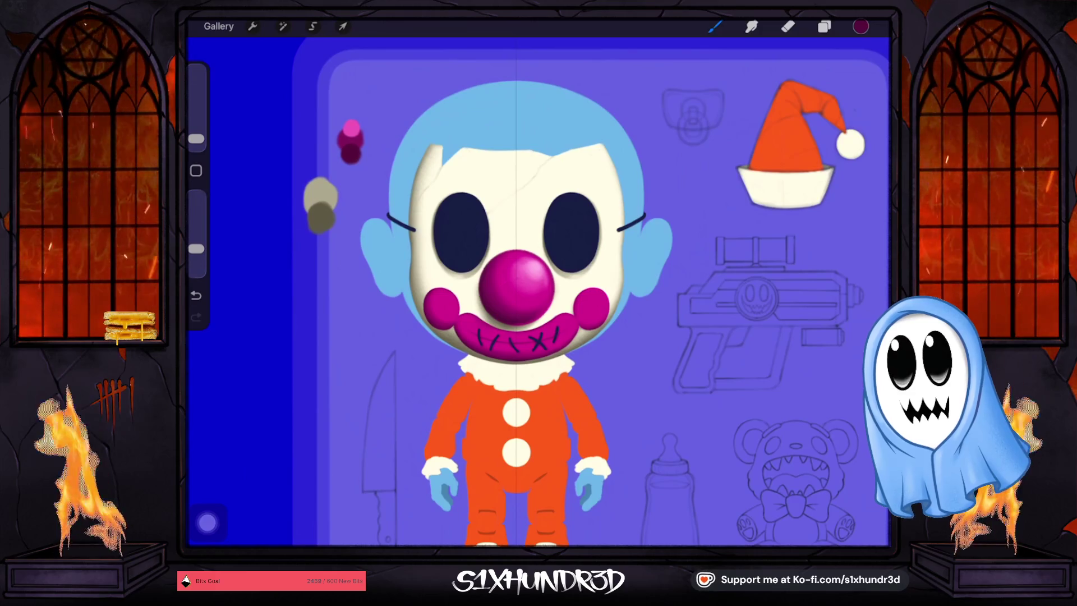
pyautogui.scroll(5, 516, 280)
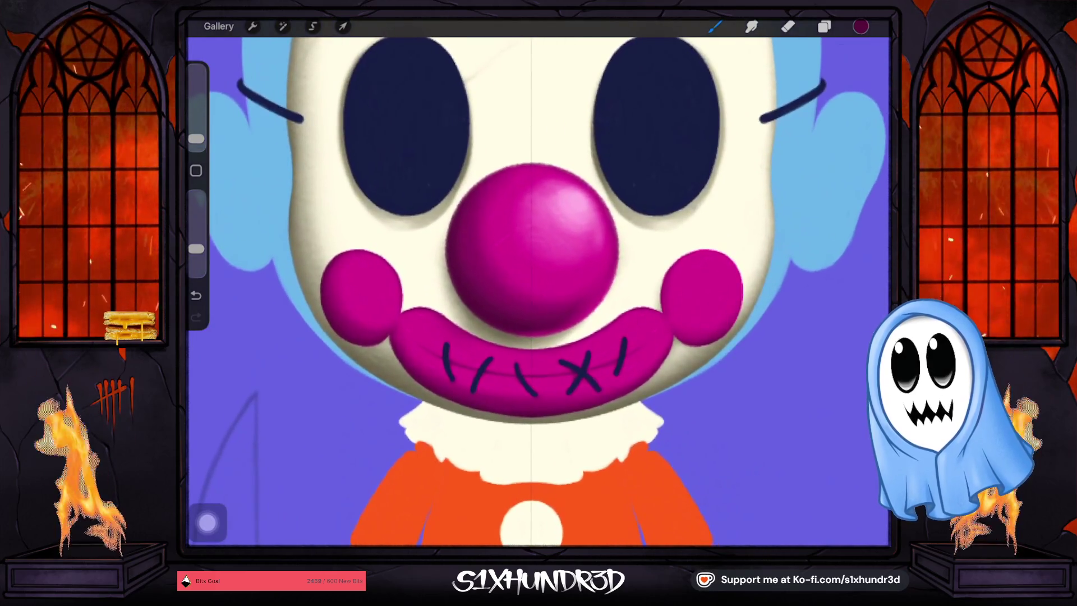
# Sample a bright pink and add a clipped layer above mouth base Layer 15.
pyautogui.scroll(-5, 539, 280)
pyautogui.click(301, 172)
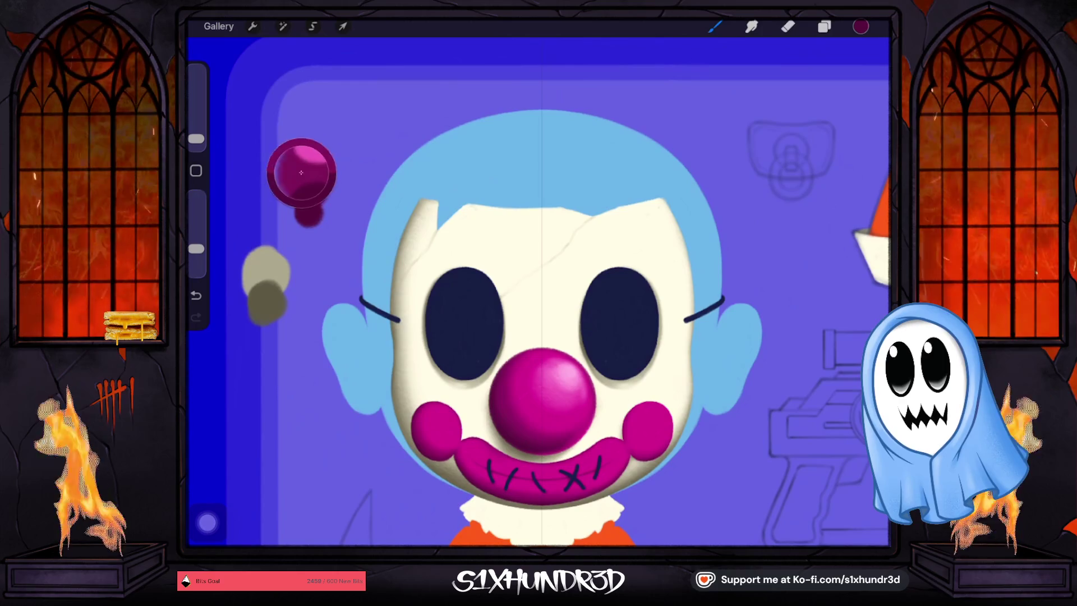
pyautogui.scroll(5, 538, 280)
pyautogui.click(823, 27)
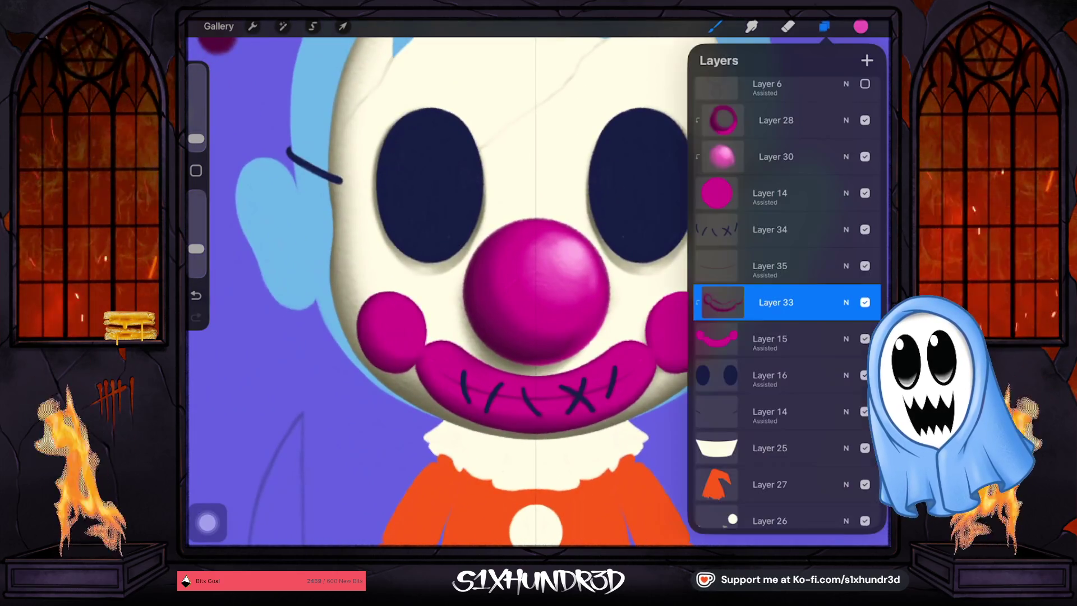
pyautogui.click(774, 339)
pyautogui.click(867, 60)
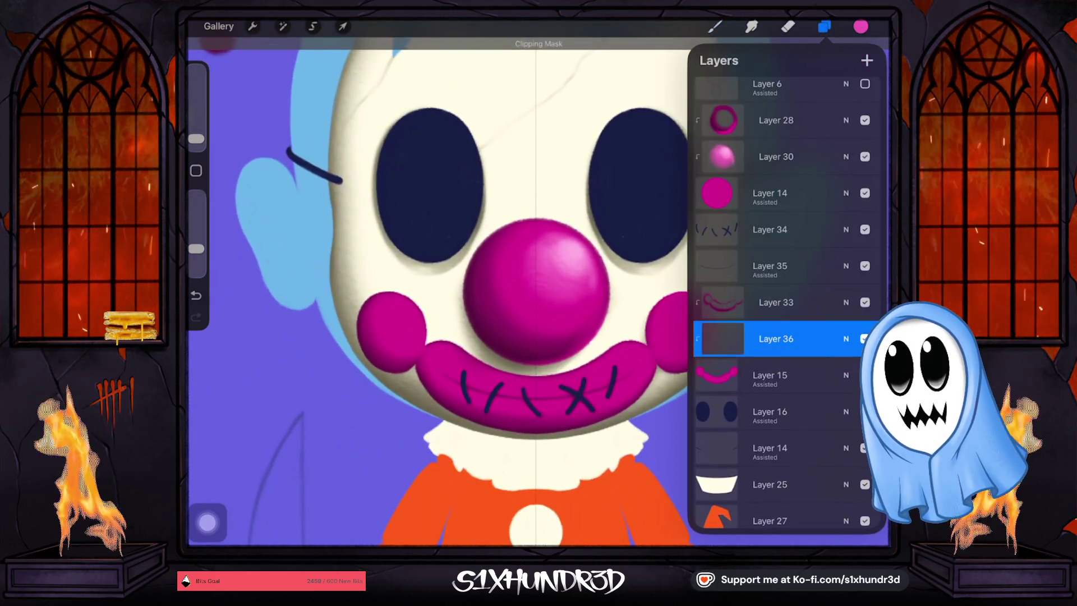
pyautogui.click(715, 26)
pyautogui.moveTo(196, 139); pyautogui.dragTo(195, 133)
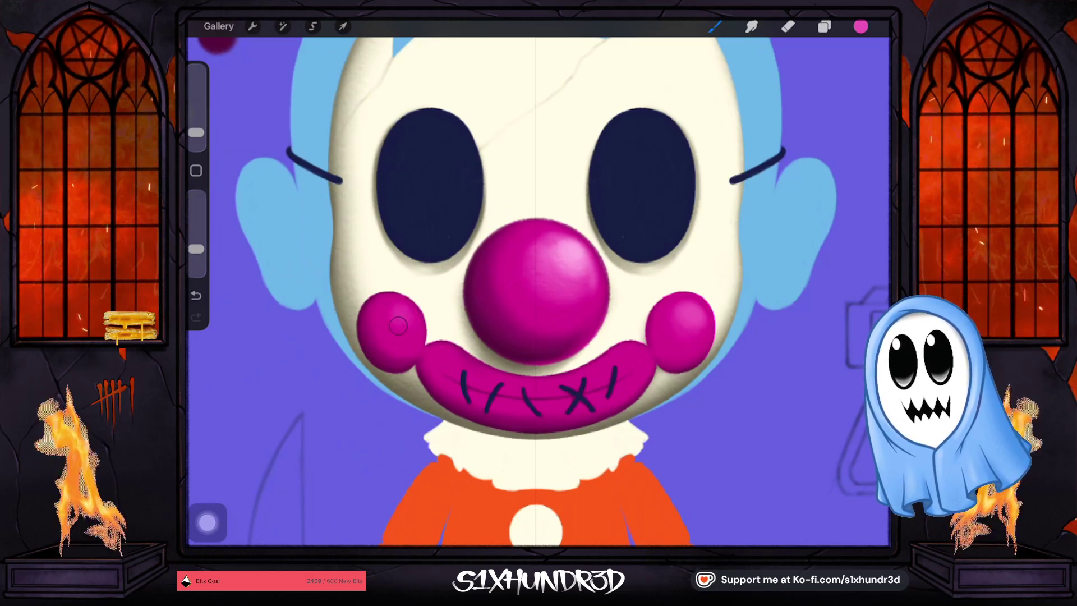
# Raise opacity and paint bright pink mouth highlights, undoing one and repainting at 2% size.
pyautogui.moveTo(196, 248); pyautogui.dragTo(196, 242)
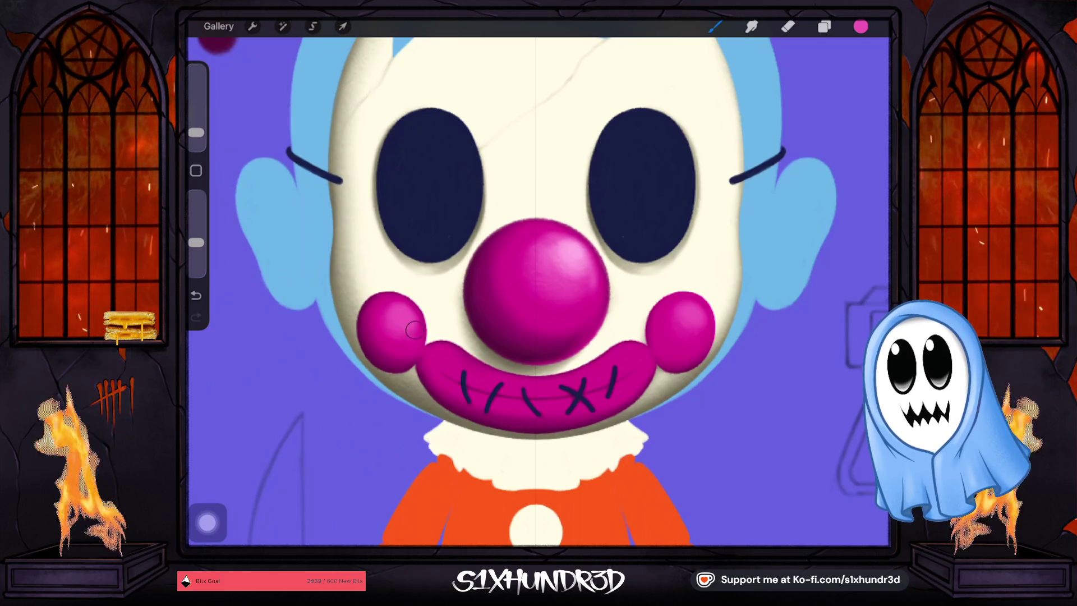
pyautogui.moveTo(196, 132); pyautogui.dragTo(196, 139)
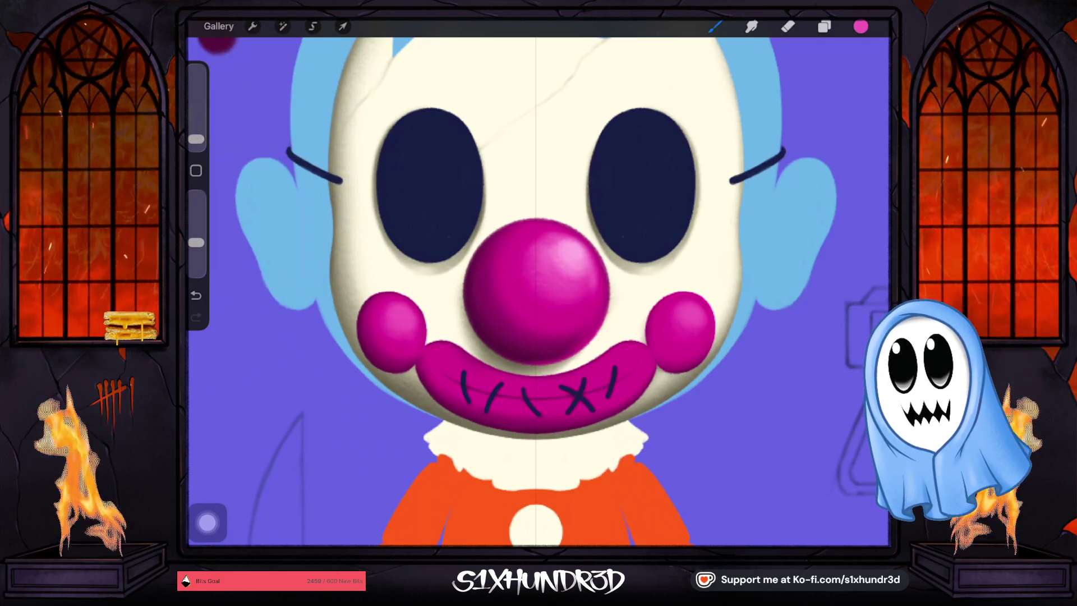
pyautogui.scroll(3, 537, 292)
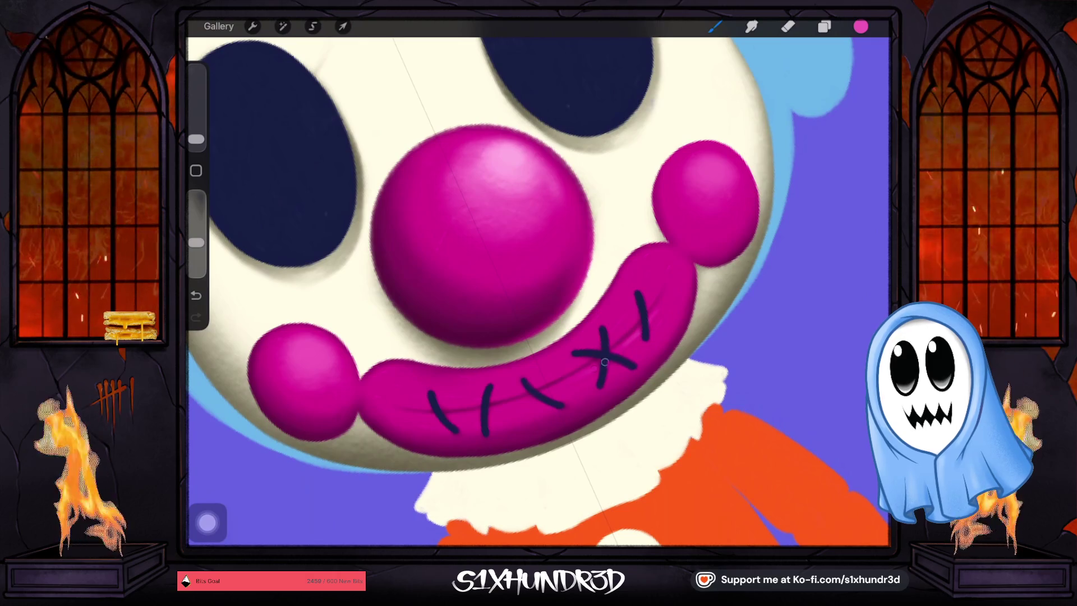
pyautogui.moveTo(196, 139); pyautogui.dragTo(196, 130)
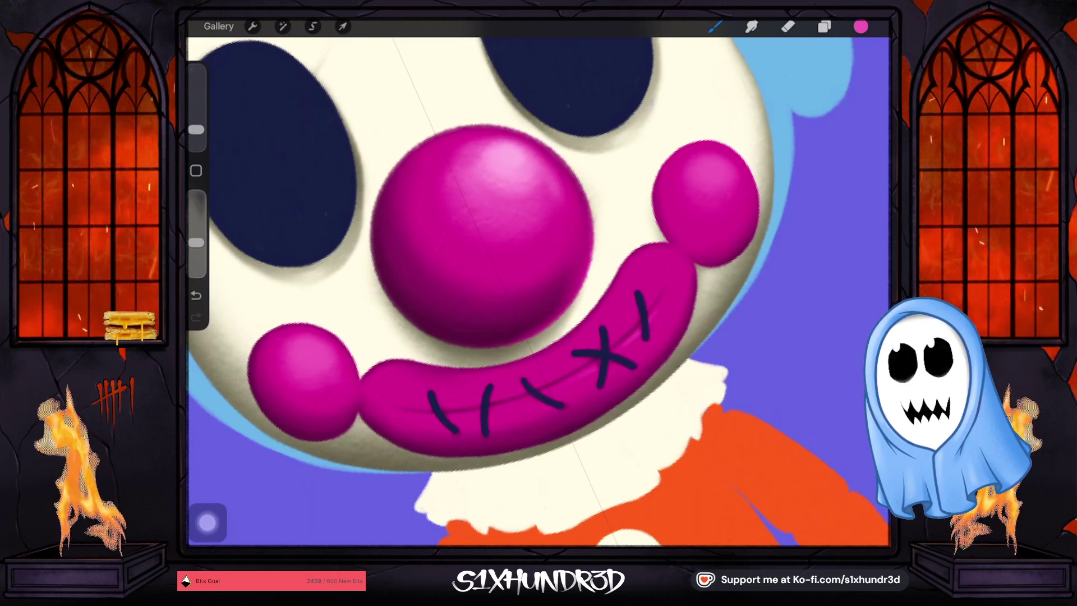
pyautogui.click(196, 295)
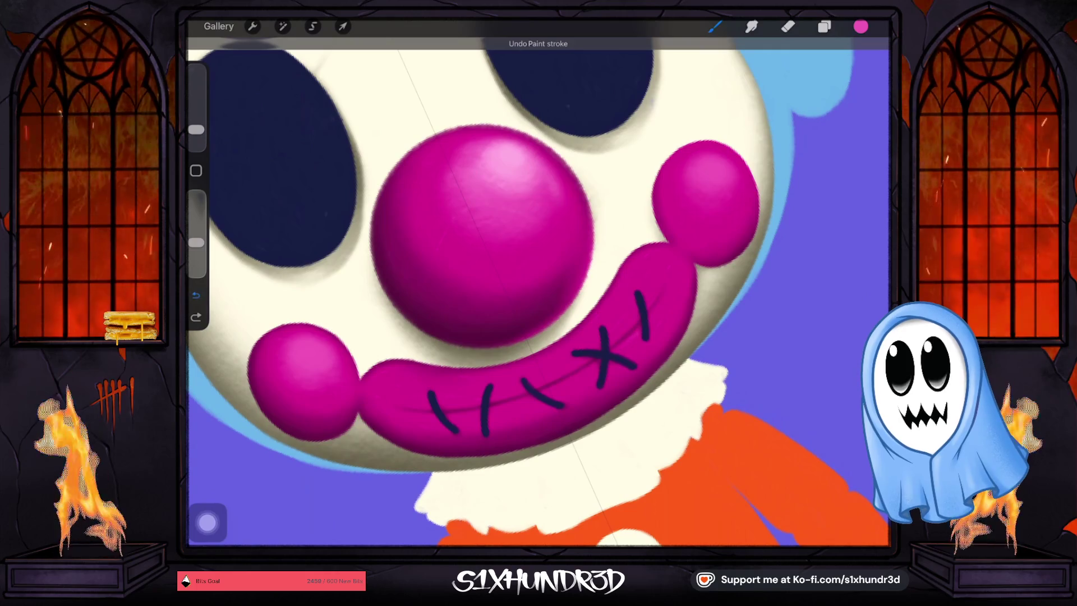
pyautogui.moveTo(196, 130); pyautogui.dragTo(197, 134)
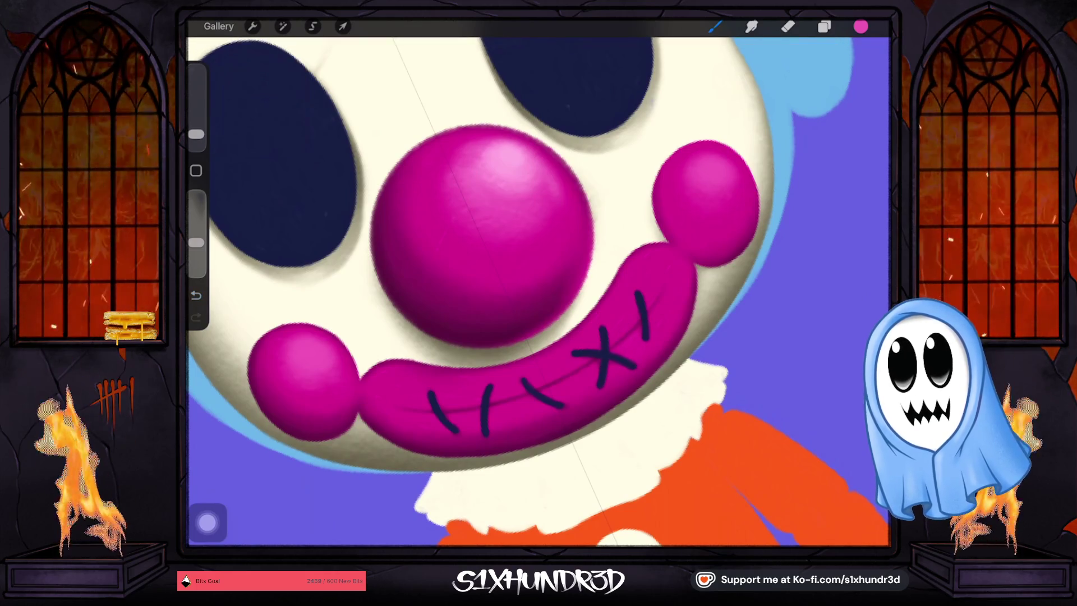
pyautogui.moveTo(641, 331); pyautogui.dragTo(646, 340)
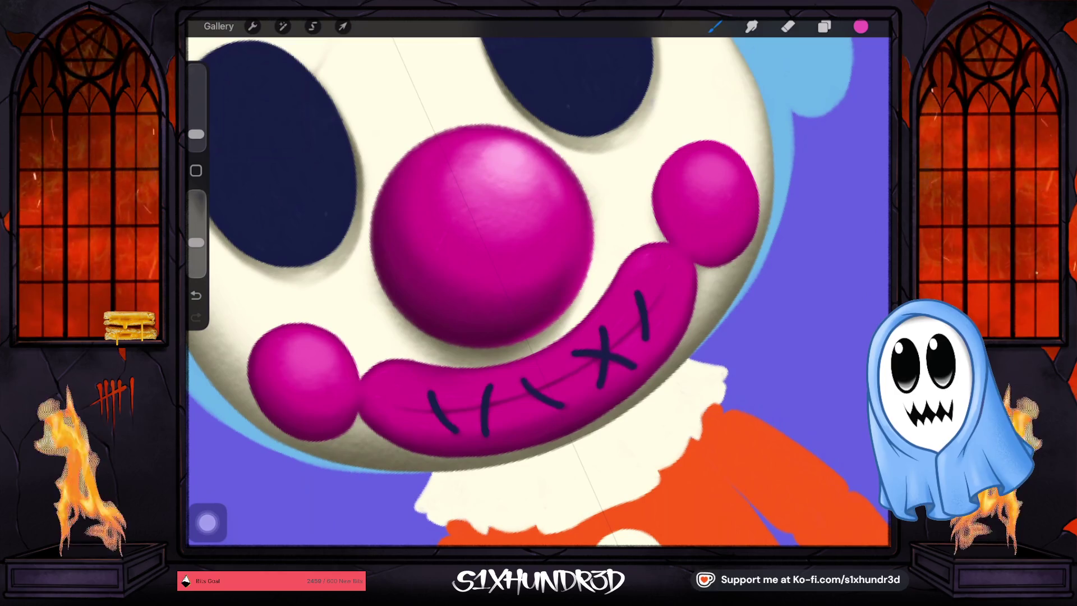
pyautogui.moveTo(196, 134); pyautogui.dragTo(196, 138)
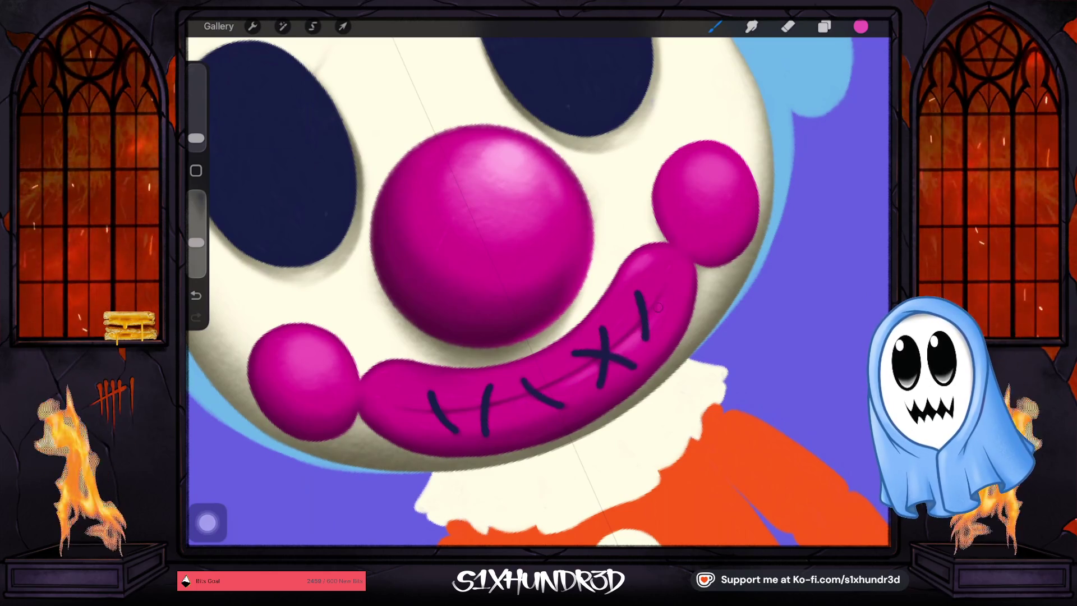
pyautogui.scroll(-5, 527, 280)
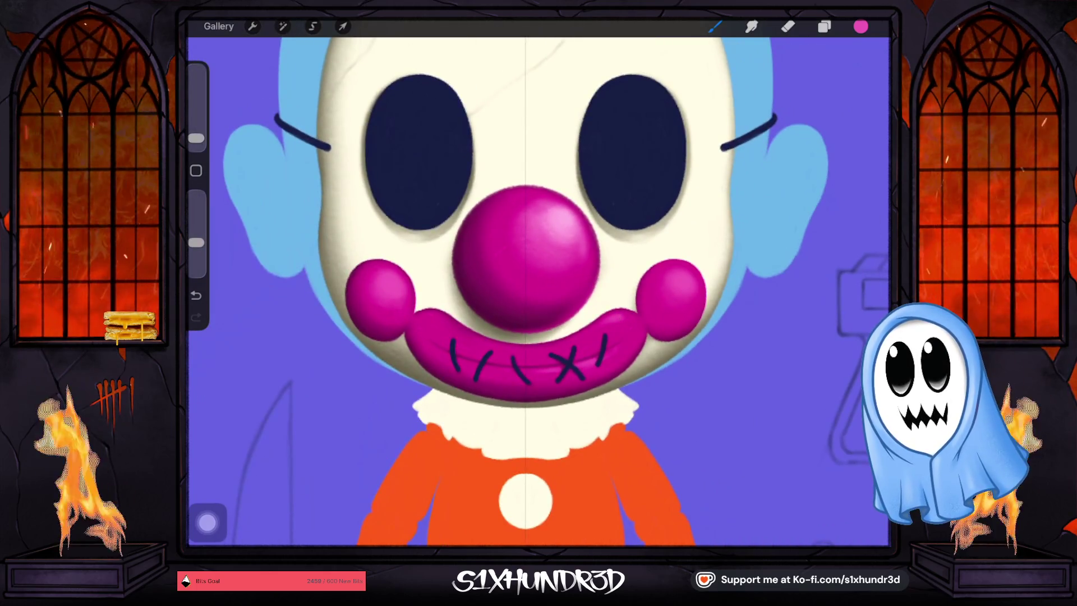
# Undo the last two paint strokes on the face, with the brush set to 3%.
pyautogui.scroll(-2, 527, 280)
pyautogui.hotkey('ctrl', 'z')
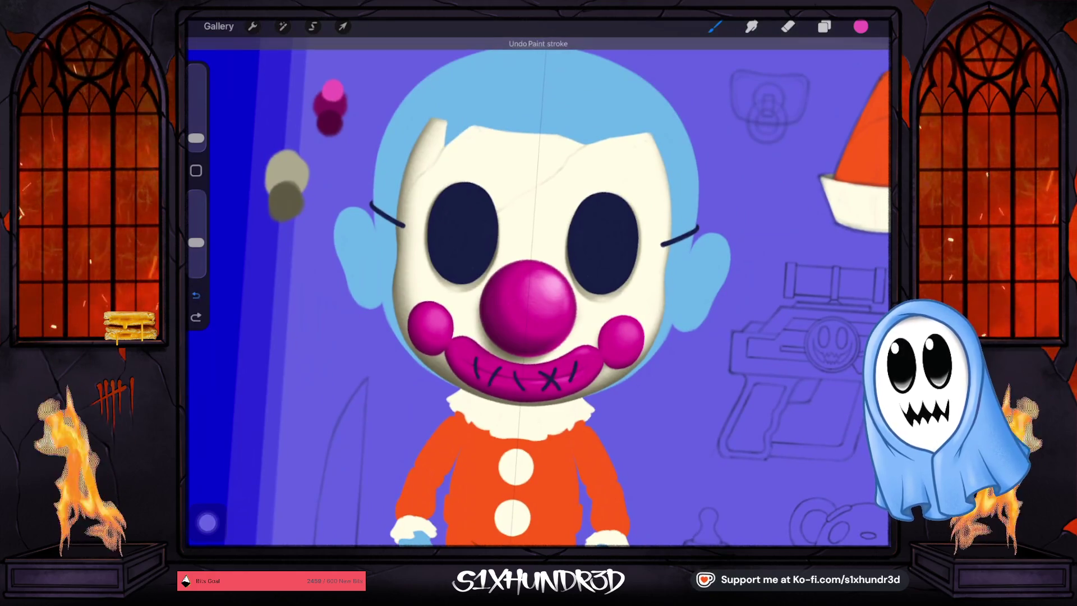
pyautogui.moveTo(195, 137); pyautogui.dragTo(196, 132)
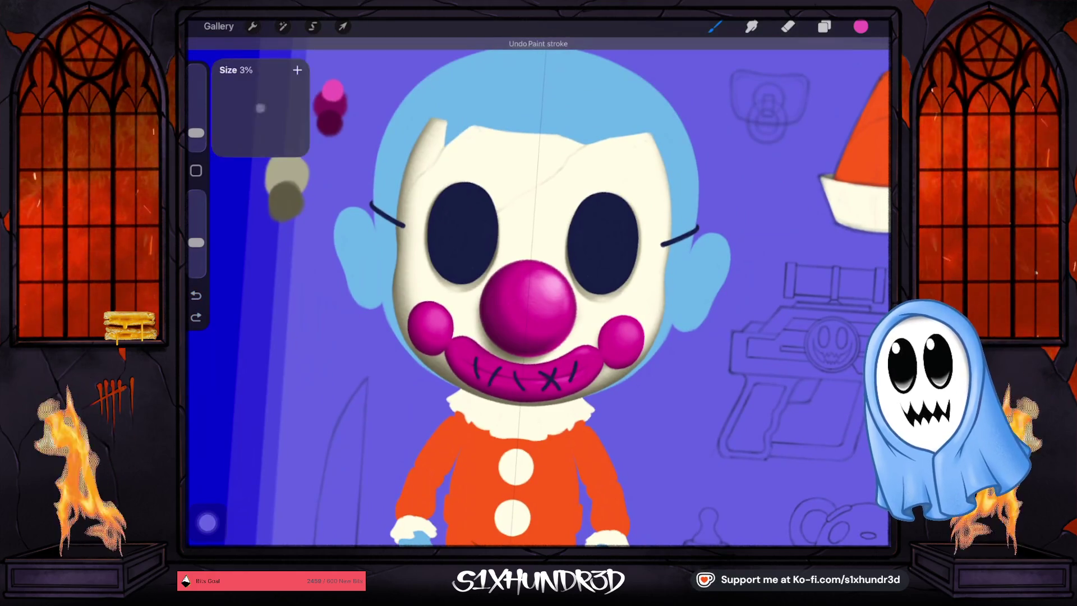
pyautogui.scroll(3, 505, 281)
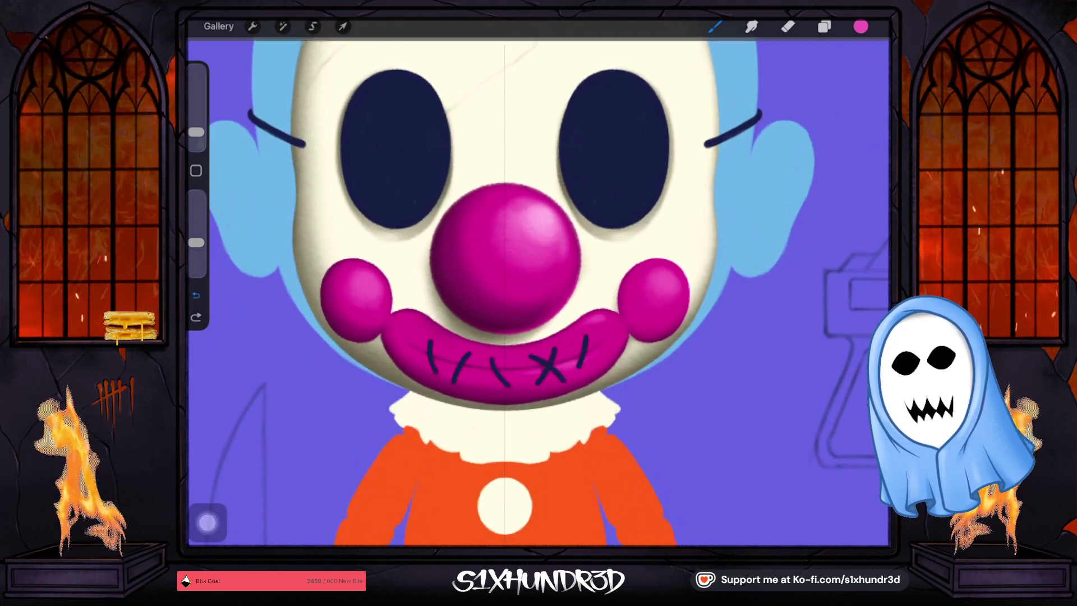
pyautogui.hotkey('ctrl', 'z')
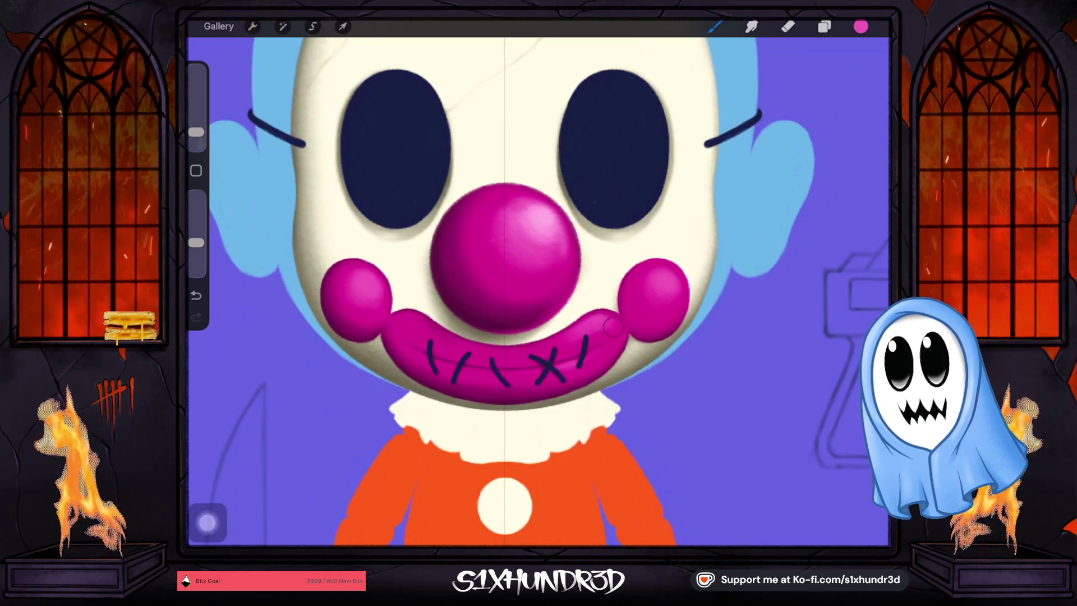
pyautogui.scroll(-5, 505, 280)
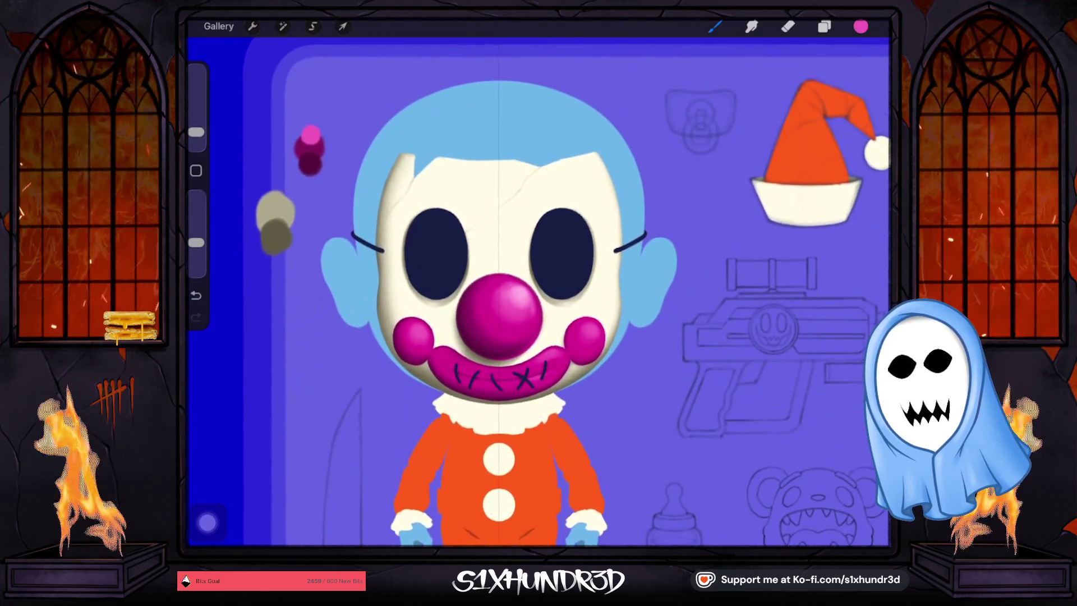
# Change the brush colour to a lighter pink on the colour disc.
pyautogui.click(861, 26)
pyautogui.moveTo(797, 131); pyautogui.dragTo(783, 126)
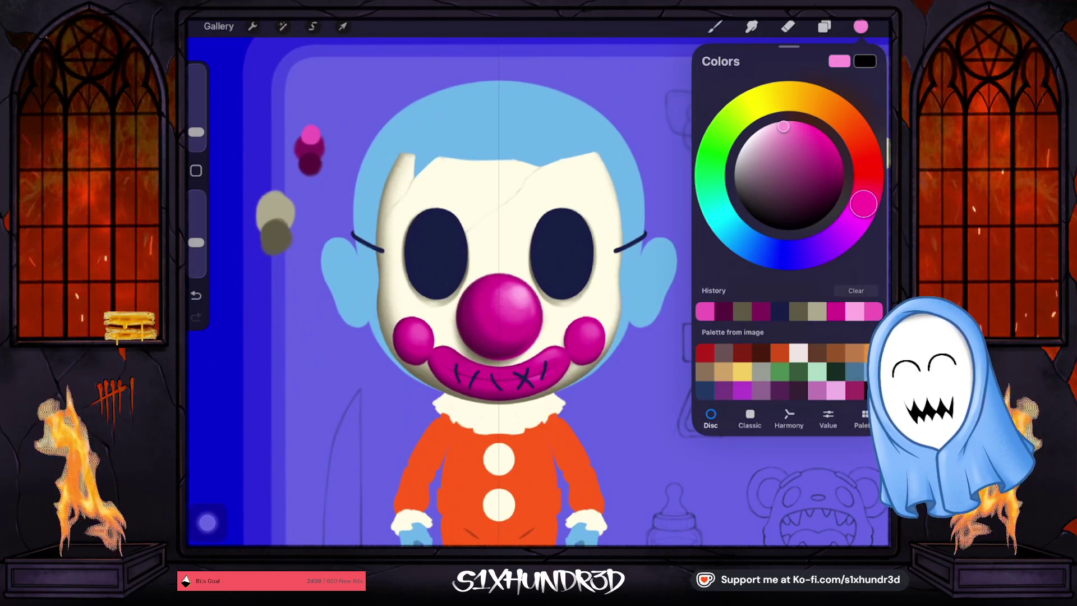
pyautogui.click(714, 26)
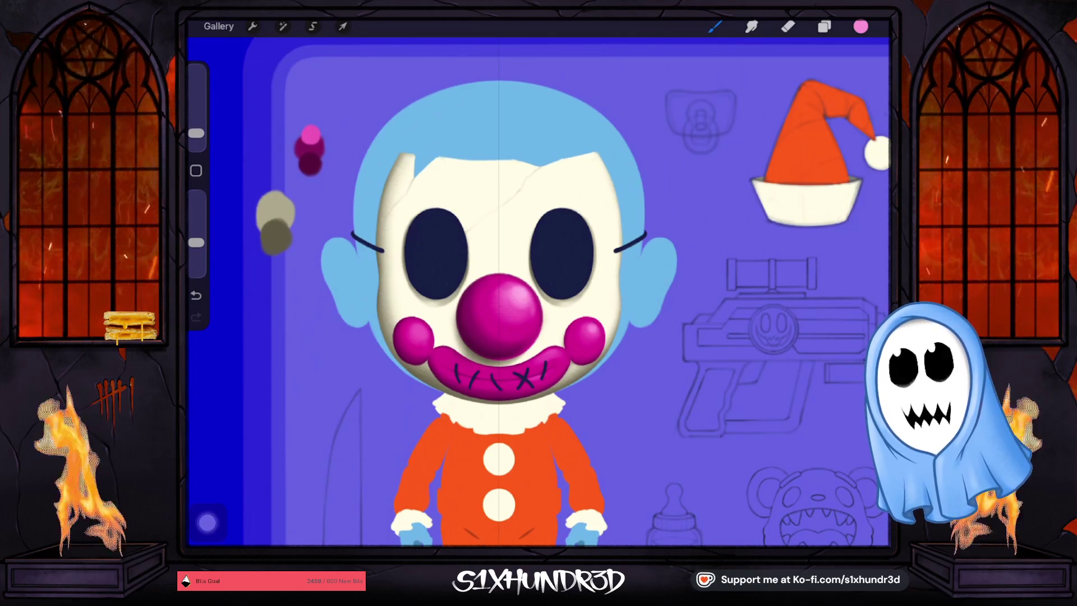
pyautogui.scroll(5, 571, 335)
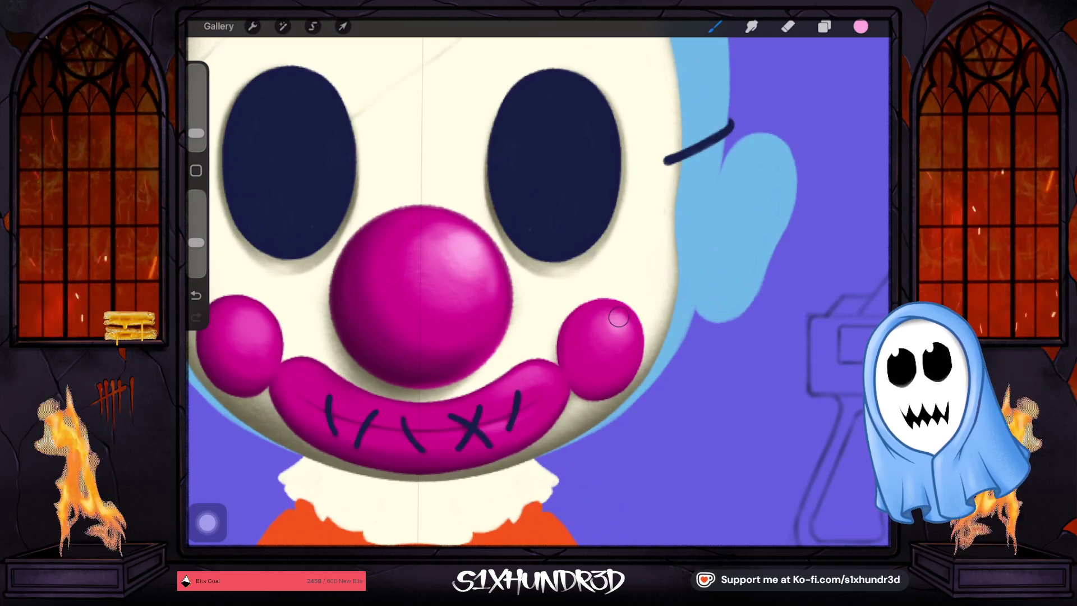
# Shrink the brush slightly and paint soft light-pink highlights onto the magenta cheeks.
pyautogui.moveTo(196, 134); pyautogui.dragTo(197, 135)
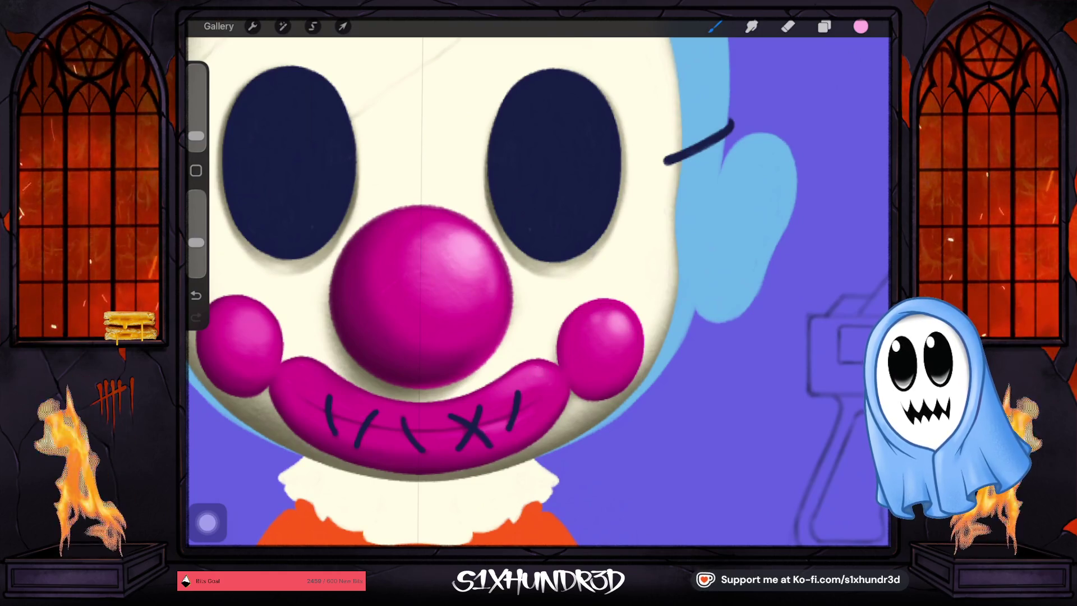
pyautogui.moveTo(196, 136); pyautogui.dragTo(196, 138)
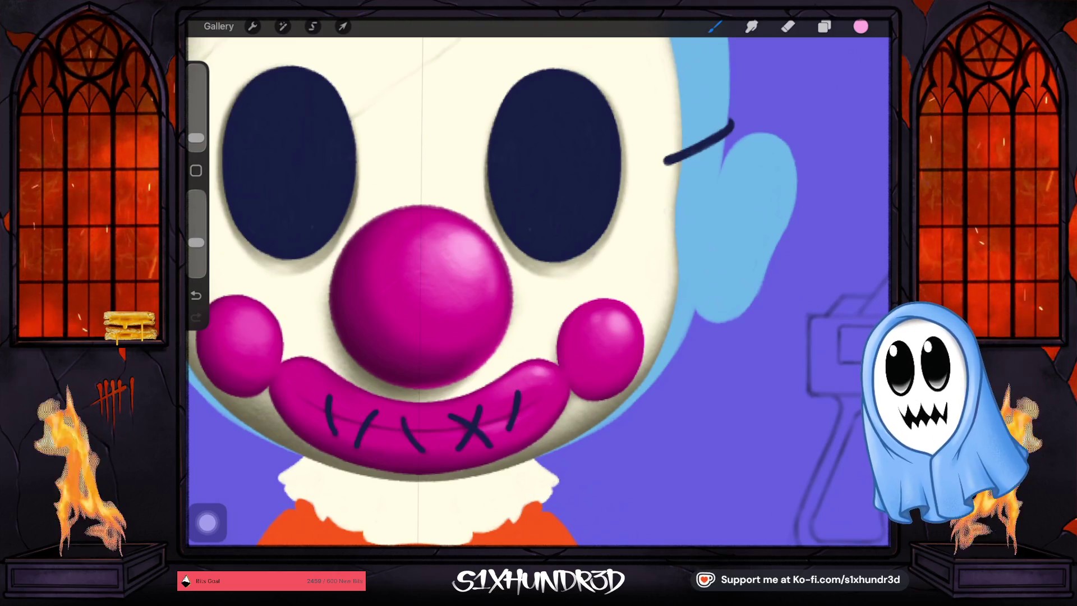
pyautogui.hscroll(-5, 538, 291)
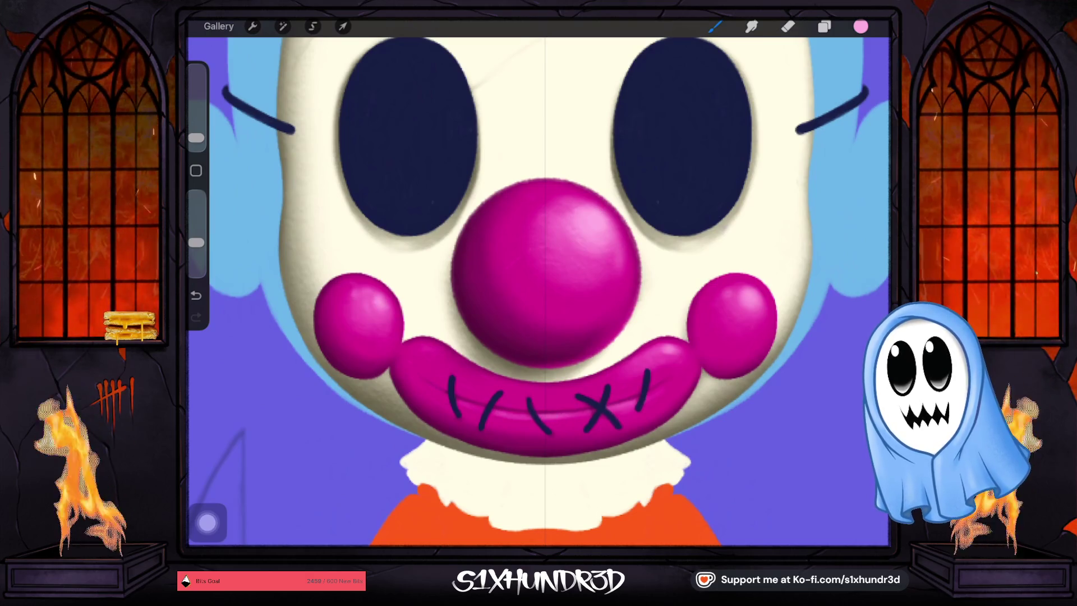
pyautogui.scroll(-5, 538, 292)
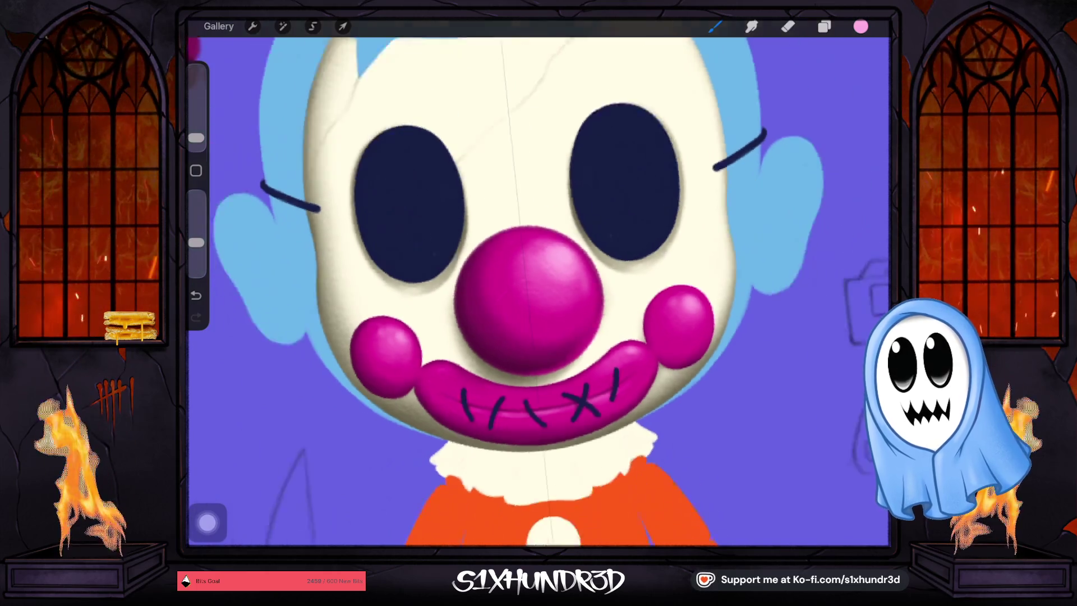
# Undo the last highlight stroke on the cheeks.
pyautogui.hotkey('ctrl', 'z')
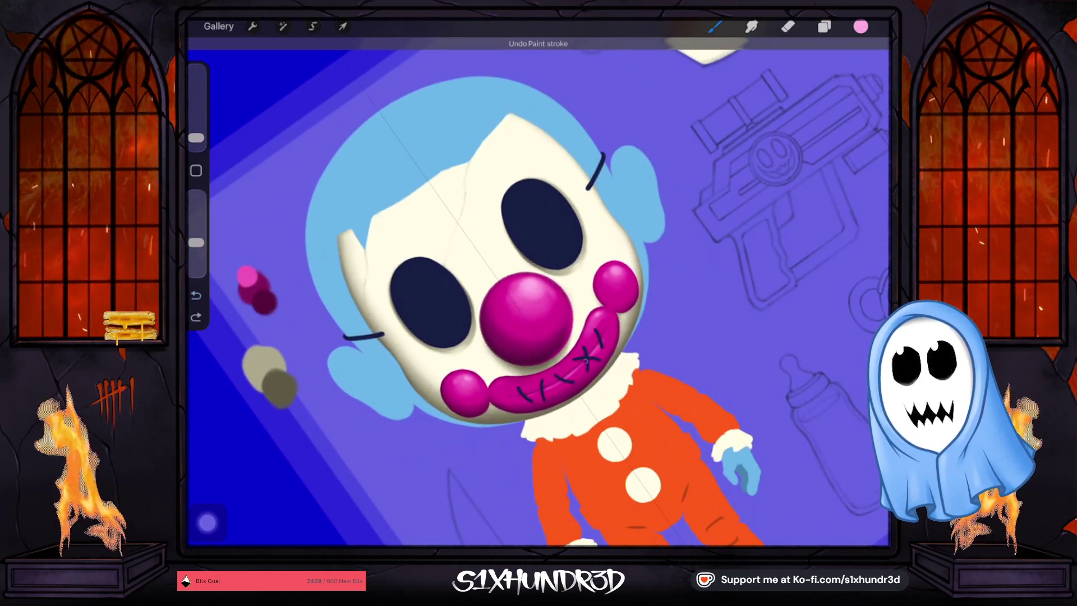
pyautogui.scroll(-5, 538, 292)
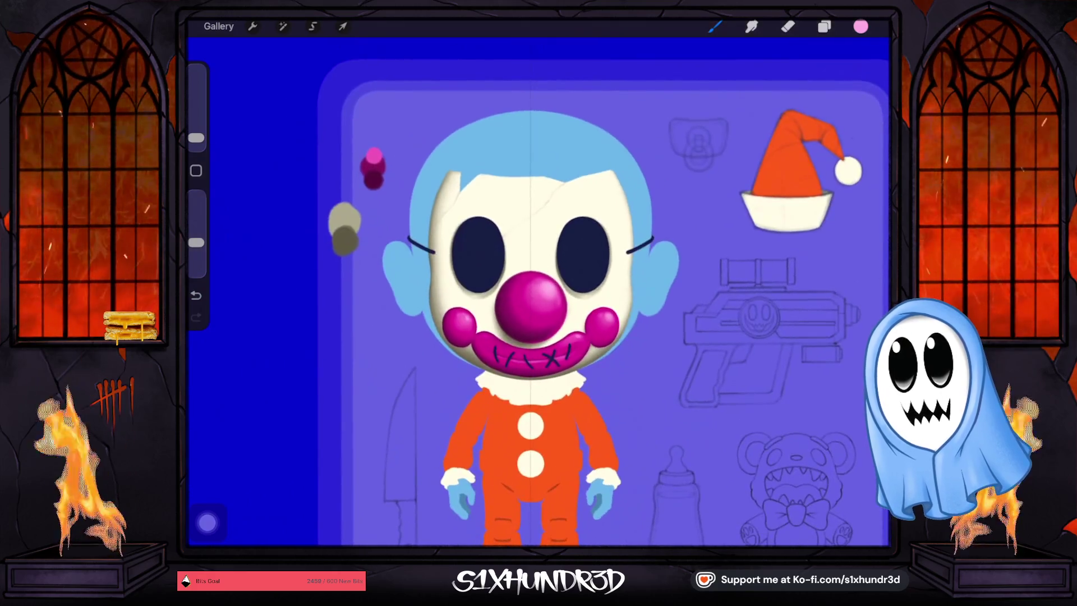
pyautogui.scroll(2, 539, 292)
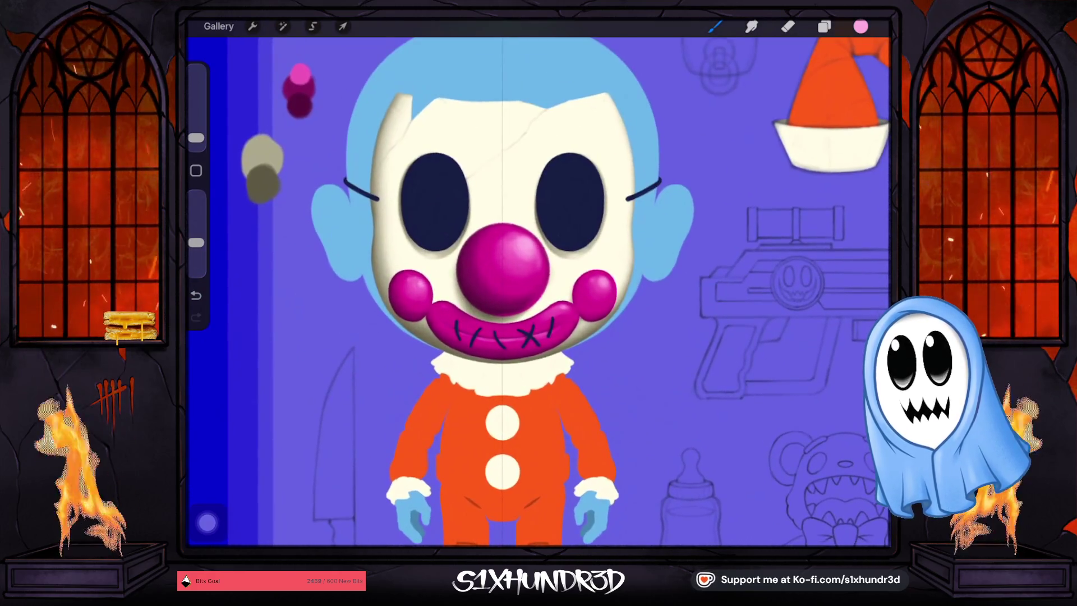
pyautogui.scroll(-3, 538, 292)
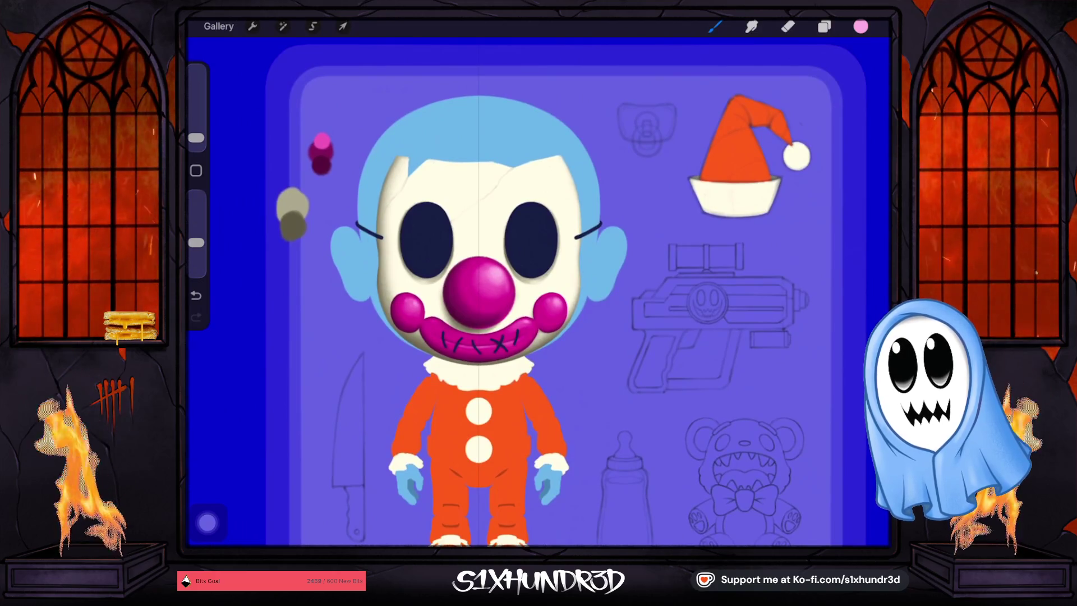
# Hide Layer 7 so the knife, gun and bottle sketches disappear.
pyautogui.click(824, 27)
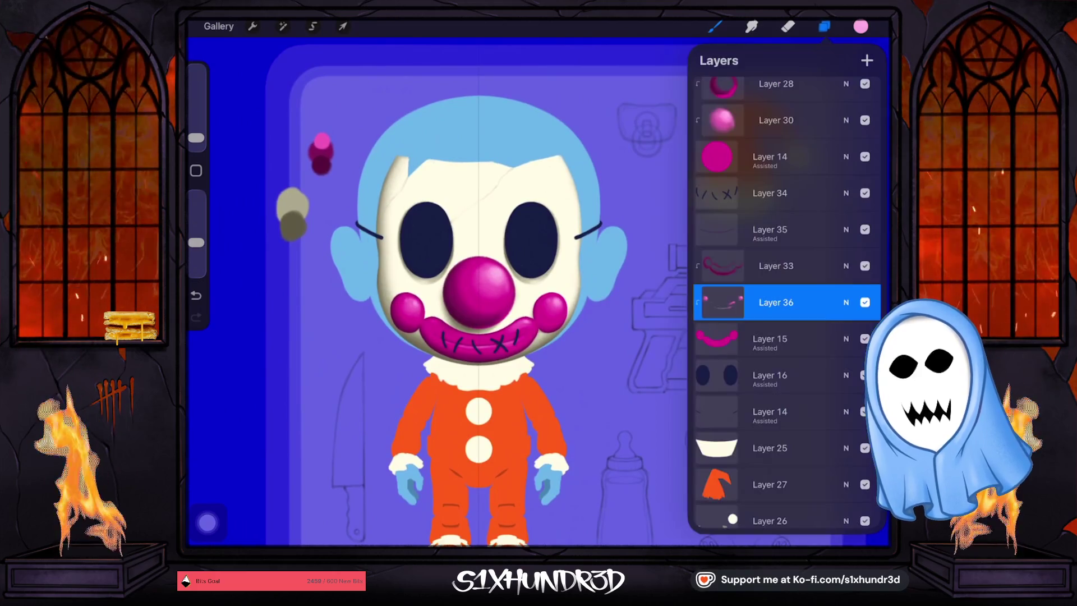
pyautogui.scroll(3, 785, 280)
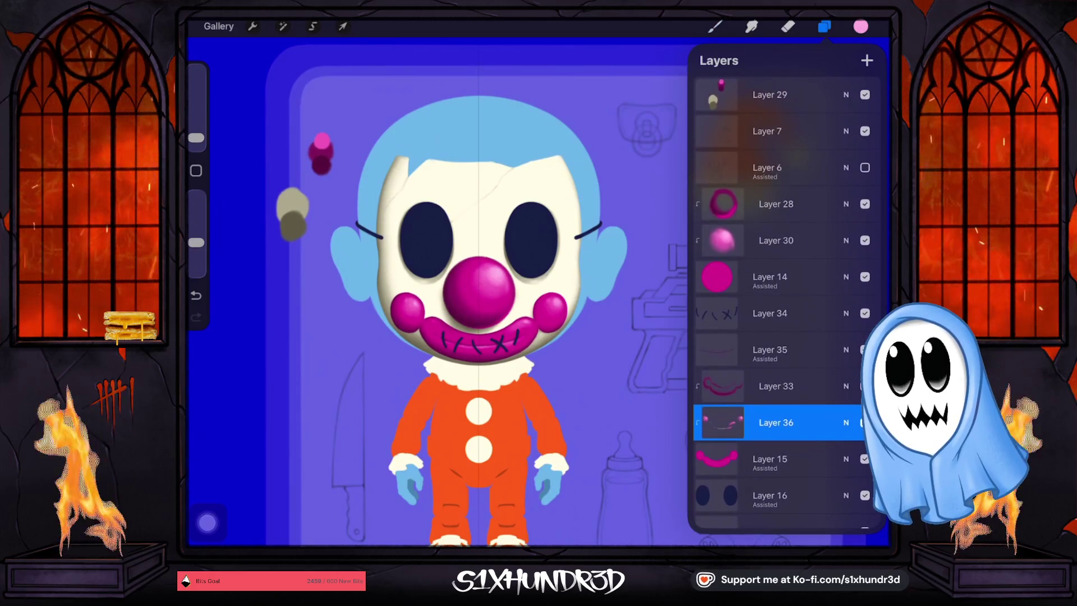
pyautogui.click(863, 422)
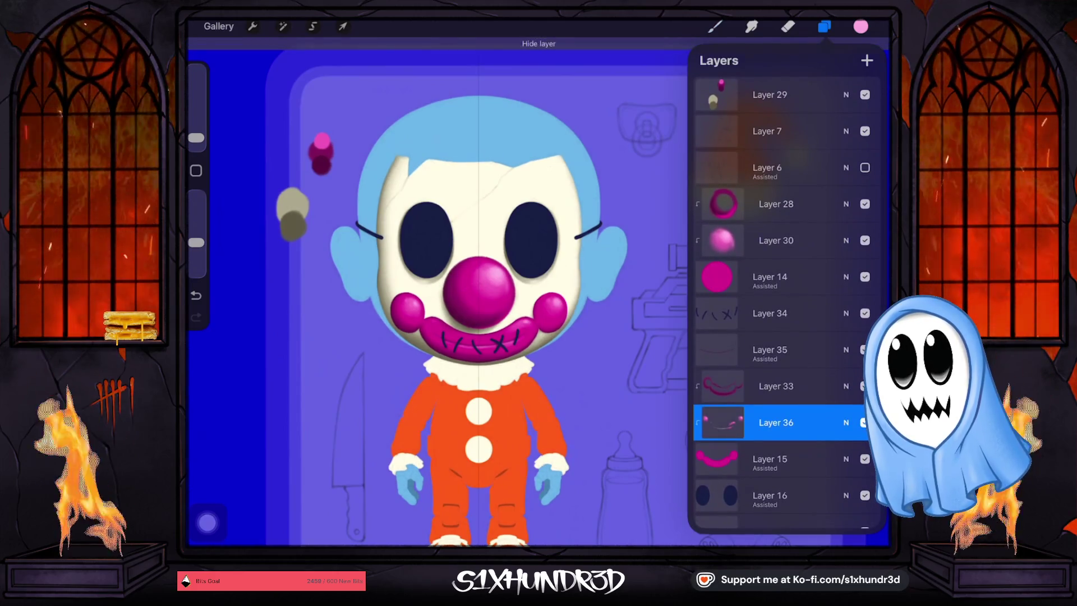
pyautogui.click(865, 130)
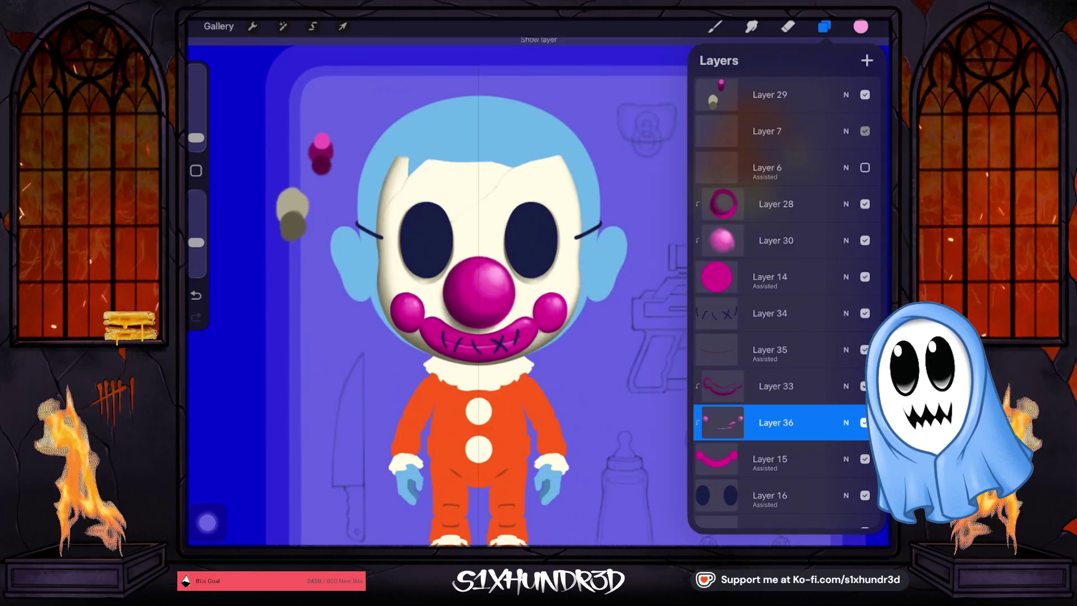
pyautogui.scroll(3, 476, 280)
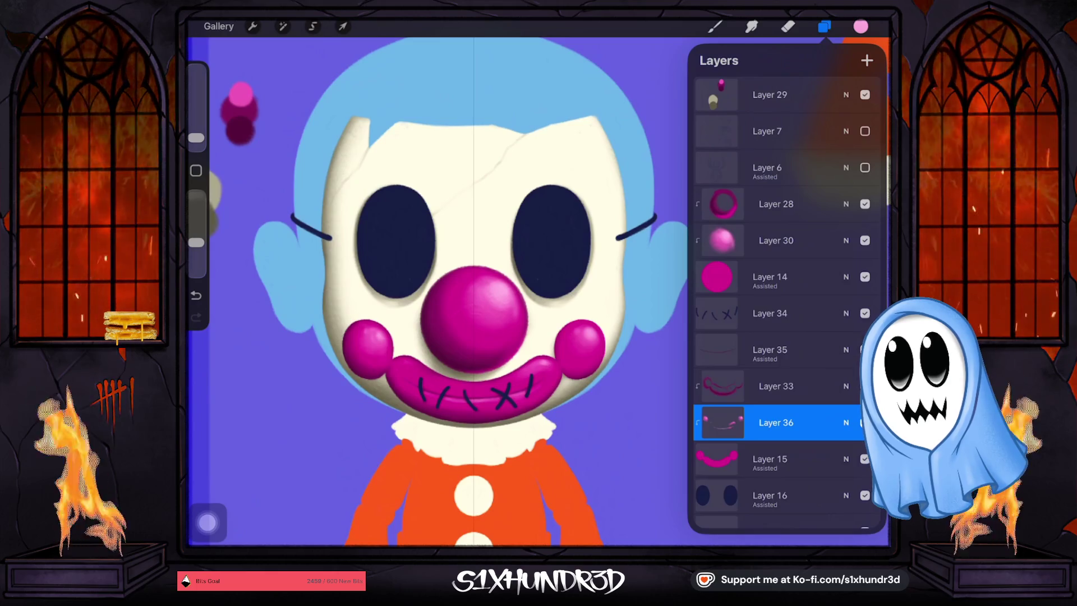
# Sample the blue from the clown's ear and darken it slightly.
pyautogui.click(315, 262)
pyautogui.click(860, 26)
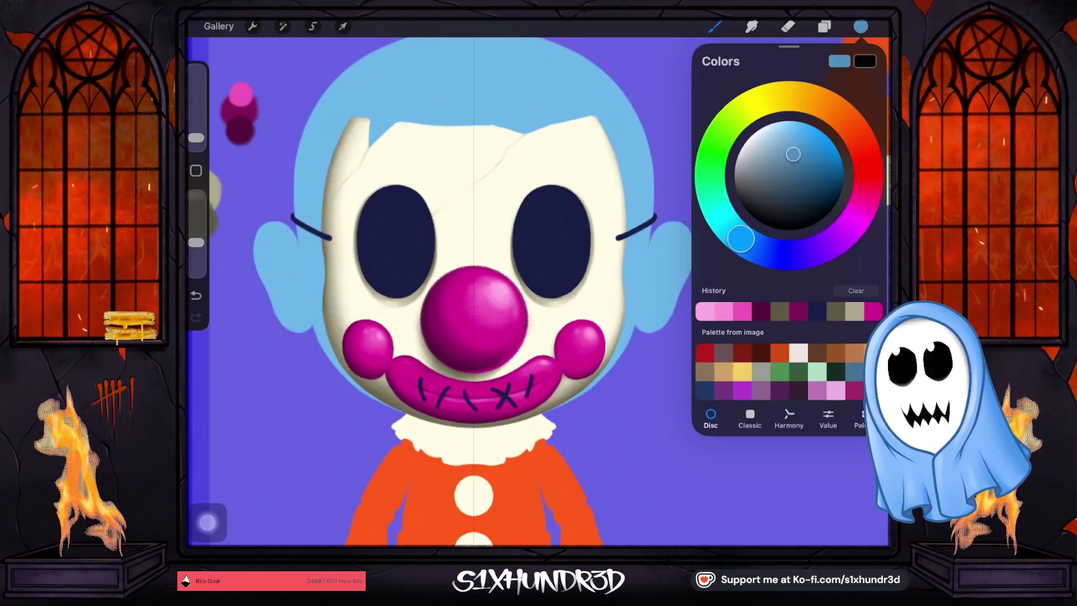
pyautogui.moveTo(793, 154); pyautogui.dragTo(789, 171)
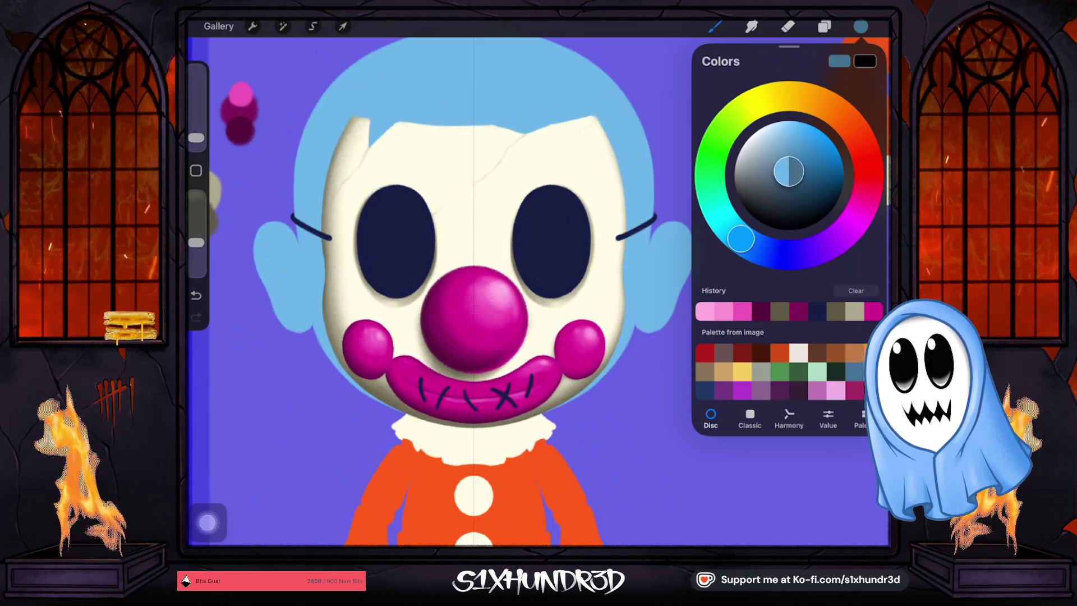
# Add a new Layer 37 above Layer 12, the blue hair layer.
pyautogui.click(824, 26)
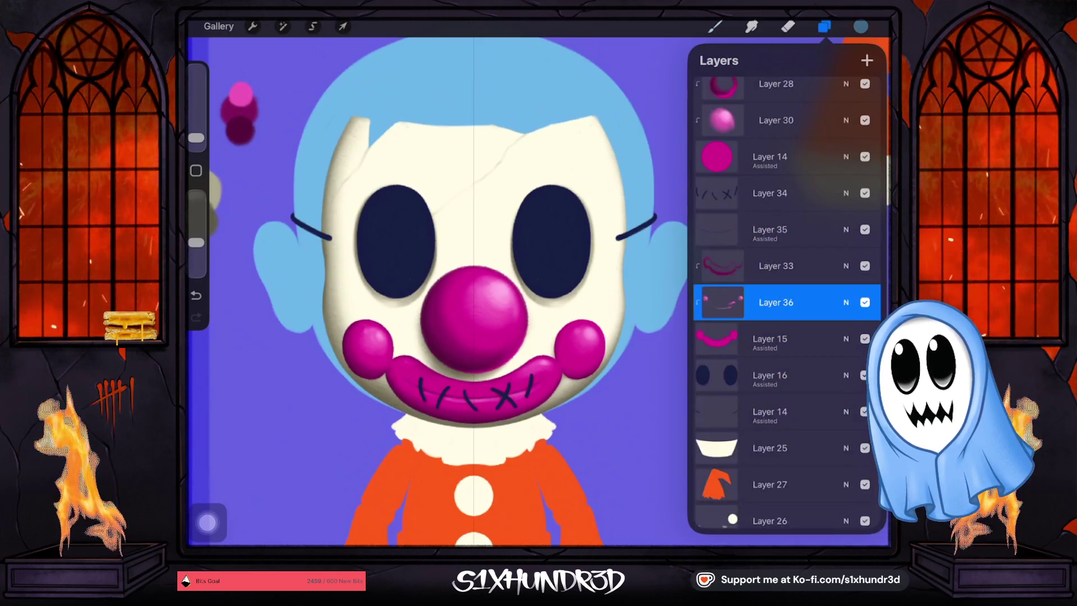
pyautogui.scroll(-7, 785, 303)
pyautogui.click(785, 268)
pyautogui.click(866, 60)
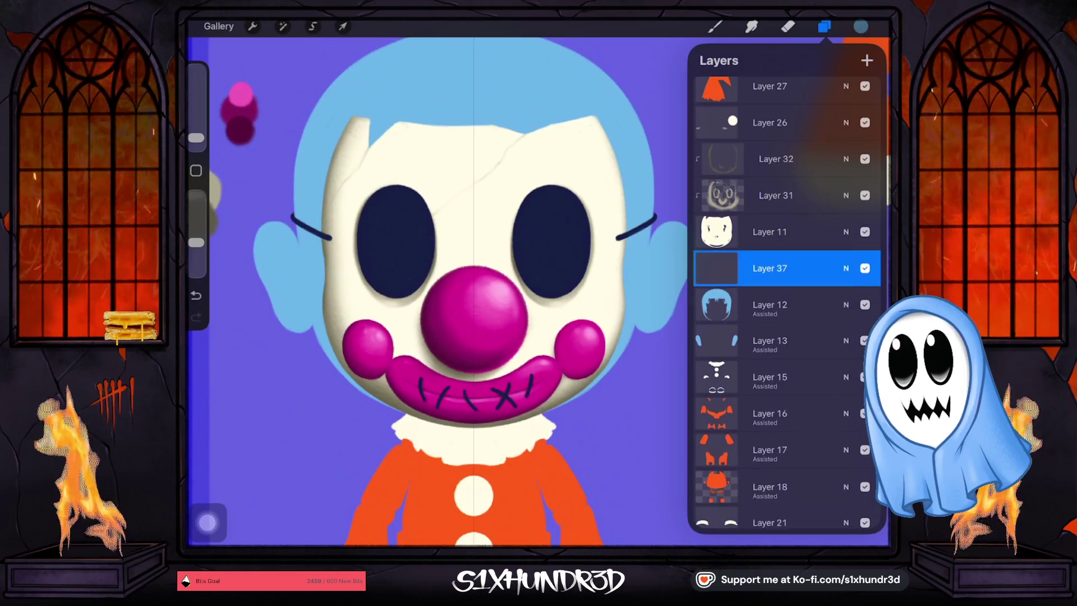
pyautogui.click(769, 268)
pyautogui.click(770, 268)
# With a 7% brush, shade the hair edge beside the face in darker blue.
pyautogui.click(714, 26)
pyautogui.moveTo(196, 138); pyautogui.dragTo(196, 125)
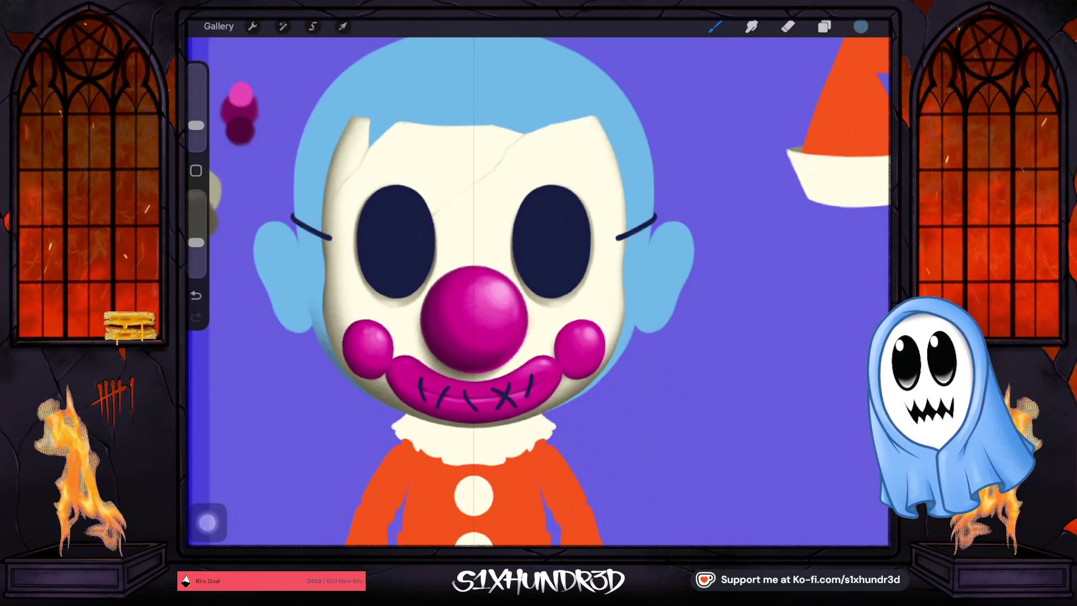
pyautogui.click(860, 26)
pyautogui.moveTo(787, 162); pyautogui.dragTo(791, 157)
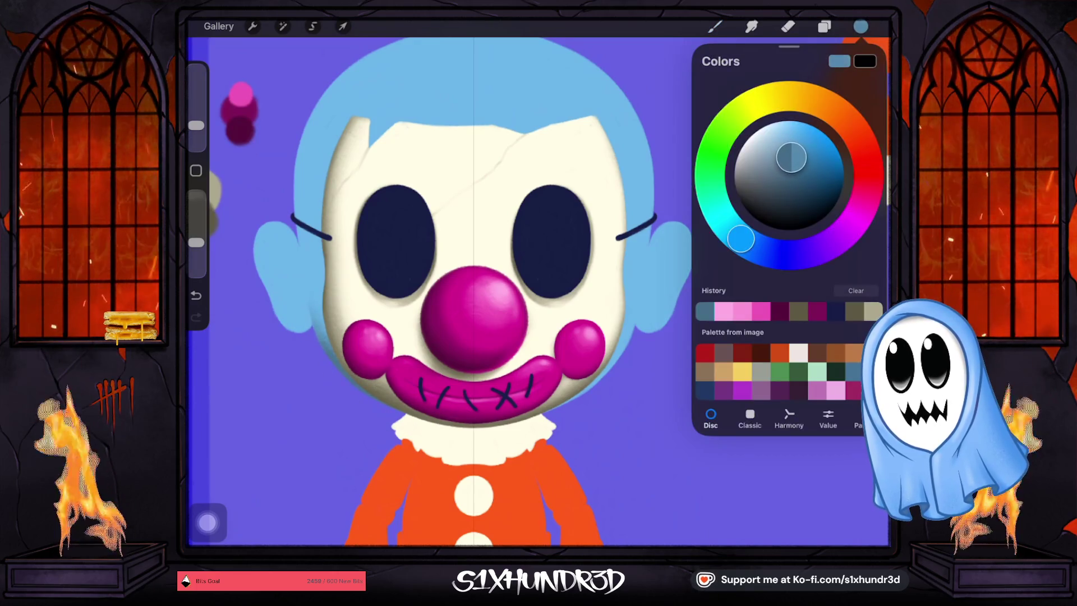
pyautogui.click(337, 373)
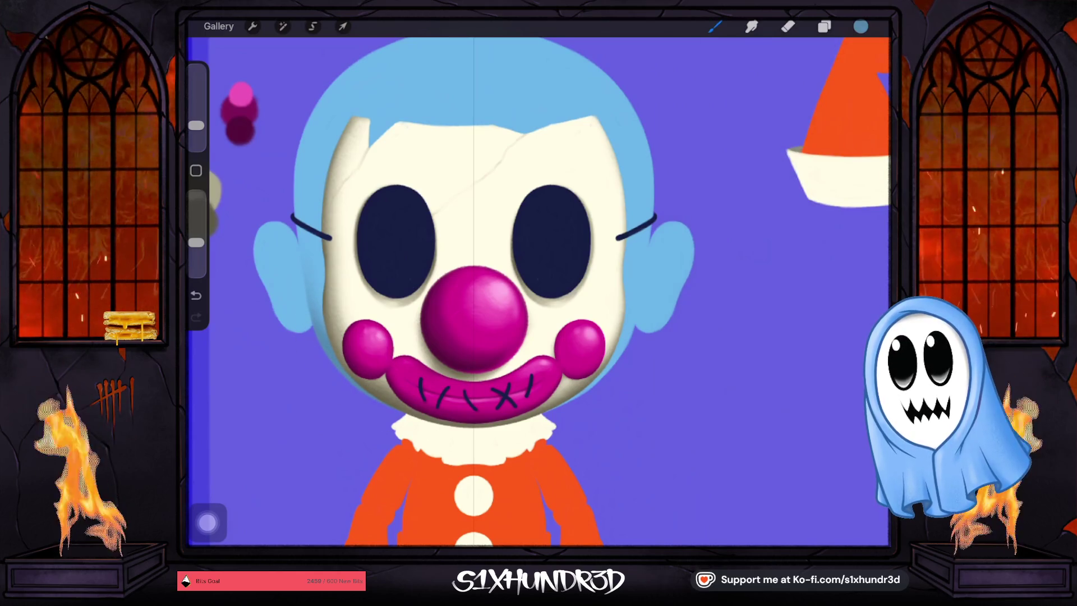
pyautogui.moveTo(303, 227); pyautogui.dragTo(307, 291)
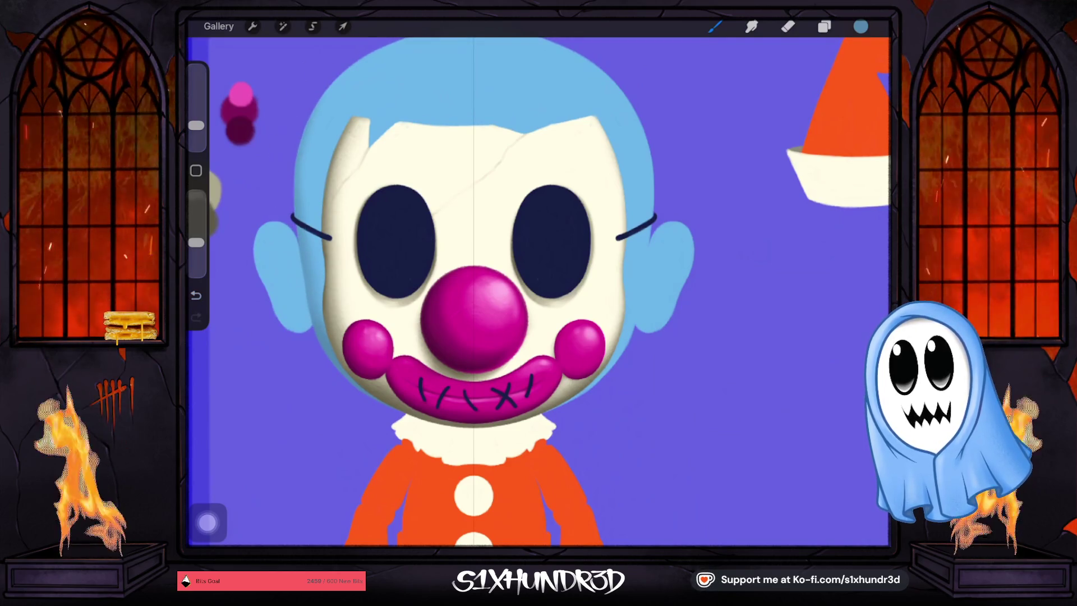
pyautogui.scroll(-3, 539, 292)
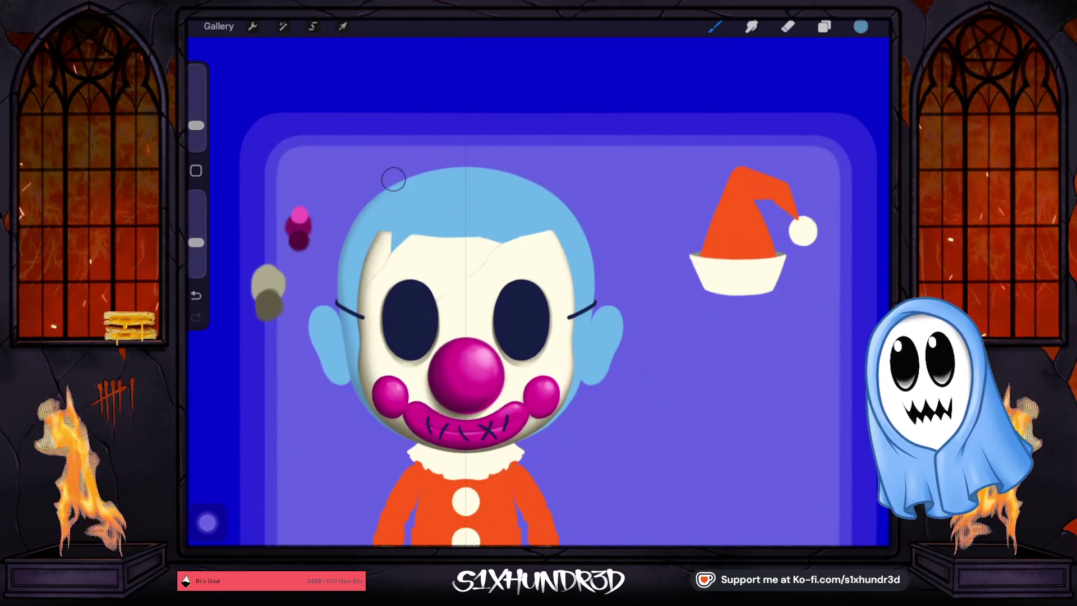
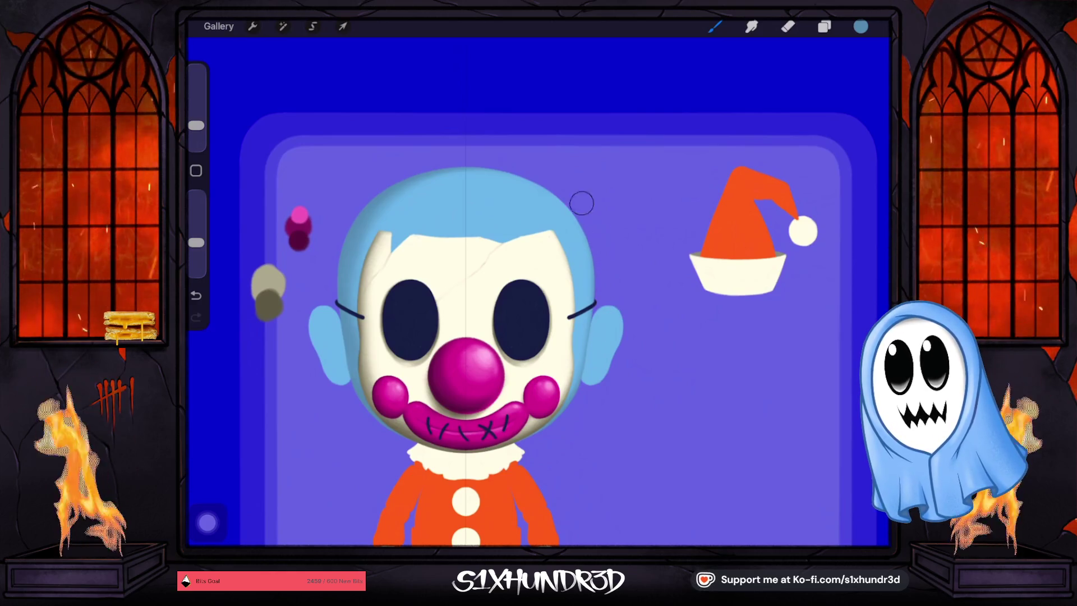
# Shrink the brush to about 4% size and push its opacity up to 100%.
pyautogui.moveTo(196, 126); pyautogui.dragTo(196, 129)
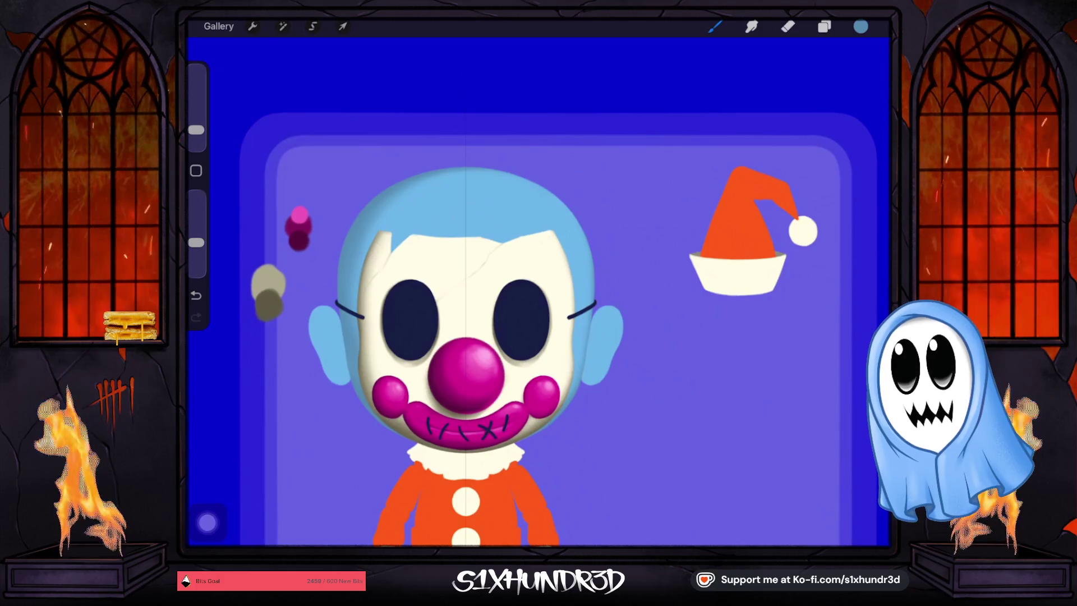
pyautogui.scroll(3, 505, 337)
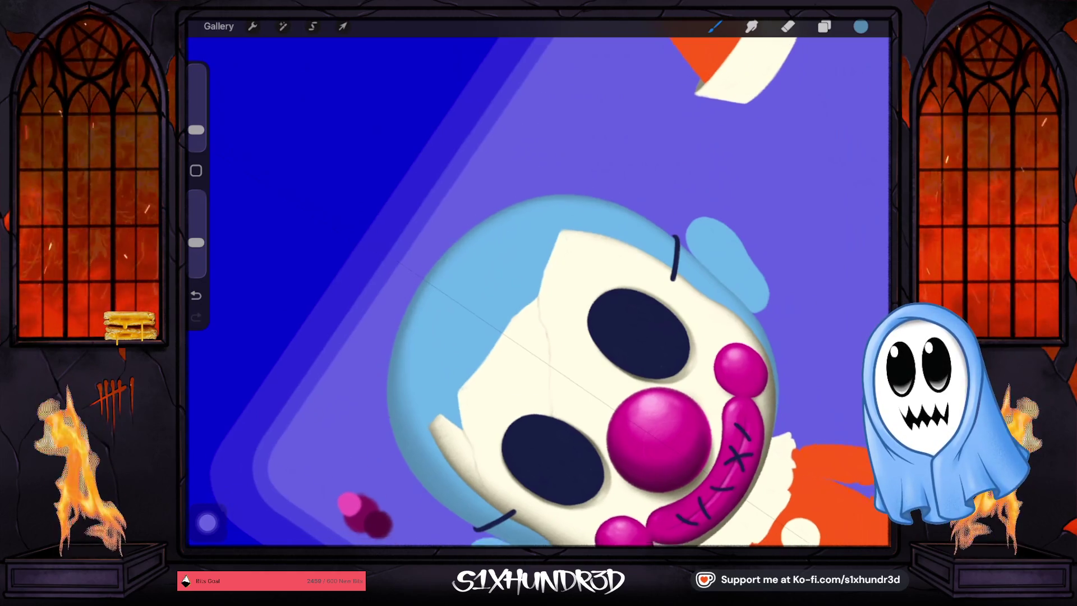
pyautogui.scroll(-3, 538, 292)
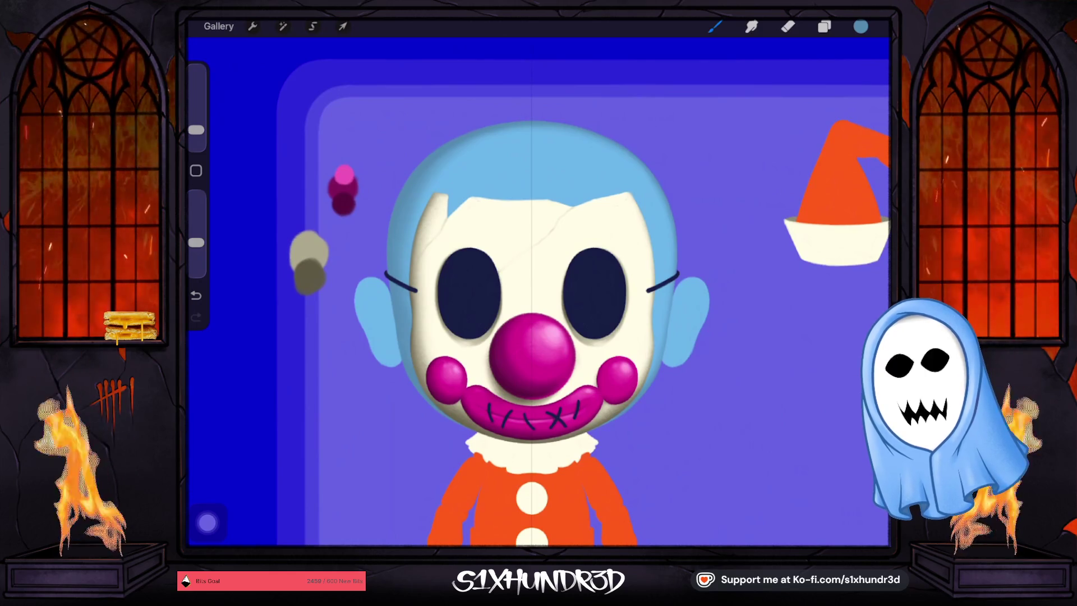
pyautogui.moveTo(196, 129); pyautogui.dragTo(196, 135)
pyautogui.scroll(5, 689, 287)
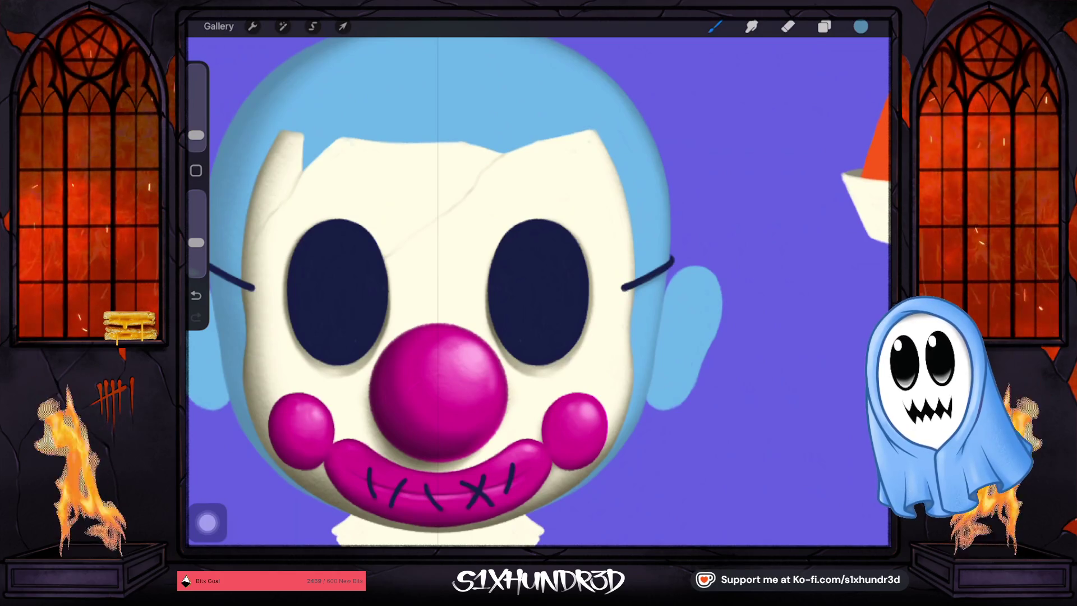
pyautogui.scroll(-2, 627, 308)
pyautogui.scroll(-5, 538, 292)
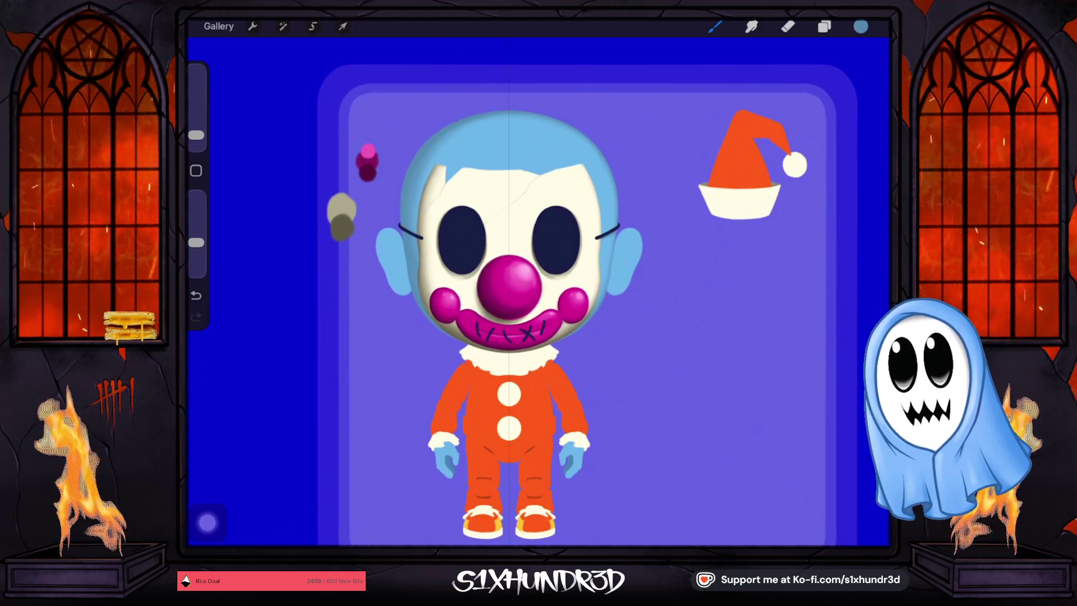
pyautogui.moveTo(195, 242); pyautogui.dragTo(195, 196)
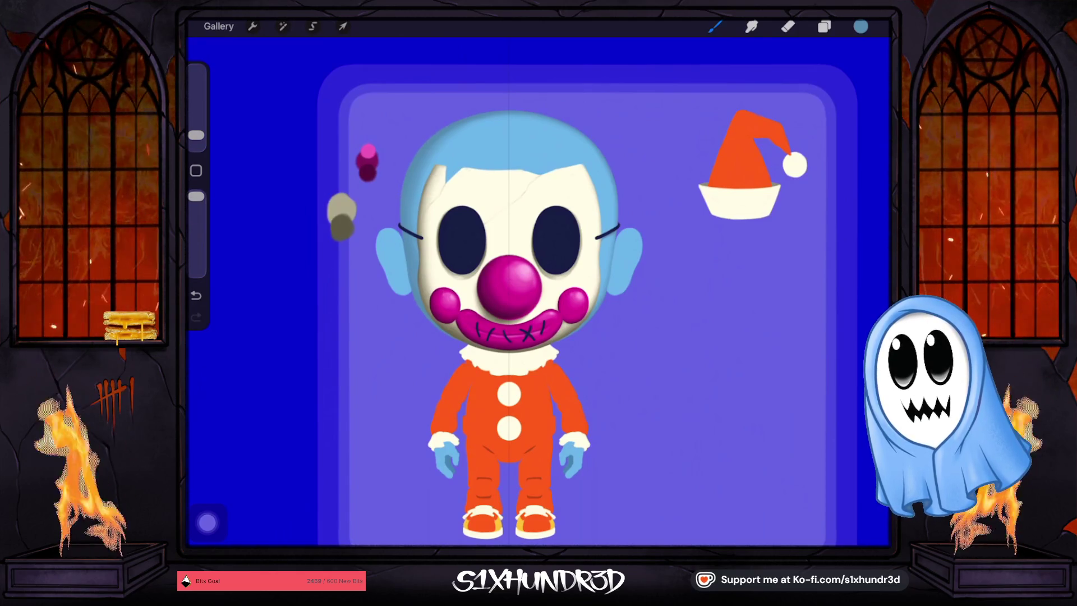
# On Layer 29, paint a light-blue swatch beside the magenta ones.
pyautogui.click(824, 27)
pyautogui.scroll(5, 785, 281)
pyautogui.scroll(3, 785, 281)
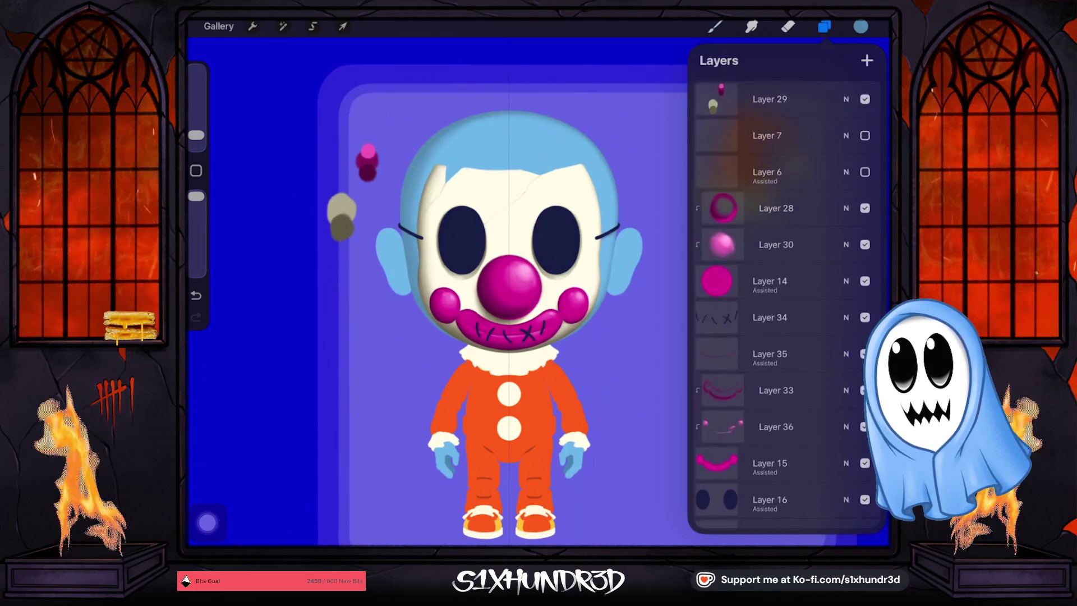
pyautogui.click(769, 99)
pyautogui.click(715, 26)
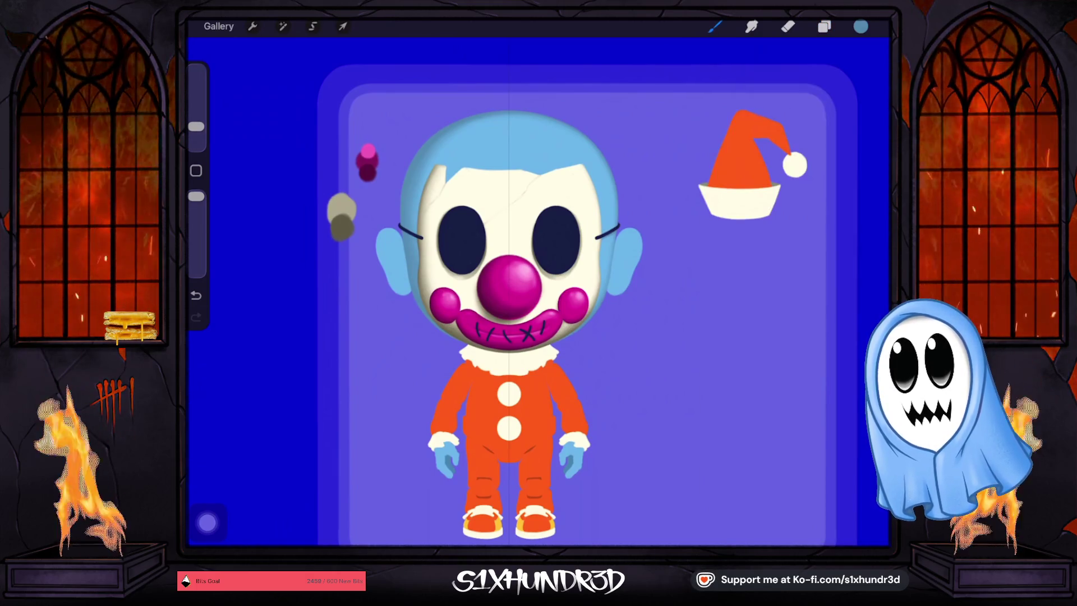
pyautogui.moveTo(328, 141); pyautogui.dragTo(335, 147)
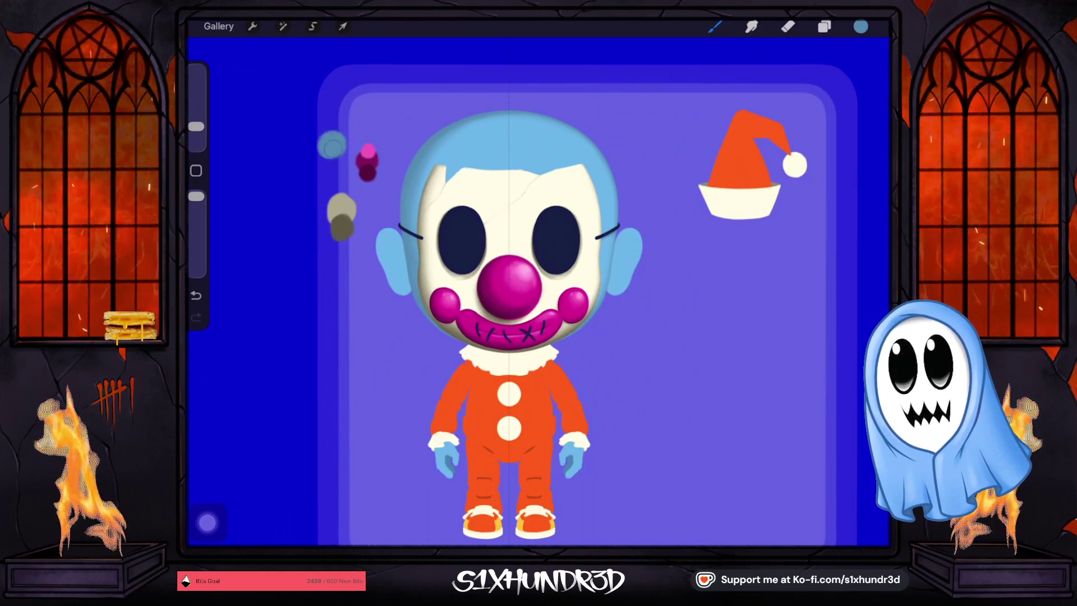
# Pick a darker blue and paint a dark-blue swatch next to the light one.
pyautogui.click(860, 26)
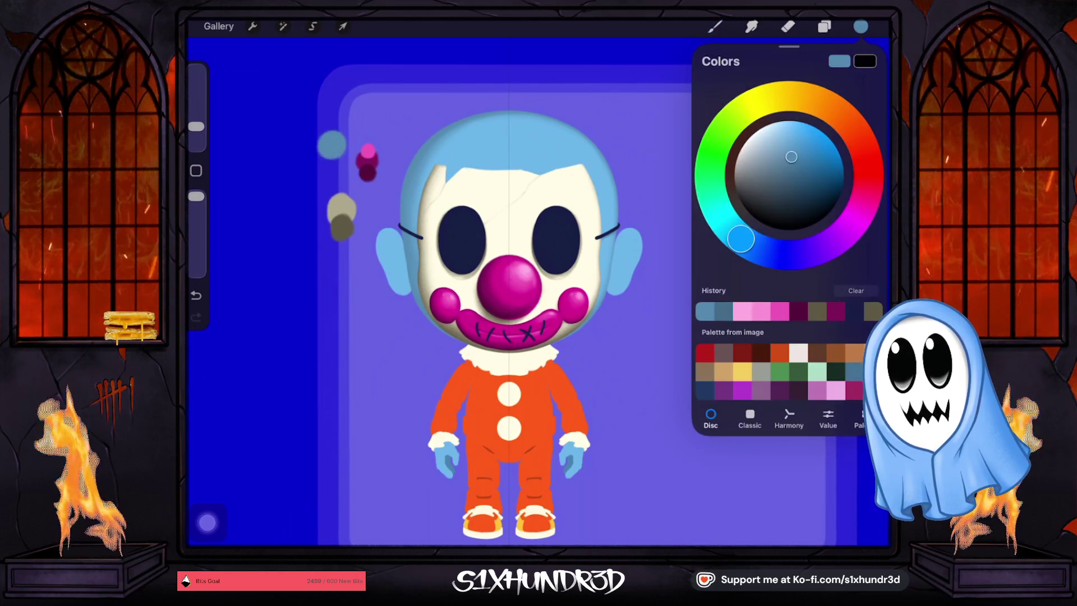
pyautogui.moveTo(791, 156); pyautogui.dragTo(802, 177)
pyautogui.click(824, 26)
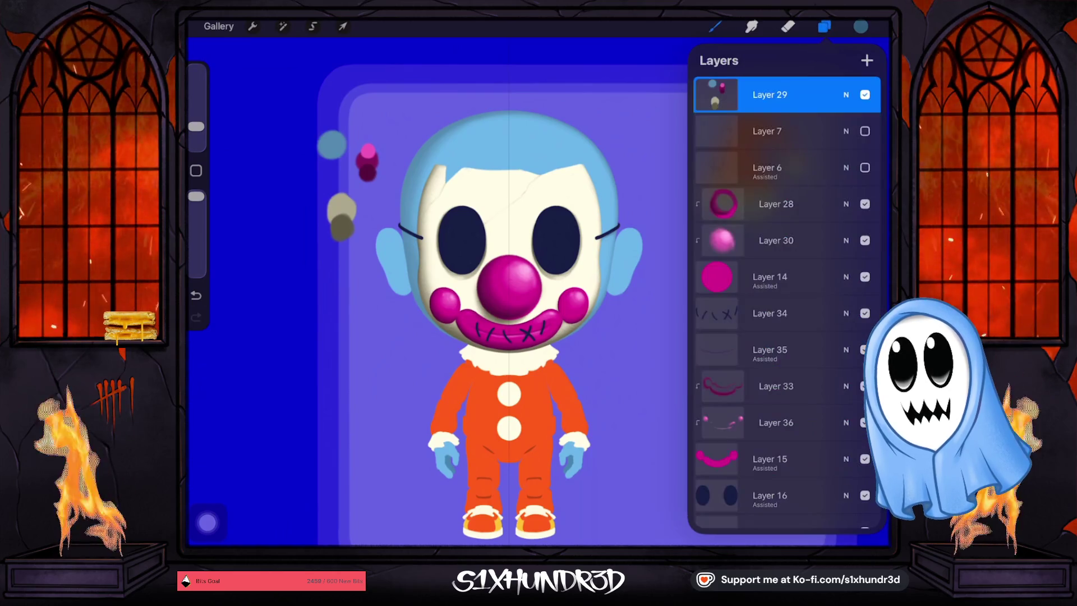
pyautogui.scroll(-10, 785, 336)
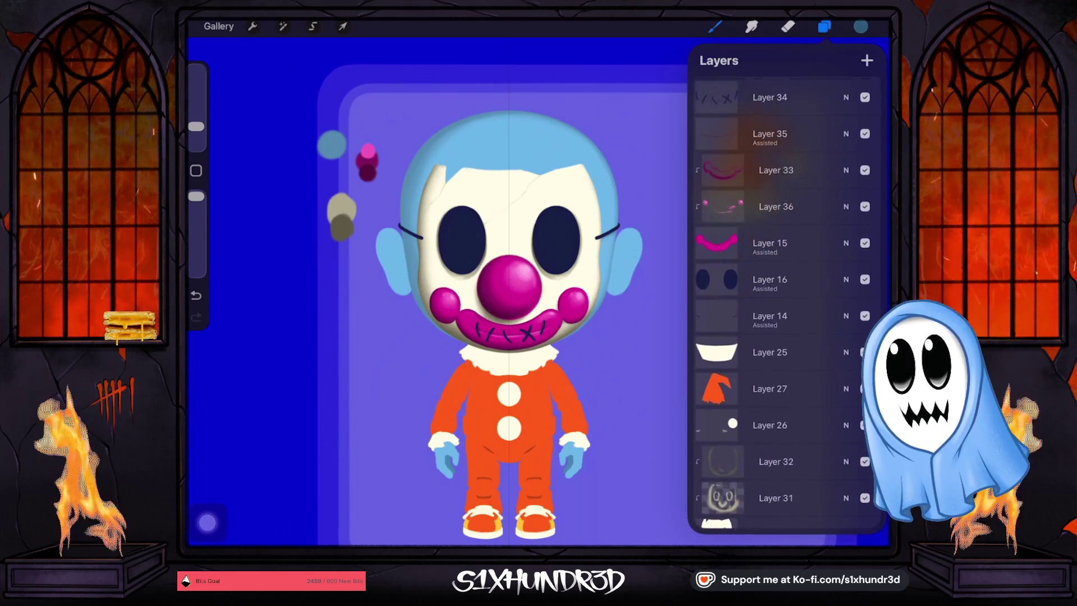
pyautogui.click(324, 162)
pyautogui.moveTo(328, 157); pyautogui.dragTo(319, 166)
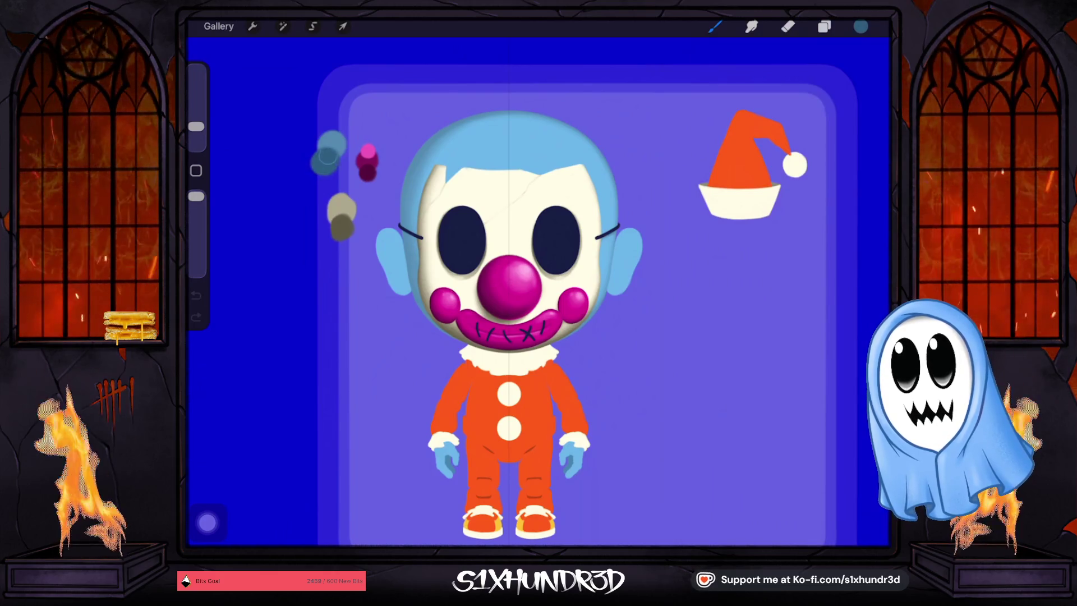
# Add a new Layer 38 above Layer 37 and set it as a clipping mask.
pyautogui.click(824, 27)
pyautogui.scroll(-10, 785, 297)
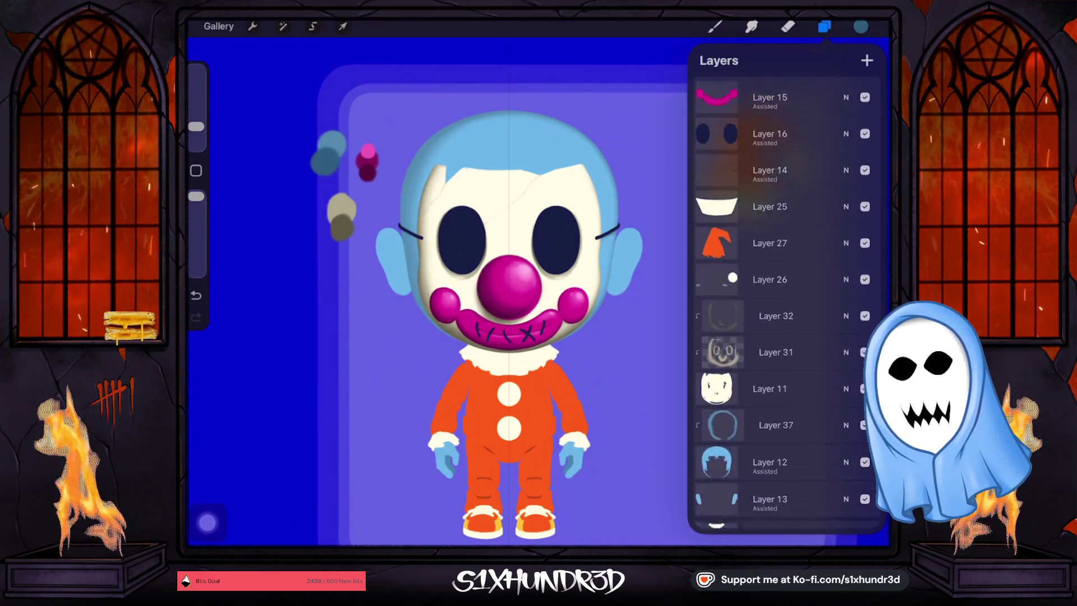
pyautogui.click(776, 345)
pyautogui.click(866, 60)
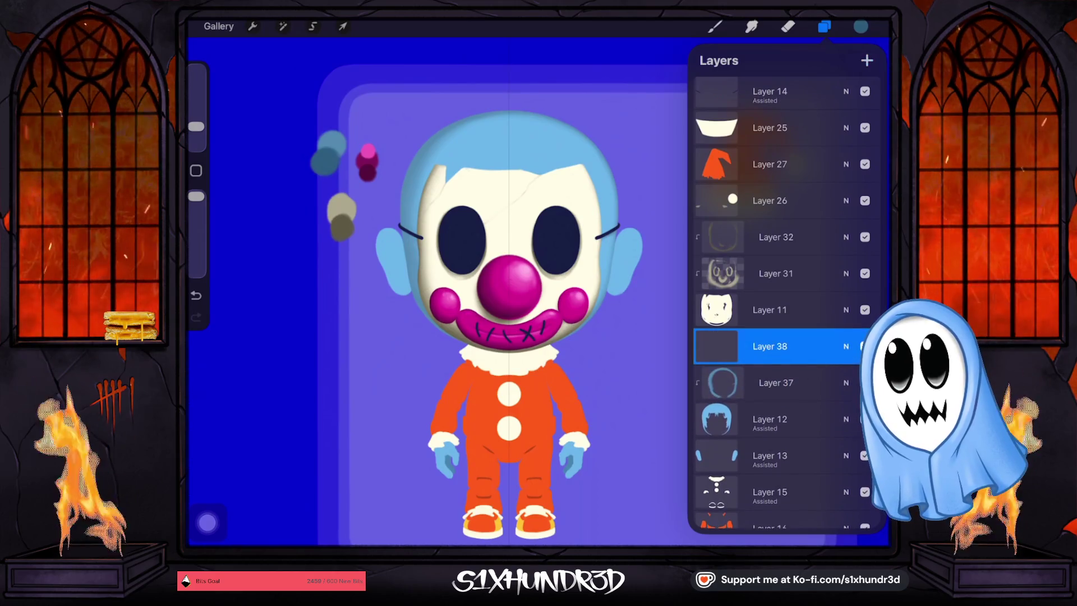
pyautogui.click(718, 346)
pyautogui.click(617, 359)
pyautogui.click(715, 27)
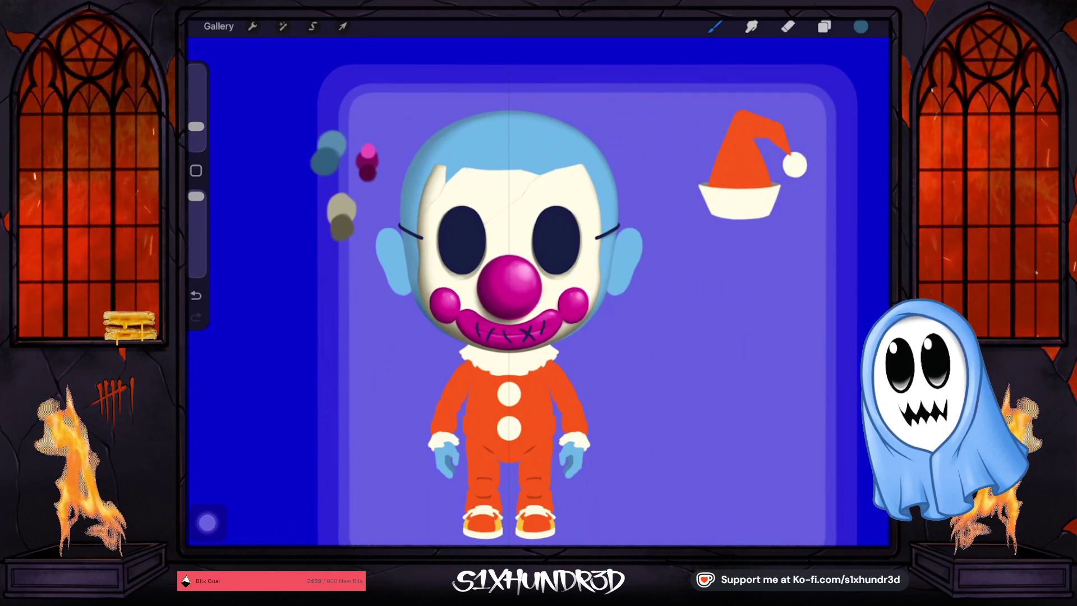
# Lower the brush opacity, undo a stray stroke, and fine-tune the brush to a smaller size.
pyautogui.moveTo(197, 196); pyautogui.dragTo(196, 233)
pyautogui.hotkey('ctrl', 'z')
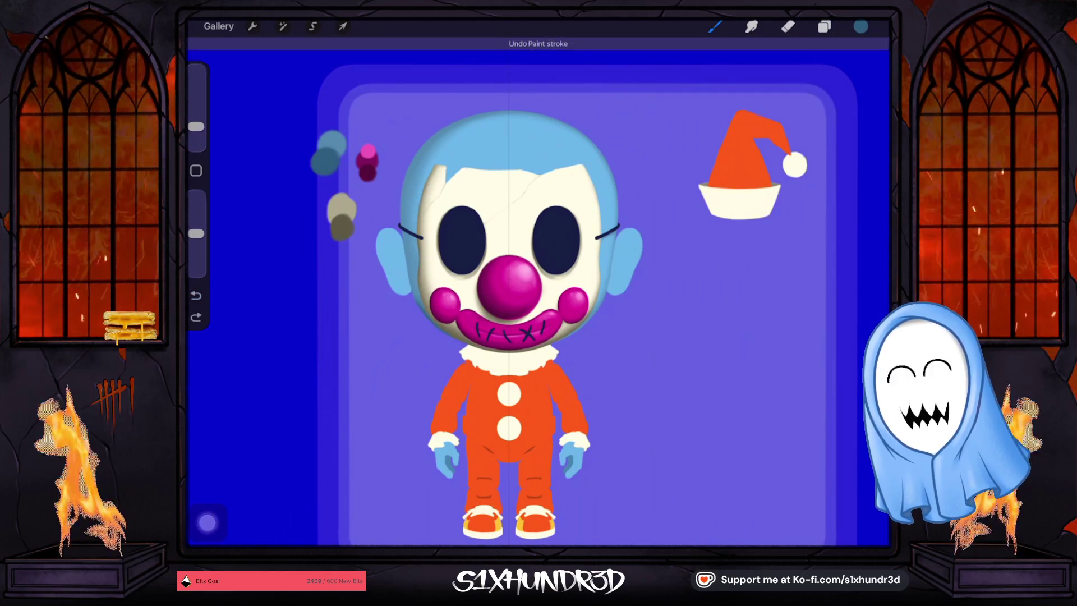
pyautogui.scroll(5, 439, 255)
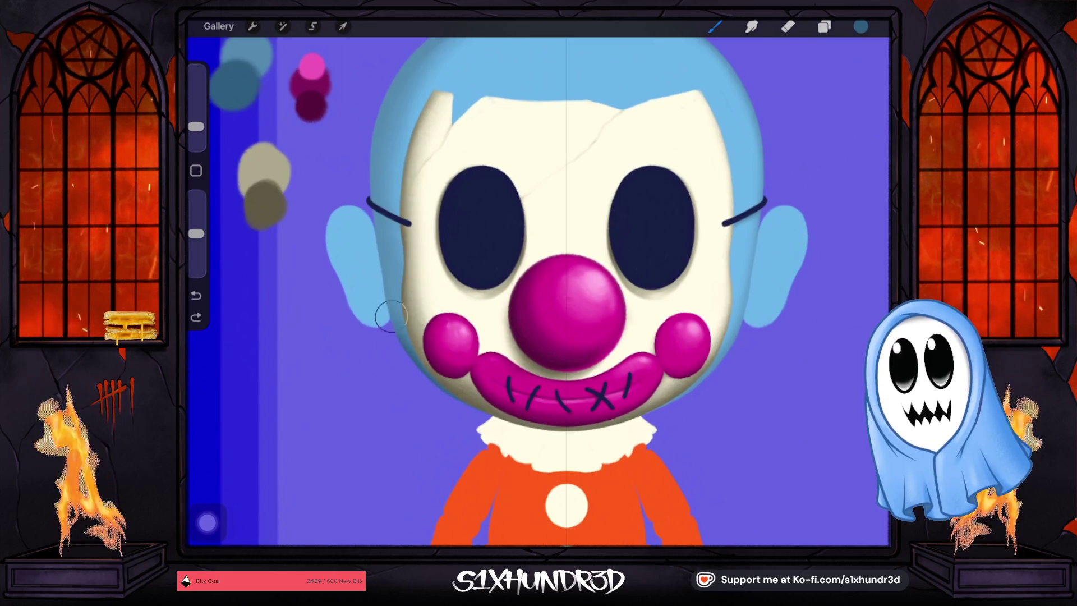
pyautogui.moveTo(196, 233); pyautogui.dragTo(197, 244)
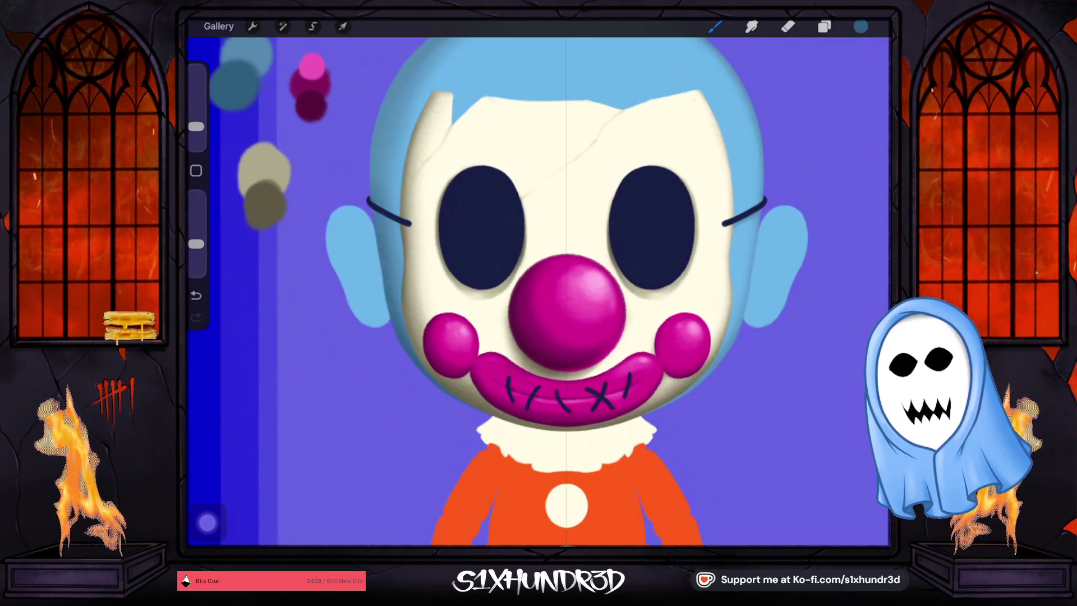
pyautogui.moveTo(196, 127); pyautogui.dragTo(196, 130)
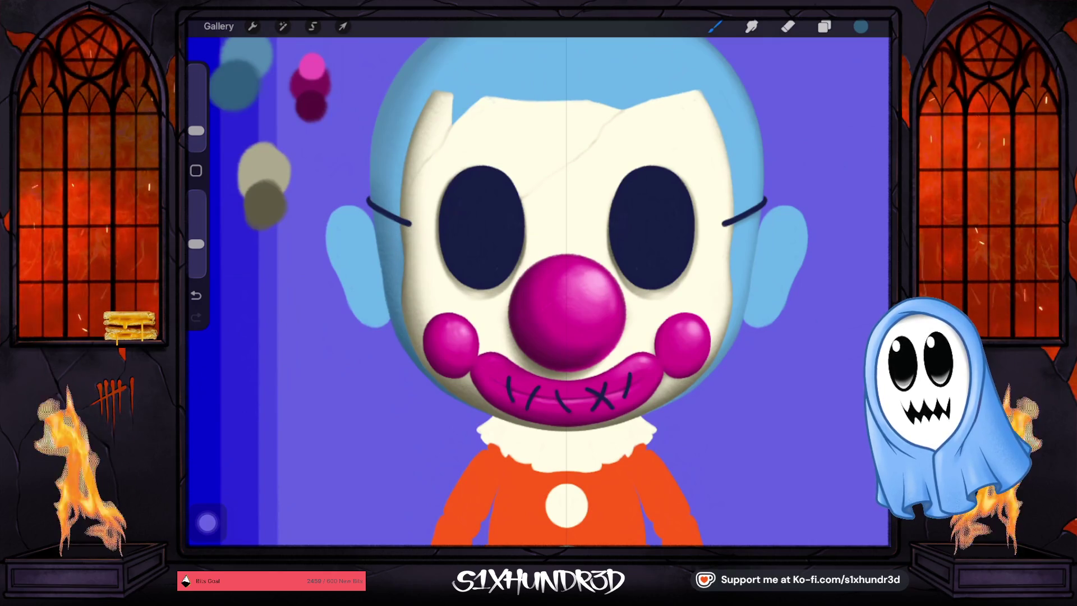
pyautogui.moveTo(196, 131); pyautogui.dragTo(196, 139)
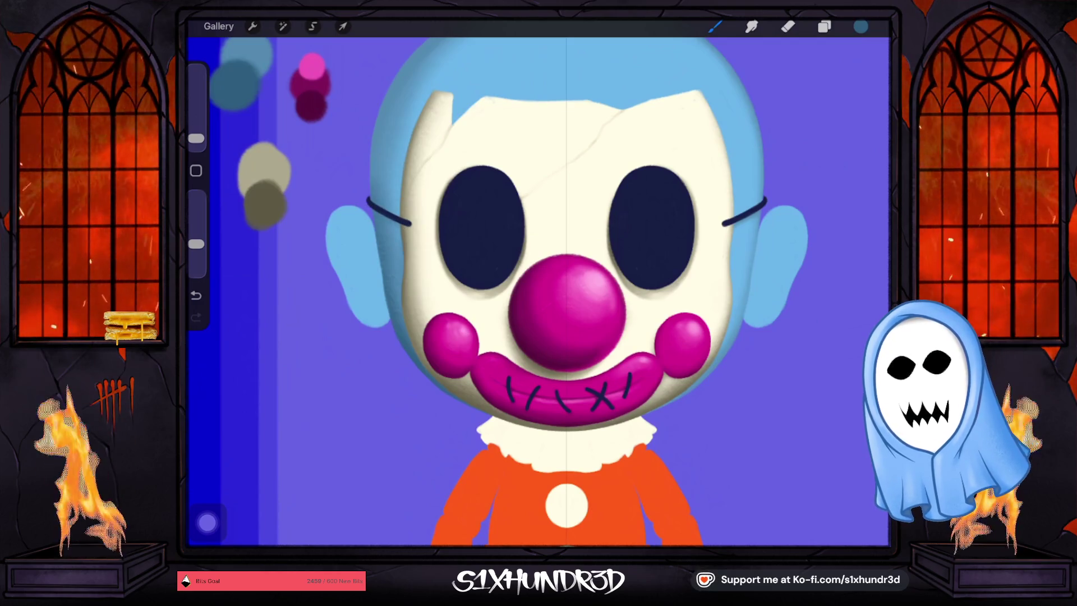
pyautogui.moveTo(196, 138); pyautogui.dragTo(196, 136)
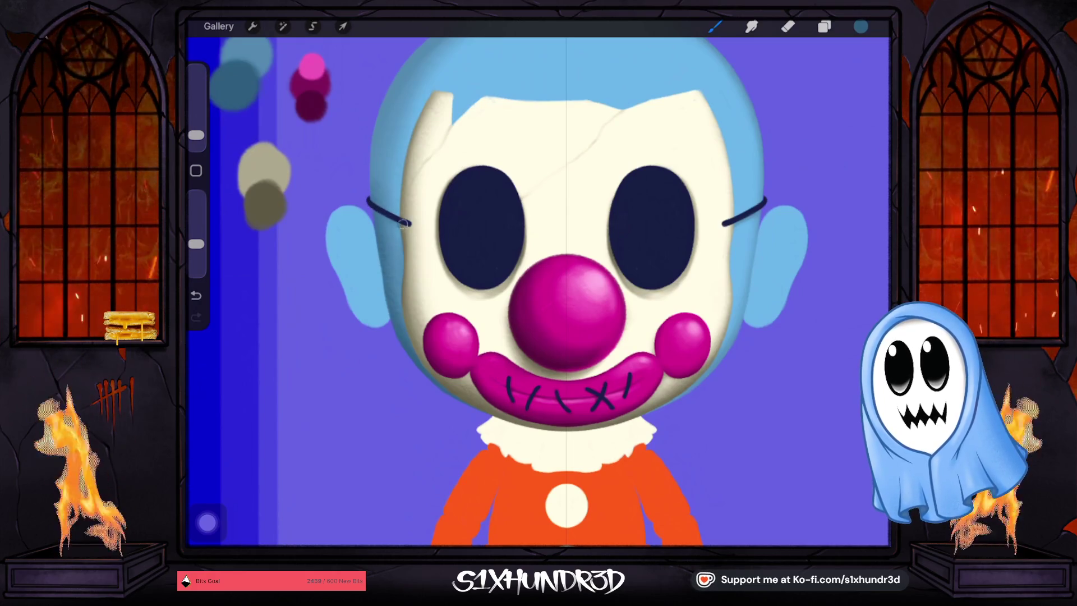
pyautogui.hscroll(3, 538, 291)
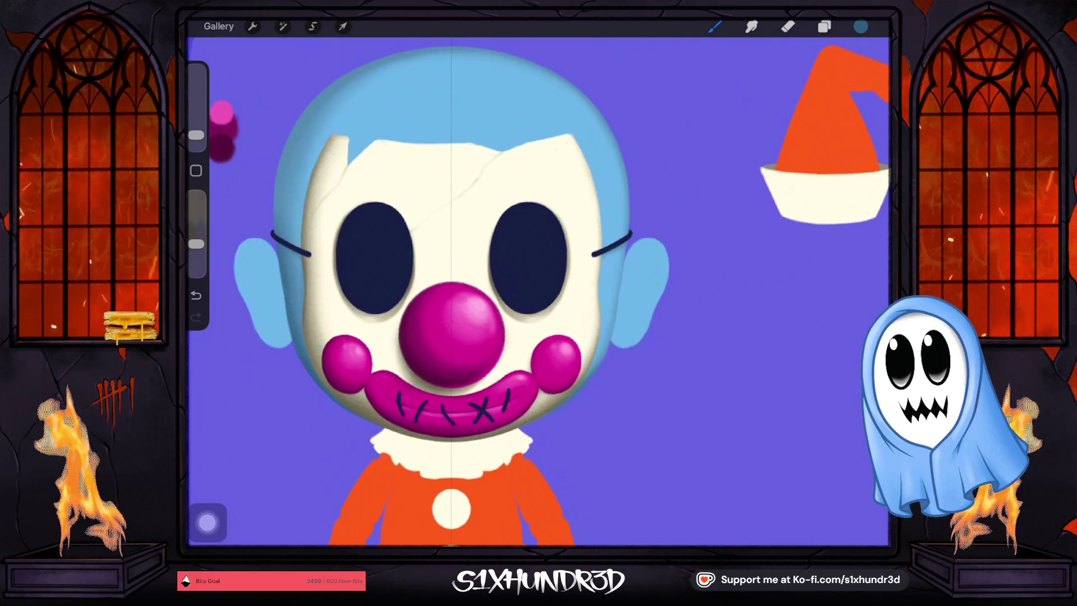
pyautogui.click(824, 26)
# Make the Backing layer visible so the canvas background turns grey.
pyautogui.scroll(-5, 785, 280)
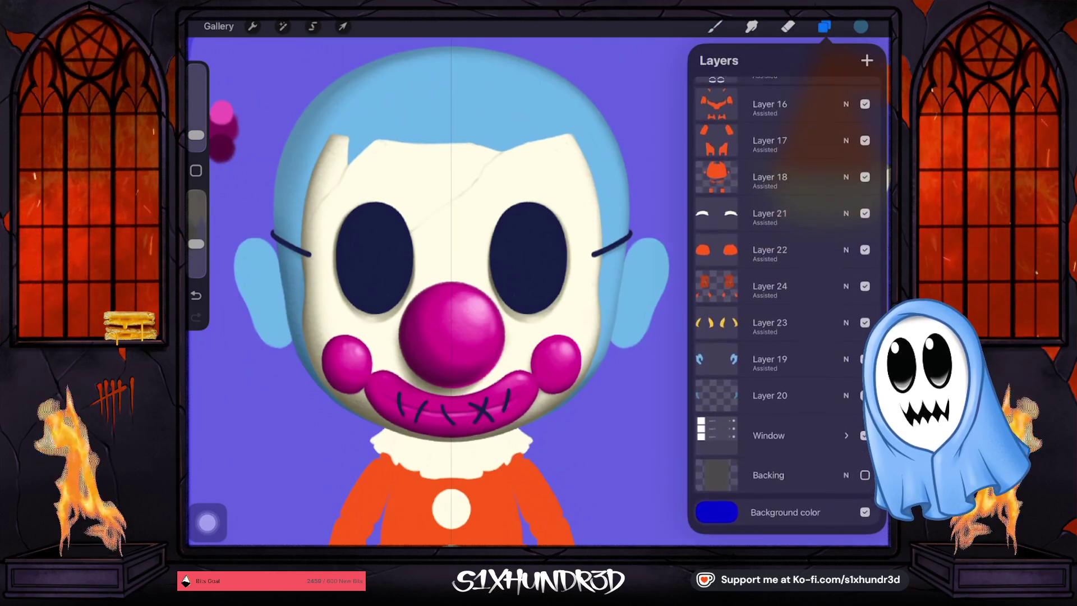
pyautogui.click(864, 478)
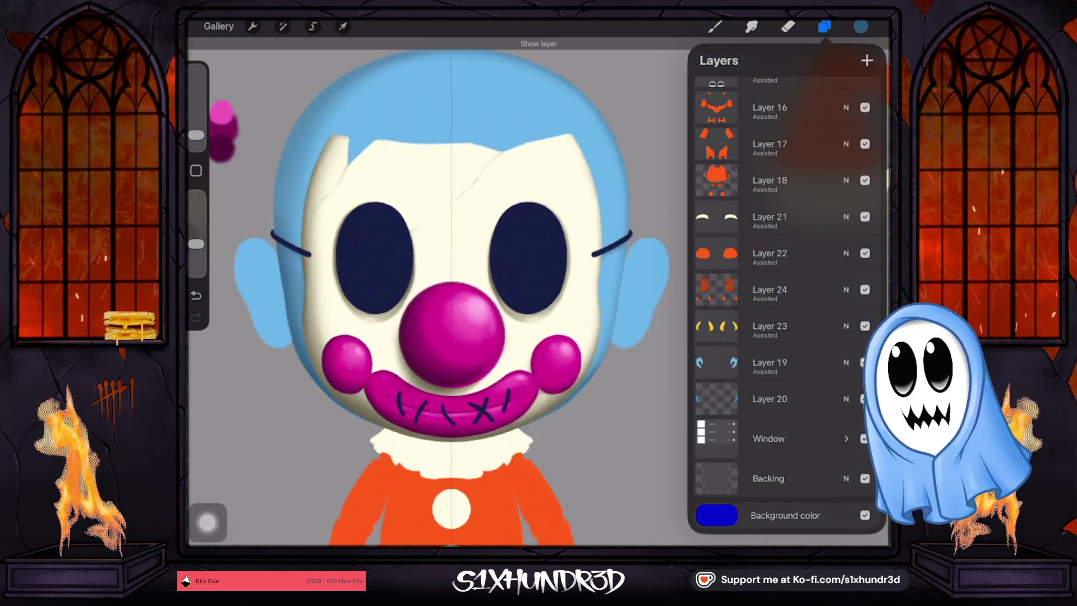
pyautogui.scroll(5, 785, 280)
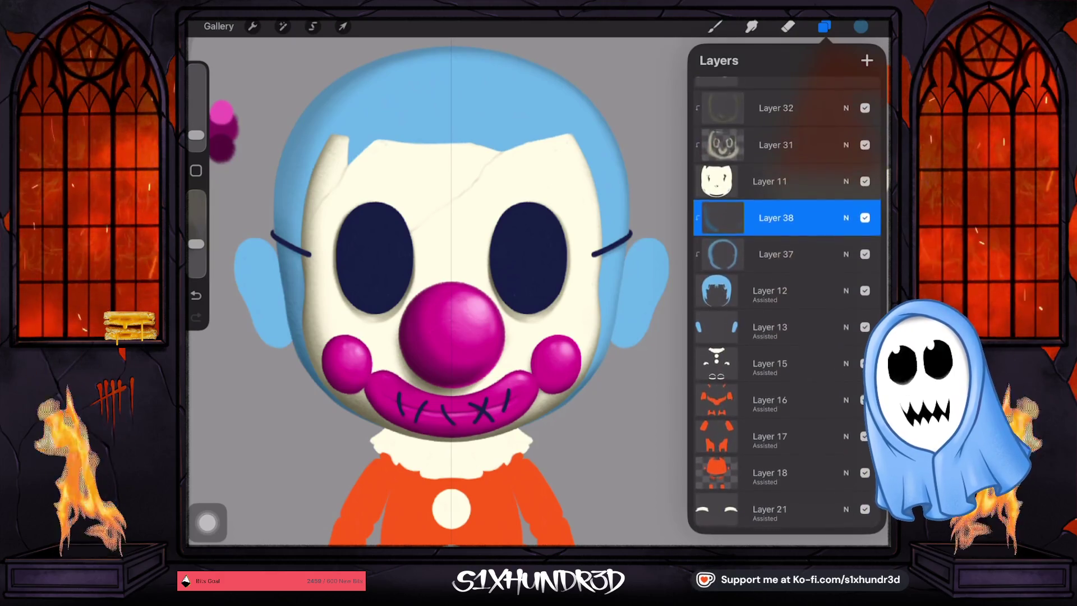
pyautogui.click(714, 26)
# Set the brush opacity to 45% and adjust the brush size.
pyautogui.moveTo(196, 135); pyautogui.dragTo(196, 130)
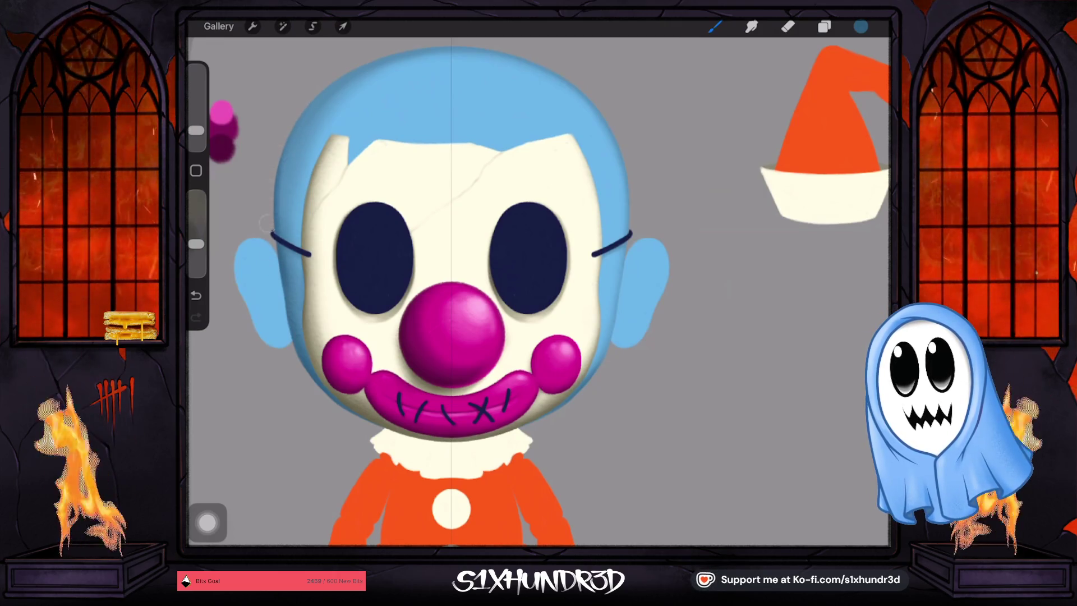
pyautogui.moveTo(196, 244); pyautogui.dragTo(196, 238)
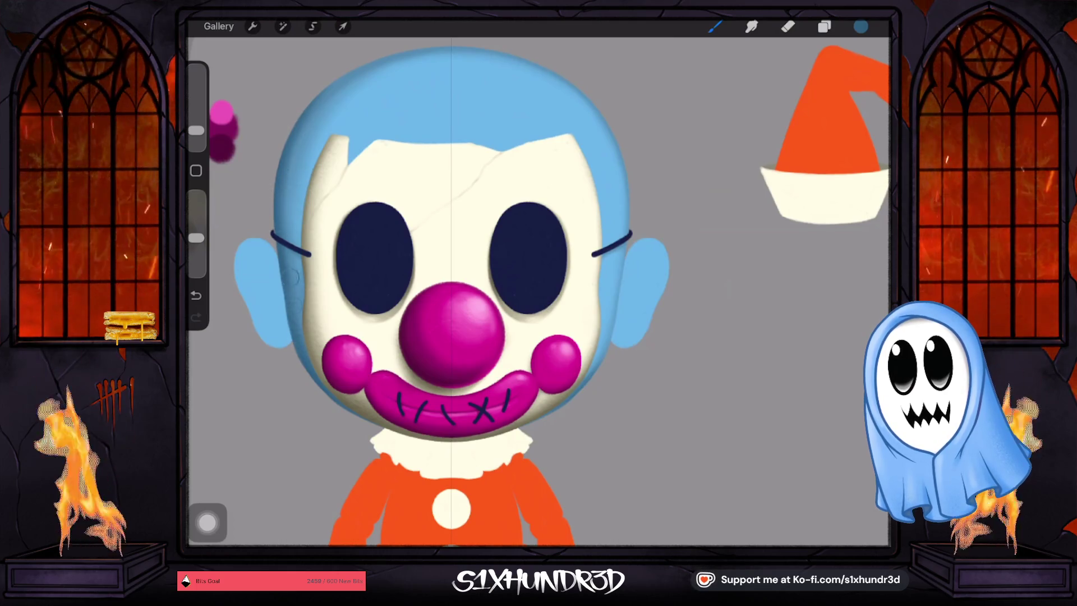
pyautogui.moveTo(196, 130); pyautogui.dragTo(196, 135)
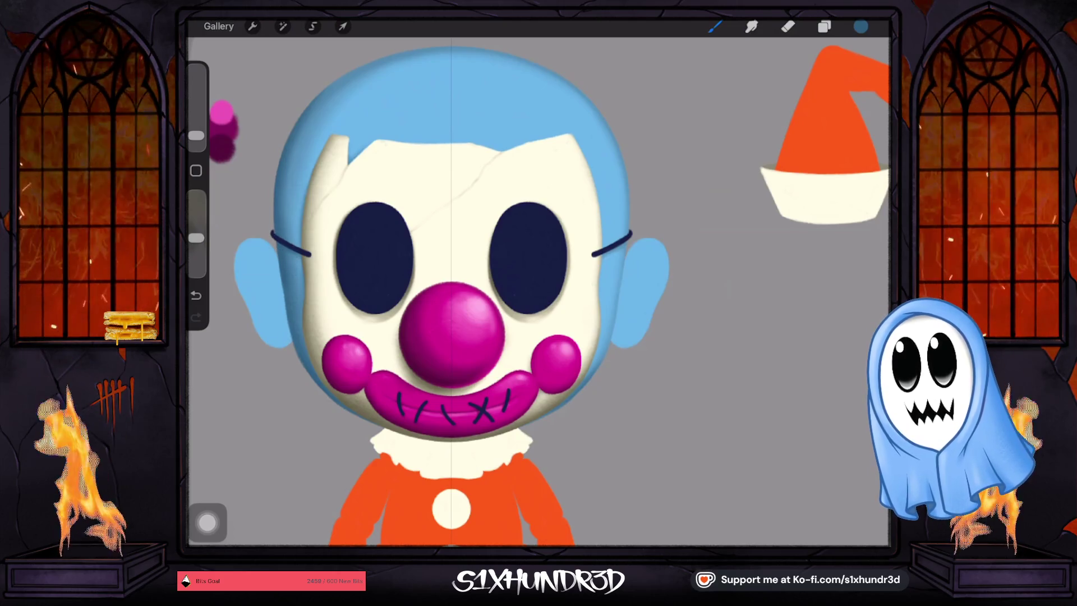
# Enlarge the brush, lower its opacity, and undo the last two paint strokes.
pyautogui.scroll(-3, 482, 292)
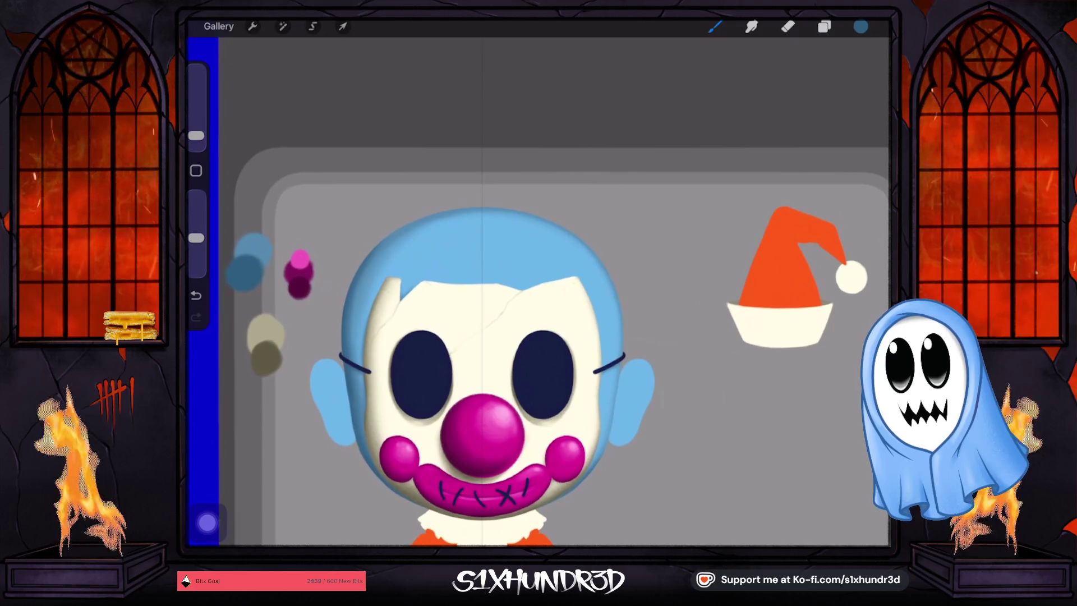
pyautogui.moveTo(196, 135); pyautogui.dragTo(196, 130)
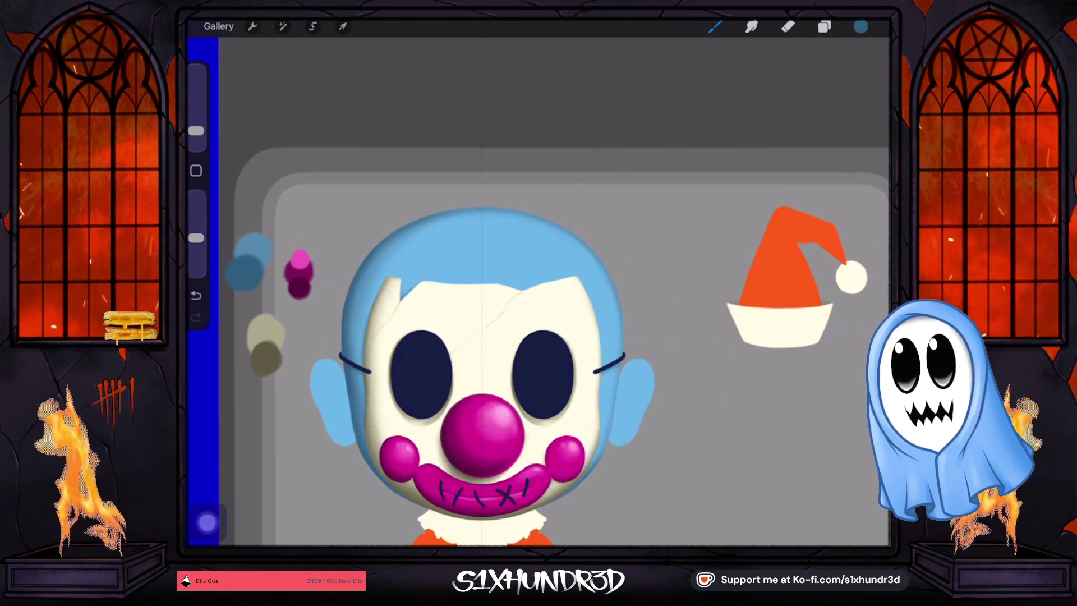
pyautogui.moveTo(196, 237); pyautogui.dragTo(196, 243)
pyautogui.moveTo(195, 130); pyautogui.dragTo(196, 125)
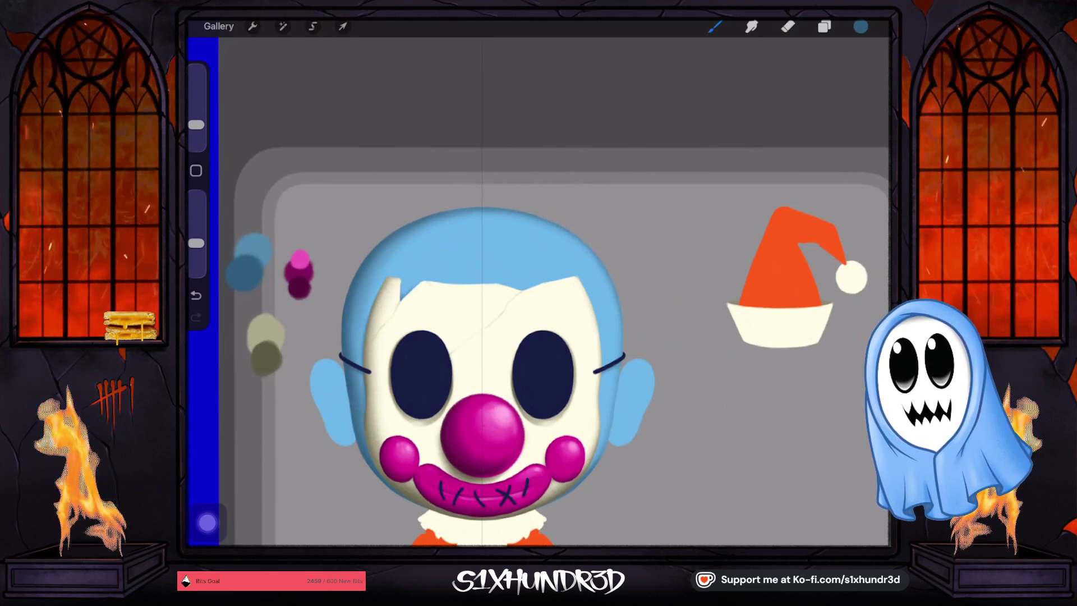
pyautogui.hotkey('ctrl', 'z')
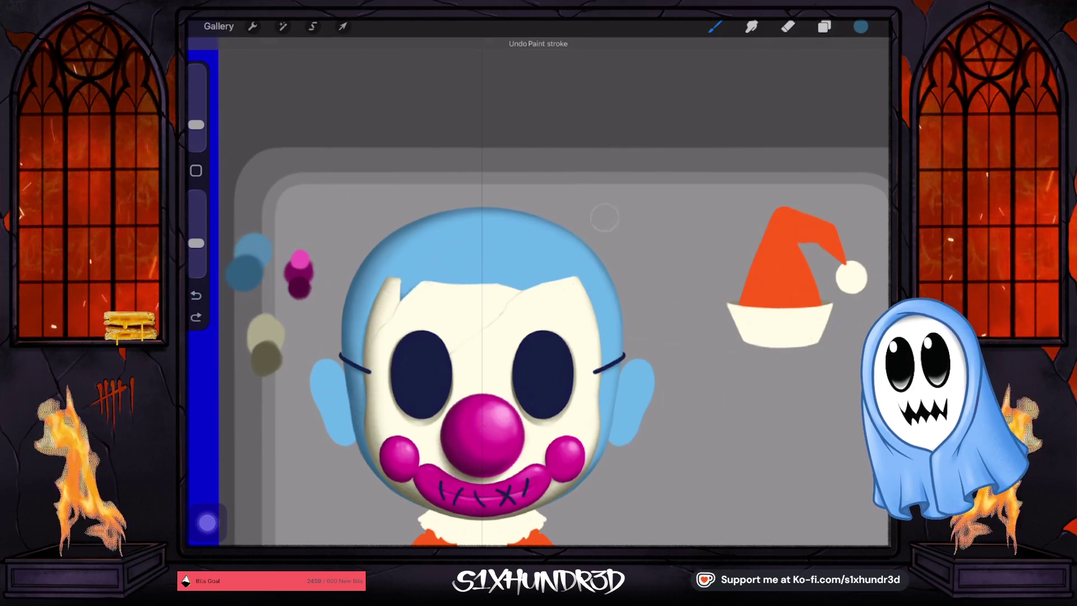
pyautogui.hotkey('ctrl', 'z')
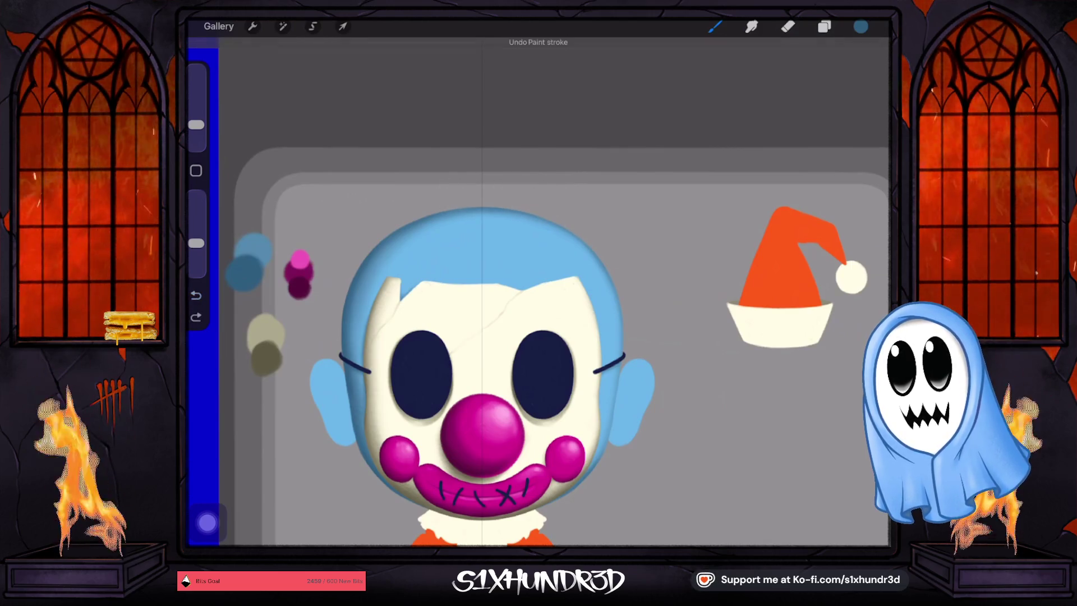
# Rotate and pan the canvas so the clown stands upright, with a smaller brush.
pyautogui.moveTo(482, 434); pyautogui.dragTo(602, 443)
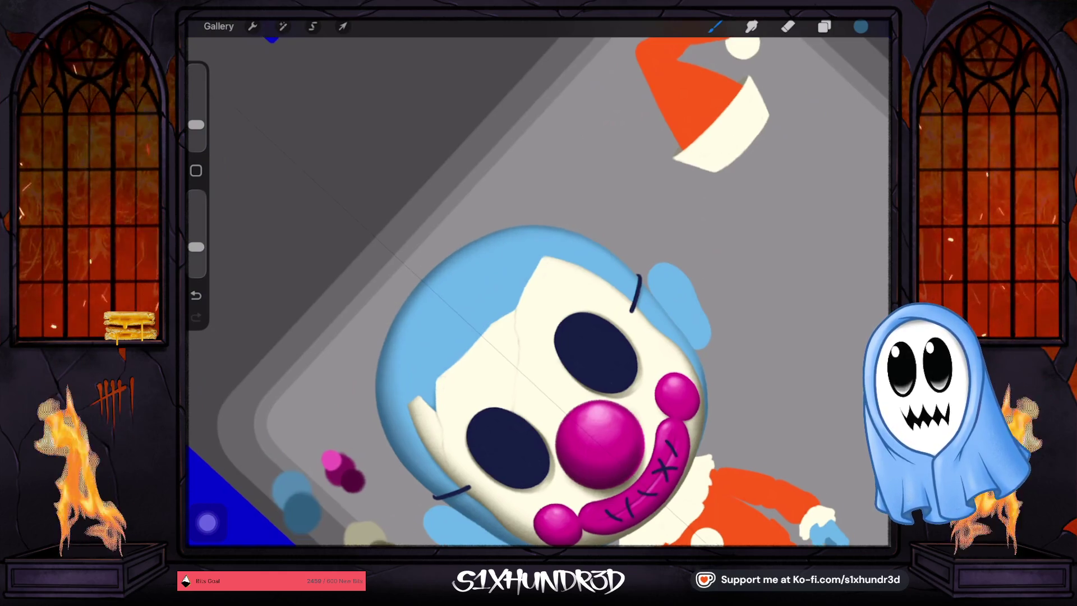
pyautogui.moveTo(567, 221); pyautogui.dragTo(426, 264)
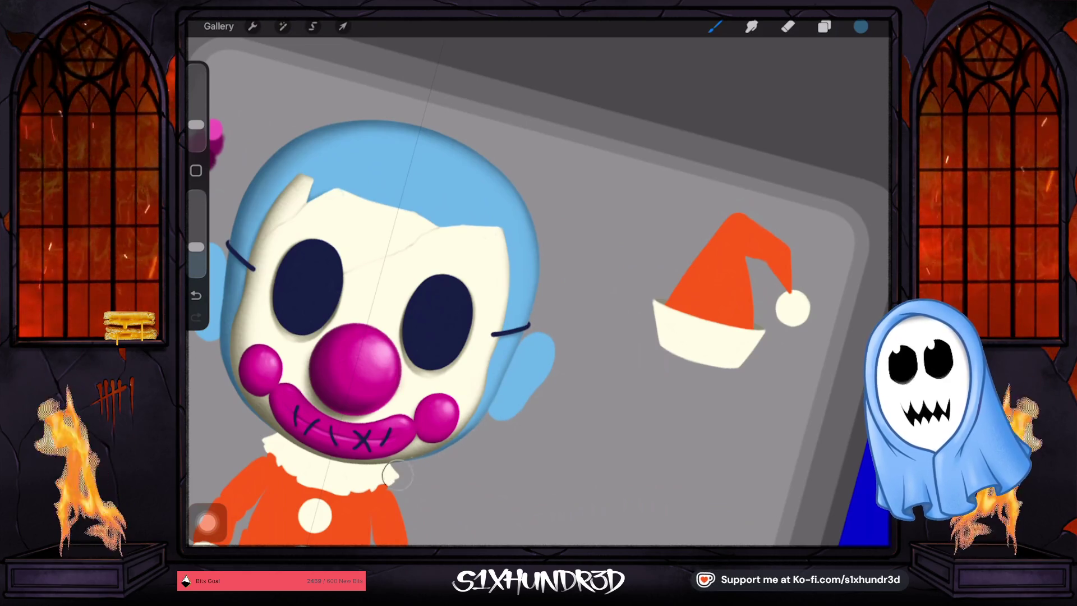
pyautogui.moveTo(197, 125); pyautogui.dragTo(197, 134)
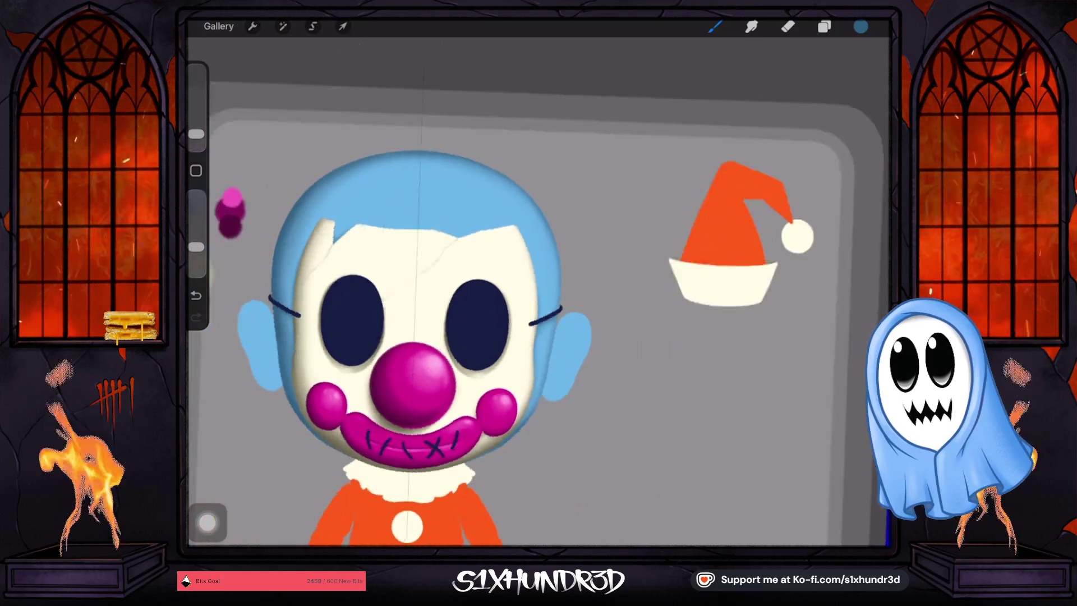
pyautogui.moveTo(341, 207); pyautogui.dragTo(503, 263)
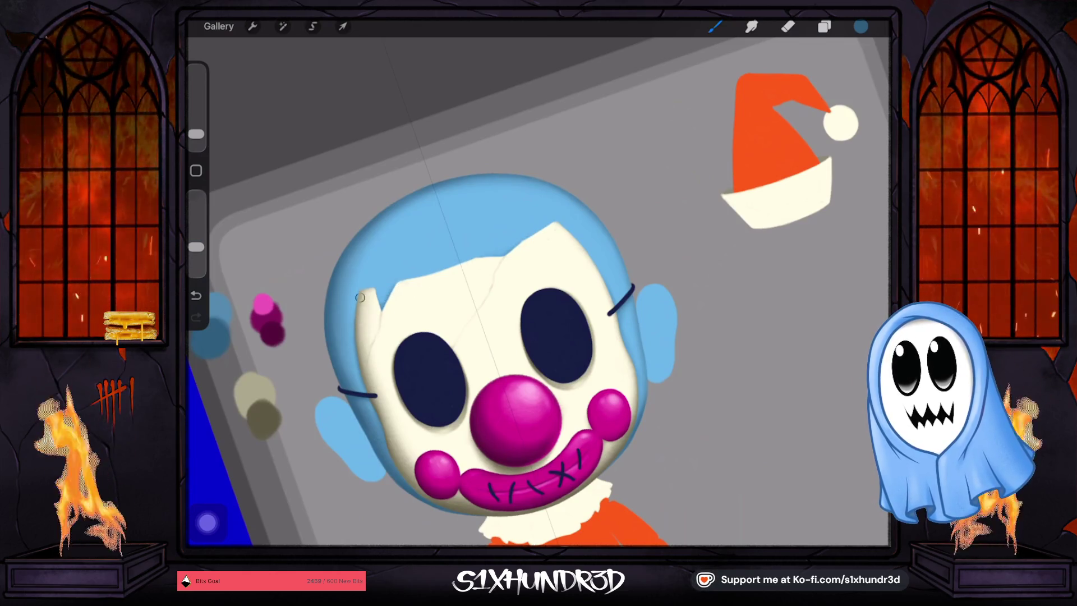
pyautogui.scroll(-3, 505, 337)
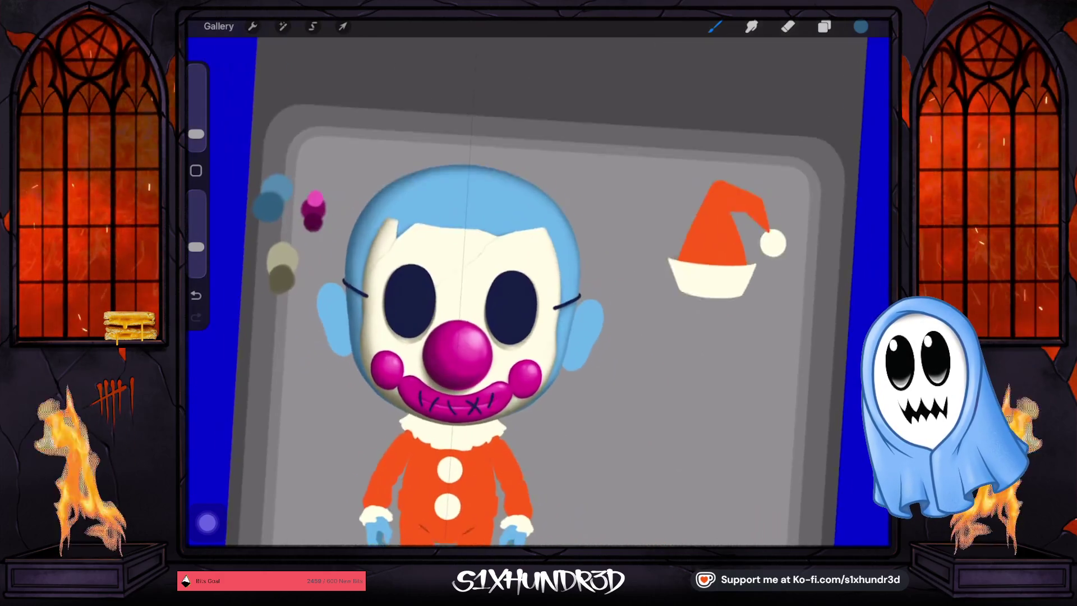
pyautogui.moveTo(196, 134); pyautogui.dragTo(197, 128)
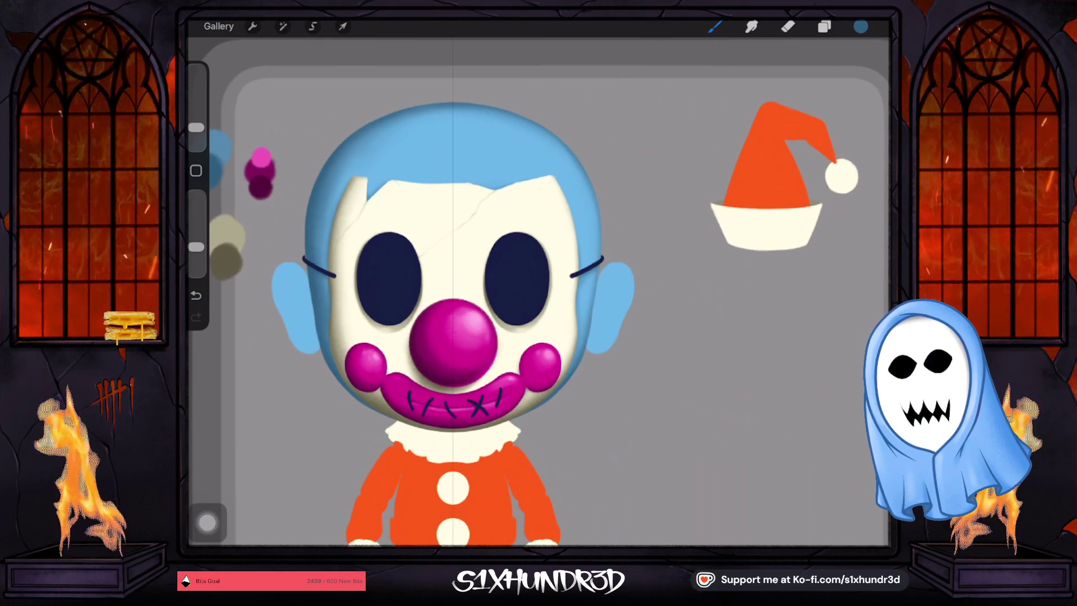
pyautogui.scroll(-5, 468, 292)
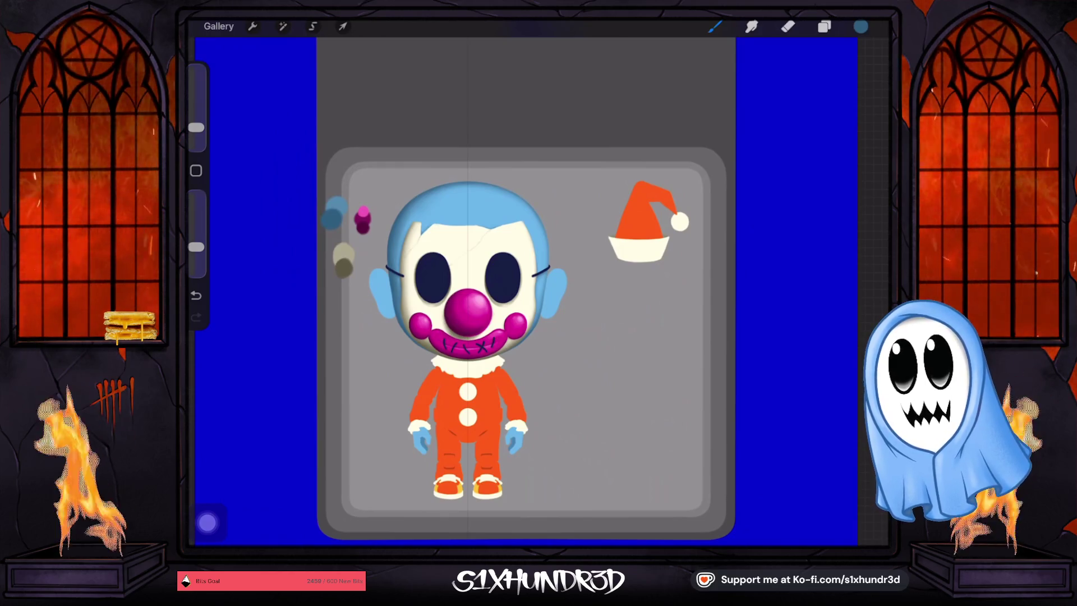
# Make Layer 6 visible again and raise its opacity to about 56%.
pyautogui.click(823, 27)
pyautogui.scroll(4, 785, 291)
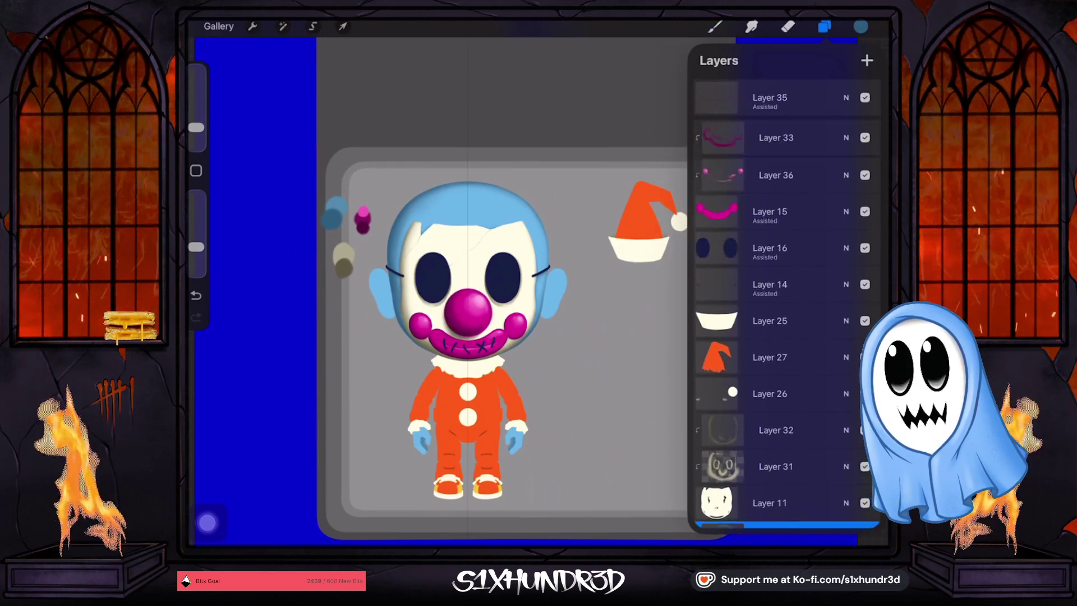
pyautogui.scroll(6, 785, 303)
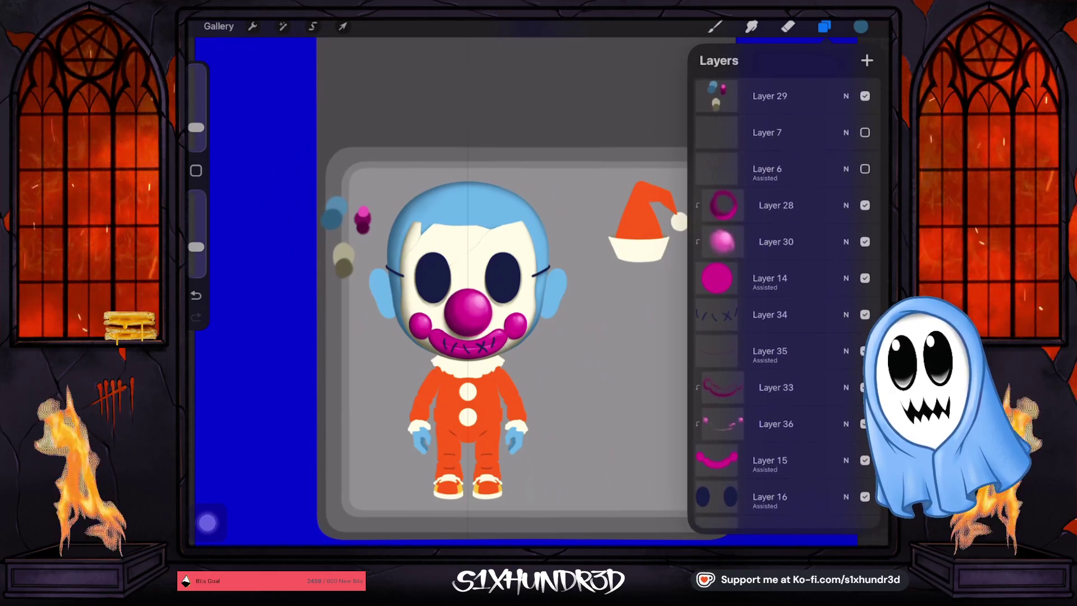
pyautogui.click(864, 169)
pyautogui.click(845, 168)
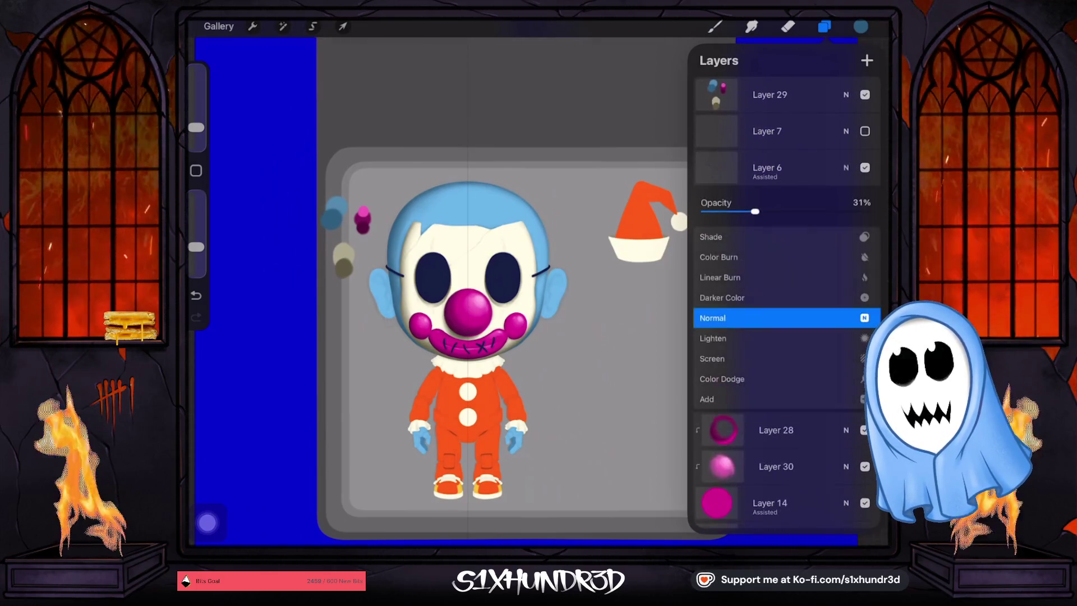
pyautogui.moveTo(754, 211); pyautogui.dragTo(801, 211)
pyautogui.click(845, 168)
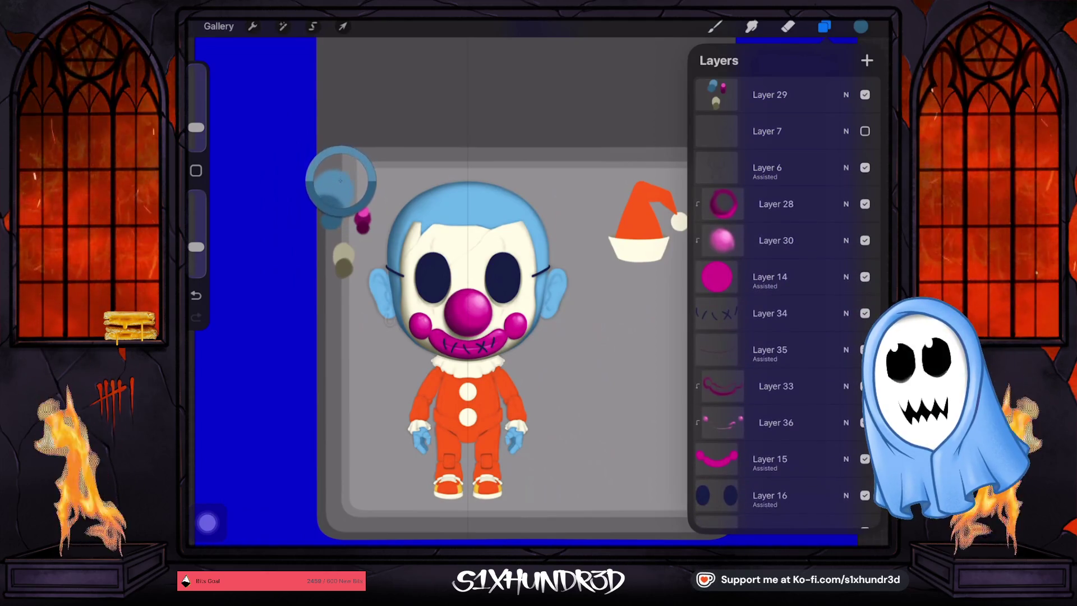
# Select Layer 13 in the layers list.
pyautogui.scroll(-5, 779, 308)
pyautogui.scroll(-5, 785, 297)
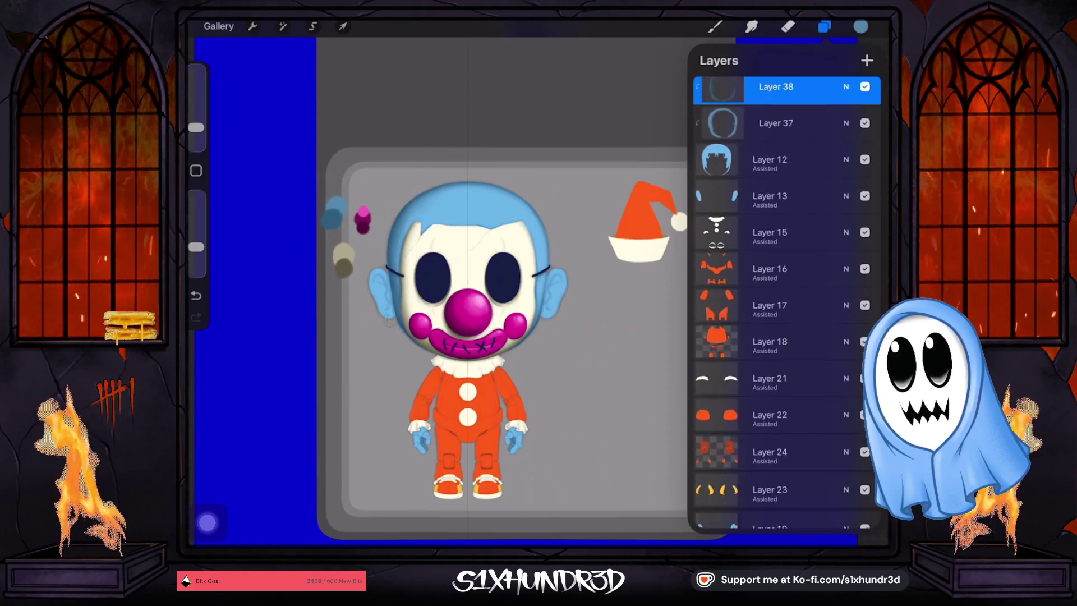
pyautogui.click(769, 203)
pyautogui.click(769, 203)
pyautogui.click(770, 203)
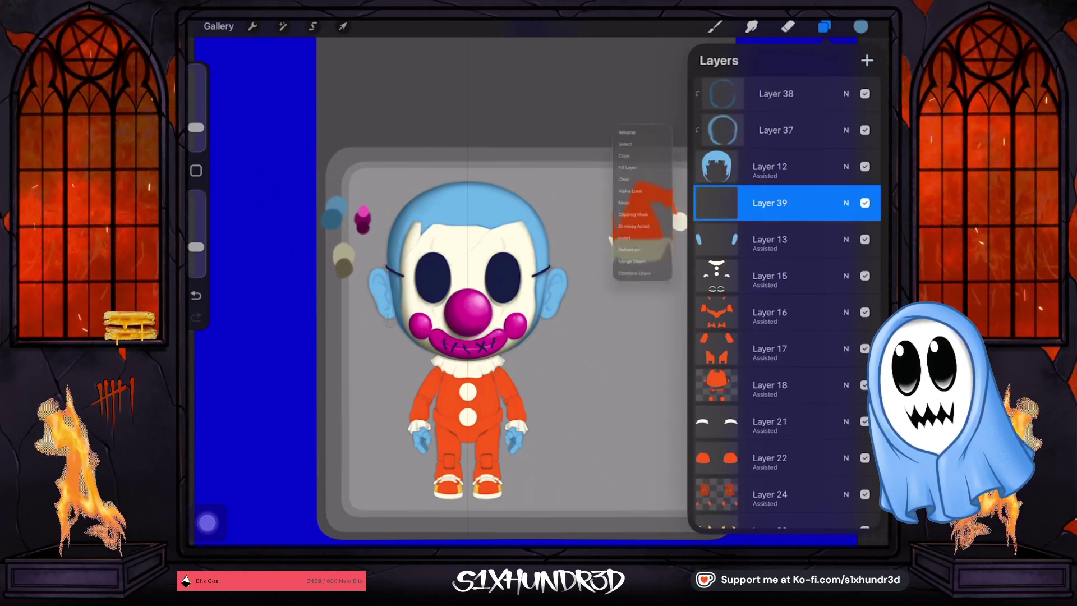
# Add Layer 39 above Layer 13 and clip it to the layer below.
pyautogui.click(867, 60)
pyautogui.click(769, 203)
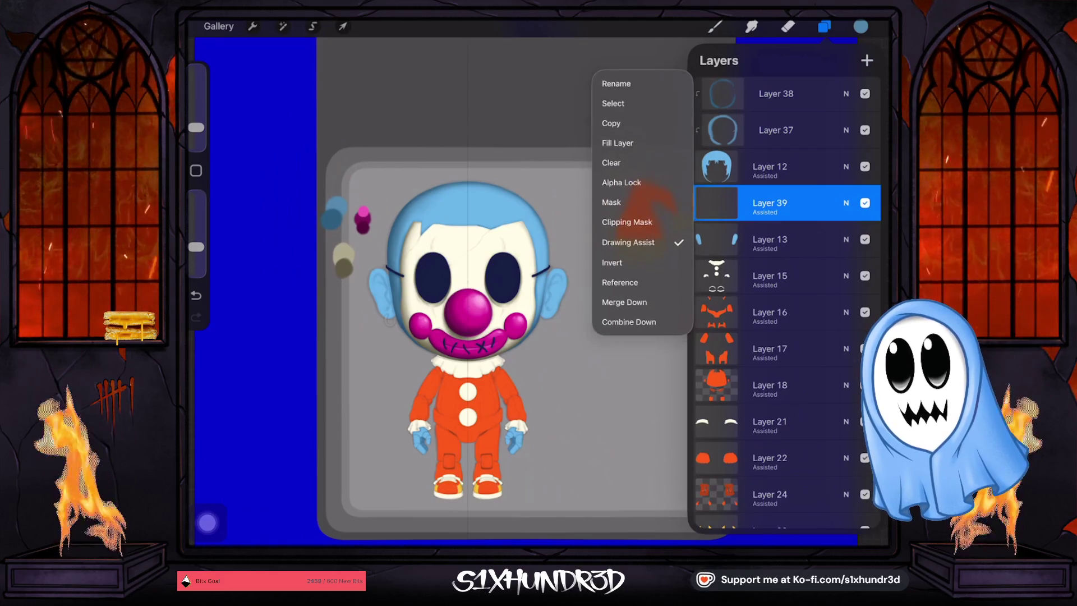
pyautogui.click(636, 224)
pyautogui.click(824, 26)
# Choose the Ghosty Sketch Round brush at 16% size.
pyautogui.click(714, 27)
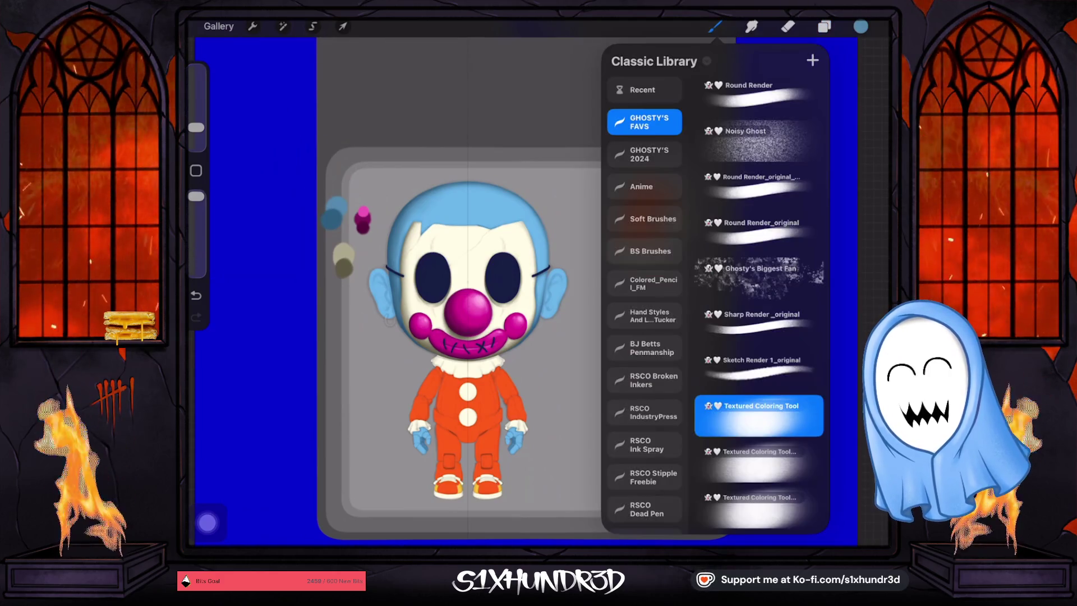
pyautogui.scroll(10, 757, 303)
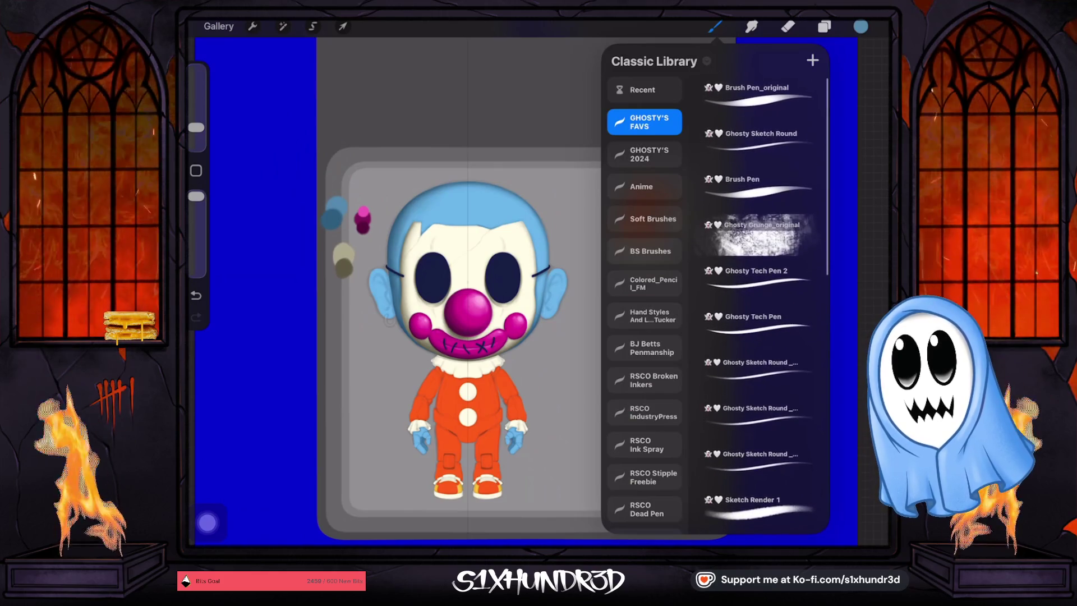
pyautogui.click(757, 140)
pyautogui.moveTo(196, 118); pyautogui.dragTo(196, 113)
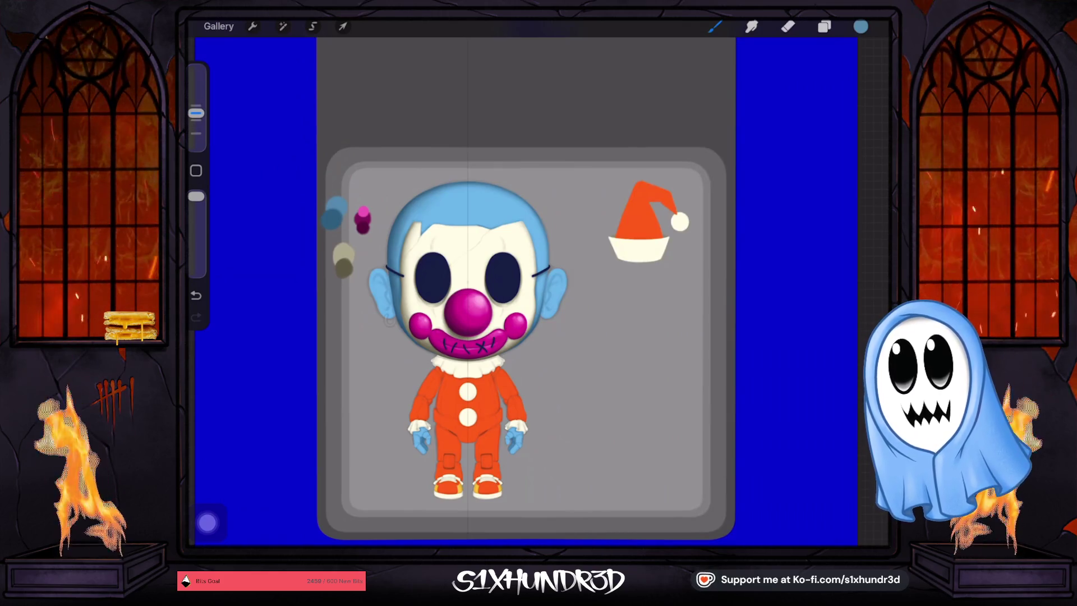
# Paint dark blue curved shadows into the ear's inner hollow.
pyautogui.scroll(5, 552, 280)
pyautogui.scroll(5, 552, 280)
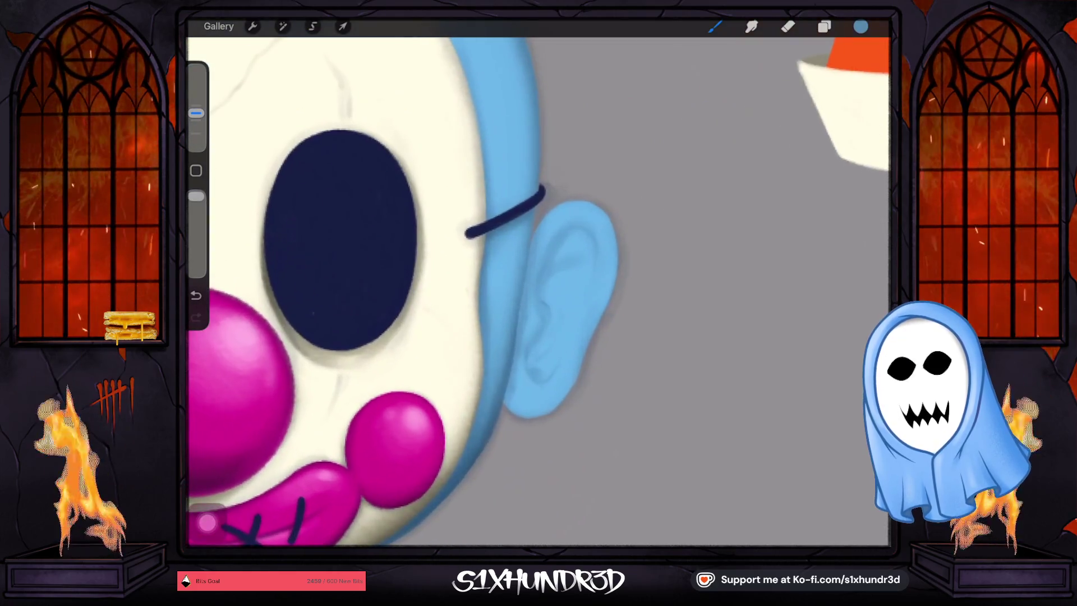
pyautogui.moveTo(529, 354)
pyautogui.mouseDown()
pyautogui.moveTo(534, 371)
pyautogui.moveTo(562, 356)
pyautogui.moveTo(576, 310)
pyautogui.mouseUp()
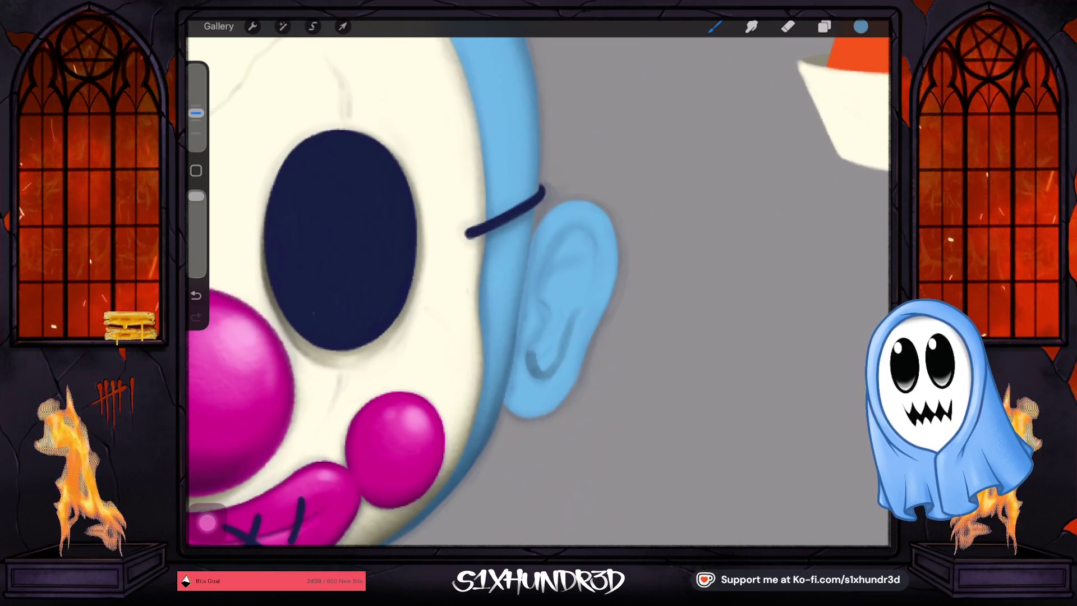
pyautogui.moveTo(534, 348)
pyautogui.mouseDown()
pyautogui.moveTo(545, 328)
pyautogui.moveTo(539, 282)
pyautogui.moveTo(575, 229)
pyautogui.moveTo(595, 246)
pyautogui.moveTo(592, 283)
pyautogui.mouseUp()
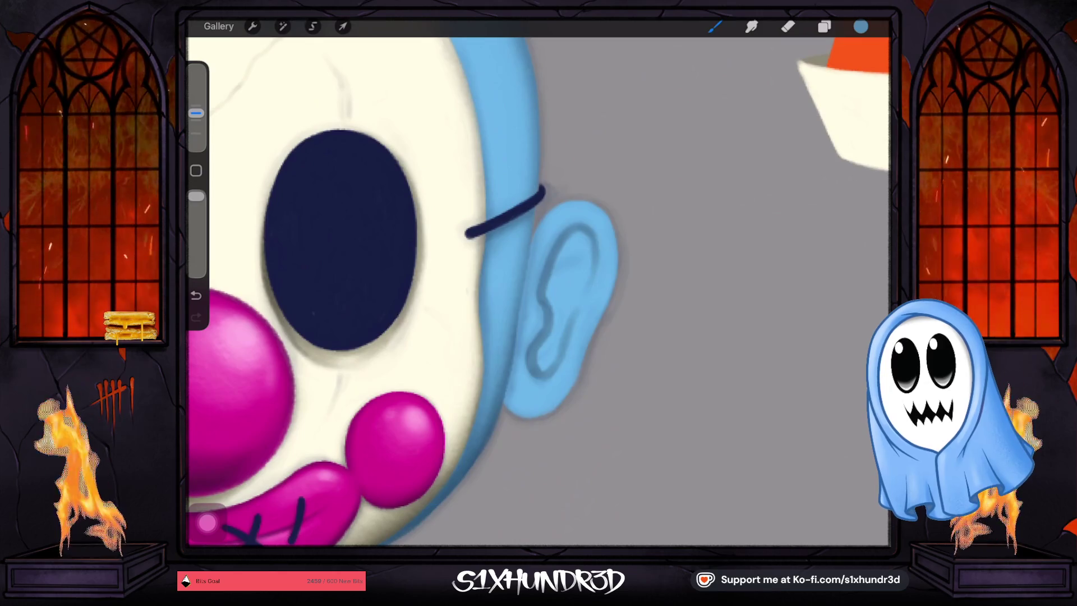
pyautogui.moveTo(196, 113); pyautogui.dragTo(196, 120)
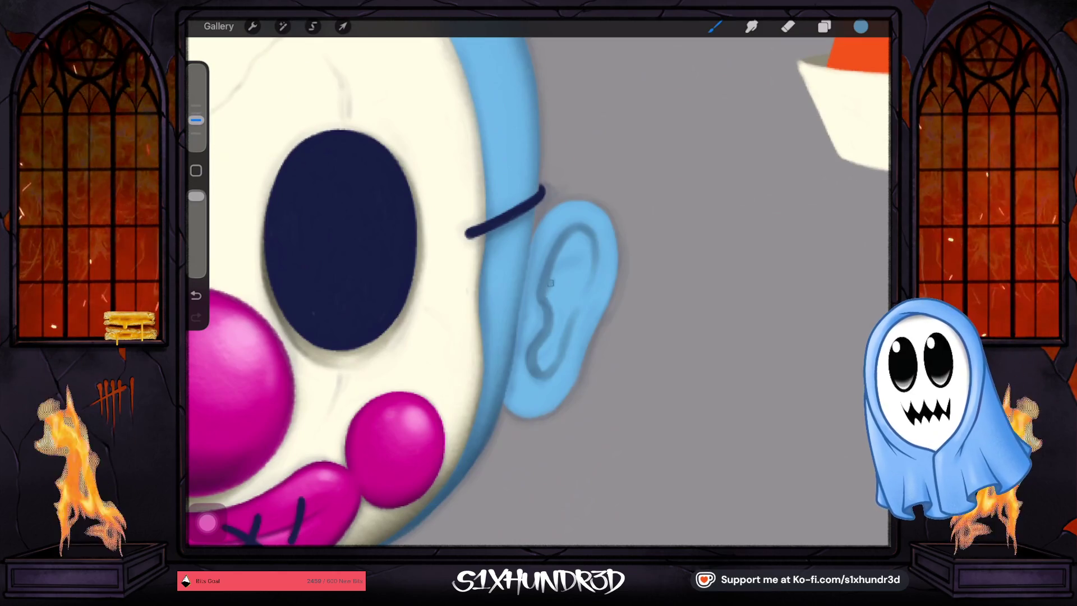
pyautogui.moveTo(550, 284); pyautogui.dragTo(569, 241)
pyautogui.moveTo(546, 292)
pyautogui.mouseDown()
pyautogui.moveTo(578, 234)
pyautogui.moveTo(563, 281)
pyautogui.moveTo(582, 233)
pyautogui.moveTo(582, 267)
pyautogui.moveTo(562, 292)
pyautogui.moveTo(563, 312)
pyautogui.moveTo(578, 283)
pyautogui.moveTo(564, 328)
pyautogui.moveTo(551, 326)
pyautogui.mouseUp()
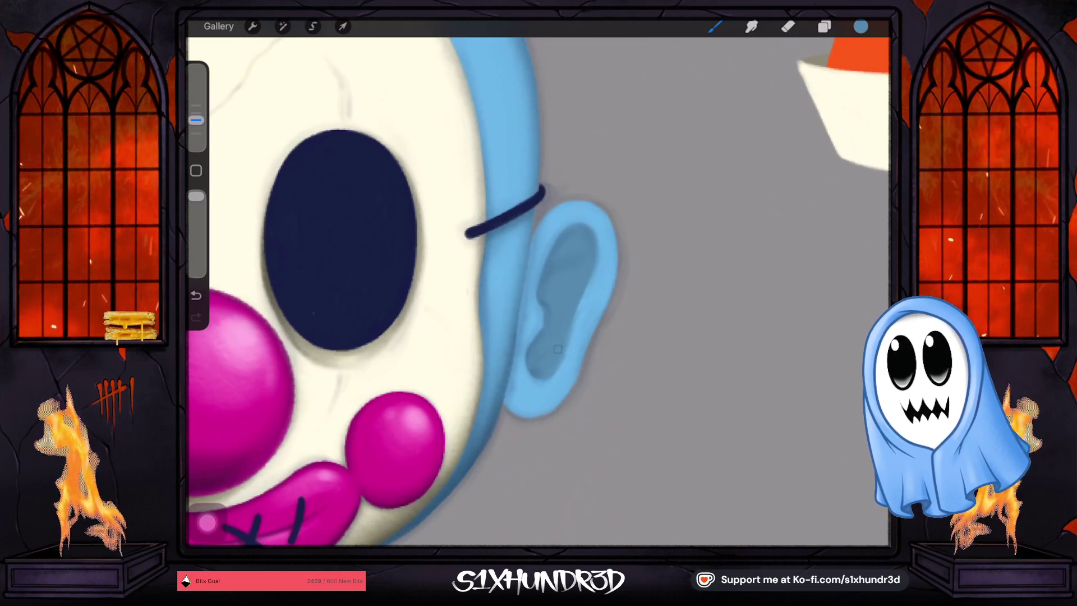
# Erase back the lower inner-ear shading, then repaint it darker with a smaller brush.
pyautogui.press('e')
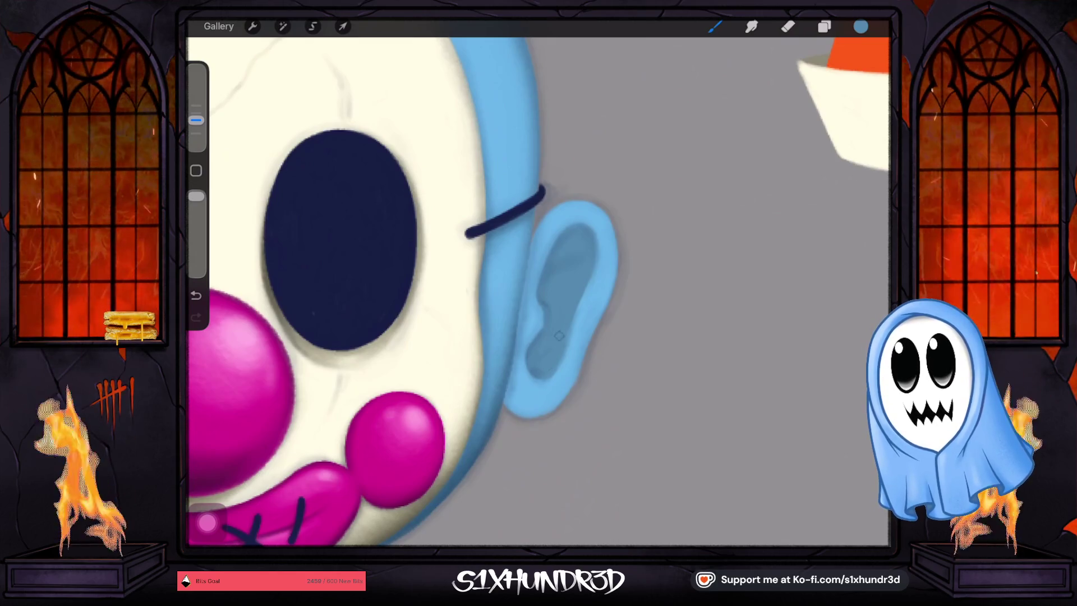
pyautogui.moveTo(549, 353); pyautogui.dragTo(533, 387)
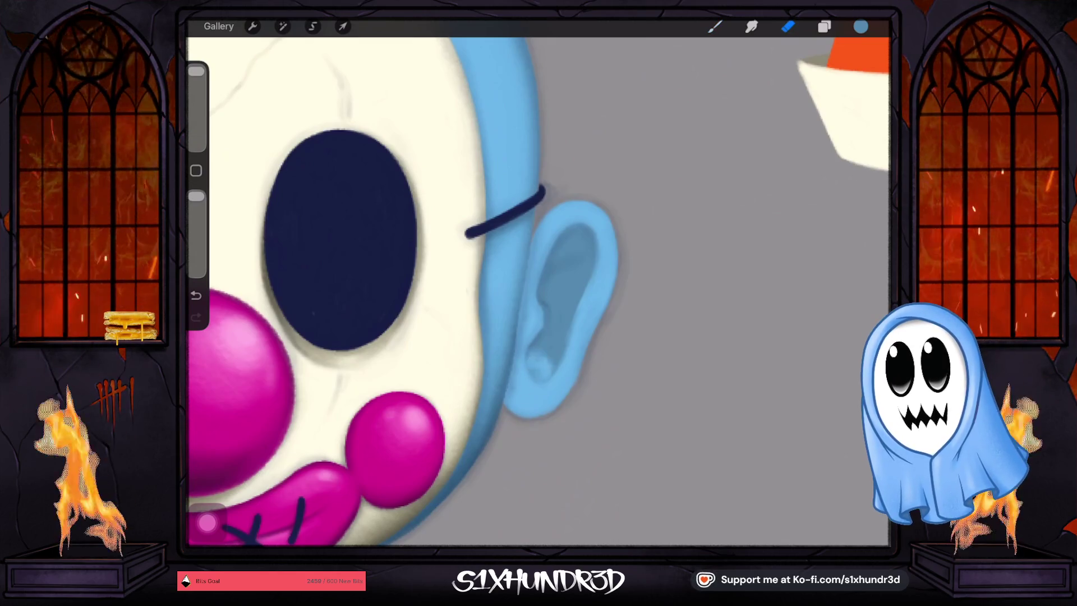
pyautogui.press('b')
pyautogui.moveTo(196, 119); pyautogui.dragTo(195, 133)
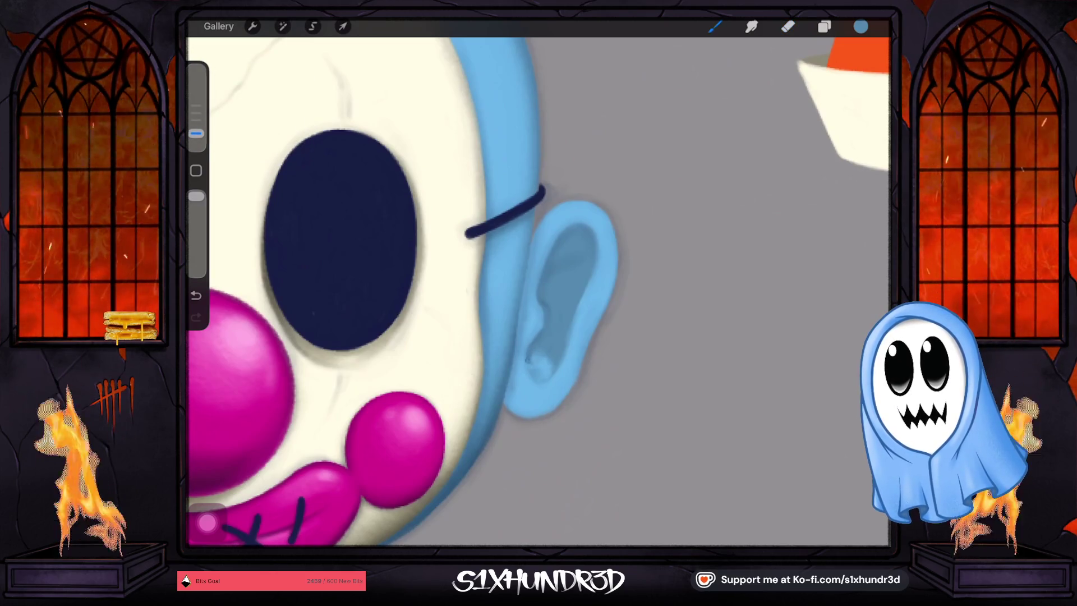
pyautogui.moveTo(546, 351); pyautogui.dragTo(541, 381)
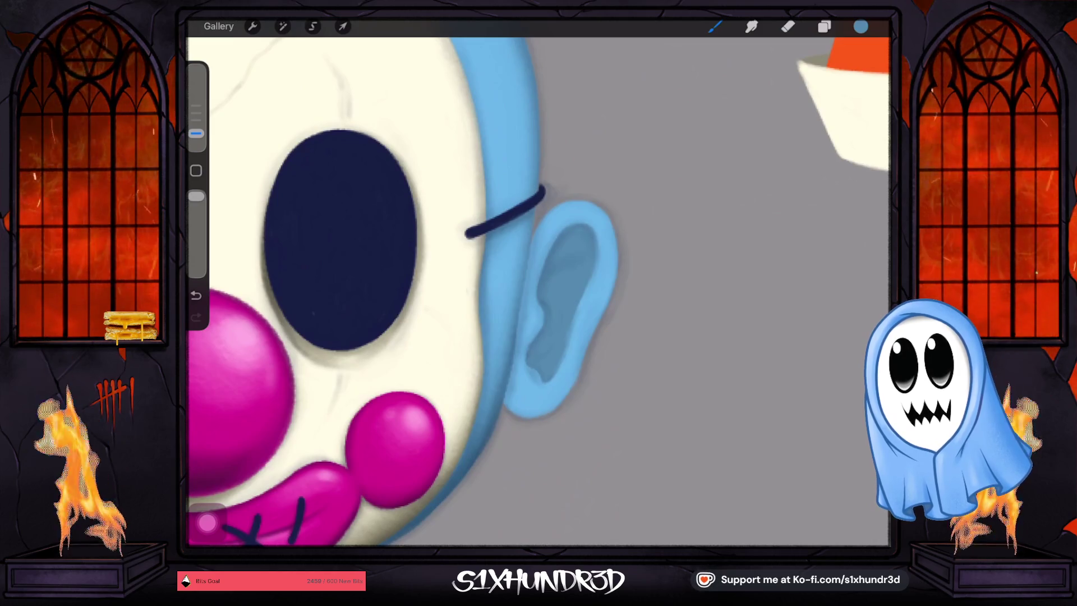
pyautogui.moveTo(196, 133); pyautogui.dragTo(196, 125)
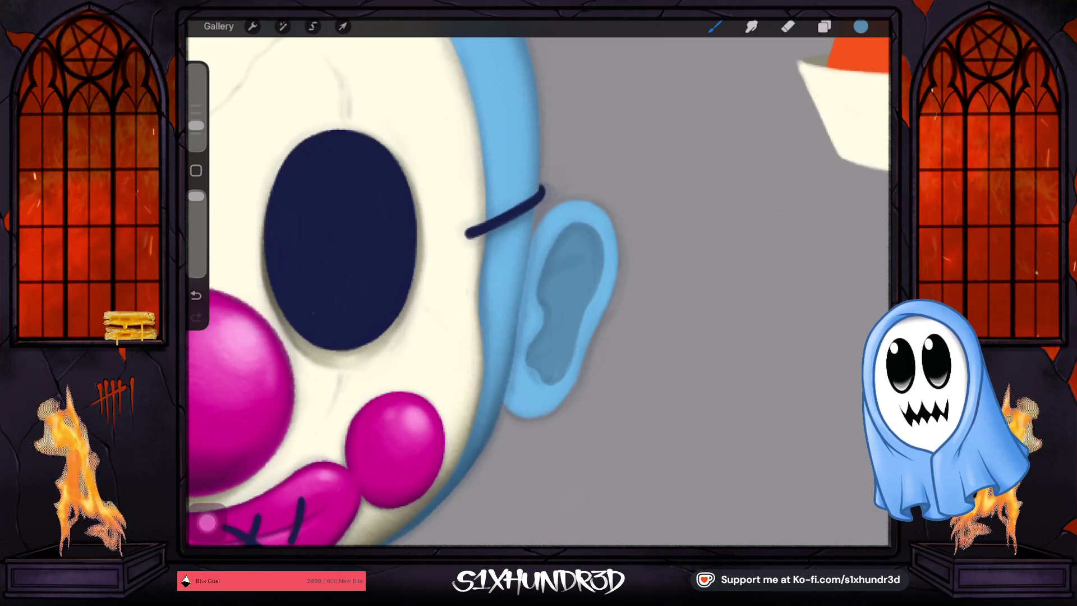
# Hide Layer 7 to remove the ear's soft shading.
pyautogui.click(823, 26)
pyautogui.scroll(5, 785, 303)
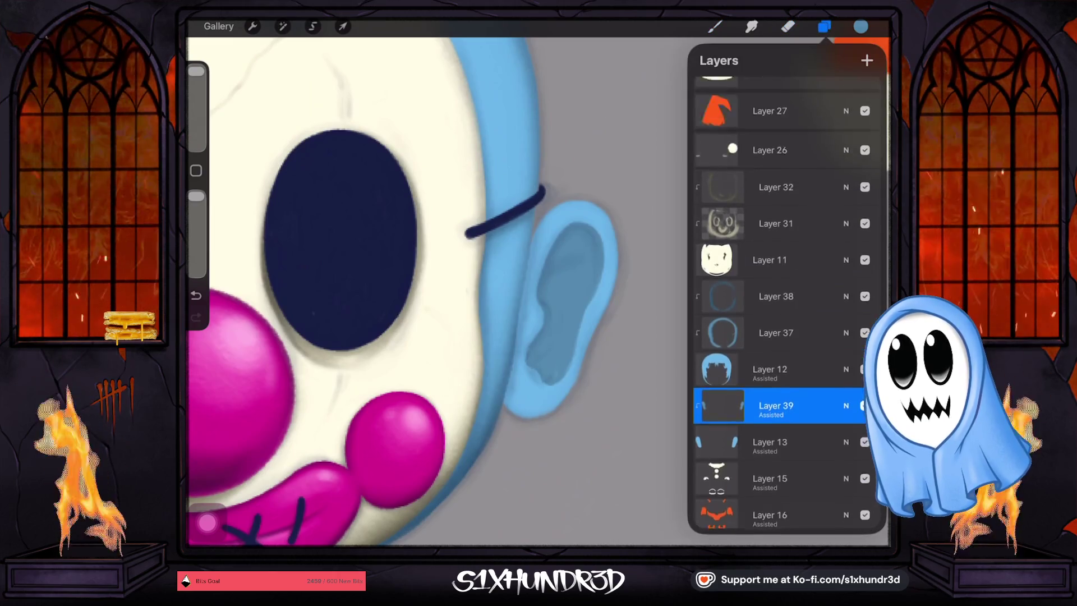
pyautogui.scroll(5, 785, 303)
pyautogui.scroll(3, 784, 303)
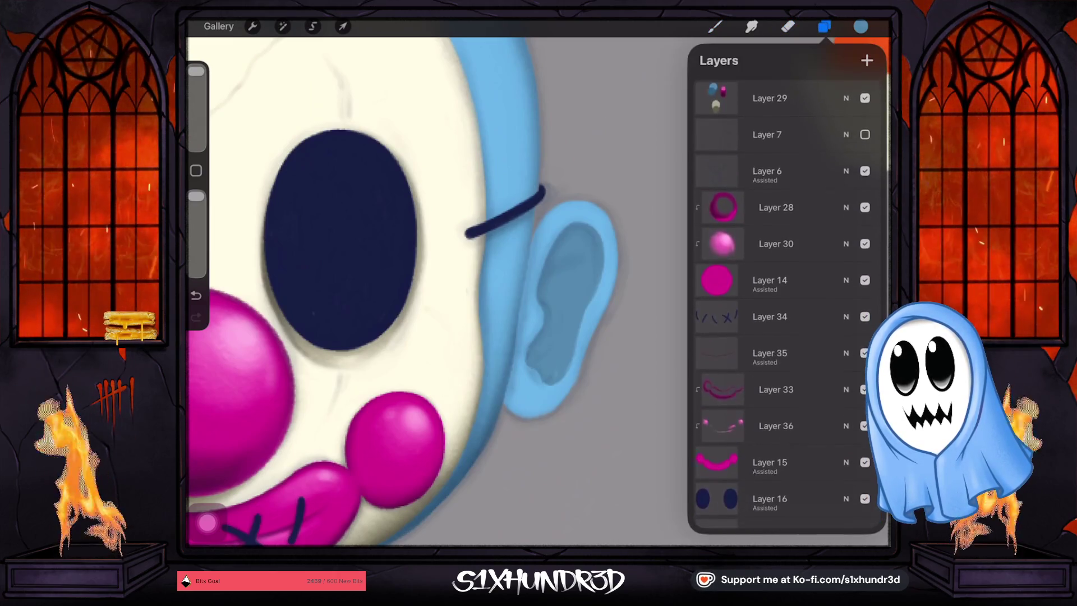
pyautogui.click(864, 129)
pyautogui.scroll(-8, 785, 303)
pyautogui.scroll(-6, 785, 303)
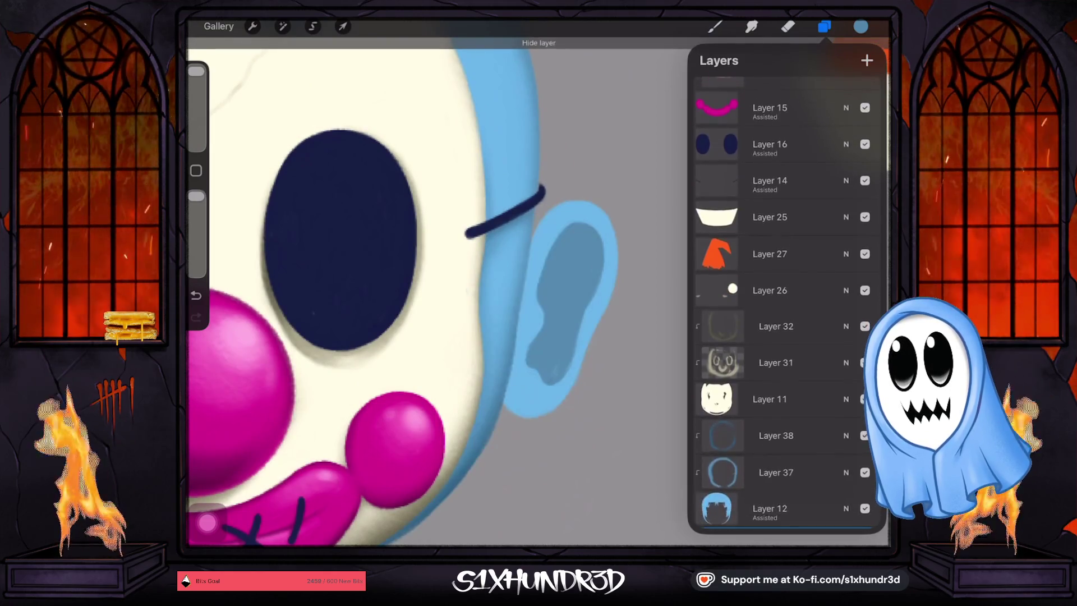
pyautogui.click(559, 364)
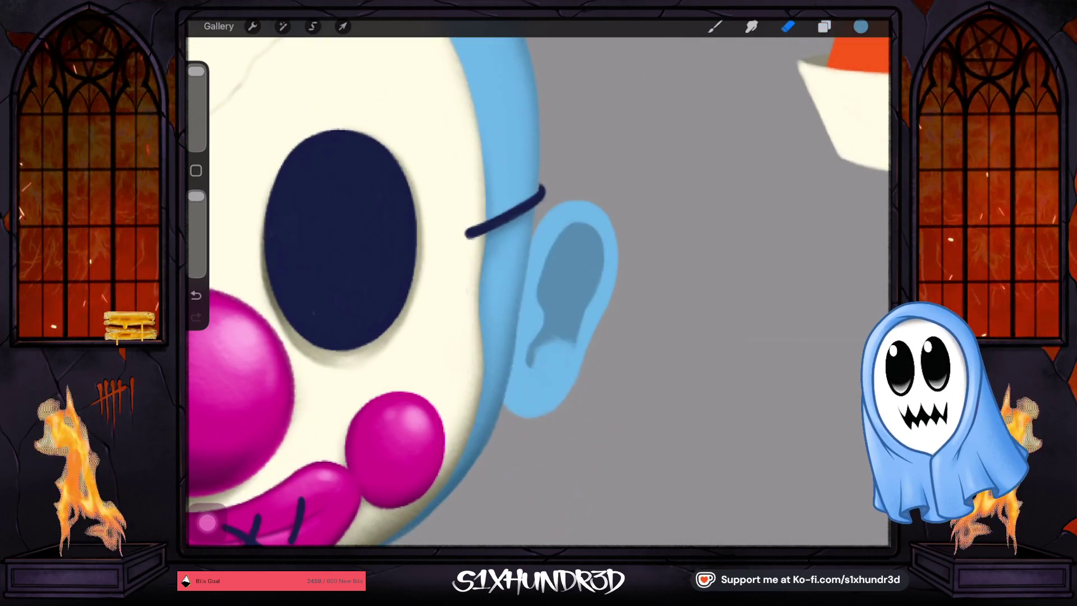
# Undo the last erase stroke and switch to the Eraser tool.
pyautogui.hotkey('ctrl', 'z')
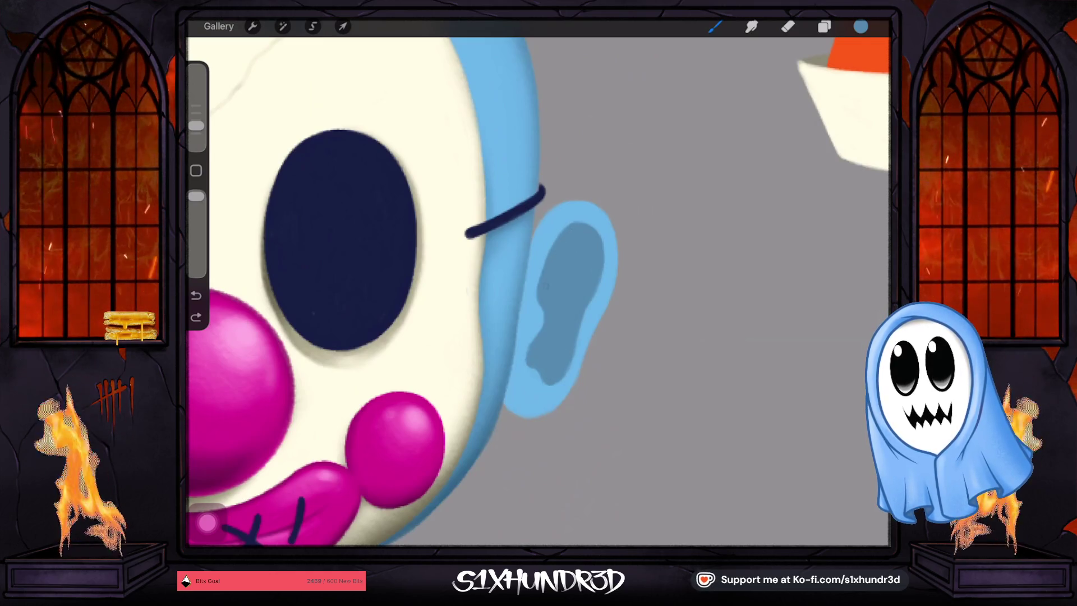
pyautogui.click(787, 26)
pyautogui.click(196, 196)
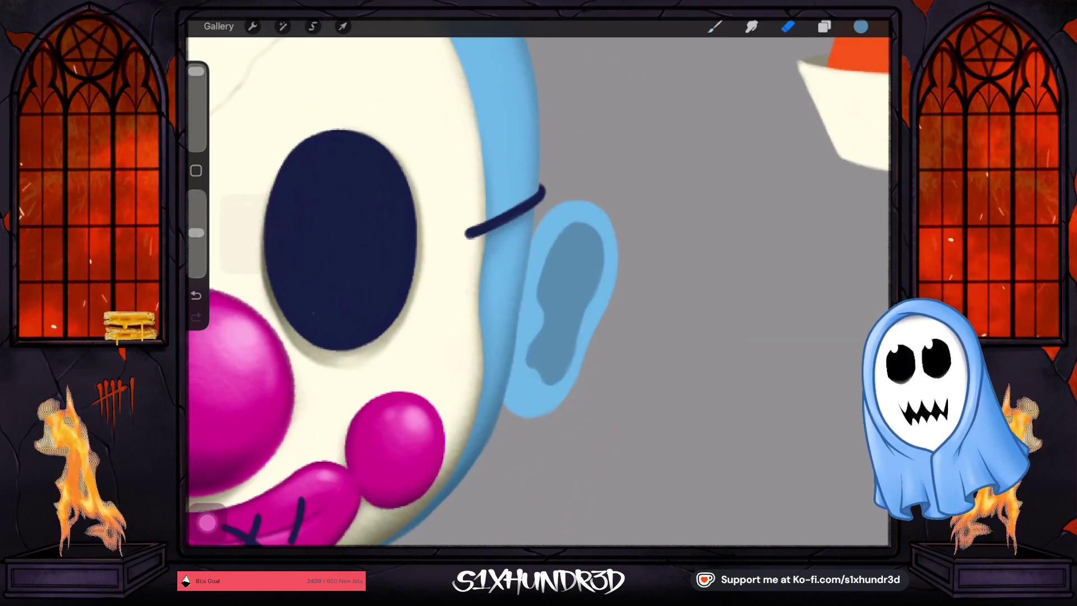
pyautogui.click(788, 27)
# Set the eraser to Textured Coloring Tool with lower opacity and a smaller size.
pyautogui.scroll(-4, 813, 303)
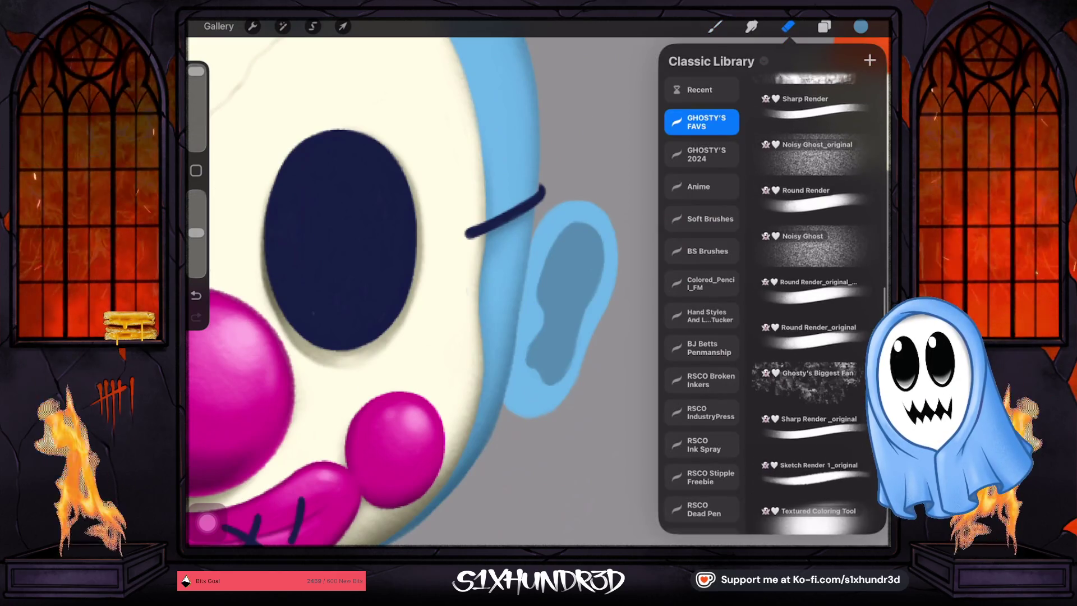
pyautogui.click(813, 415)
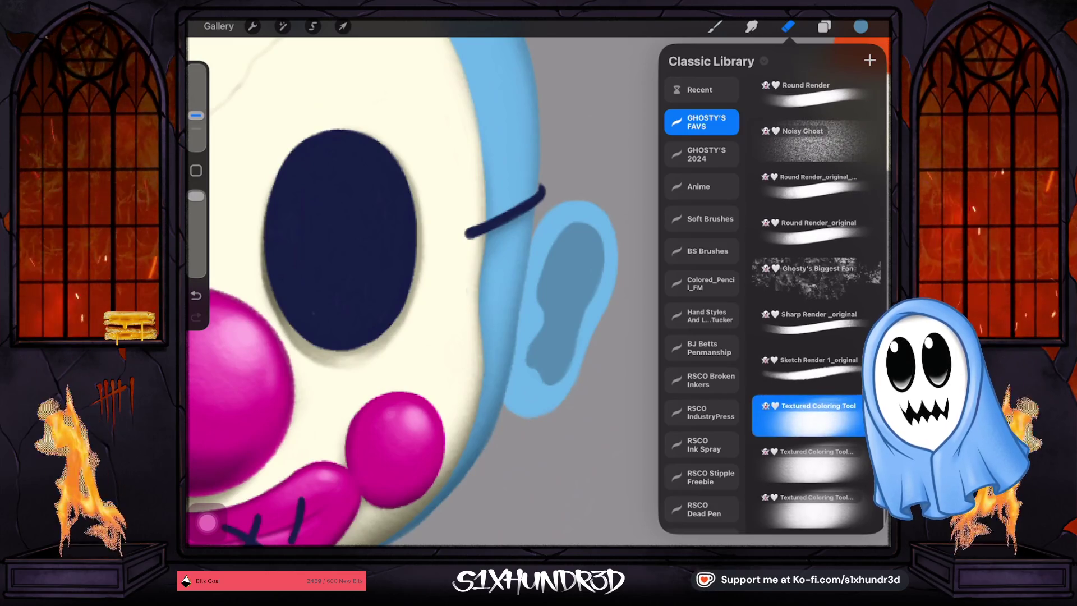
pyautogui.click(577, 313)
pyautogui.moveTo(196, 196); pyautogui.dragTo(196, 211)
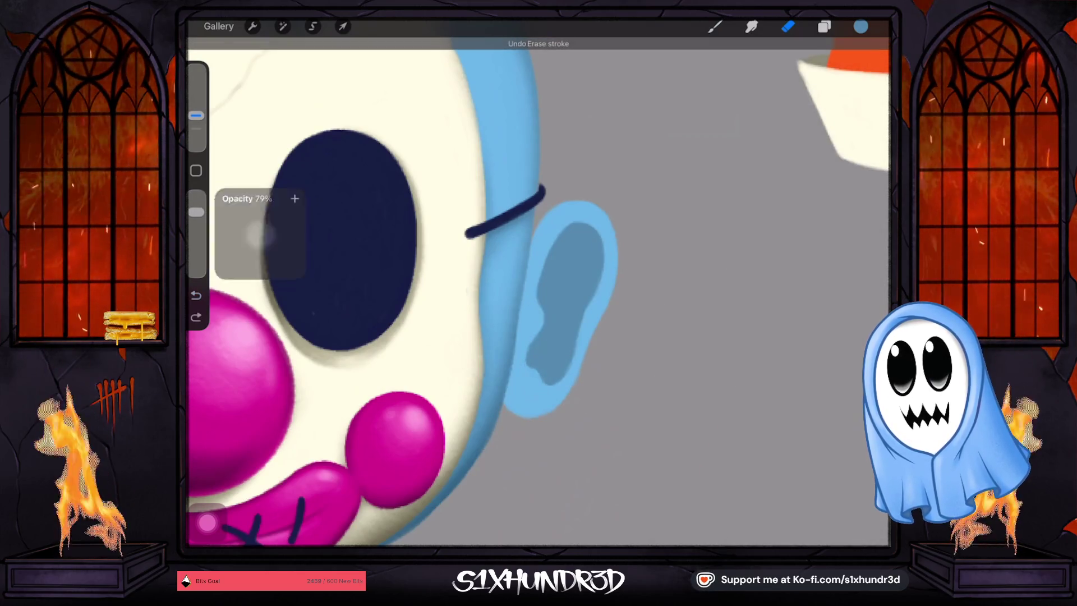
pyautogui.moveTo(196, 115); pyautogui.dragTo(196, 122)
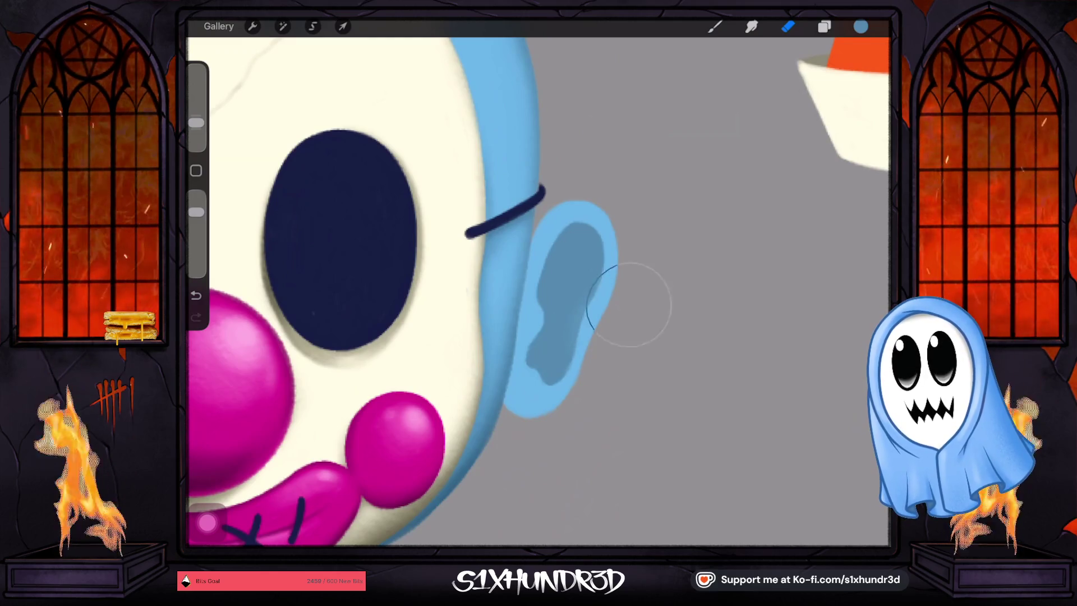
# Erase along the ear's outer and lower edge, progressively shrinking the eraser and lowering opacity.
pyautogui.moveTo(601, 341); pyautogui.dragTo(625, 344)
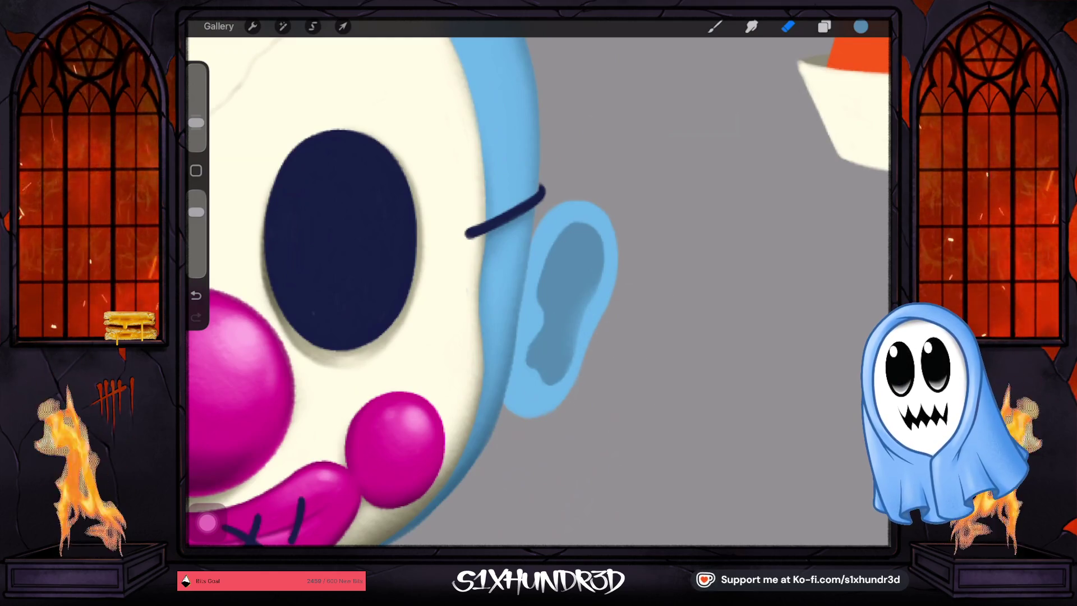
pyautogui.moveTo(195, 122); pyautogui.dragTo(196, 128)
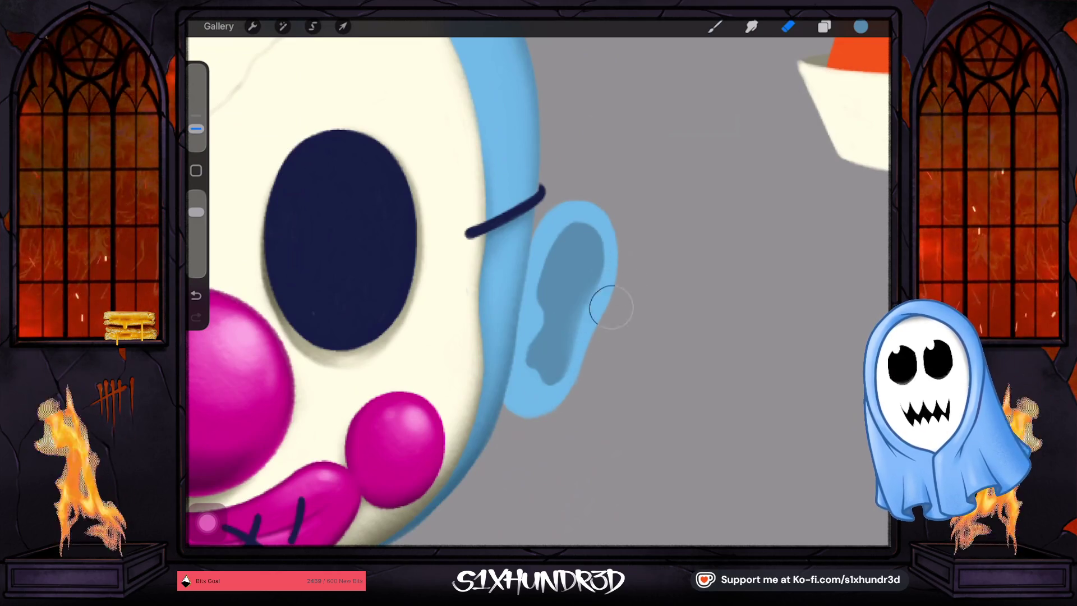
pyautogui.moveTo(606, 313); pyautogui.dragTo(588, 385)
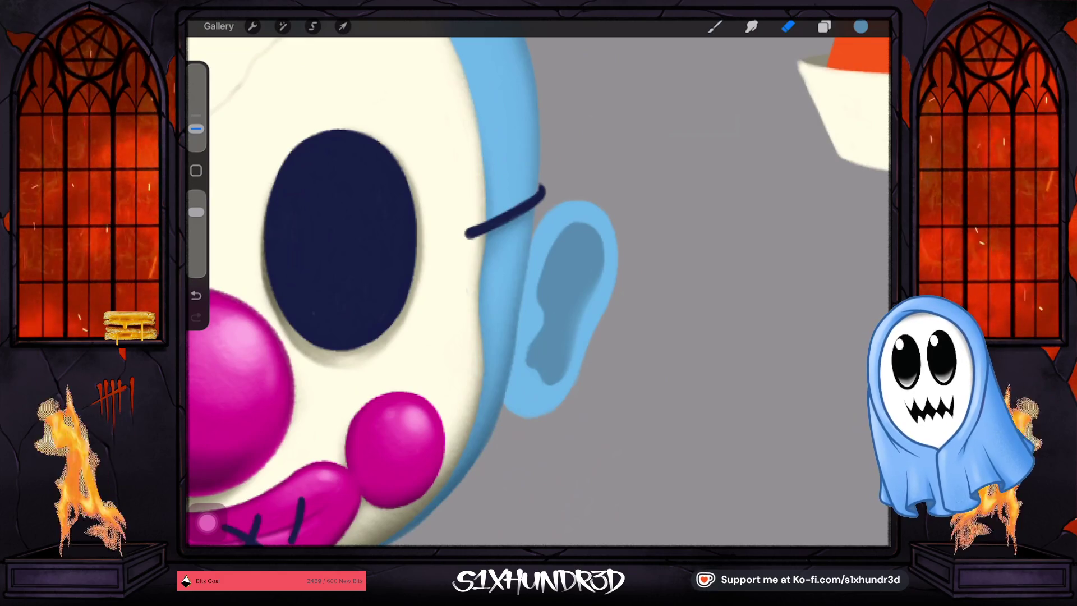
pyautogui.moveTo(195, 129); pyautogui.dragTo(196, 135)
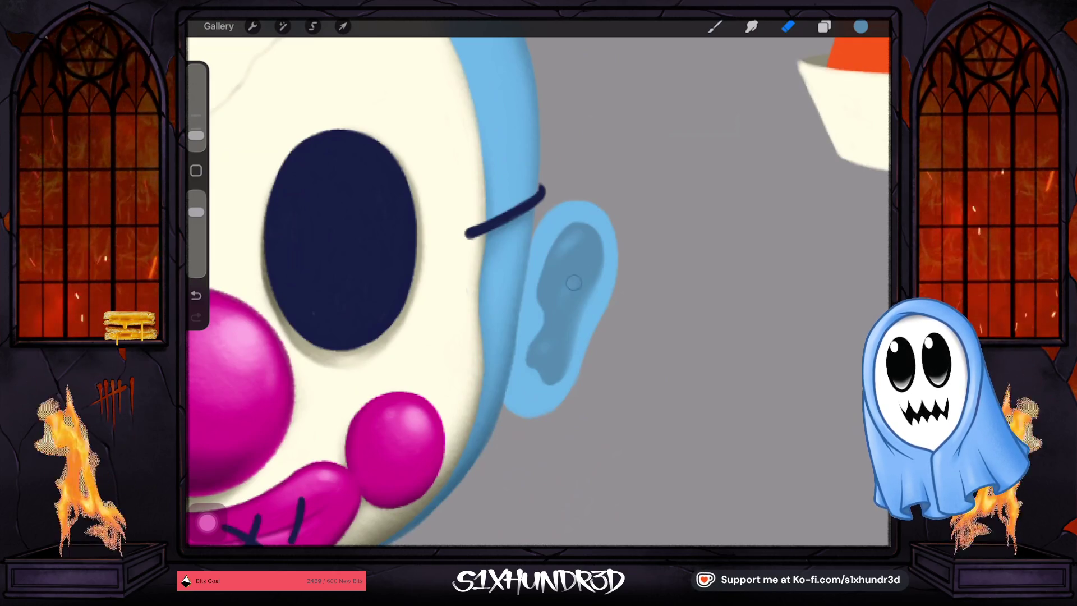
pyautogui.moveTo(196, 211); pyautogui.dragTo(196, 225)
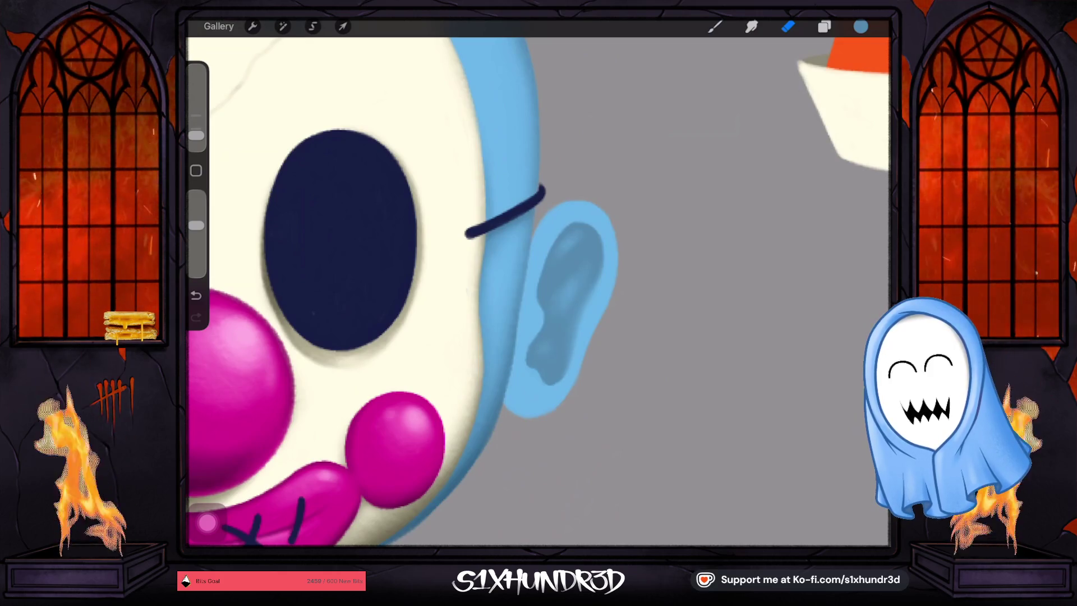
pyautogui.moveTo(197, 136); pyautogui.dragTo(196, 141)
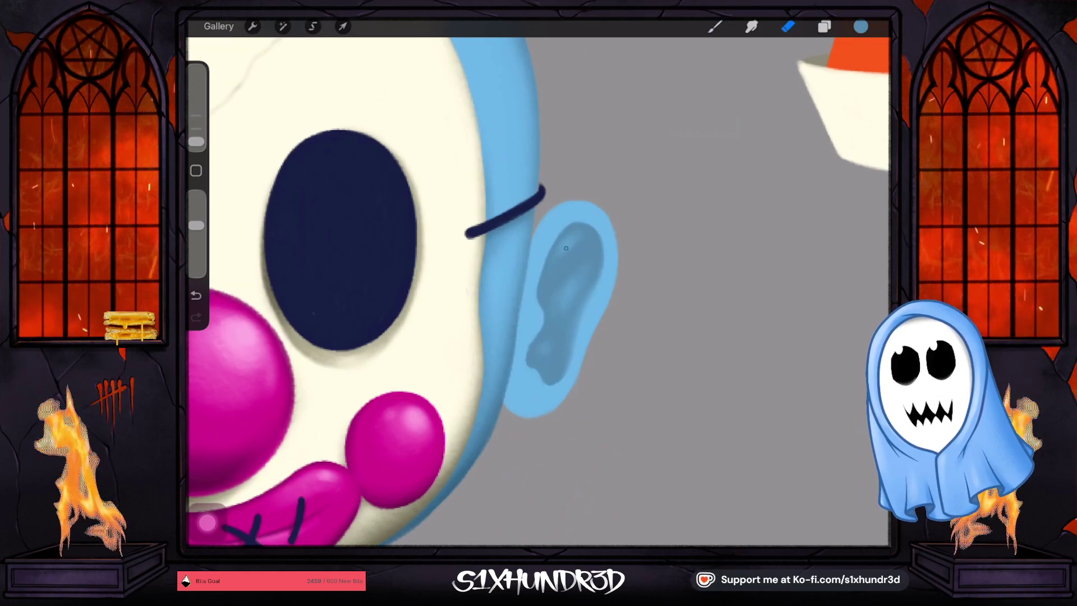
pyautogui.scroll(-5, 576, 238)
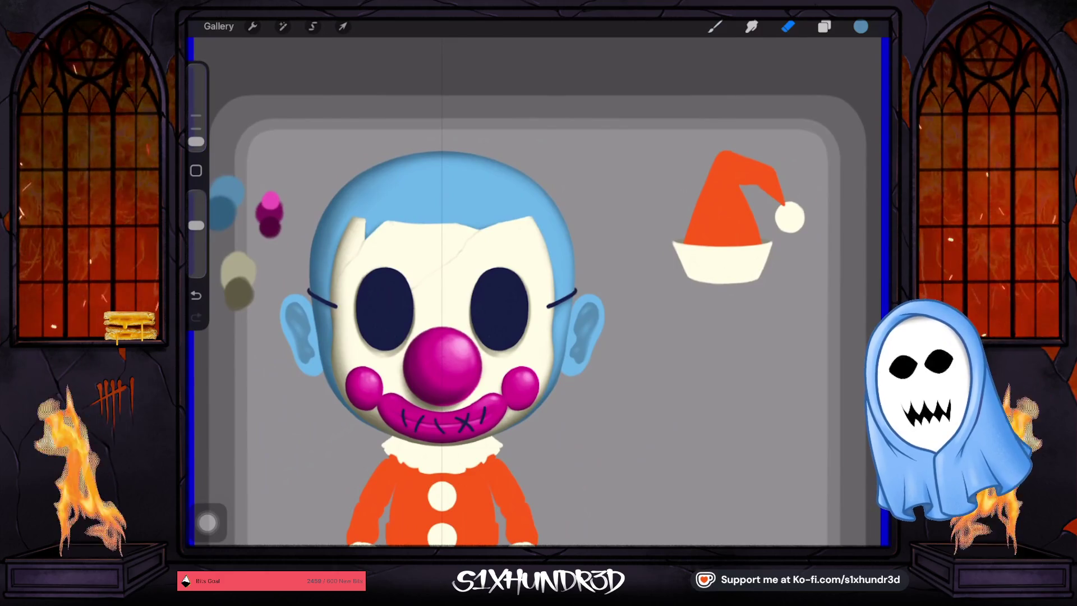
# Clear Layer 39's contents, then return to the brush at 81% opacity.
pyautogui.click(824, 26)
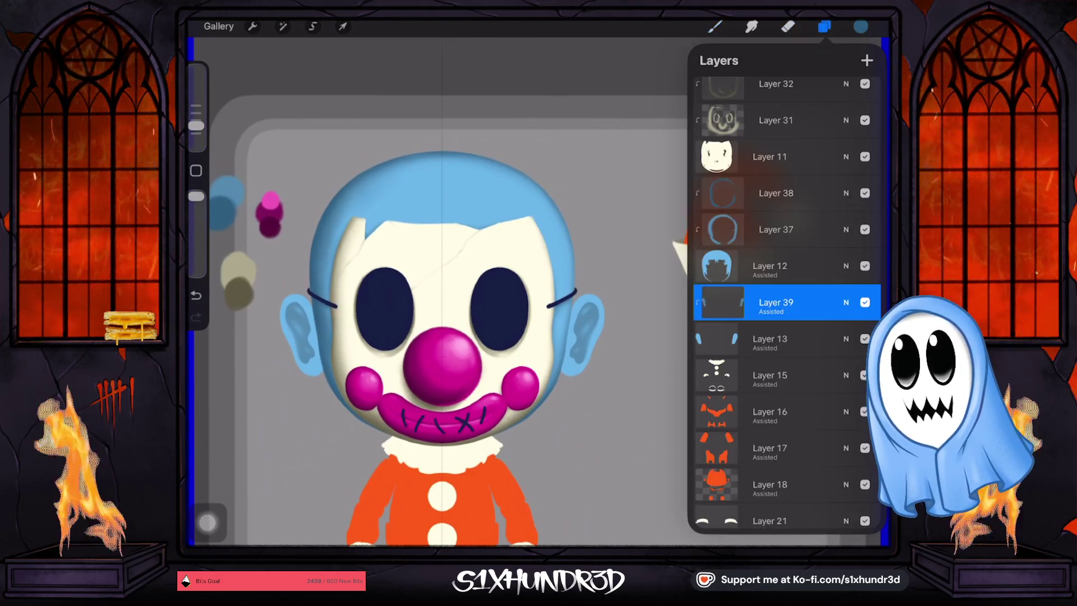
pyautogui.click(722, 303)
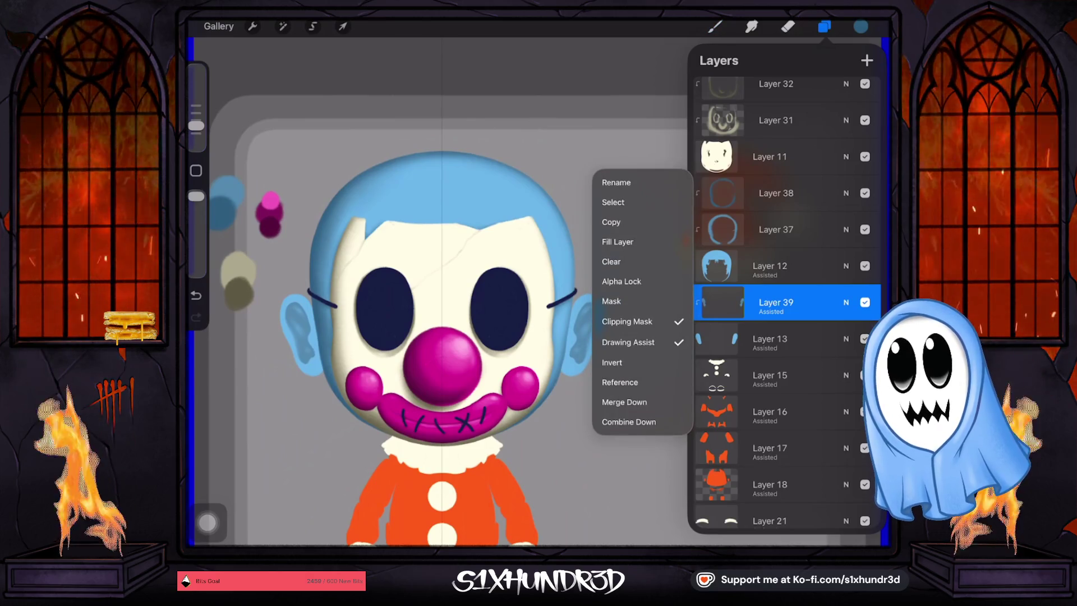
pyautogui.click(722, 303)
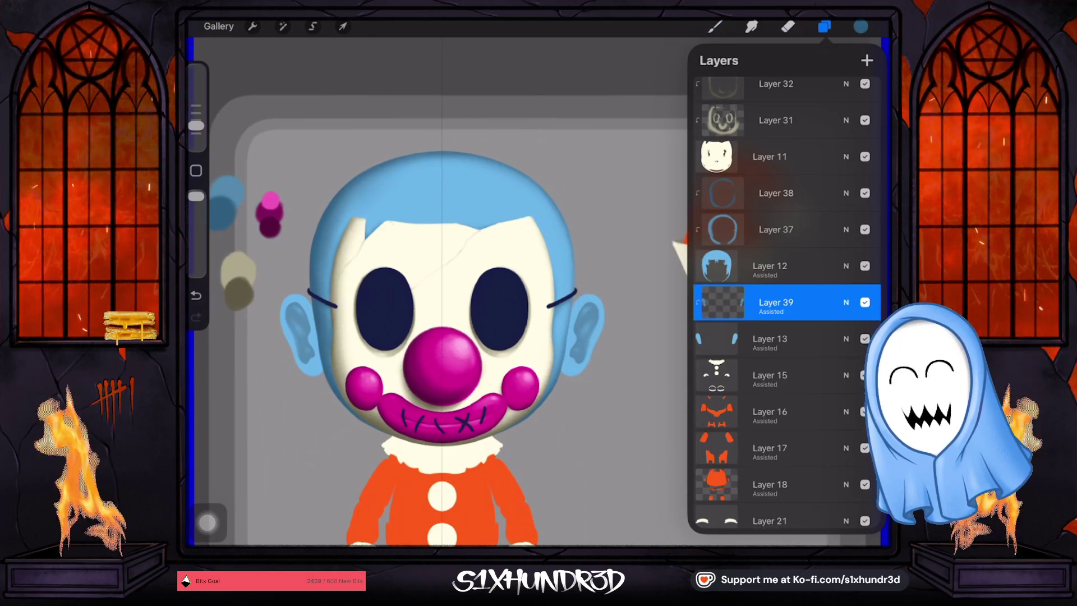
pyautogui.click(714, 26)
pyautogui.moveTo(196, 196); pyautogui.dragTo(196, 210)
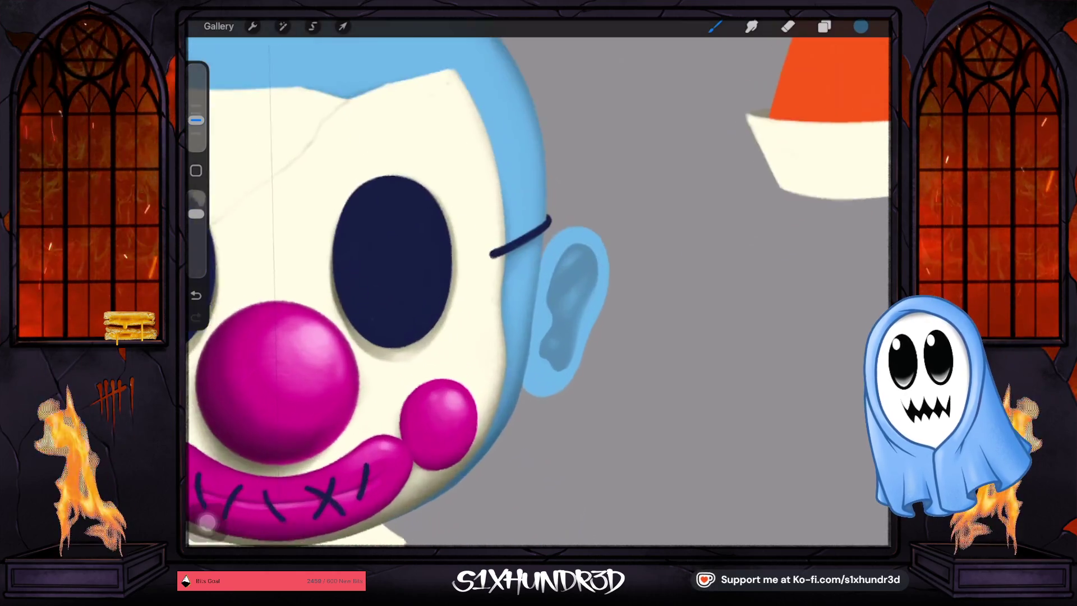
# Undo two strokes and repaint a small touch of shading on the ear with a slightly larger brush.
pyautogui.scroll(5, 593, 353)
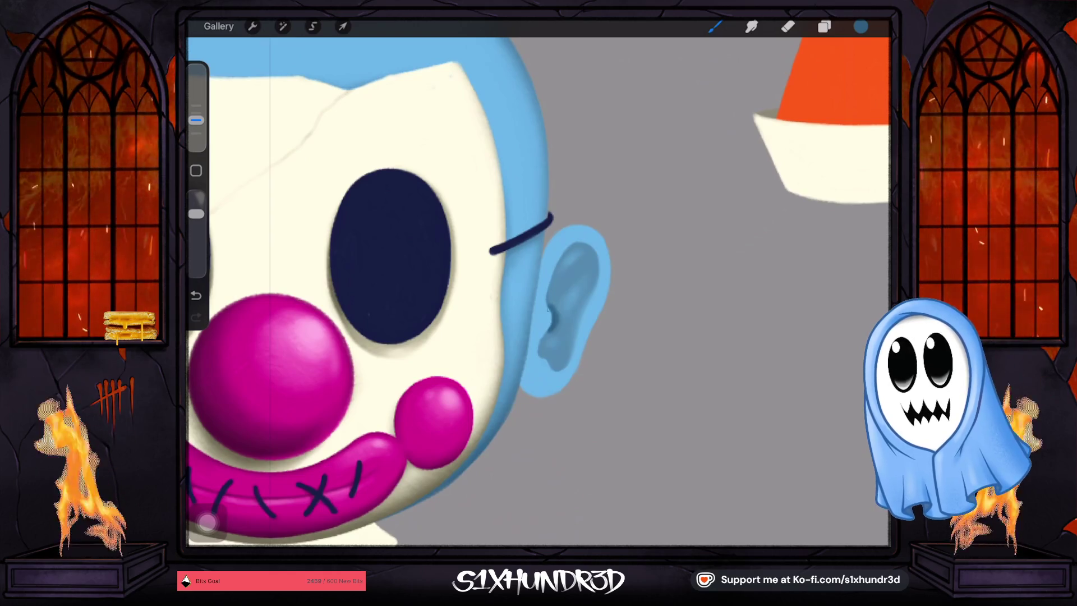
pyautogui.hotkey('ctrl', 'z')
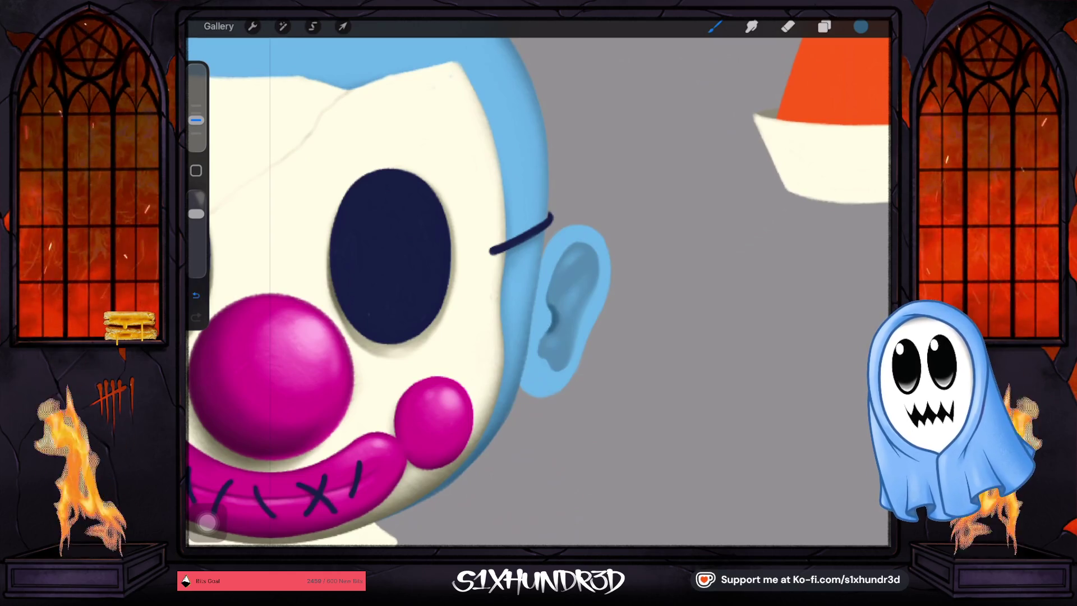
pyautogui.moveTo(195, 120); pyautogui.dragTo(196, 113)
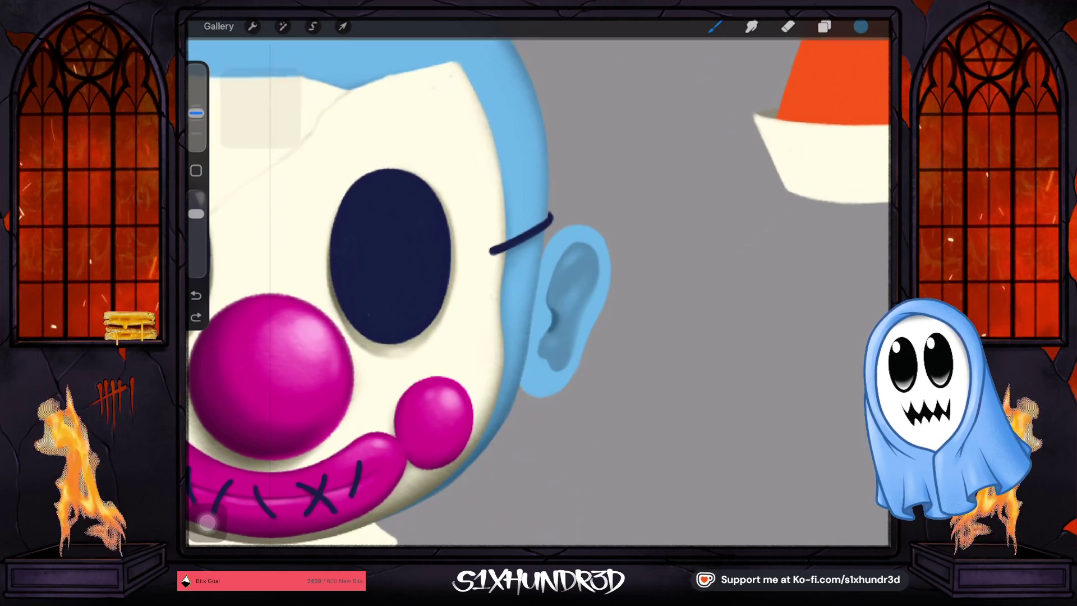
pyautogui.click(196, 295)
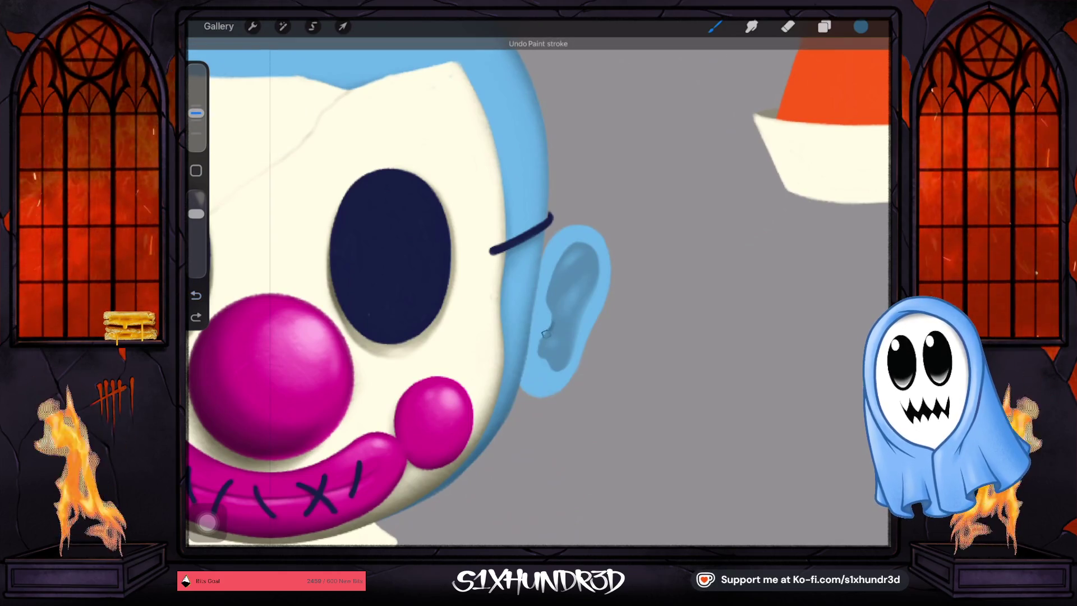
pyautogui.moveTo(545, 333); pyautogui.dragTo(549, 321)
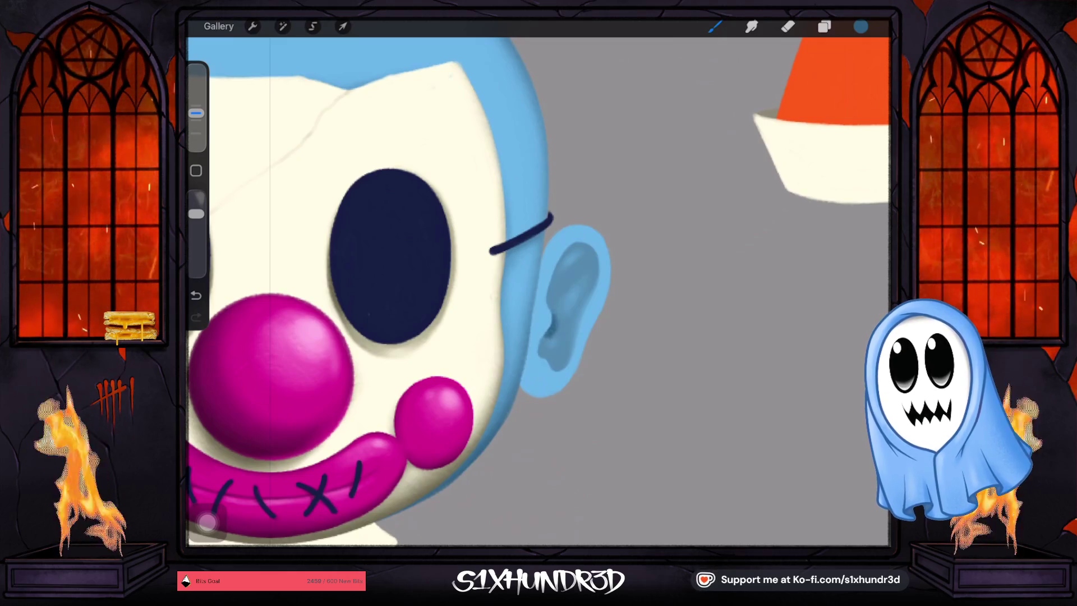
# Fine-tune the brush opacity and size for the ear shading.
pyautogui.moveTo(195, 213); pyautogui.dragTo(195, 259)
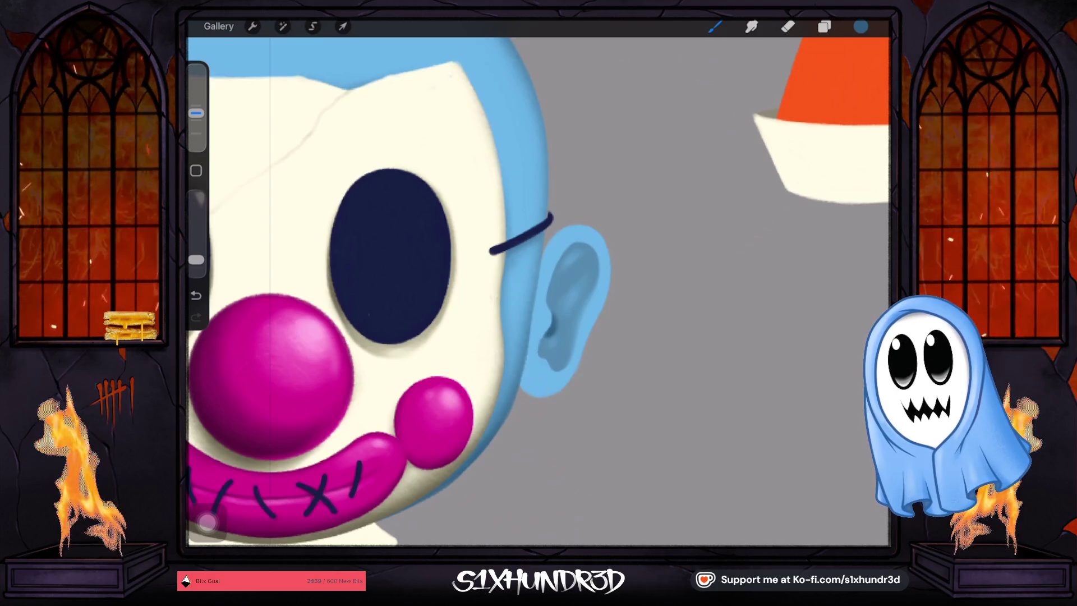
pyautogui.moveTo(195, 113); pyautogui.dragTo(196, 105)
pyautogui.moveTo(196, 259); pyautogui.dragTo(196, 243)
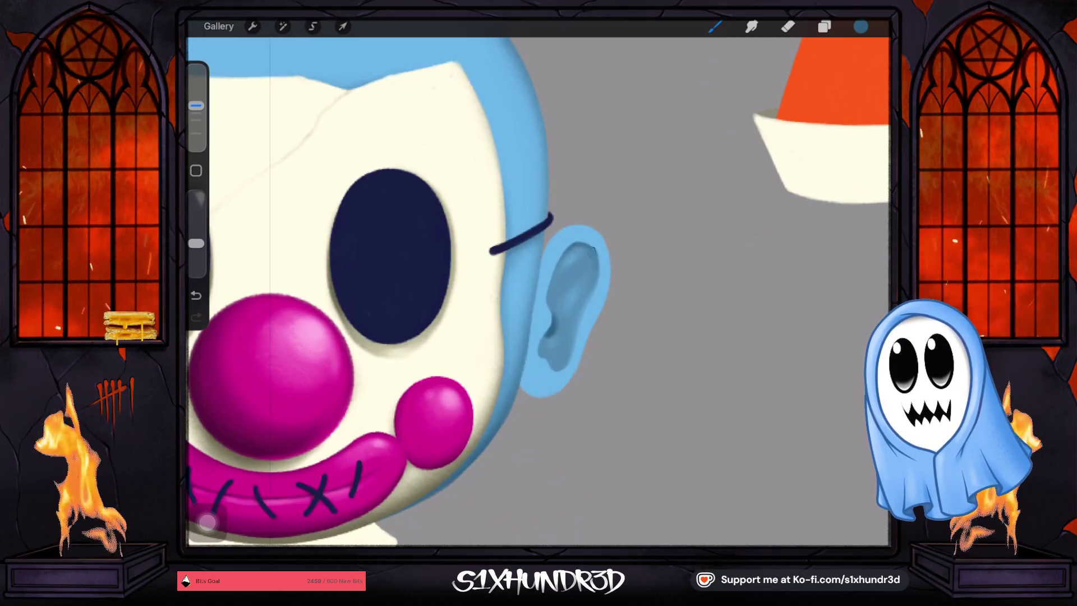
pyautogui.moveTo(195, 106); pyautogui.dragTo(195, 113)
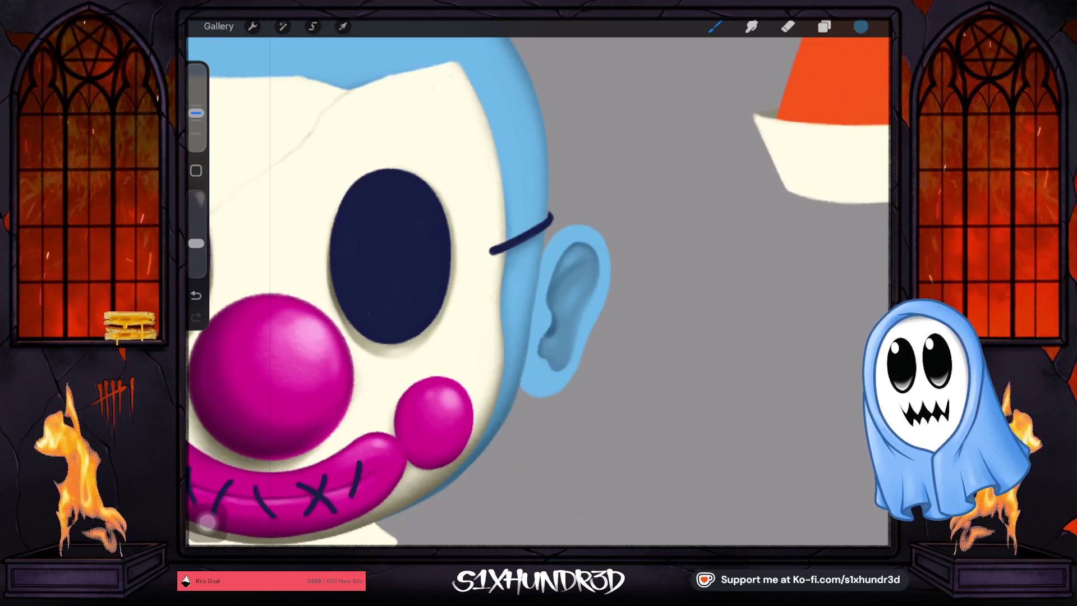
pyautogui.moveTo(195, 113); pyautogui.dragTo(195, 105)
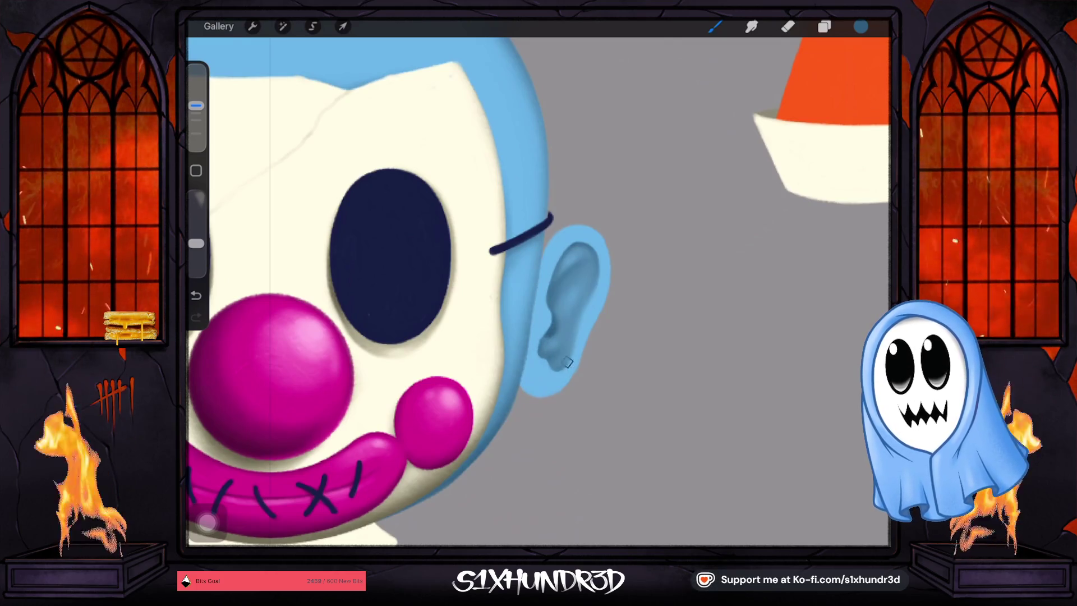
# Zoom out to the whole clown and add a new layer above the ears layer.
pyautogui.scroll(-5, 538, 292)
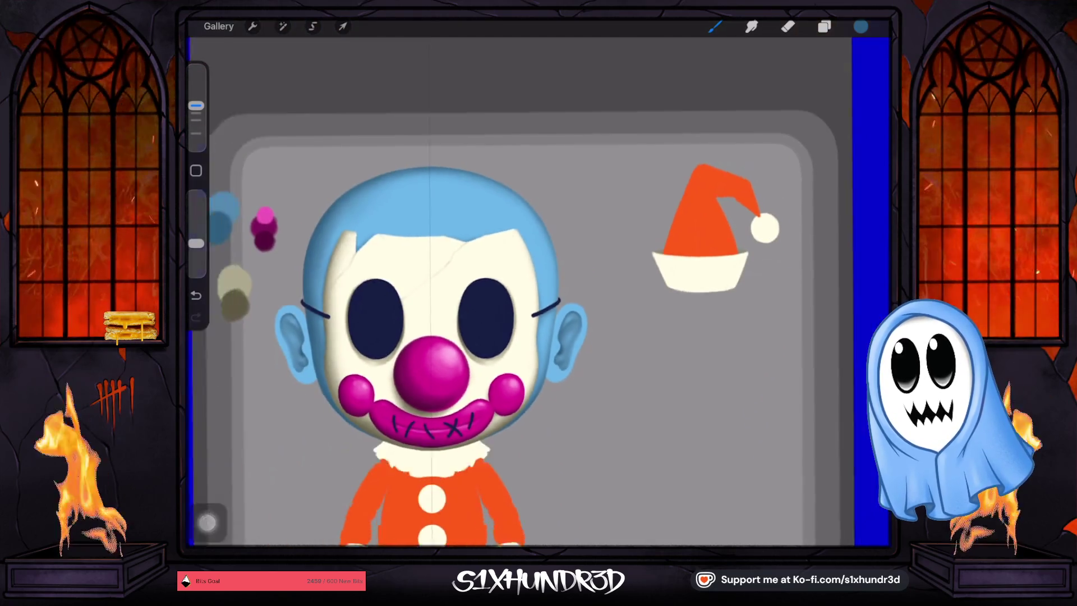
pyautogui.scroll(3, 539, 292)
pyautogui.scroll(-3, 538, 291)
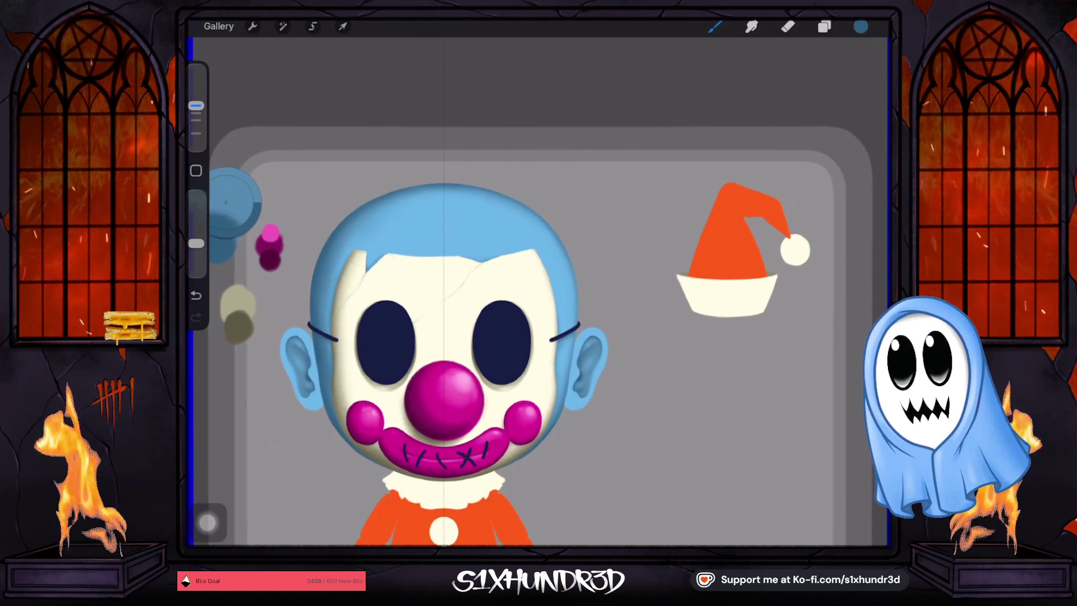
pyautogui.click(824, 26)
pyautogui.click(785, 338)
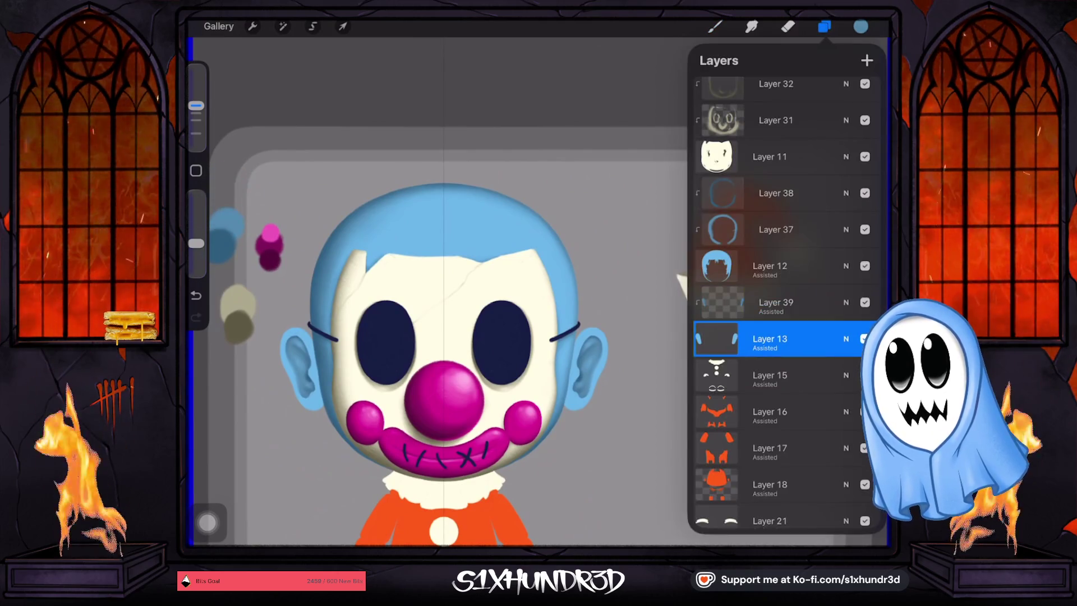
# Clip the new layer to the ears and switch to the Textured Coloring Tool brush.
pyautogui.click(866, 60)
pyautogui.click(723, 339)
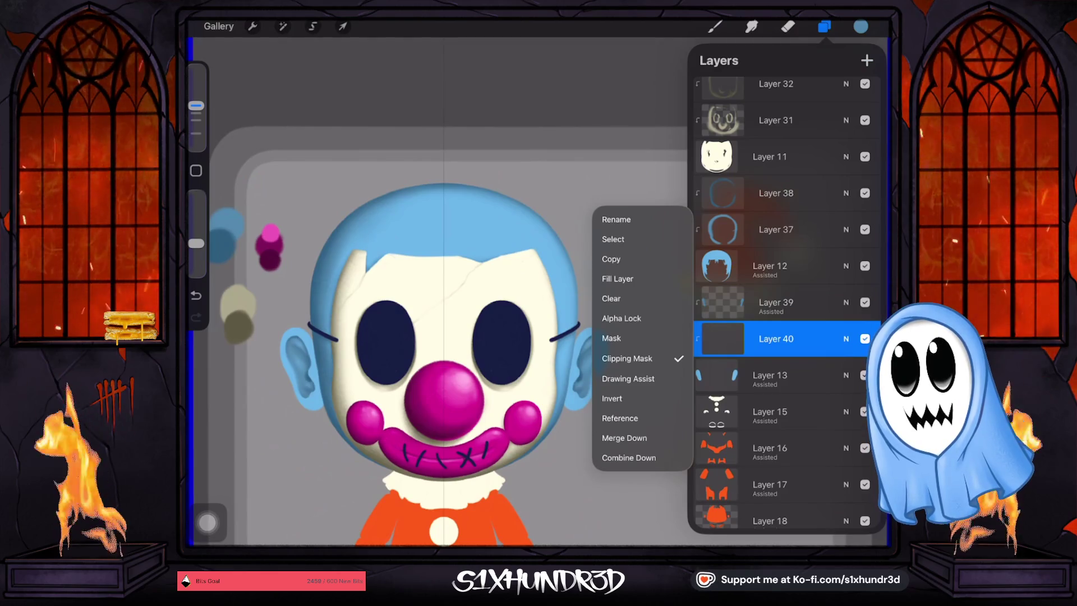
pyautogui.click(722, 339)
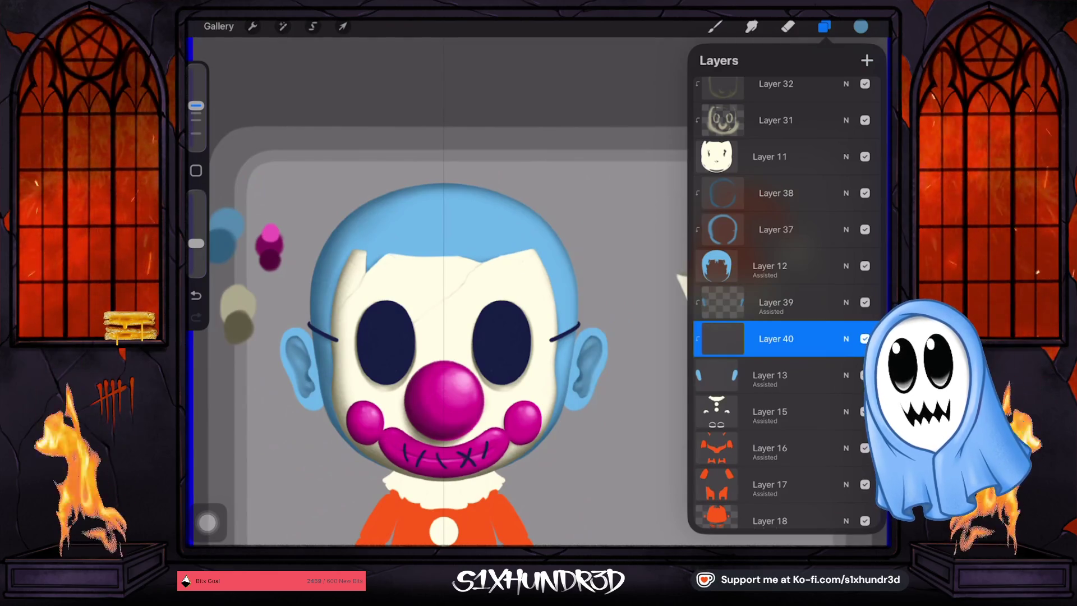
pyautogui.click(714, 26)
pyautogui.scroll(-8, 757, 303)
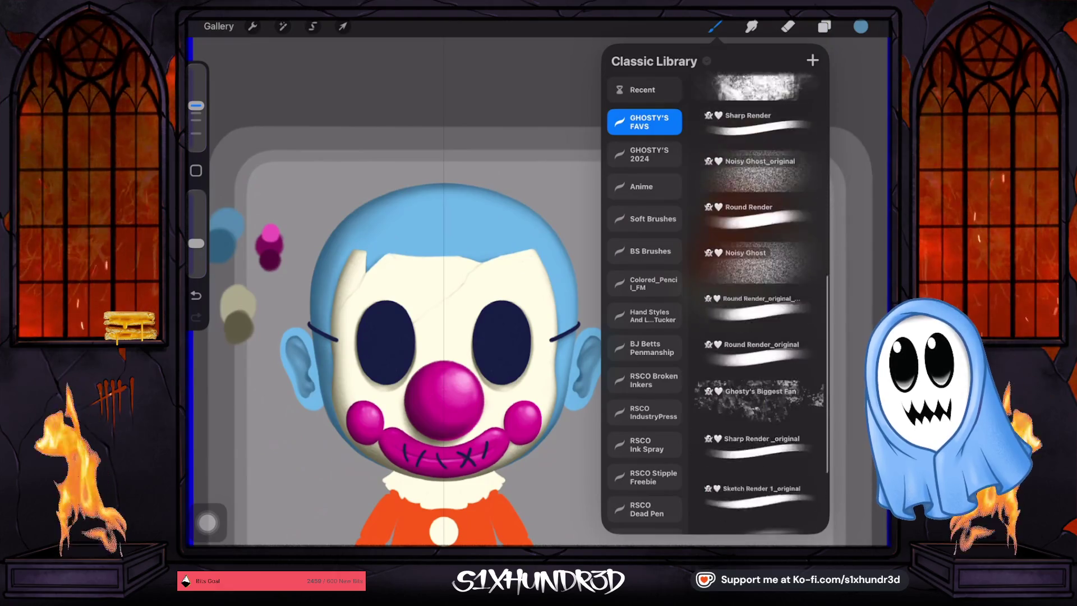
pyautogui.click(757, 412)
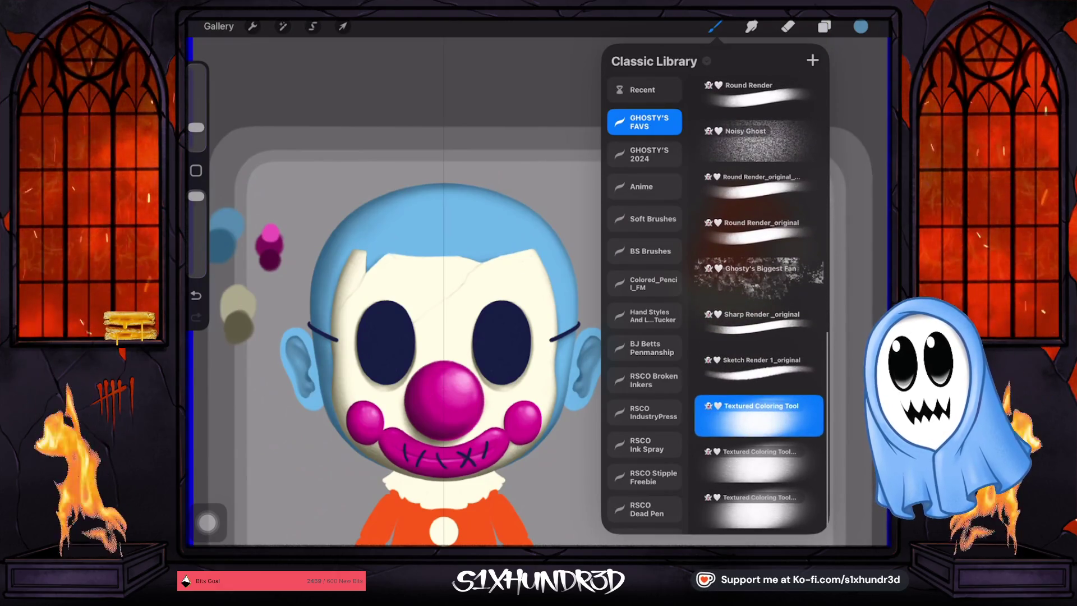
pyautogui.click(714, 27)
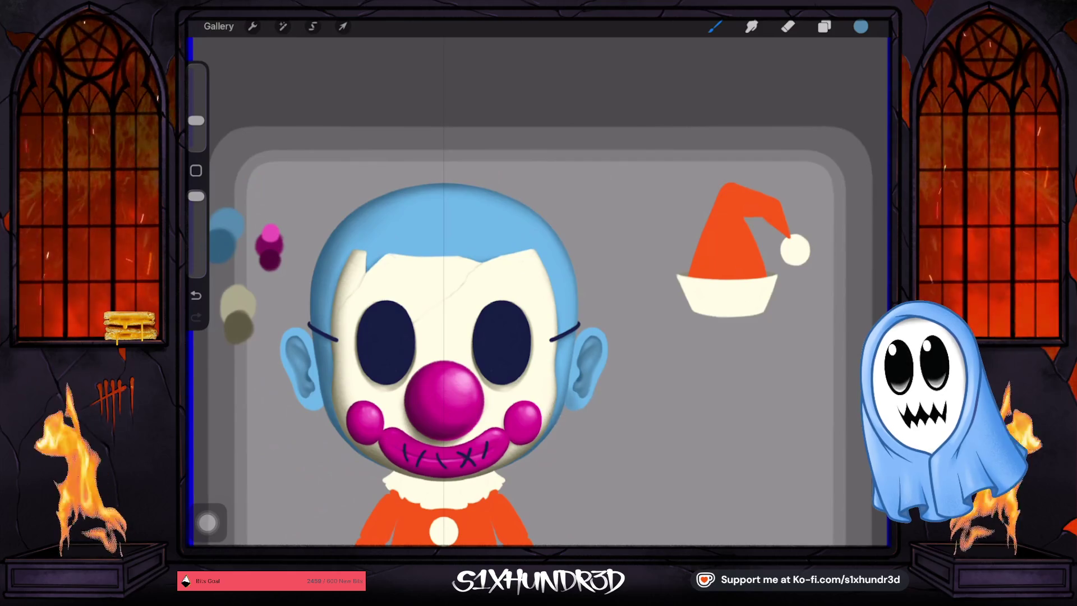
# Try a faint low-opacity shading stroke on the right ear, undo it, and shrink the brush.
pyautogui.moveTo(196, 197); pyautogui.dragTo(196, 220)
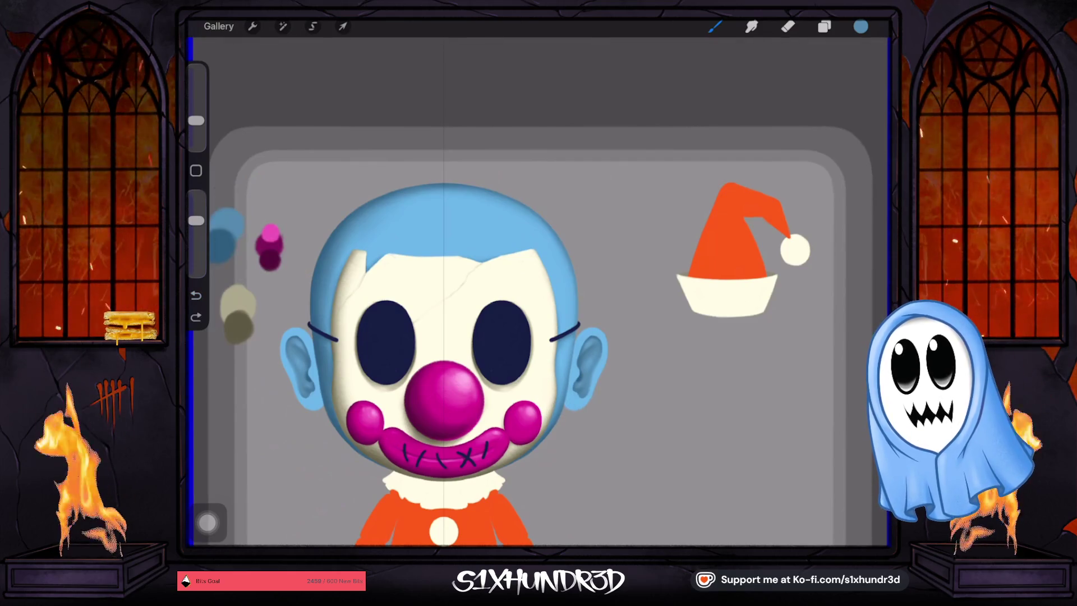
pyautogui.moveTo(561, 396); pyautogui.dragTo(578, 404)
pyautogui.hotkey('ctrl', 'z')
pyautogui.moveTo(195, 121); pyautogui.dragTo(196, 128)
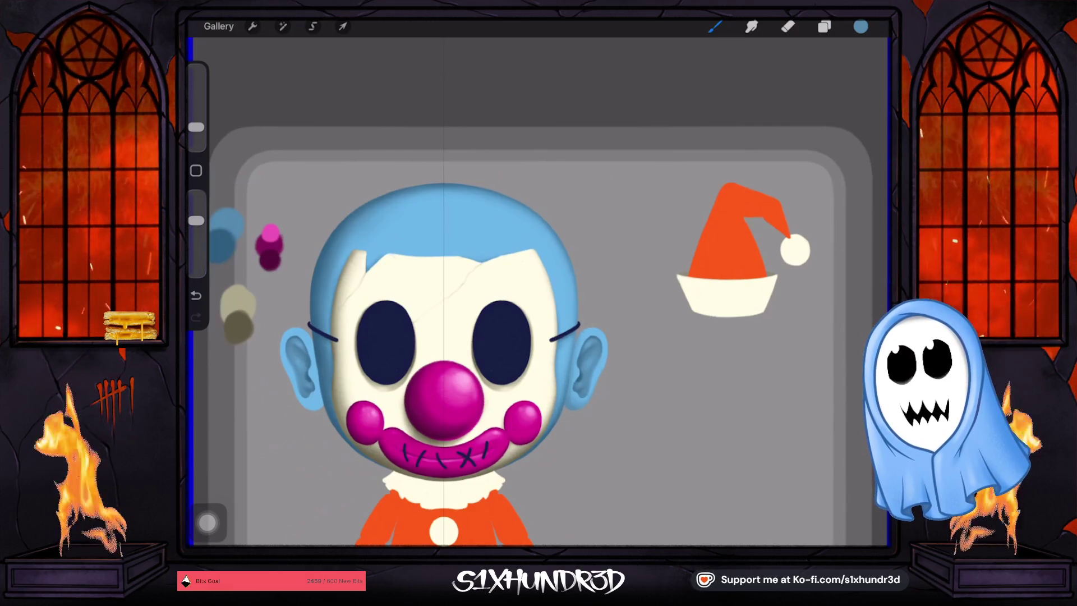
pyautogui.scroll(5, 629, 388)
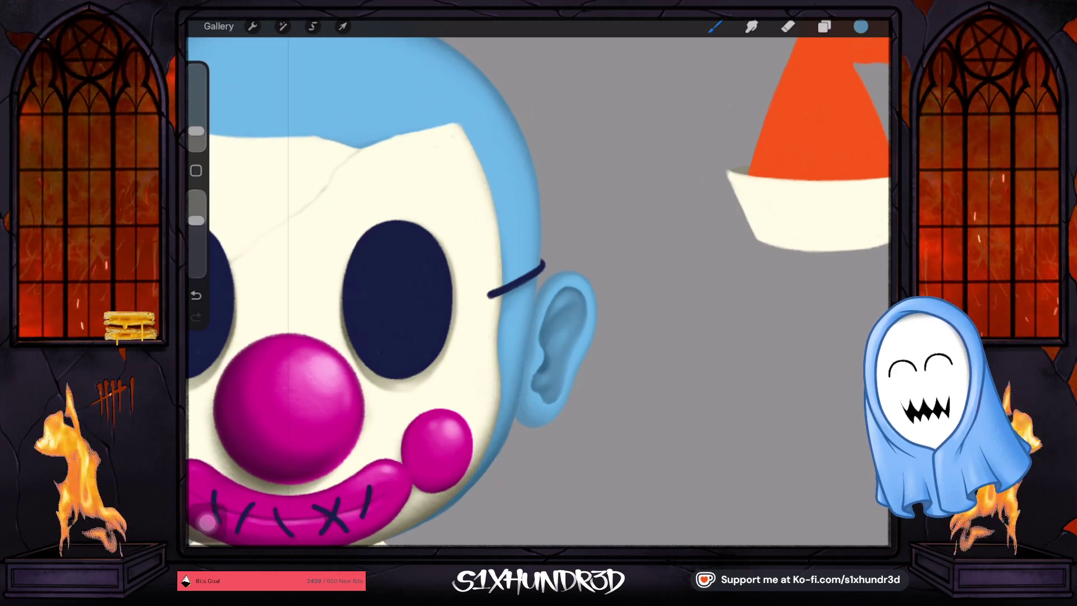
# Darken the shading inside the right ear and fill the gap below the lobe with blue.
pyautogui.moveTo(196, 220); pyautogui.dragTo(196, 235)
pyautogui.moveTo(197, 131); pyautogui.dragTo(196, 135)
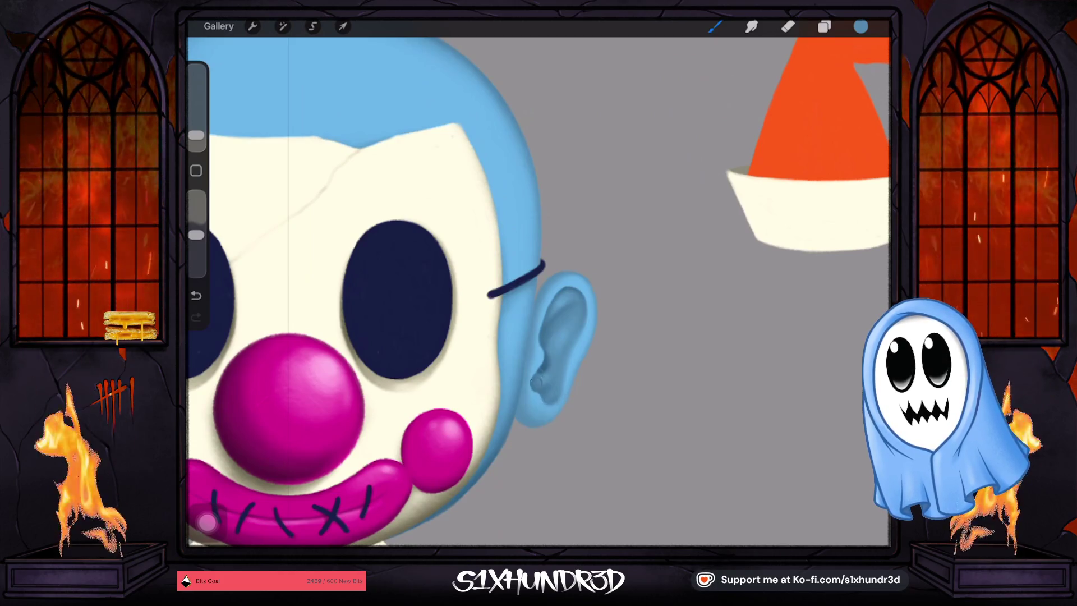
pyautogui.moveTo(540, 380); pyautogui.dragTo(544, 357)
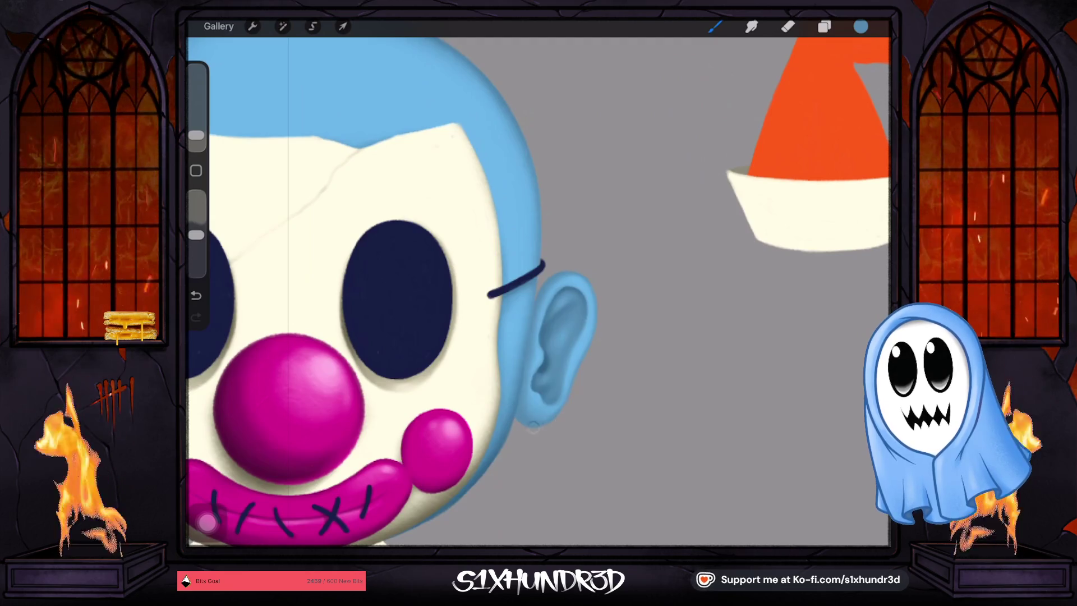
pyautogui.moveTo(533, 426); pyautogui.dragTo(521, 349)
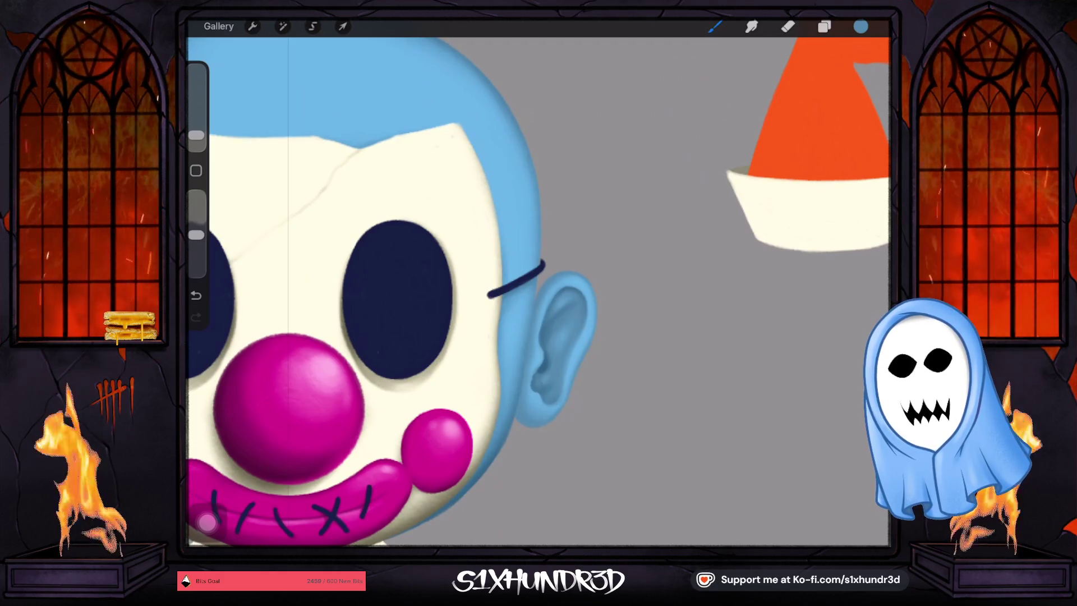
pyautogui.scroll(-5, 538, 292)
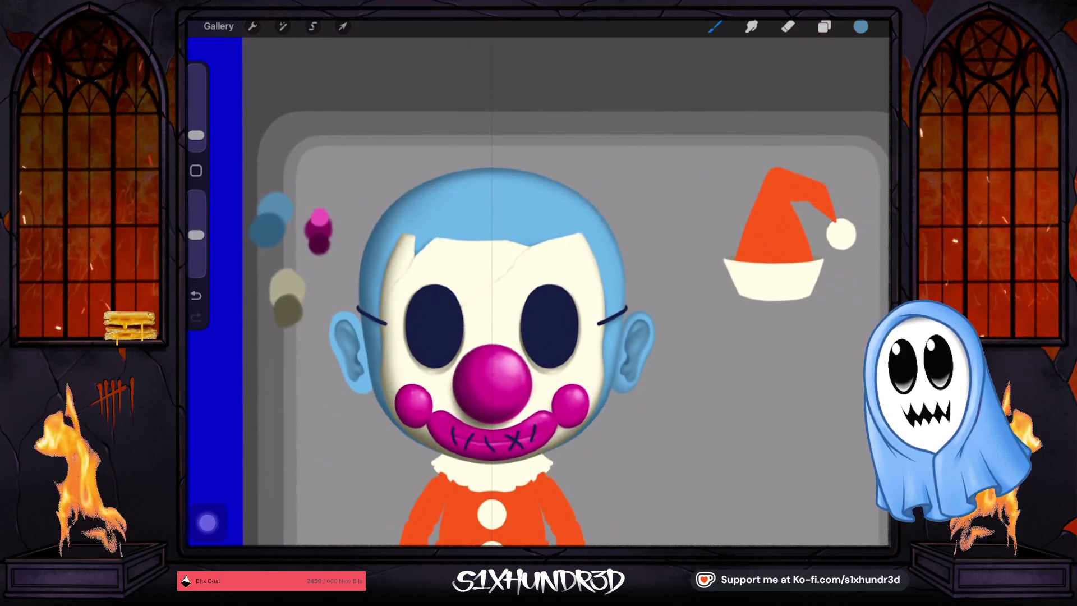
# Bring the brush size to 4%, then down to 3%, while zooming out and back in.
pyautogui.moveTo(195, 135); pyautogui.dragTo(196, 134)
pyautogui.scroll(5, 537, 292)
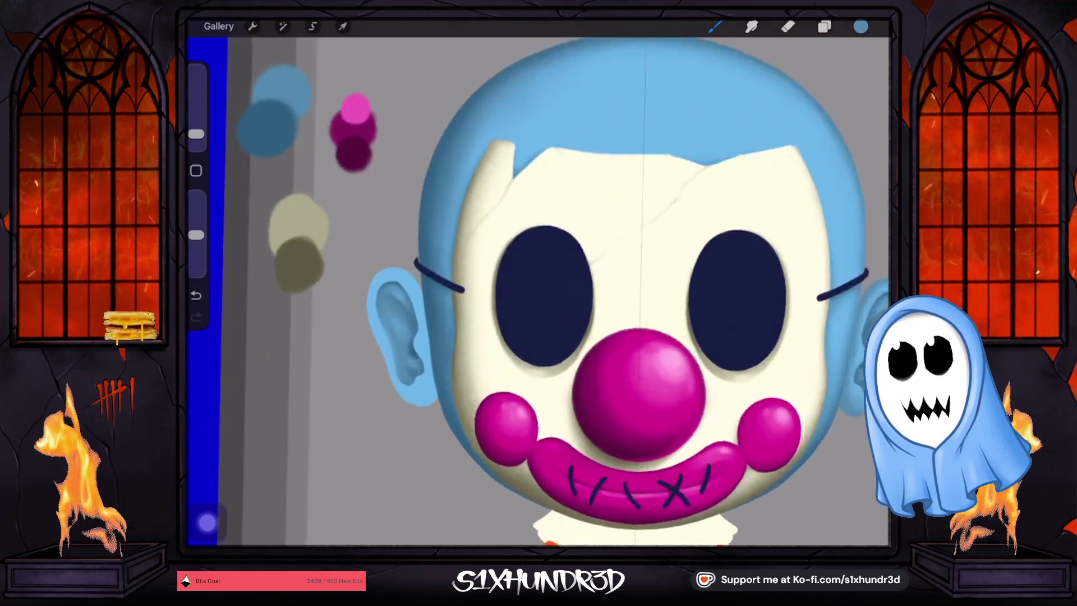
pyautogui.moveTo(196, 134); pyautogui.dragTo(196, 128)
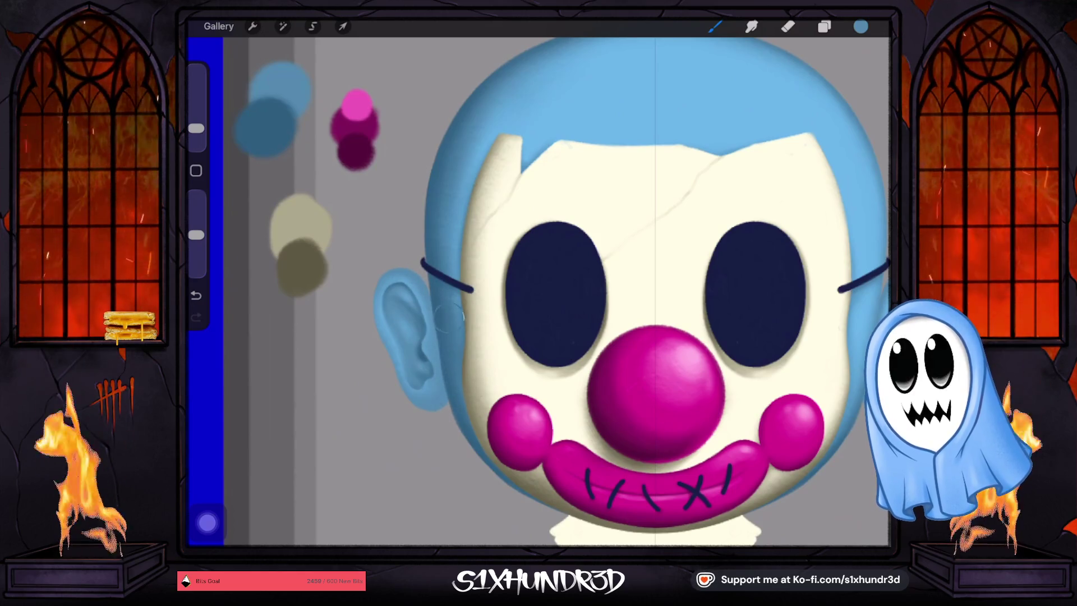
pyautogui.scroll(-5, 538, 292)
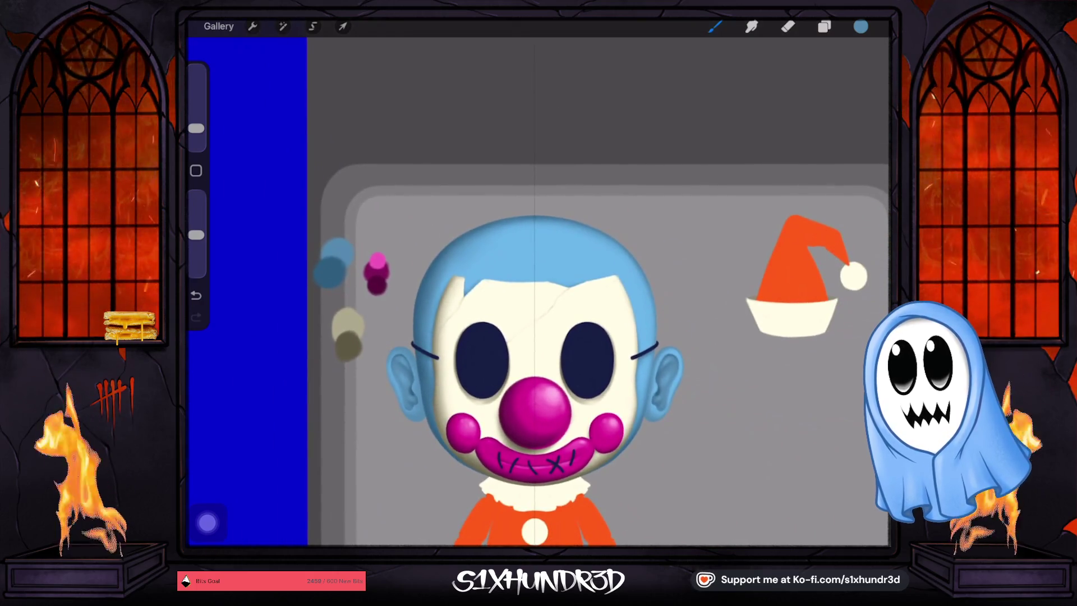
pyautogui.scroll(2, 538, 393)
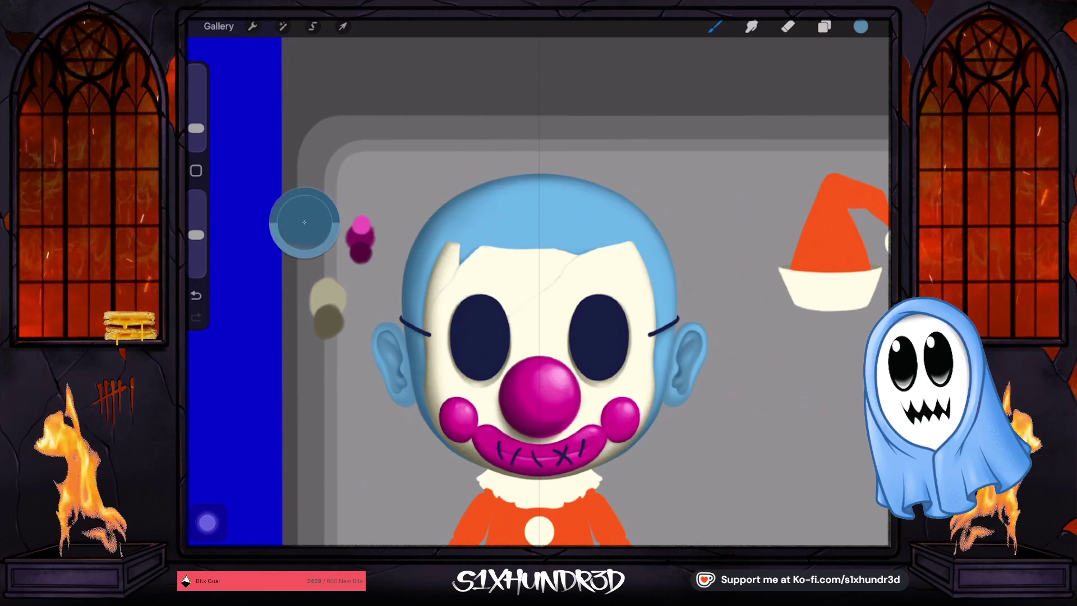
pyautogui.moveTo(197, 128); pyautogui.dragTo(196, 133)
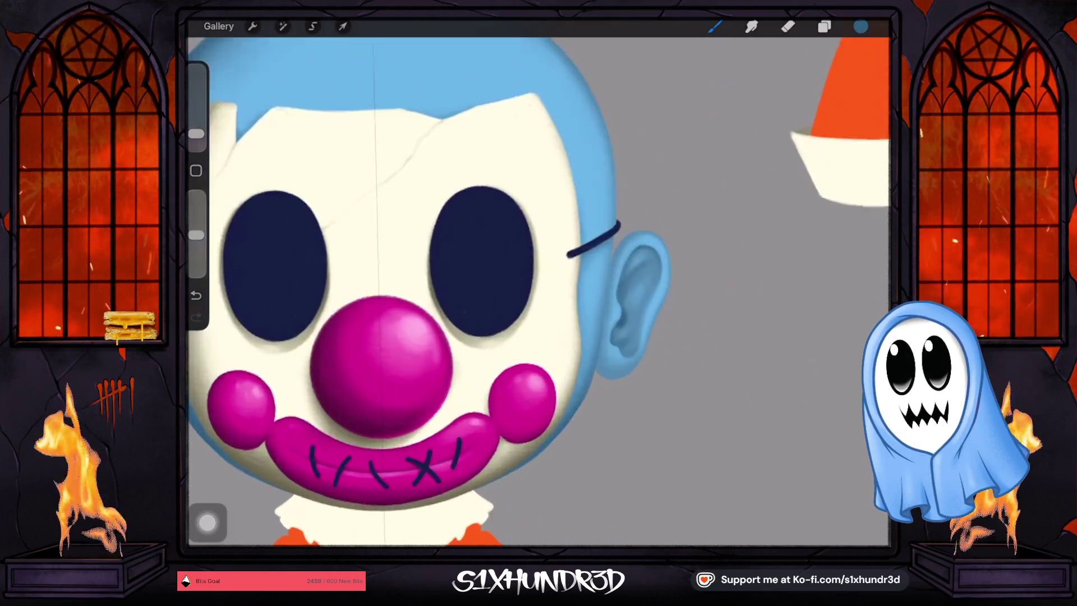
pyautogui.scroll(5, 754, 442)
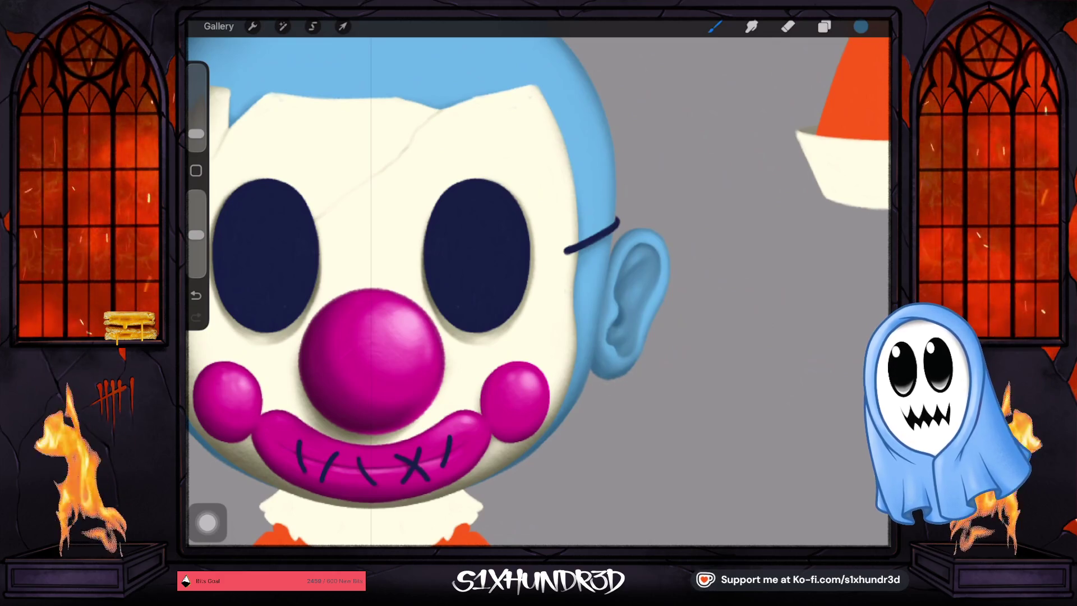
pyautogui.scroll(-5, 538, 291)
pyautogui.moveTo(196, 134); pyautogui.dragTo(196, 129)
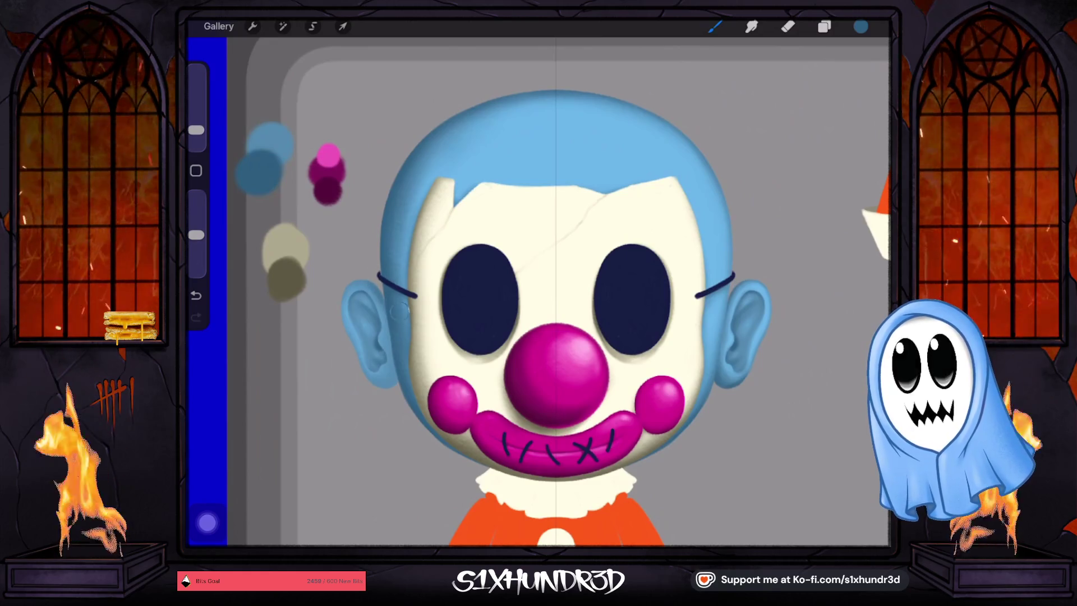
pyautogui.hotkey('ctrl', 'z')
pyautogui.moveTo(196, 234); pyautogui.dragTo(196, 240)
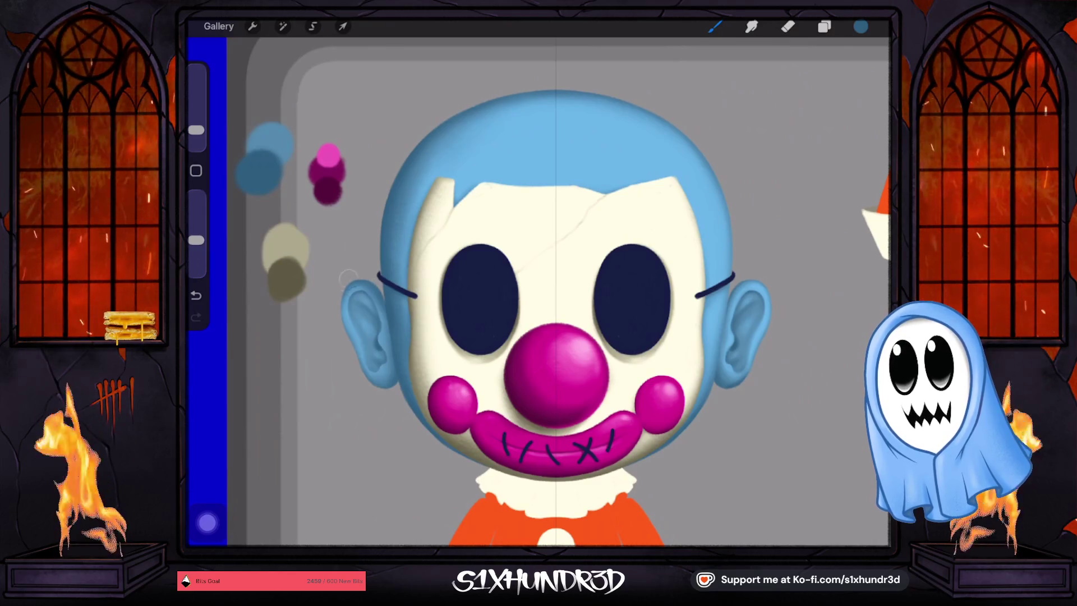
pyautogui.hotkey('ctrl', 'z')
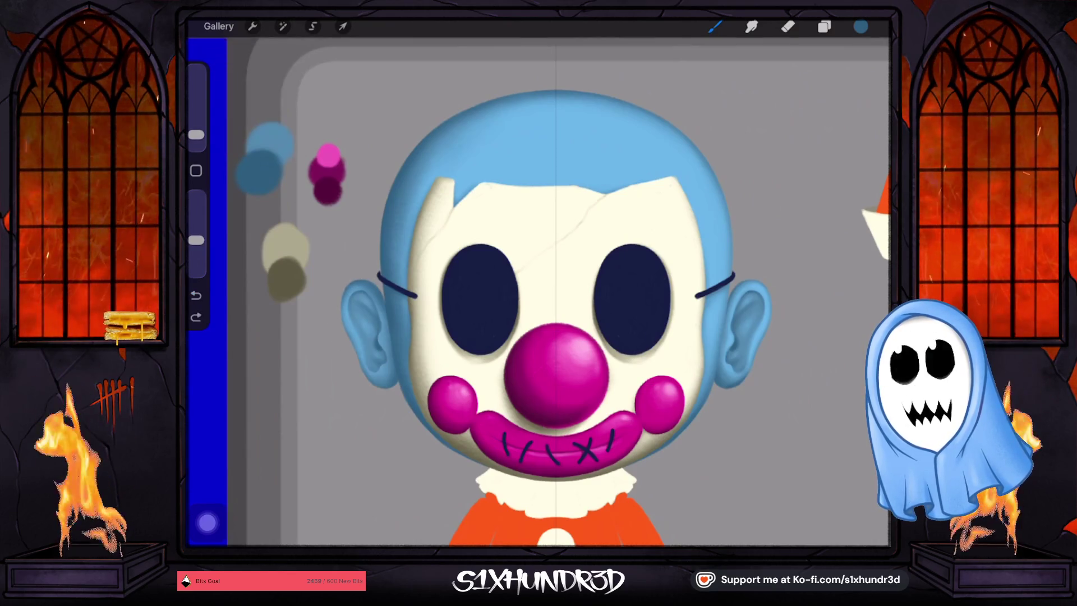
pyautogui.hotkey('ctrl', 'z')
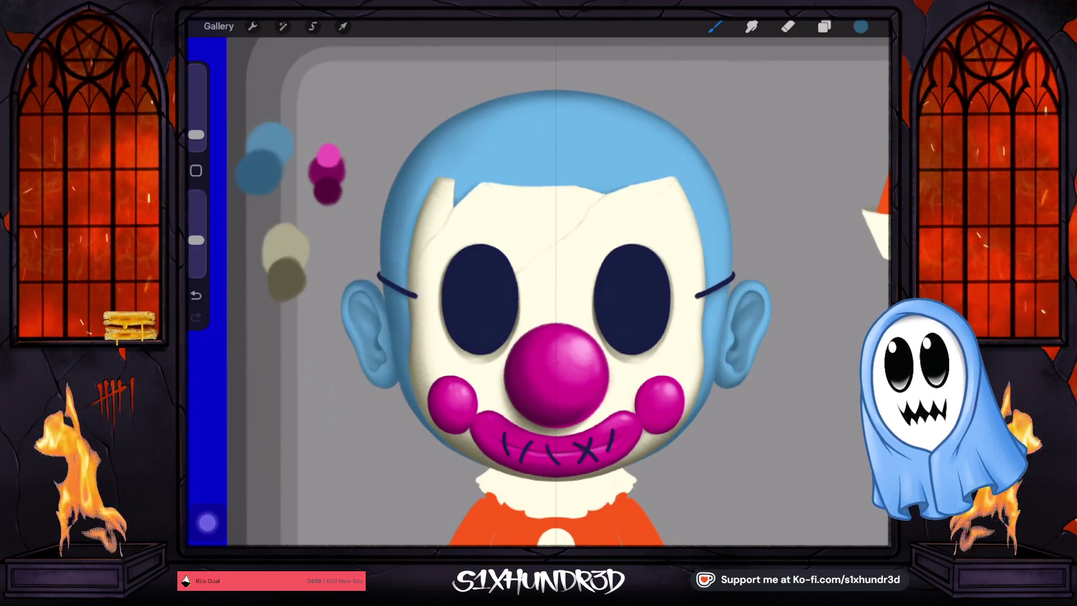
pyautogui.scroll(-5, 555, 292)
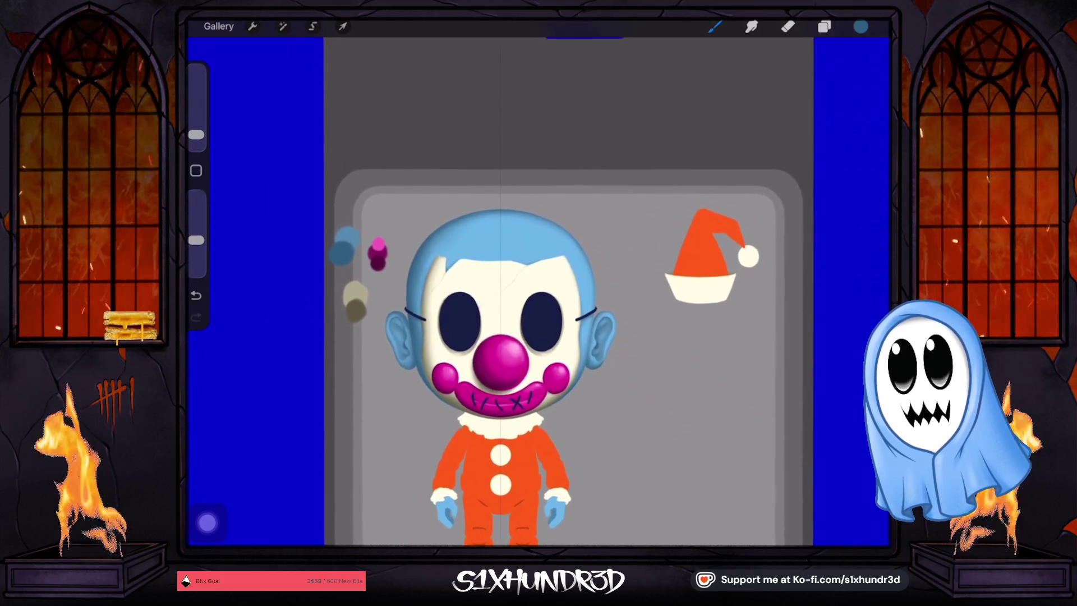
# Darken the blue and paint a navy dab among the swatches on Layer 29 at about 67% opacity.
pyautogui.click(823, 26)
pyautogui.moveTo(803, 176); pyautogui.dragTo(806, 198)
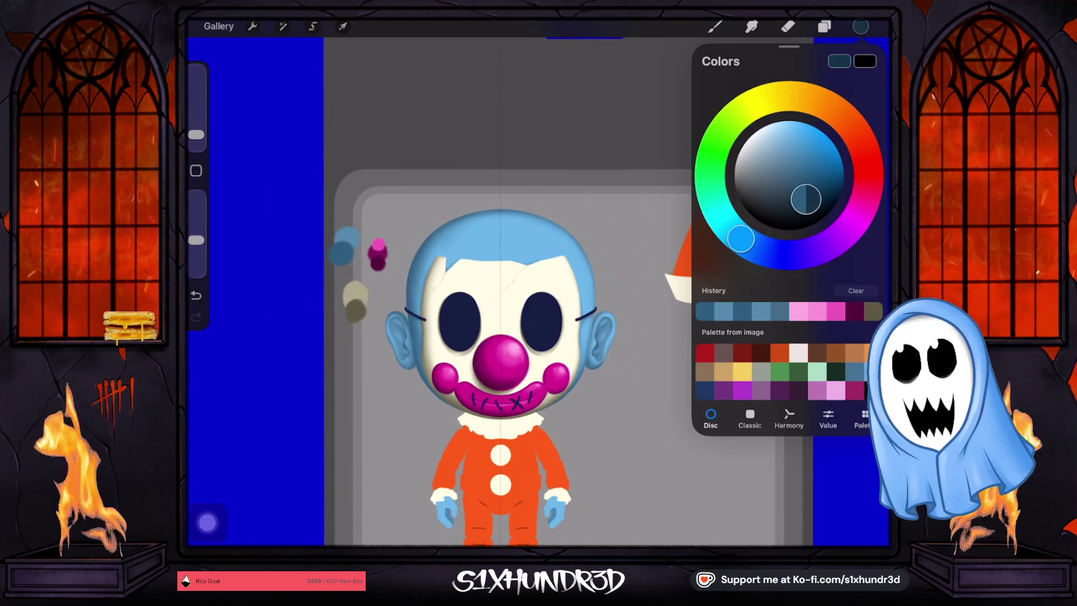
pyautogui.click(824, 26)
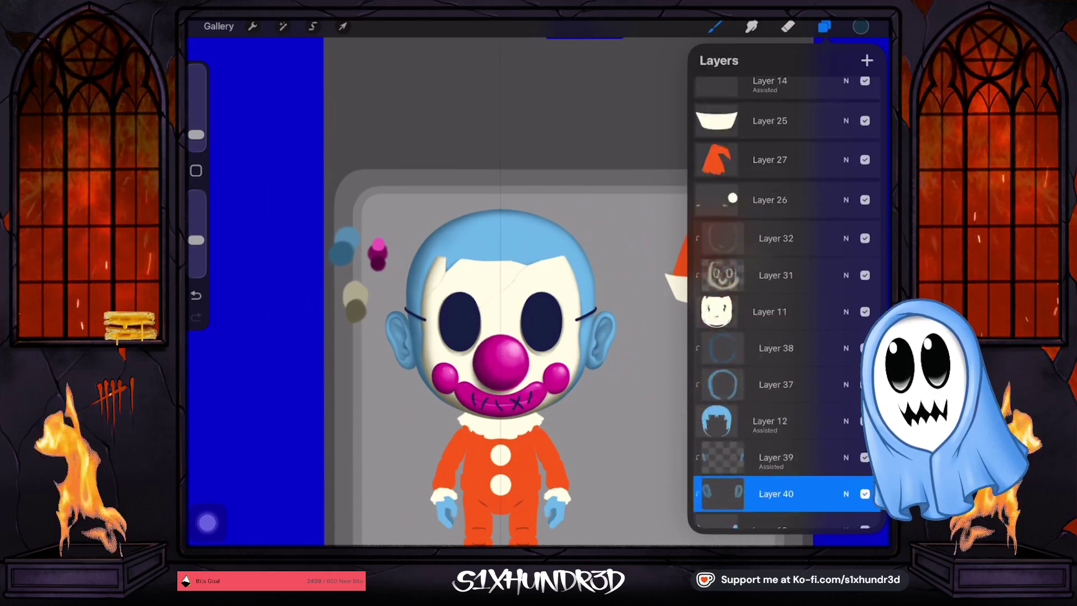
pyautogui.scroll(10, 785, 281)
pyautogui.click(769, 94)
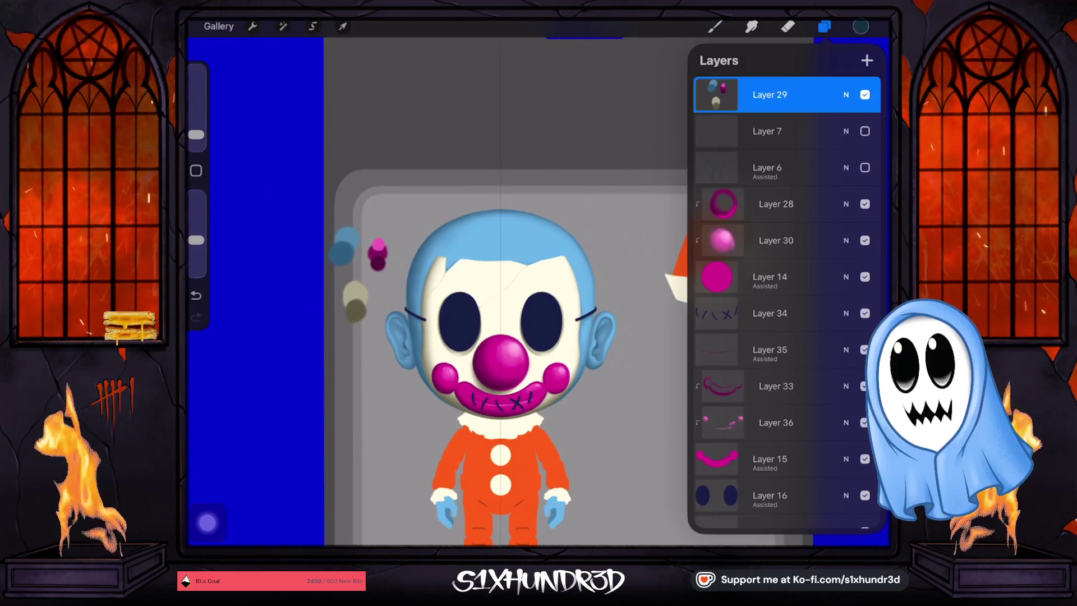
pyautogui.moveTo(196, 240); pyautogui.dragTo(196, 196)
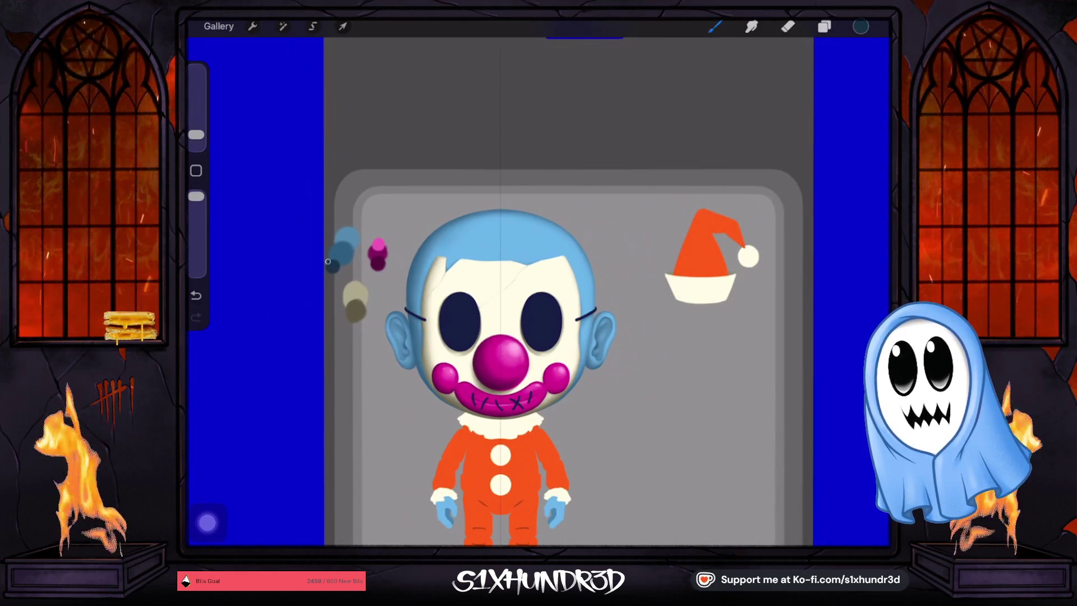
pyautogui.moveTo(196, 135); pyautogui.dragTo(195, 130)
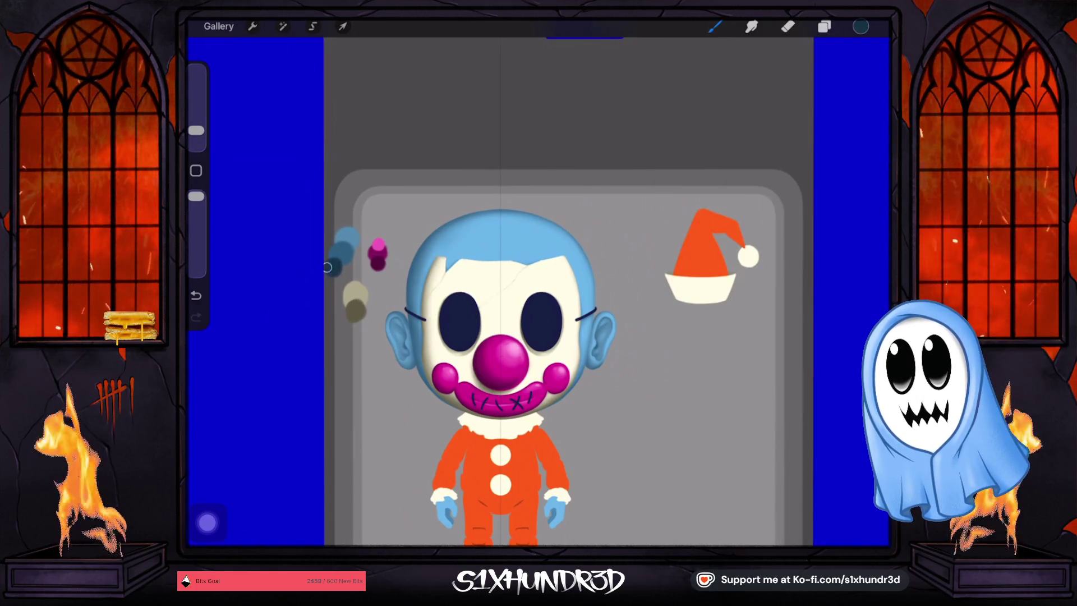
pyautogui.moveTo(328, 267); pyautogui.dragTo(335, 259)
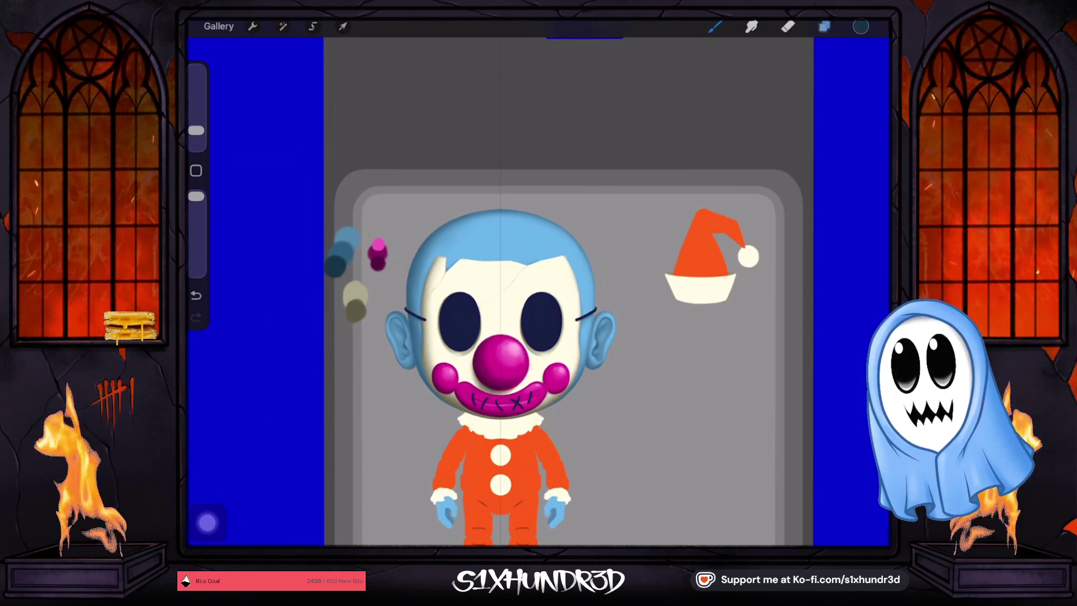
# Switch to Layer 38 and set the brush to 4% size and about 69% opacity.
pyautogui.click(823, 26)
pyautogui.scroll(-10, 785, 302)
pyautogui.scroll(-2, 785, 303)
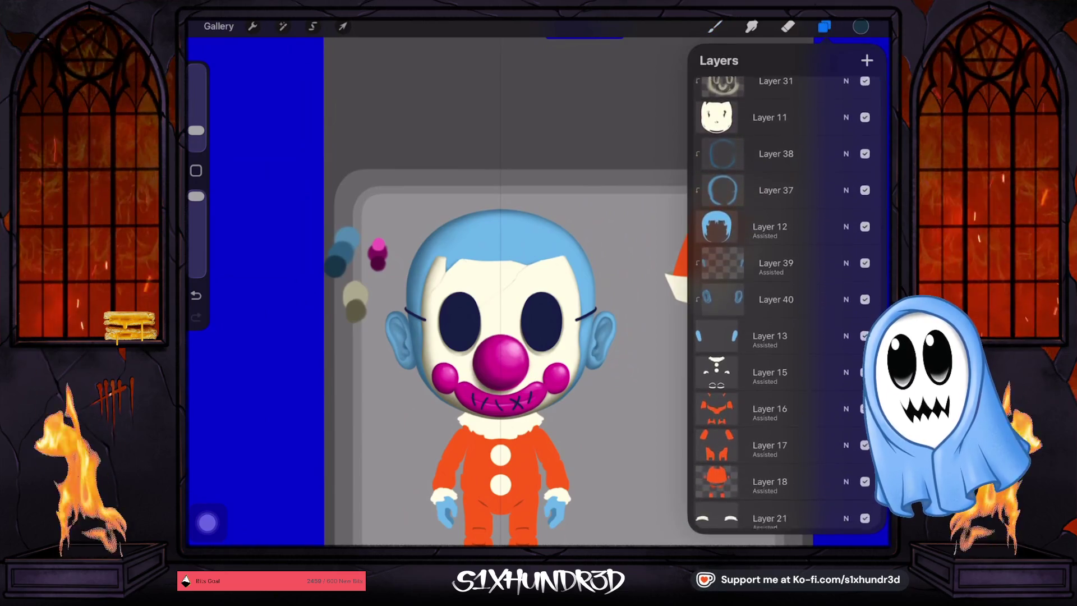
pyautogui.click(776, 145)
pyautogui.moveTo(196, 130); pyautogui.dragTo(196, 123)
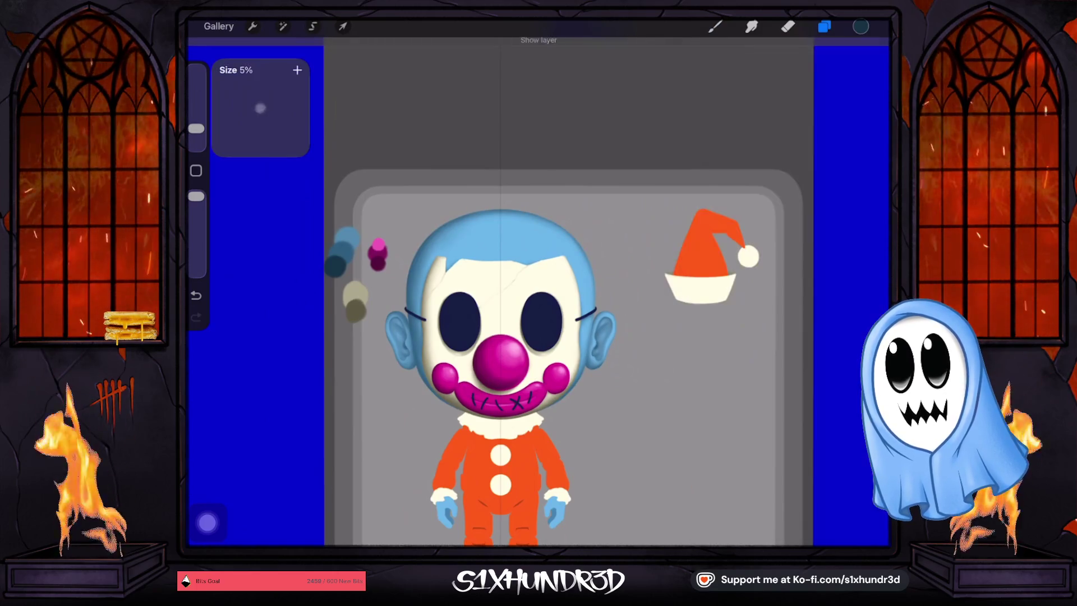
pyautogui.moveTo(195, 196); pyautogui.dragTo(195, 240)
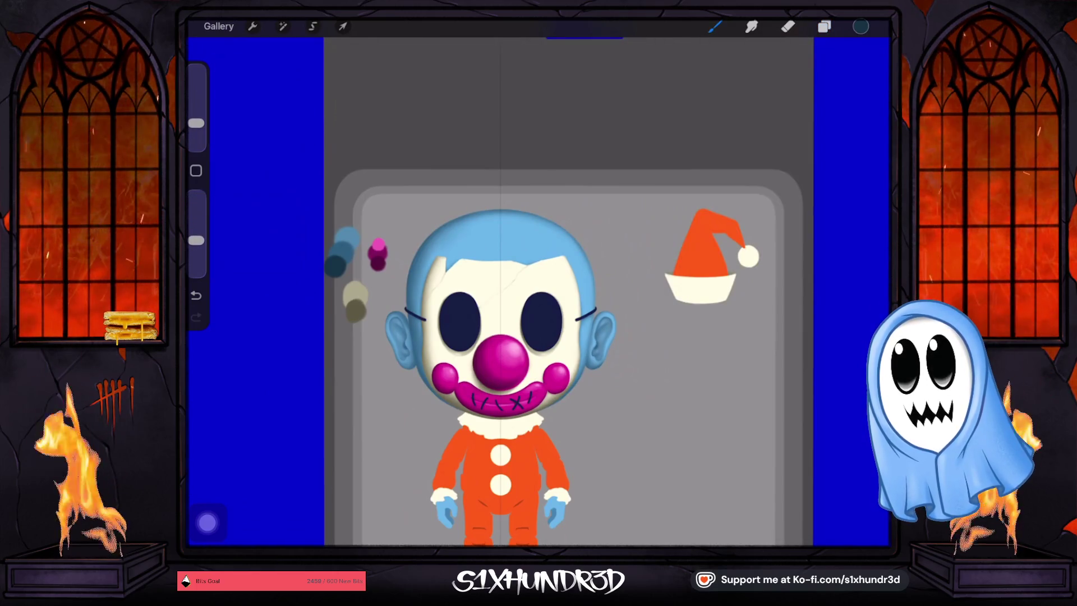
pyautogui.moveTo(195, 122); pyautogui.dragTo(196, 130)
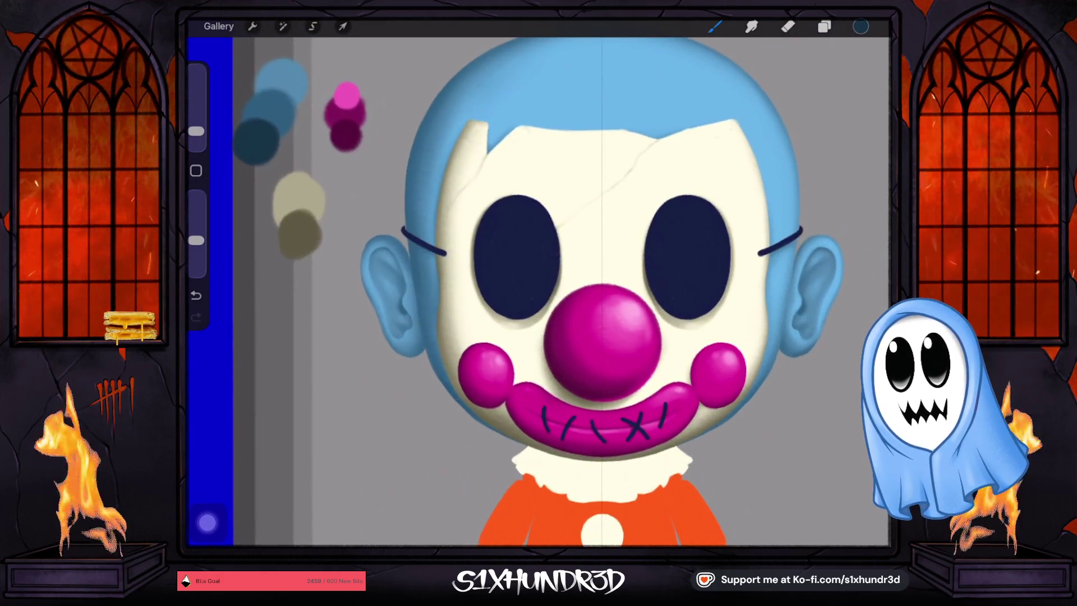
# Tweak brush size and opacity, dab paint beside the clown's left eyebrow, then zoom out.
pyautogui.moveTo(196, 131); pyautogui.dragTo(195, 135)
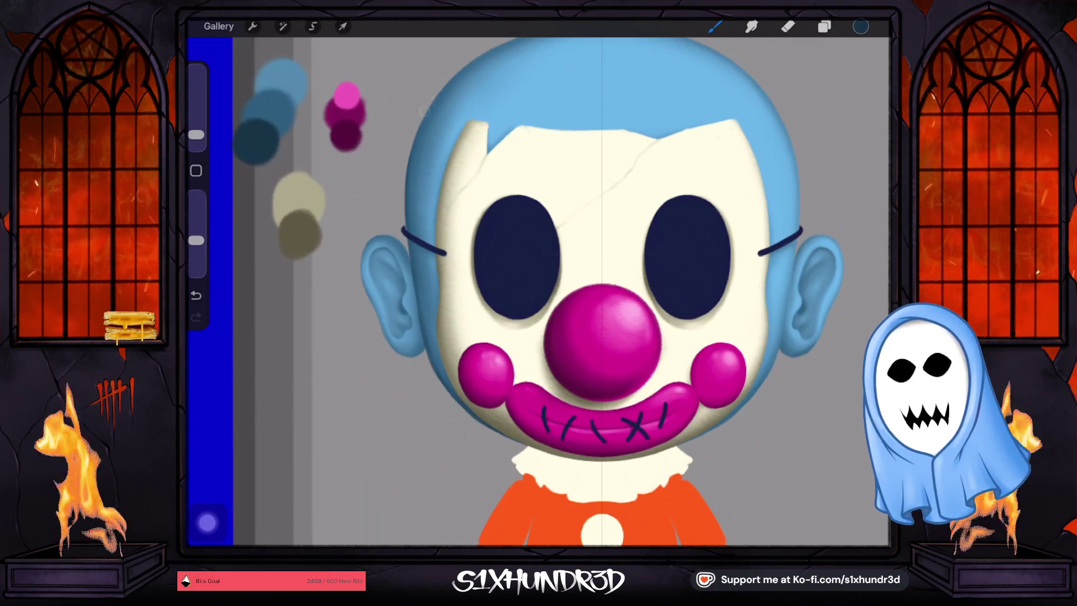
pyautogui.moveTo(195, 240); pyautogui.dragTo(196, 223)
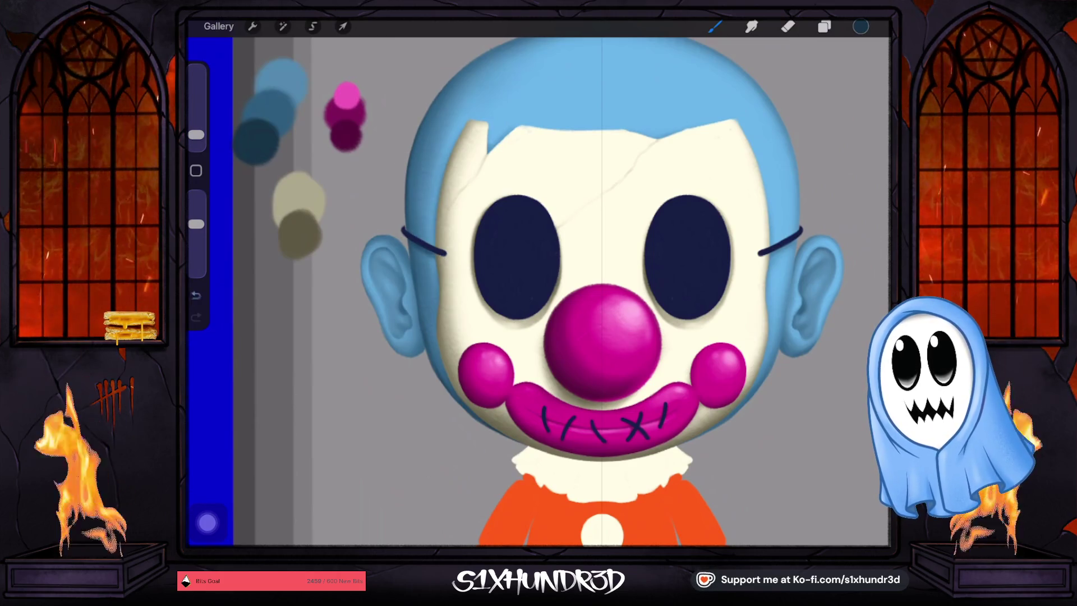
pyautogui.moveTo(195, 223); pyautogui.dragTo(196, 234)
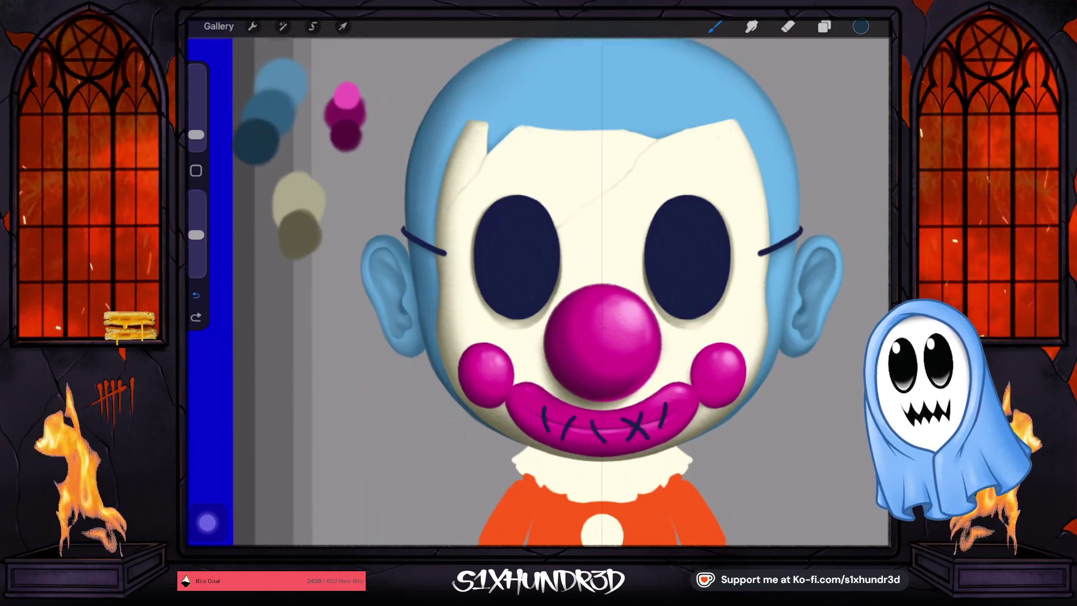
pyautogui.click(428, 248)
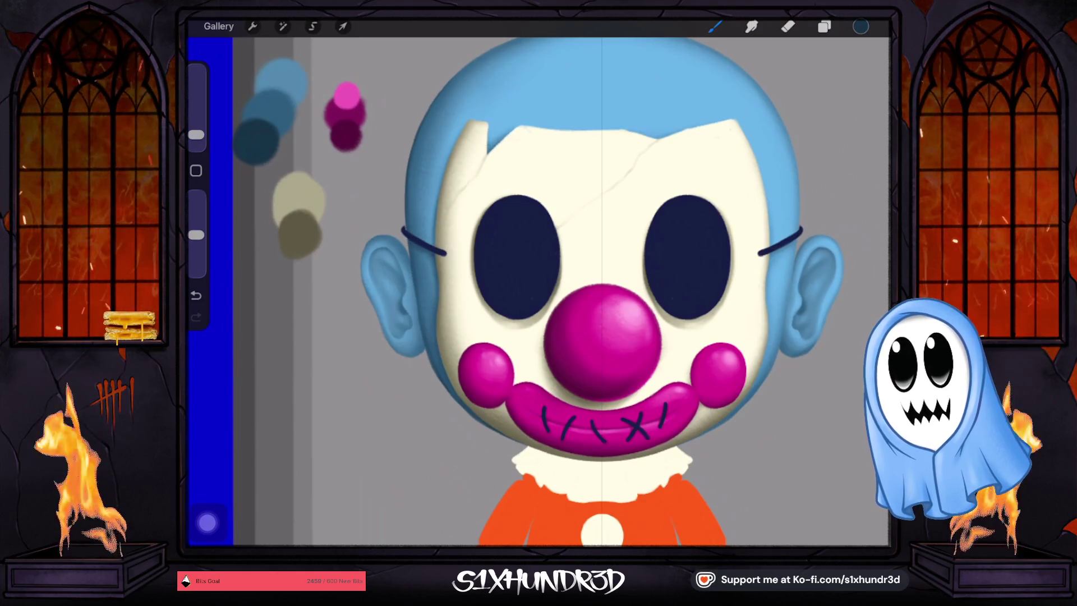
pyautogui.scroll(-5, 538, 291)
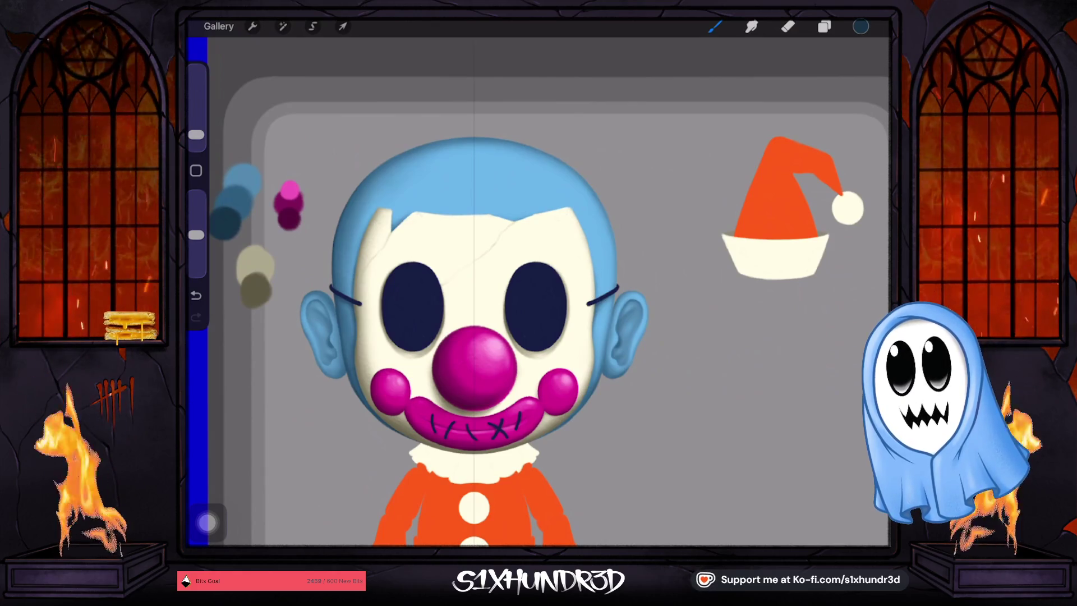
pyautogui.scroll(-5, 538, 292)
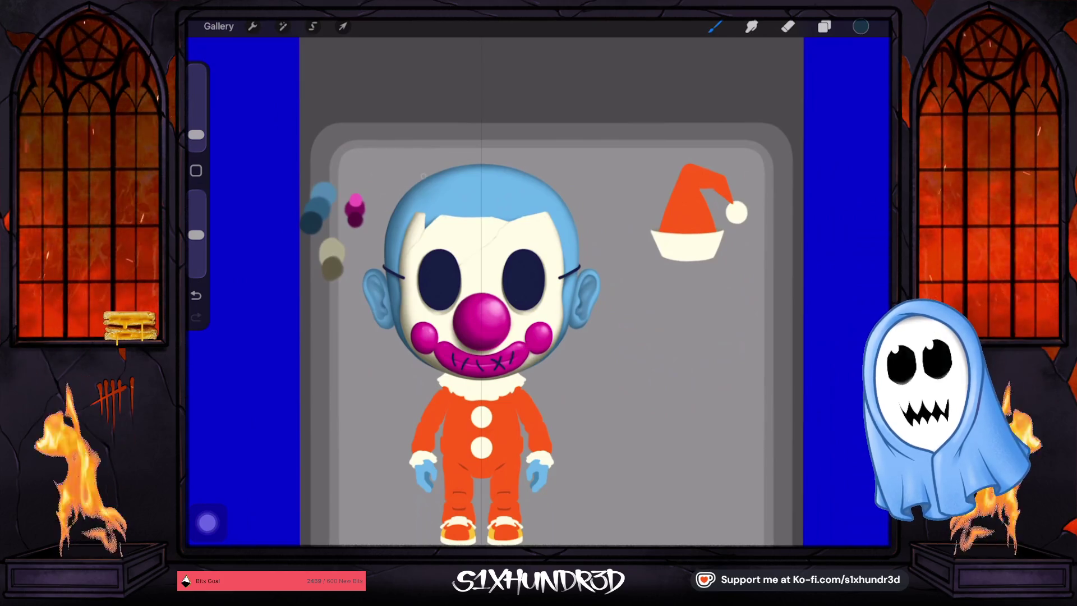
pyautogui.click(824, 27)
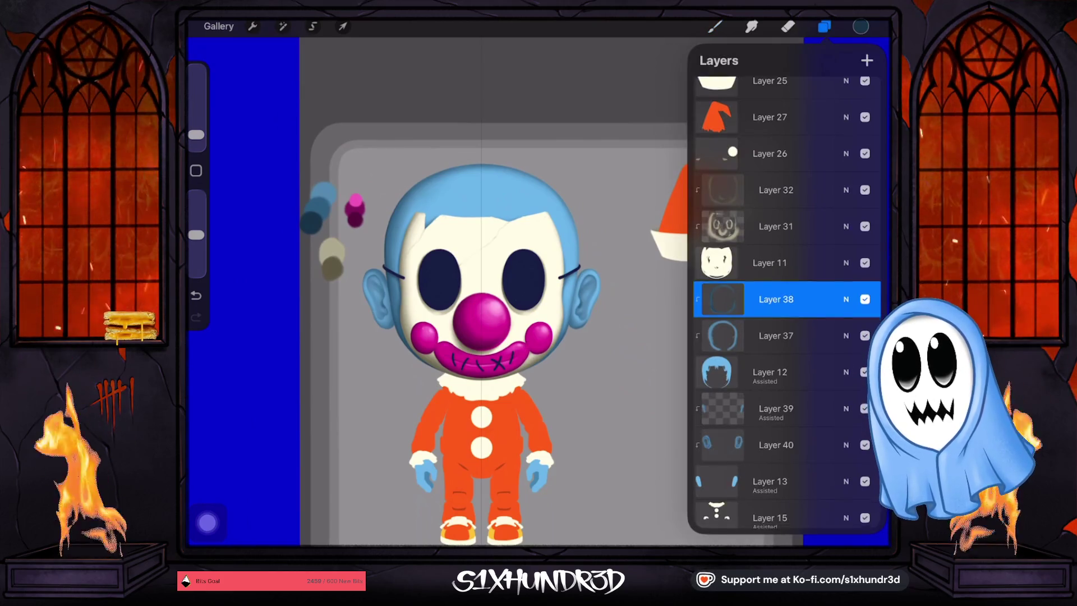
pyautogui.scroll(-4, 785, 303)
pyautogui.click(775, 247)
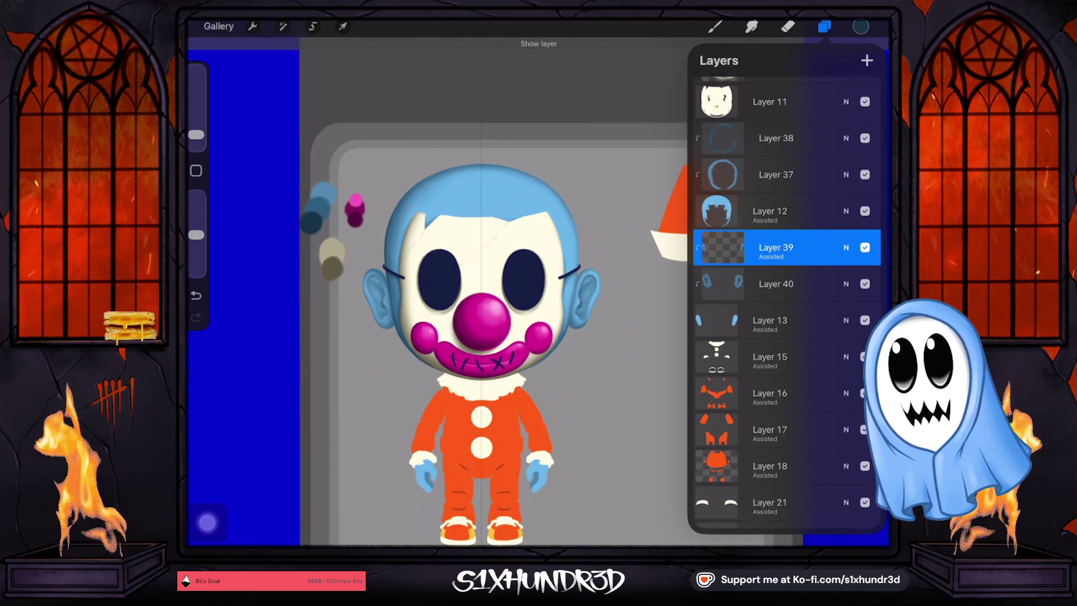
pyautogui.click(775, 284)
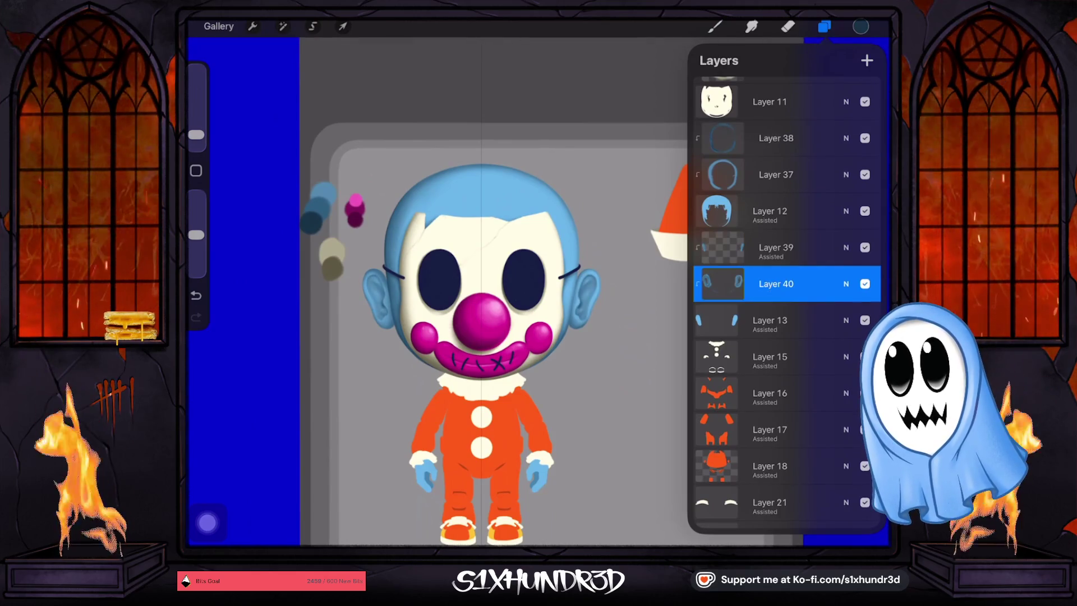
pyautogui.click(714, 26)
pyautogui.scroll(5, 362, 300)
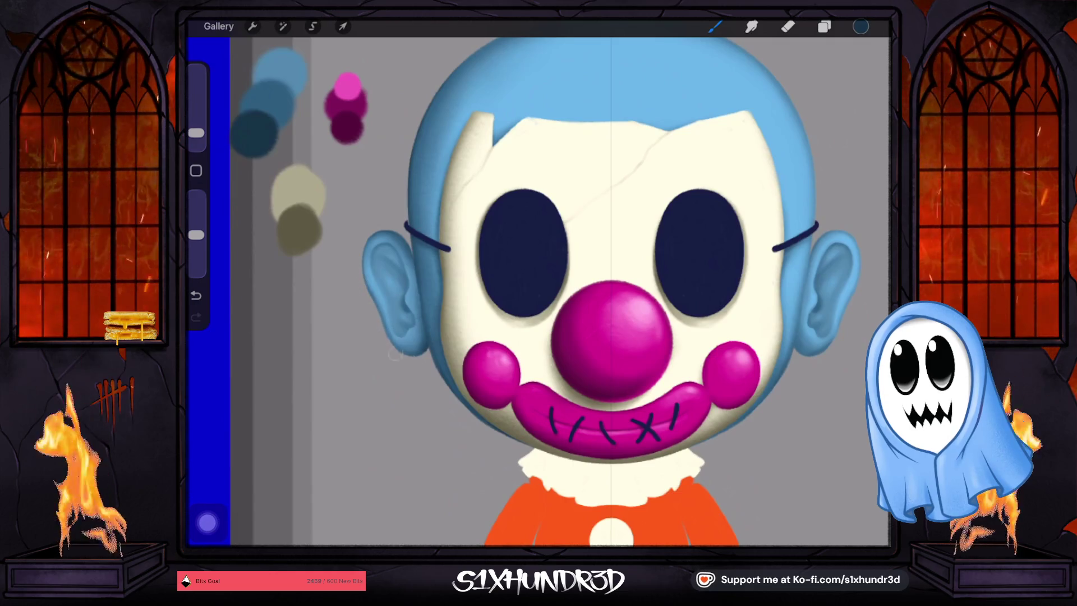
pyautogui.moveTo(395, 353); pyautogui.dragTo(205, 370)
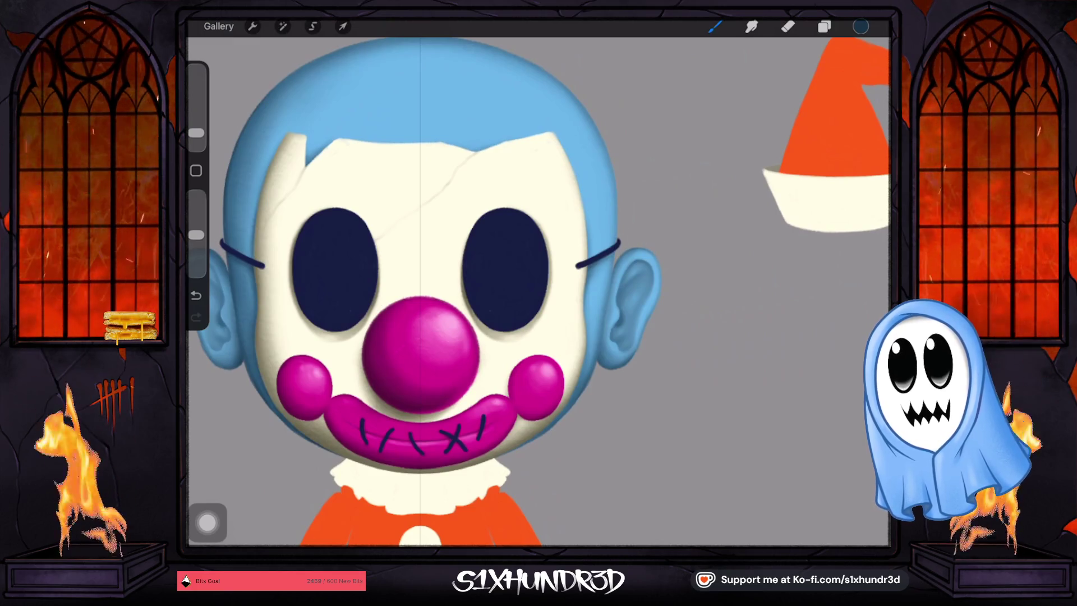
pyautogui.click(823, 27)
pyautogui.click(785, 192)
pyautogui.click(785, 157)
pyautogui.click(823, 26)
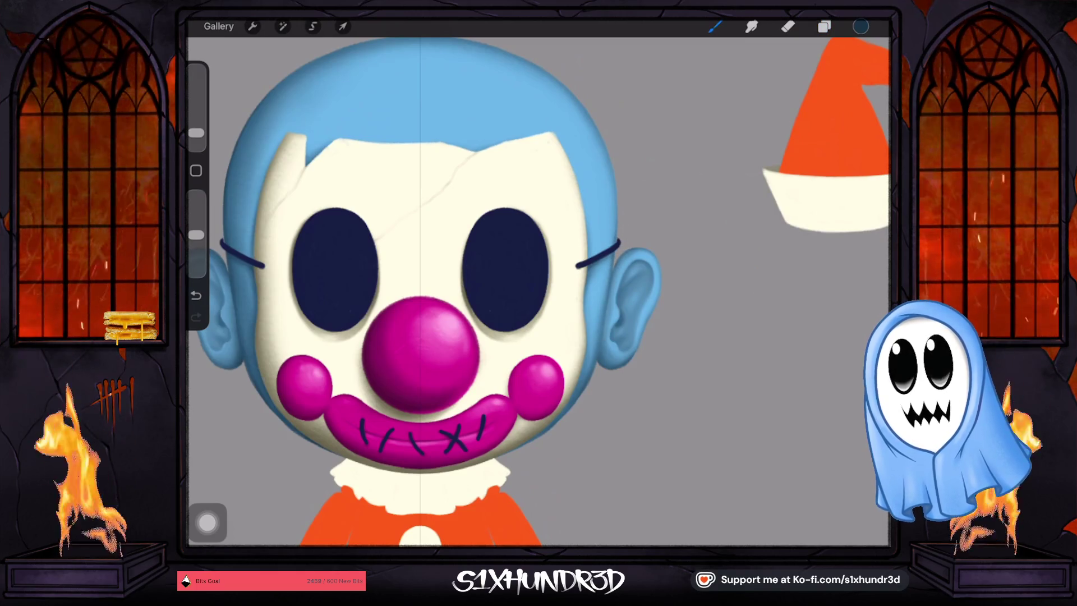
pyautogui.moveTo(197, 234); pyautogui.dragTo(196, 241)
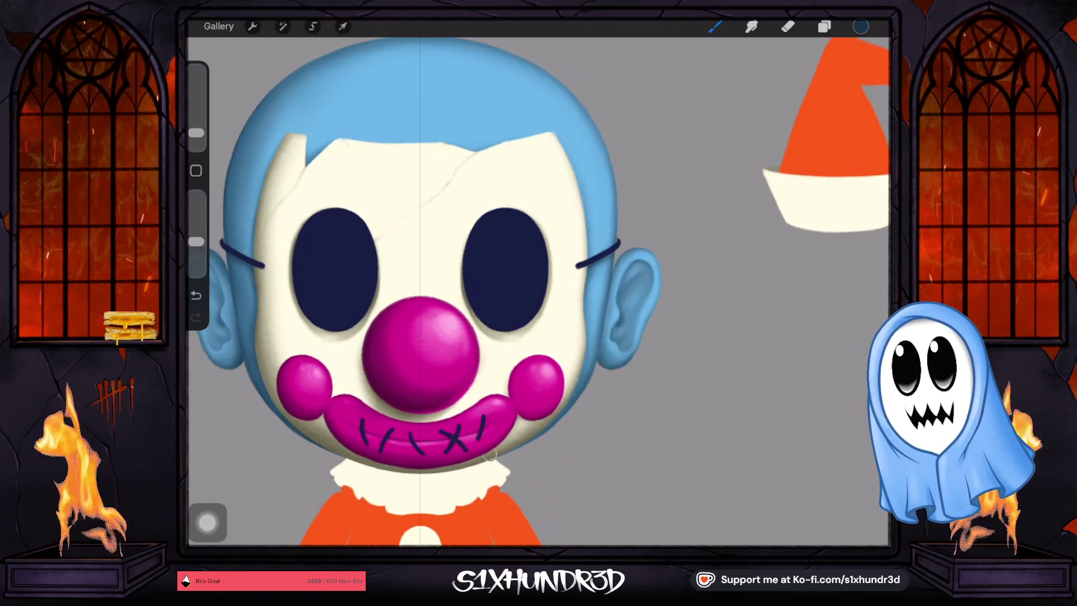
pyautogui.scroll(-5, 538, 291)
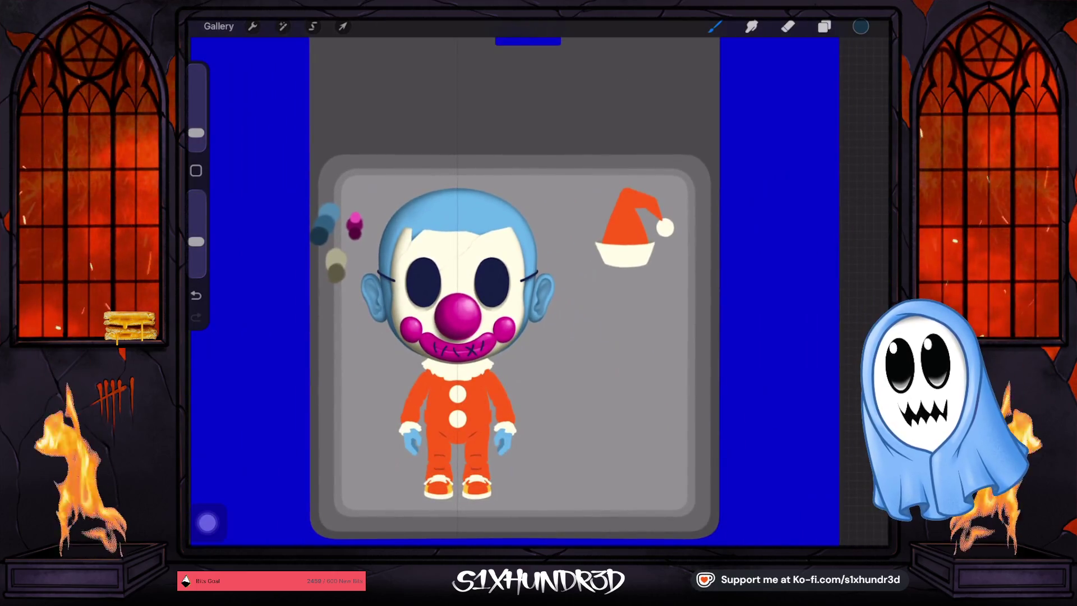
# Sample the blue from the swatch blobs and check it in the colour picker on Layer 29.
pyautogui.scroll(5, 505, 291)
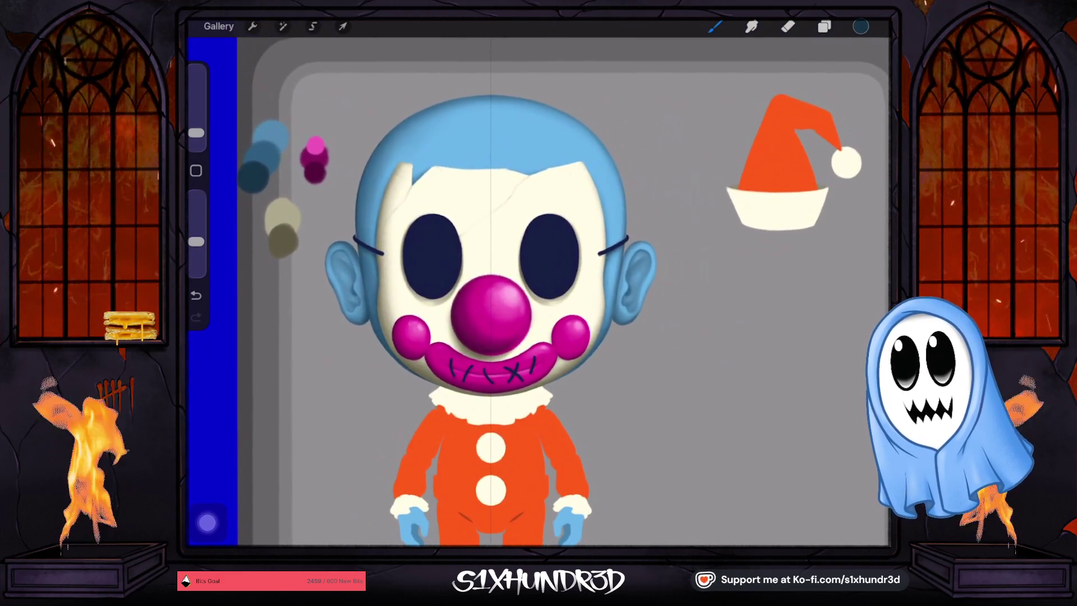
pyautogui.click(269, 111)
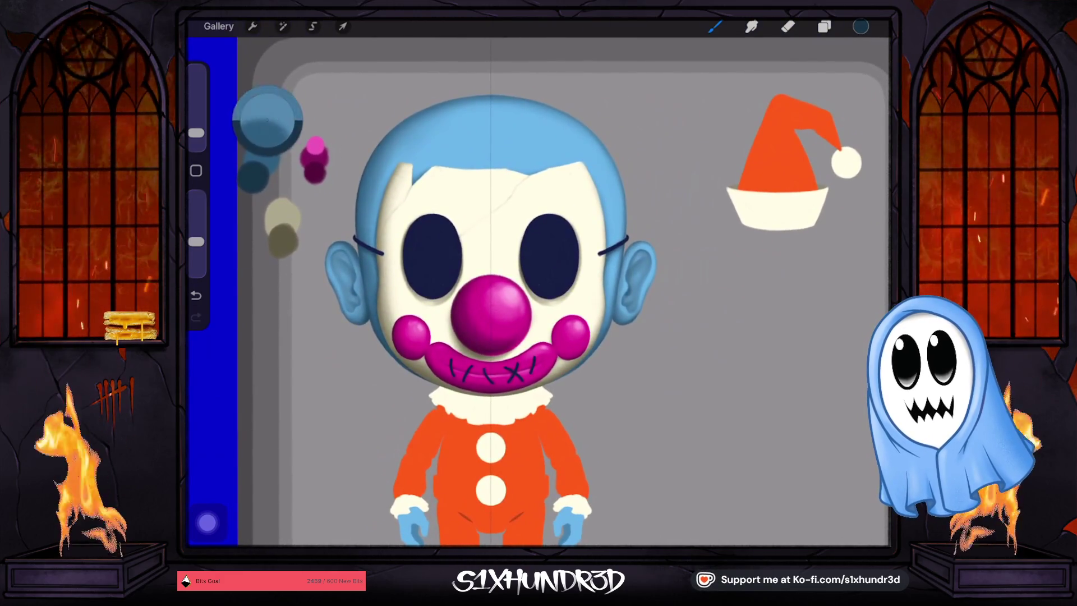
pyautogui.click(860, 26)
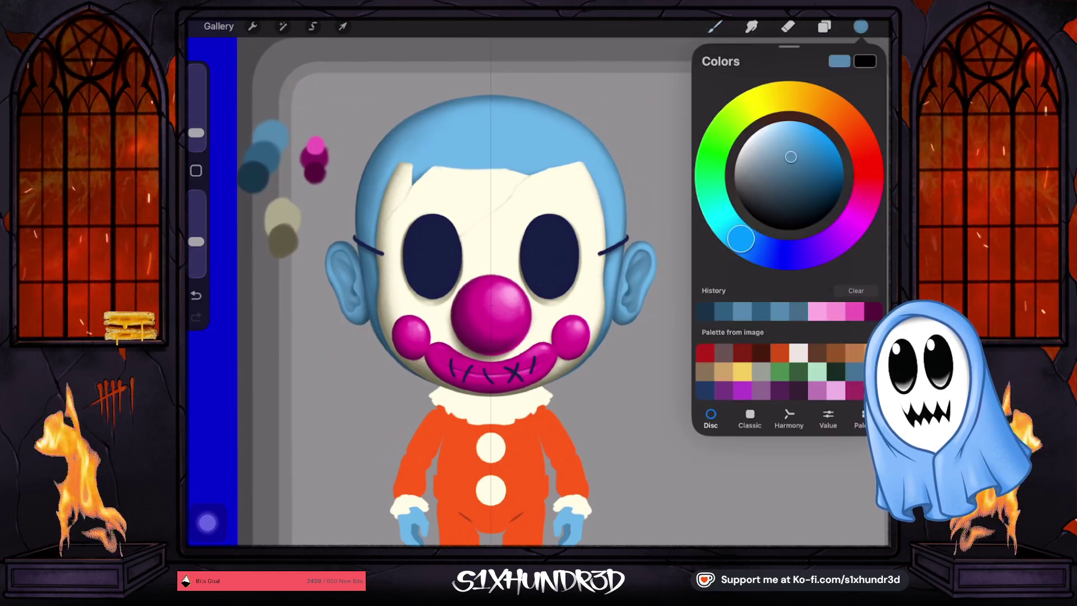
pyautogui.click(824, 27)
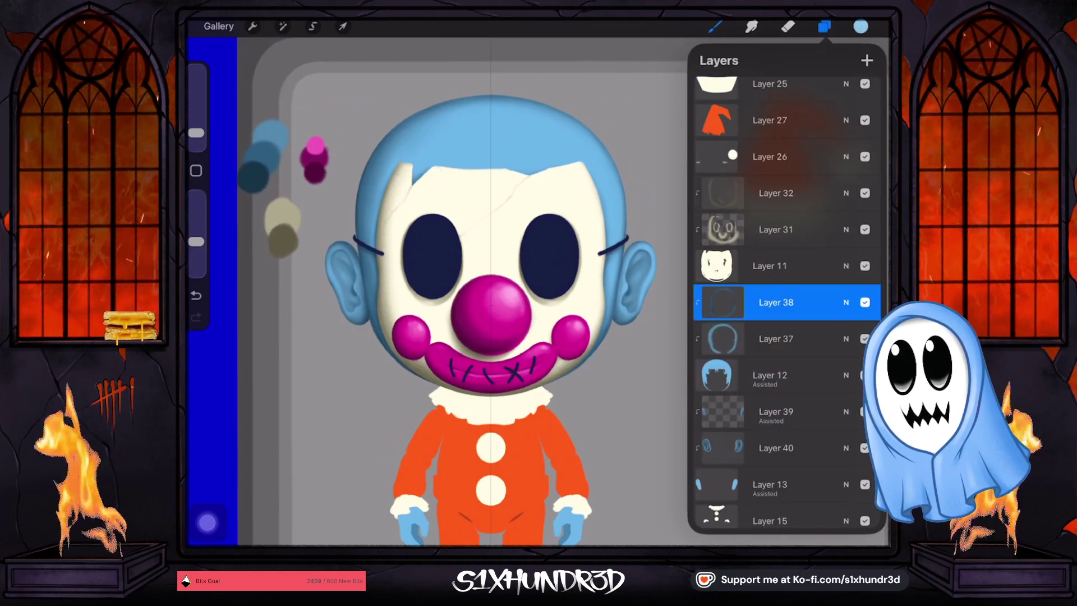
pyautogui.scroll(10, 785, 302)
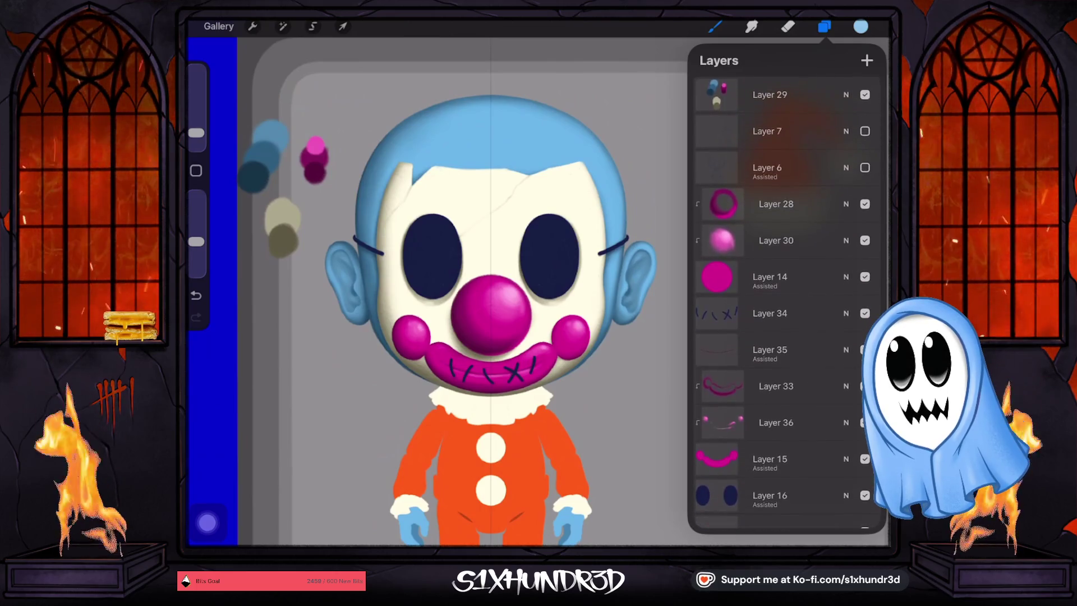
pyautogui.click(770, 94)
pyautogui.click(714, 27)
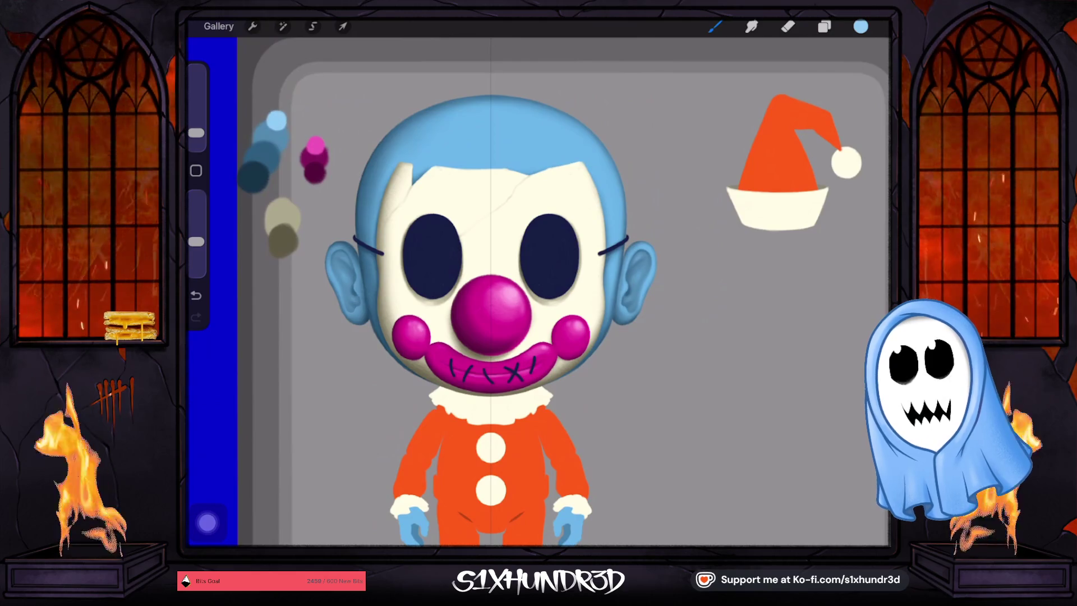
# Add Layer 41 above Layer 39 and move it up above the hair layer, Layer 12.
pyautogui.click(824, 26)
pyautogui.scroll(-10, 785, 303)
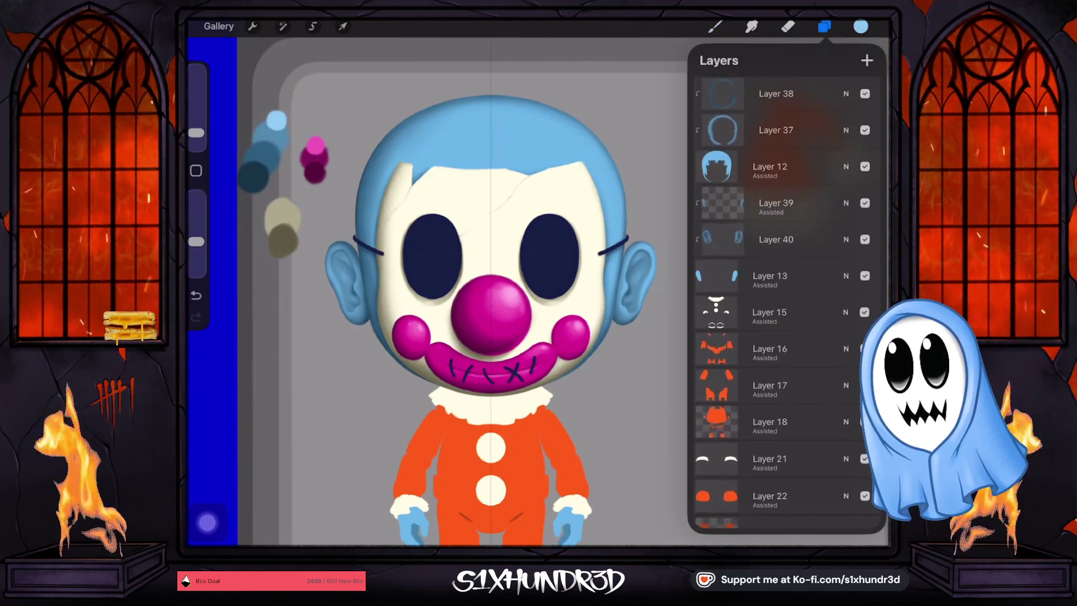
pyautogui.click(776, 205)
pyautogui.click(866, 60)
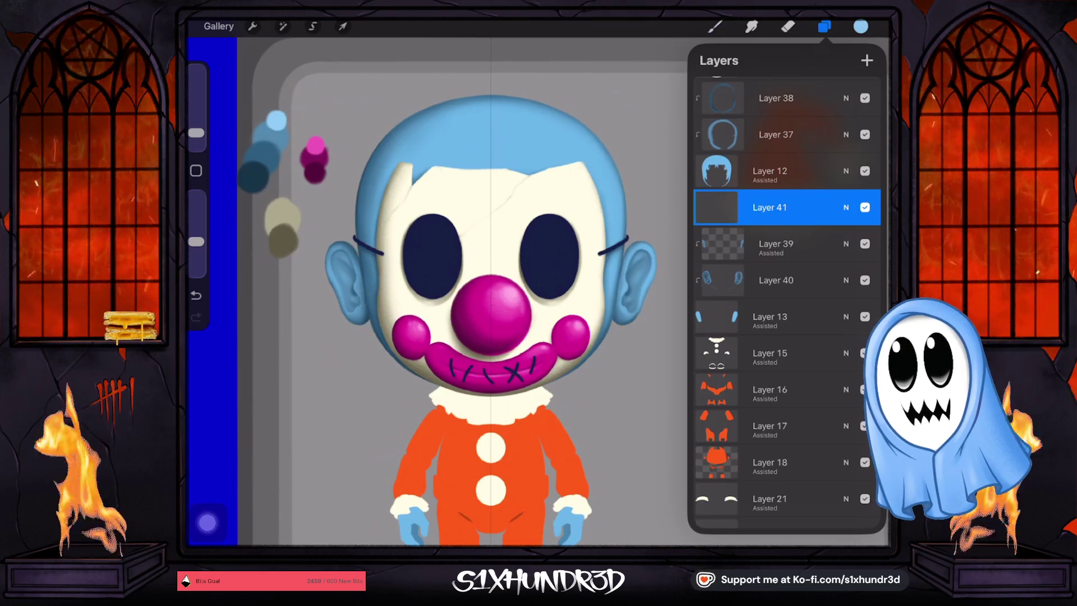
pyautogui.moveTo(769, 207); pyautogui.dragTo(780, 171)
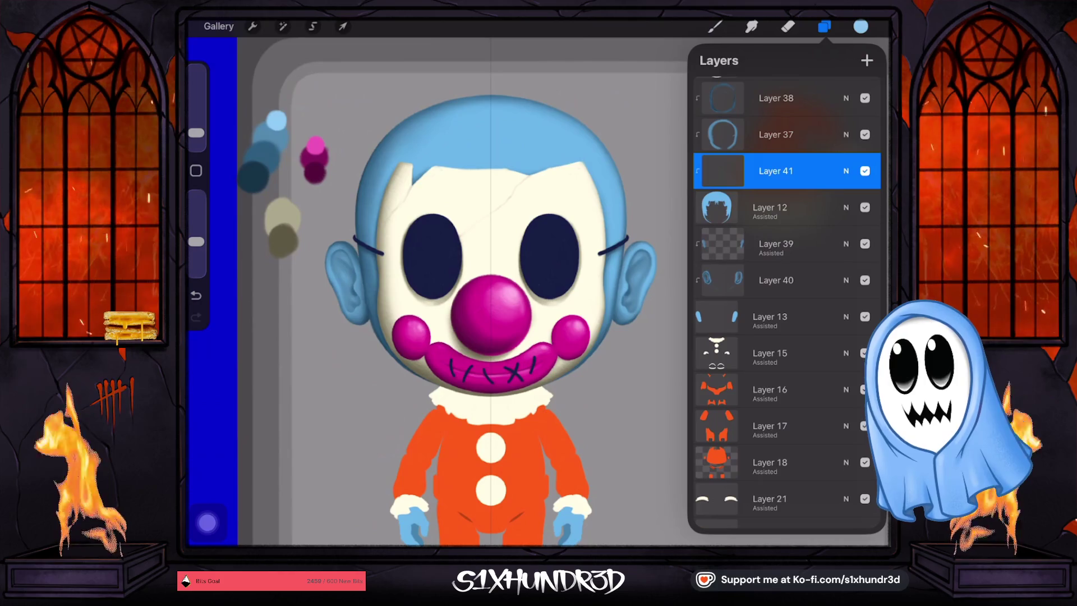
# Paint a lighter blue highlight on the upper right of the hair with a 6% brush.
pyautogui.click(715, 26)
pyautogui.moveTo(195, 133); pyautogui.dragTo(196, 123)
pyautogui.moveTo(529, 121)
pyautogui.mouseDown()
pyautogui.moveTo(581, 162)
pyautogui.moveTo(516, 136)
pyautogui.mouseUp()
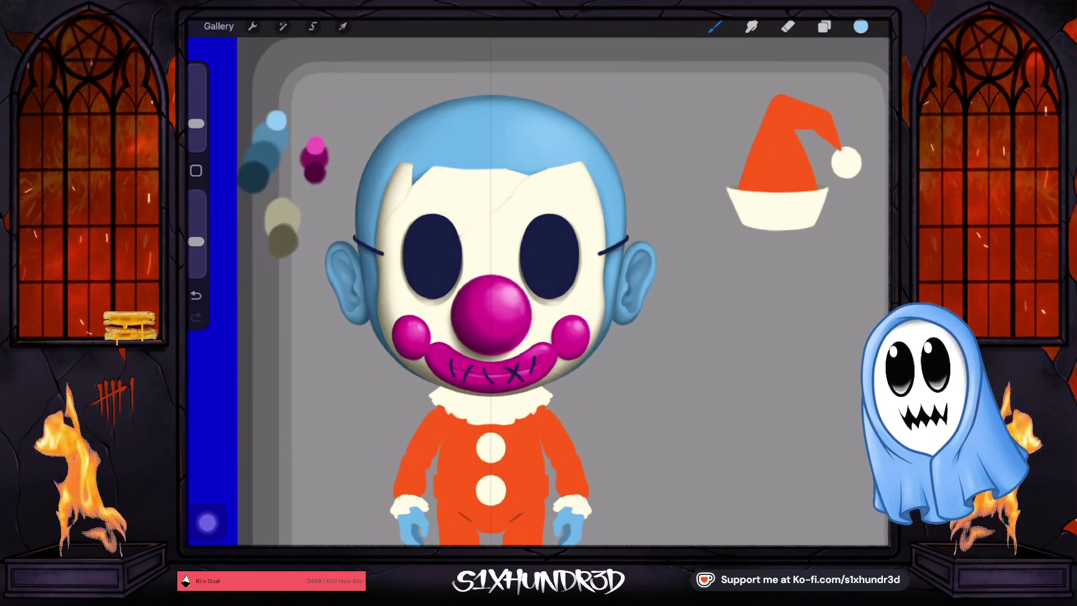
pyautogui.moveTo(195, 123); pyautogui.dragTo(195, 130)
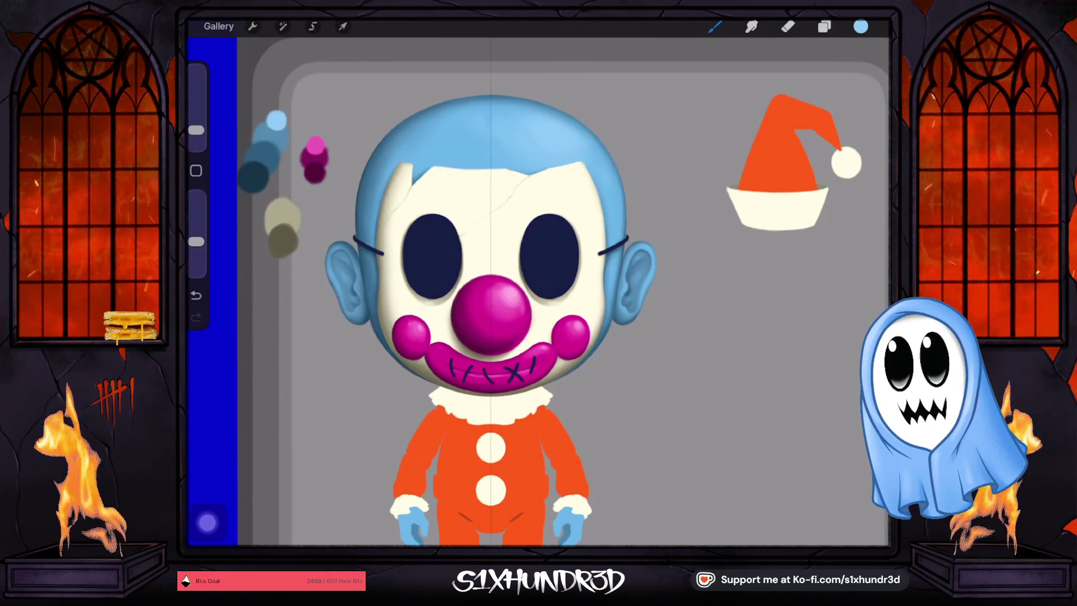
# Select Layer 13, add Layer 42 above it, and set Layer 42 as a clipping mask.
pyautogui.click(823, 27)
pyautogui.click(776, 412)
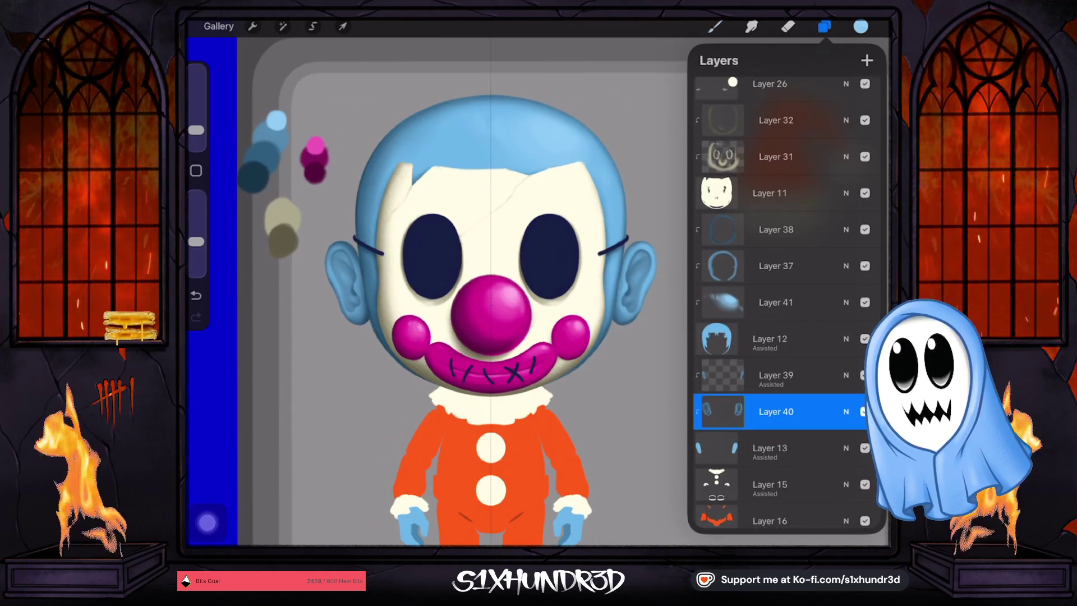
pyautogui.click(770, 447)
pyautogui.click(776, 412)
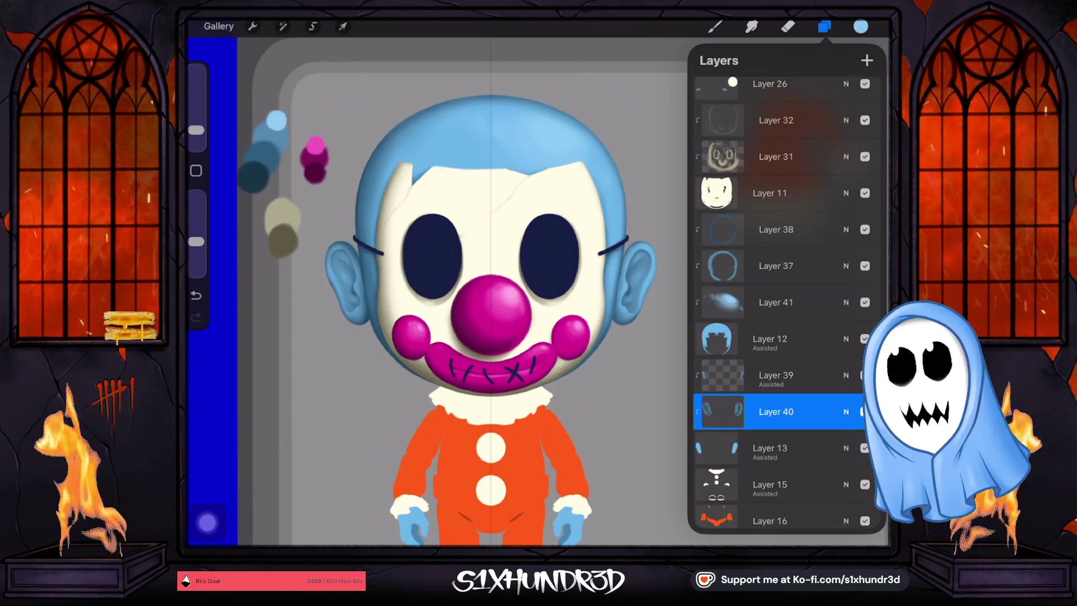
pyautogui.click(770, 447)
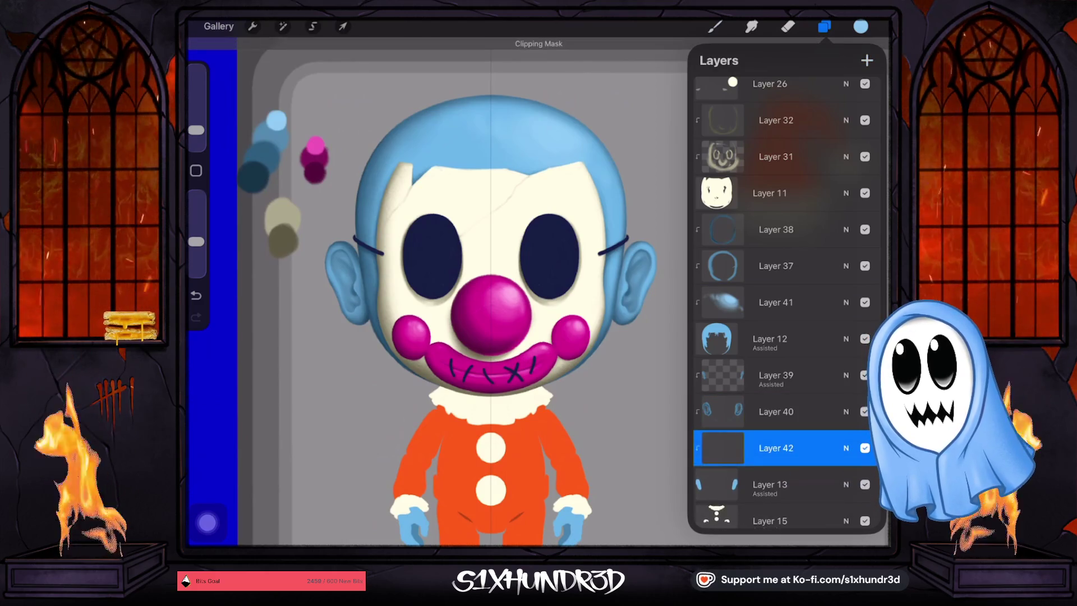
pyautogui.click(715, 27)
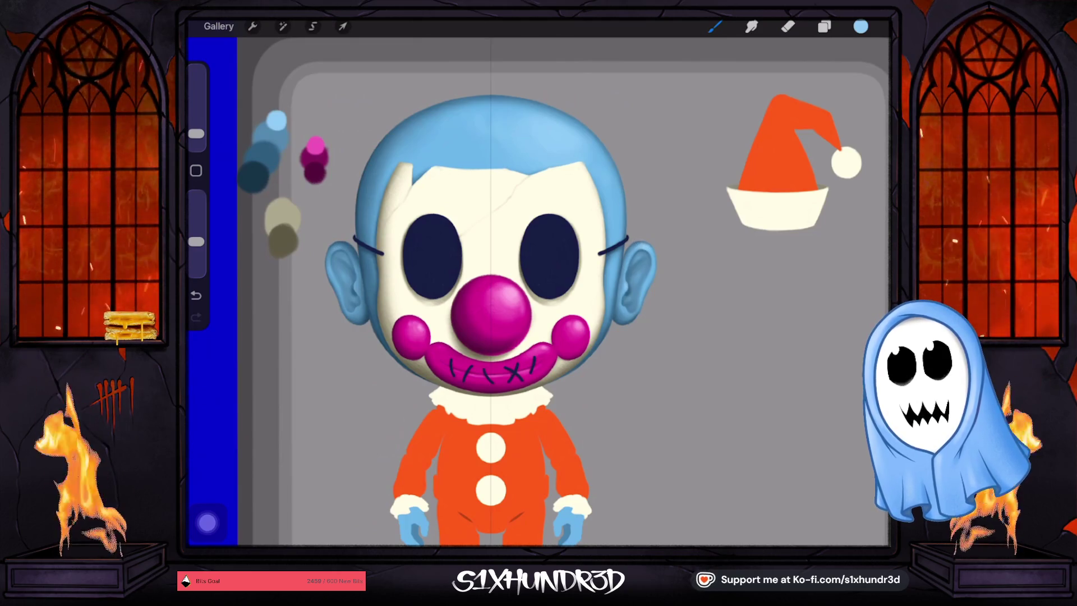
pyautogui.scroll(-5, 505, 292)
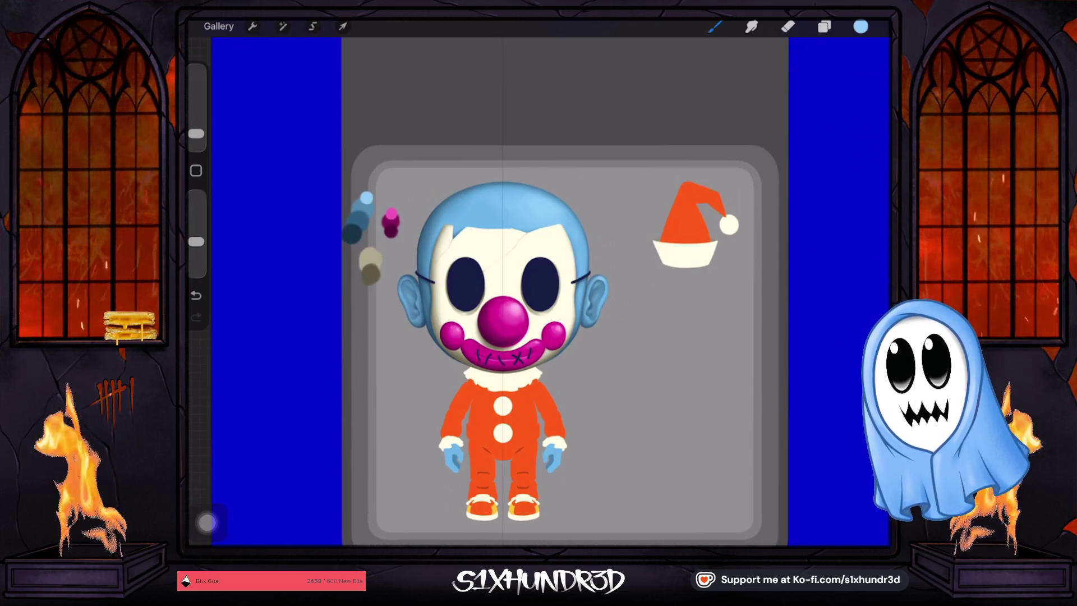
pyautogui.scroll(5, 505, 303)
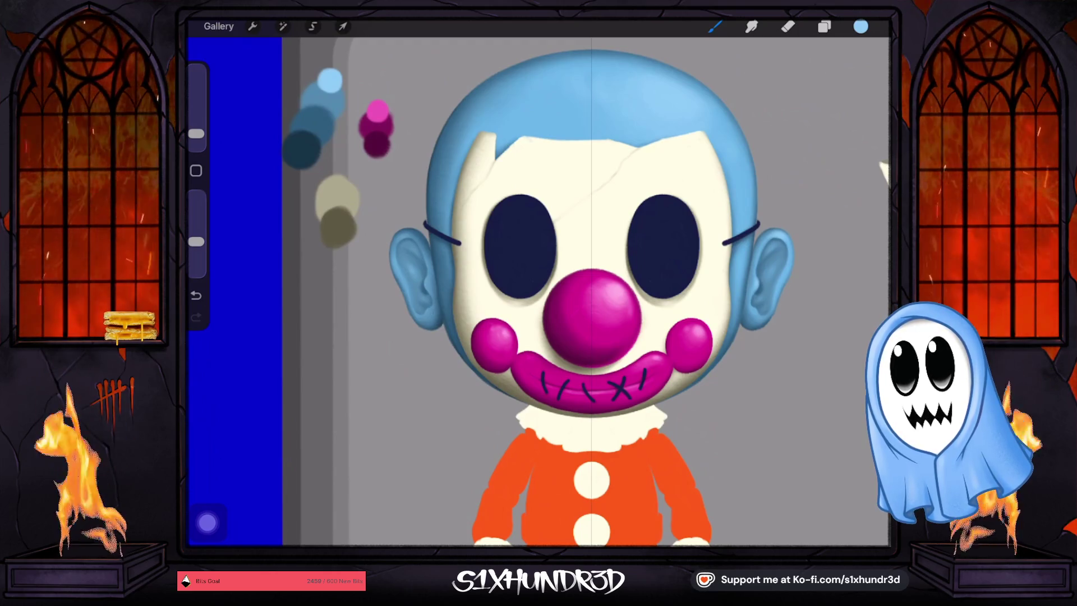
pyautogui.scroll(-5, 539, 291)
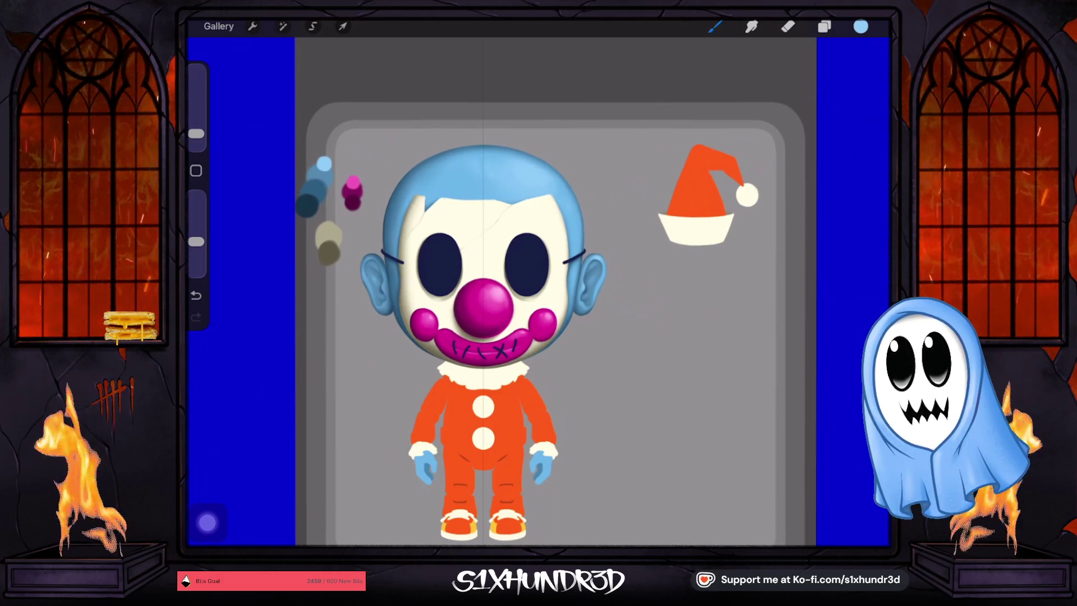
pyautogui.scroll(-2, 555, 291)
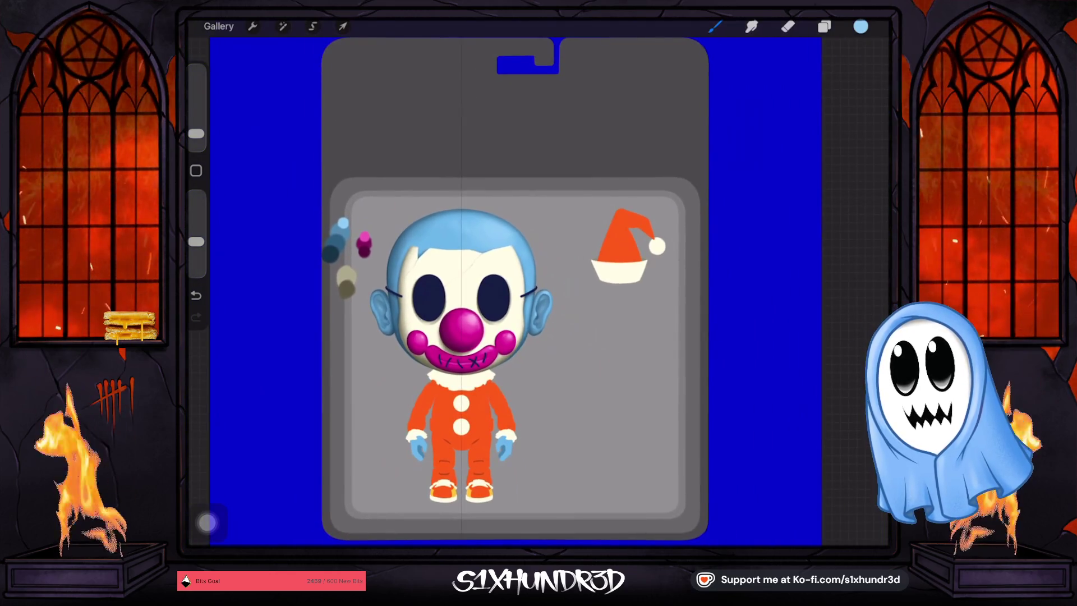
pyautogui.scroll(5, 539, 280)
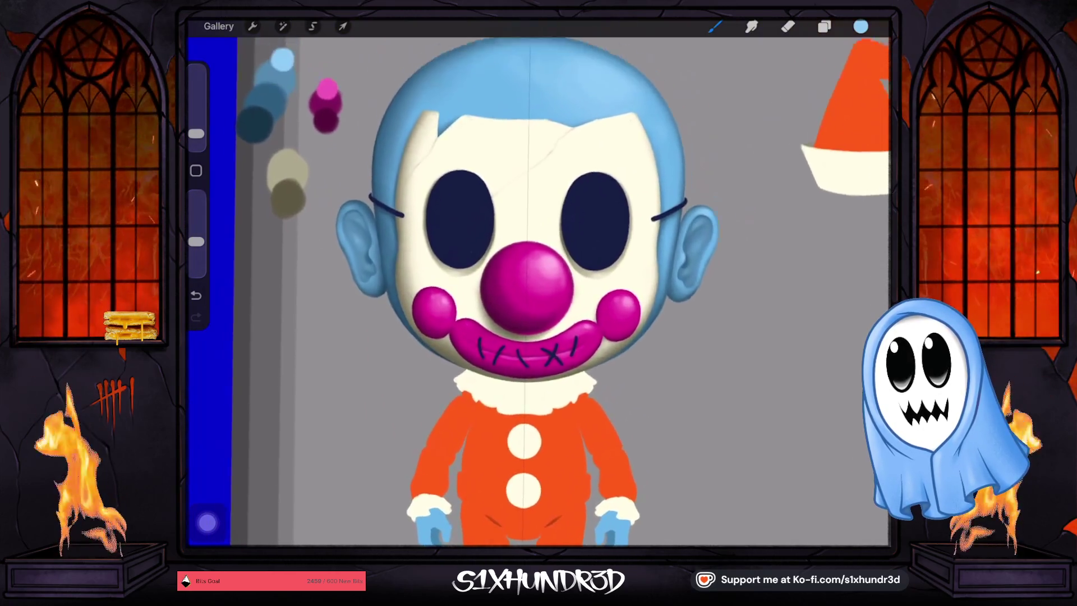
pyautogui.click(461, 190)
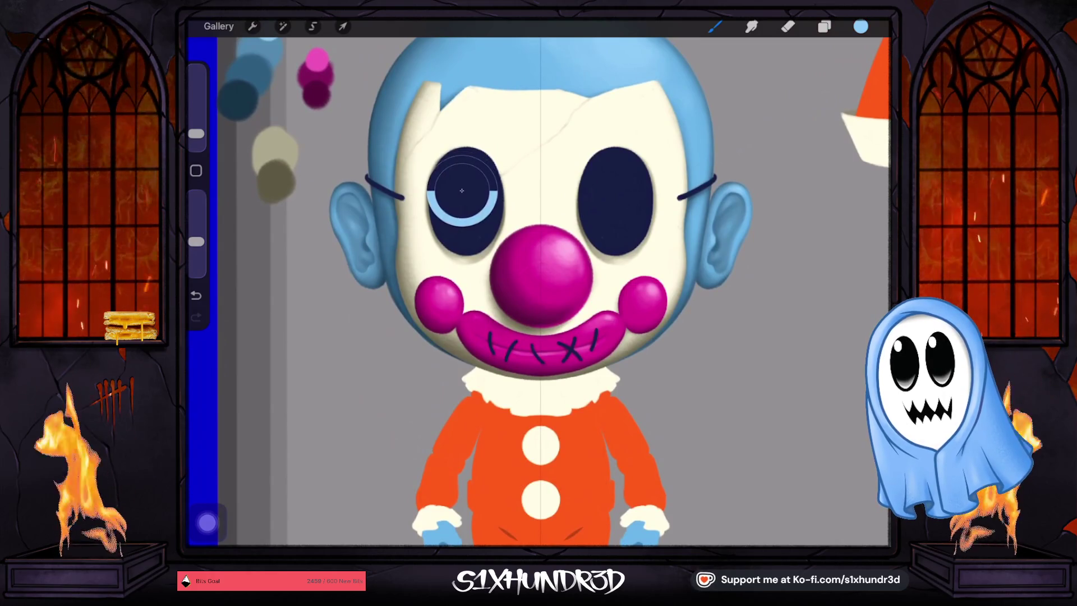
# Sample the eye's navy and lighten it to a slate blue.
pyautogui.moveTo(461, 191); pyautogui.dragTo(462, 189)
pyautogui.click(861, 27)
pyautogui.moveTo(806, 199); pyautogui.dragTo(761, 179)
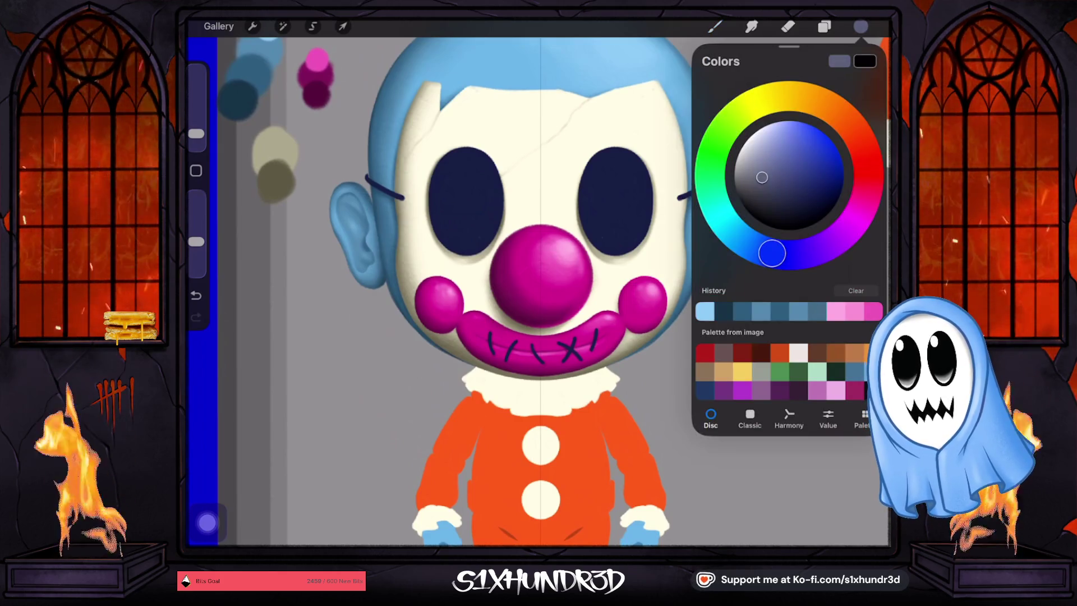
# Add Layer 43 above the eyes layer, Layer 16, as a clipping mask.
pyautogui.click(823, 26)
pyautogui.scroll(-3, 785, 292)
pyautogui.scroll(10, 785, 303)
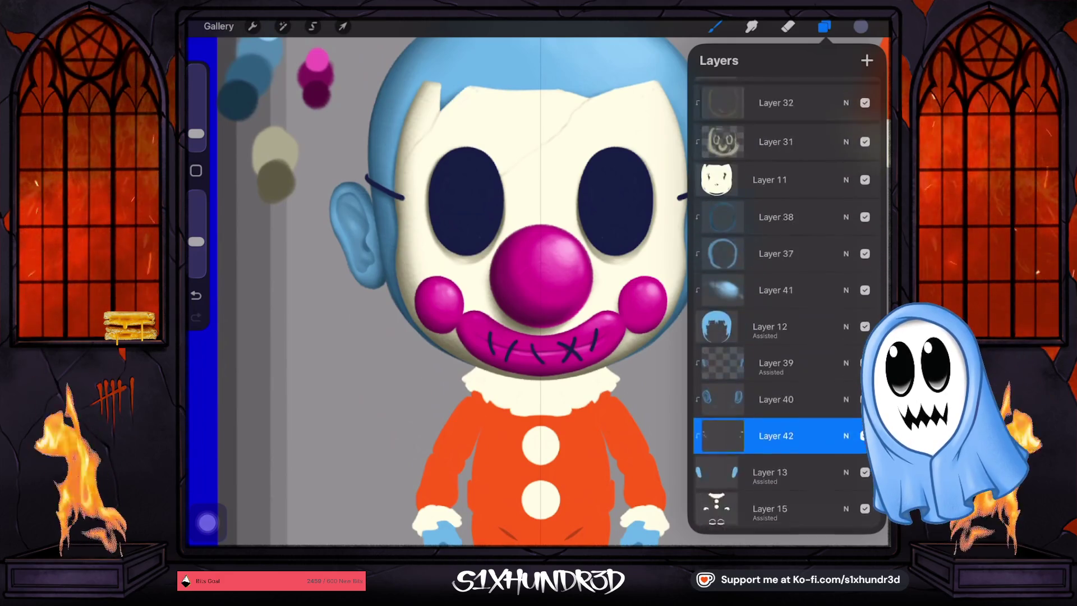
pyautogui.click(774, 144)
pyautogui.click(866, 60)
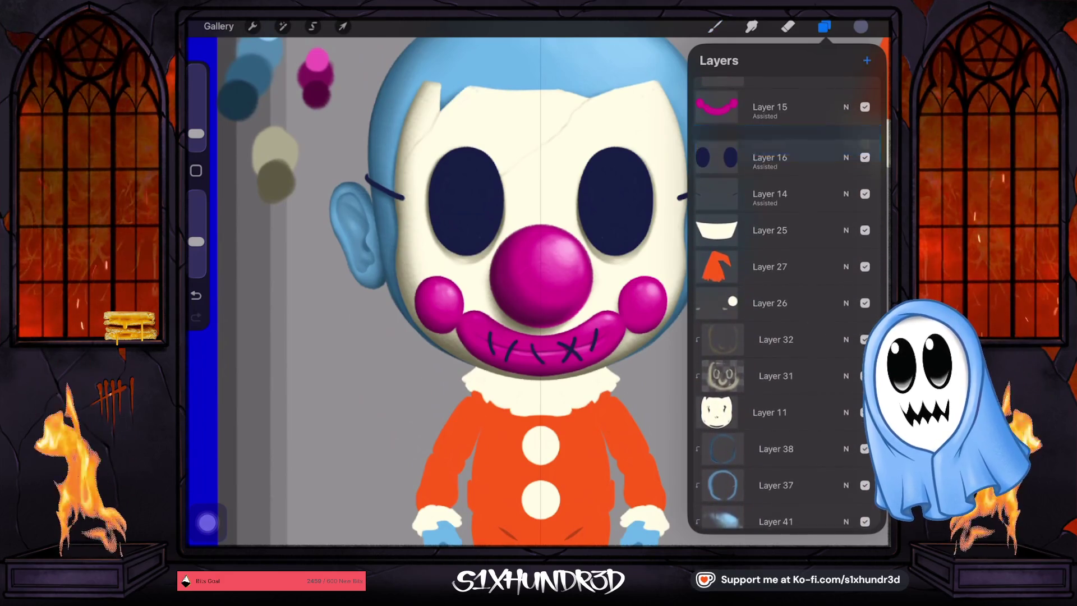
pyautogui.click(723, 143)
pyautogui.click(616, 195)
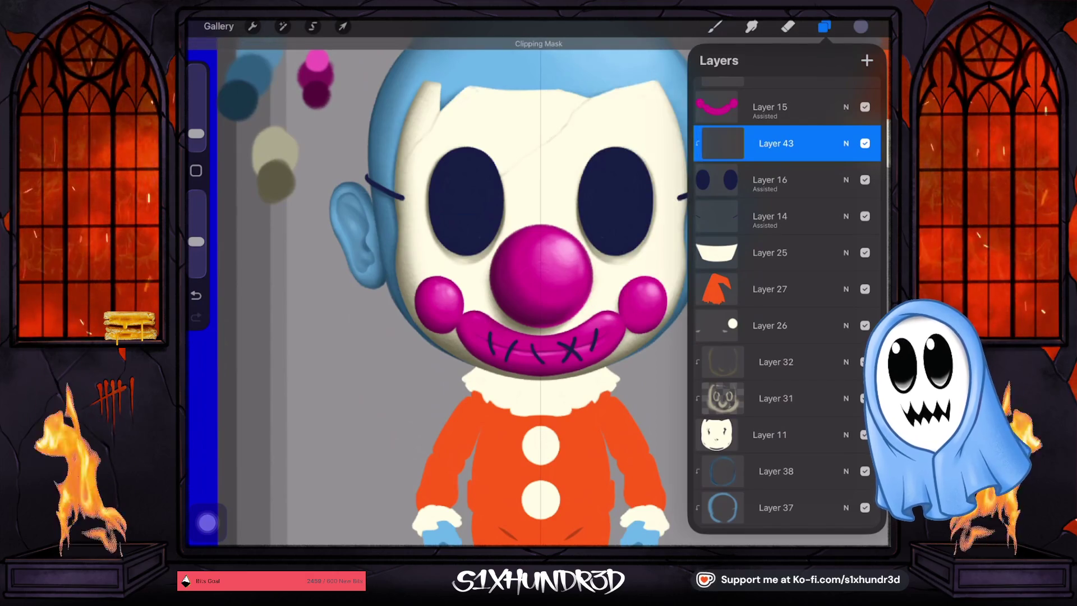
pyautogui.click(714, 27)
# Paint a soft, lower-opacity slate-blue highlight across the right eye.
pyautogui.moveTo(196, 134); pyautogui.dragTo(196, 125)
pyautogui.moveTo(617, 162)
pyautogui.mouseDown()
pyautogui.moveTo(639, 185)
pyautogui.moveTo(633, 196)
pyautogui.mouseUp()
pyautogui.hotkey('ctrl', 'z')
pyautogui.moveTo(197, 241); pyautogui.dragTo(197, 248)
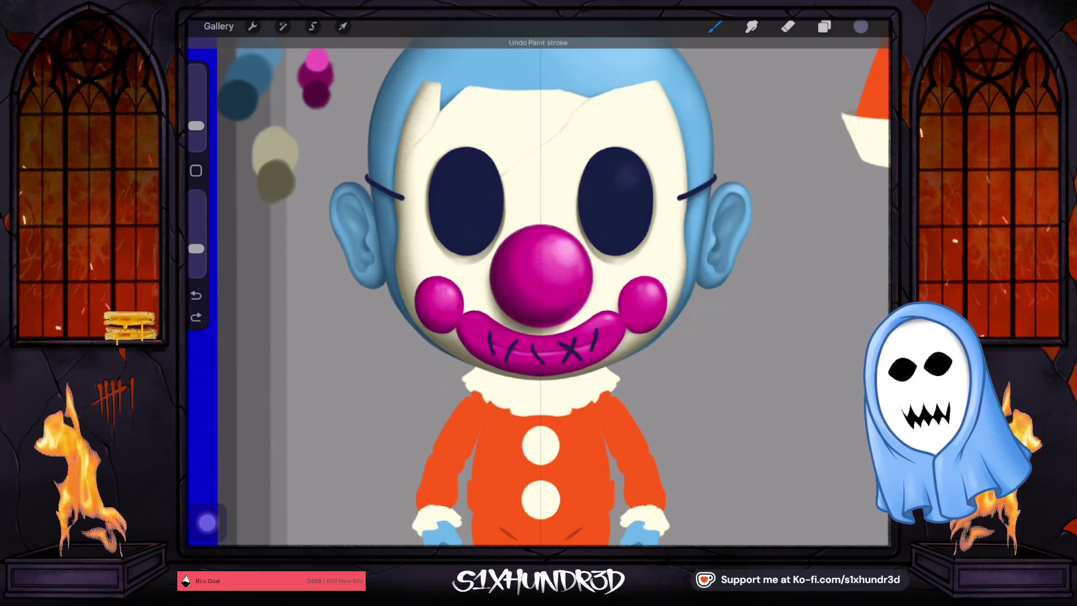
pyautogui.moveTo(624, 171); pyautogui.dragTo(629, 183)
pyautogui.moveTo(196, 126); pyautogui.dragTo(196, 129)
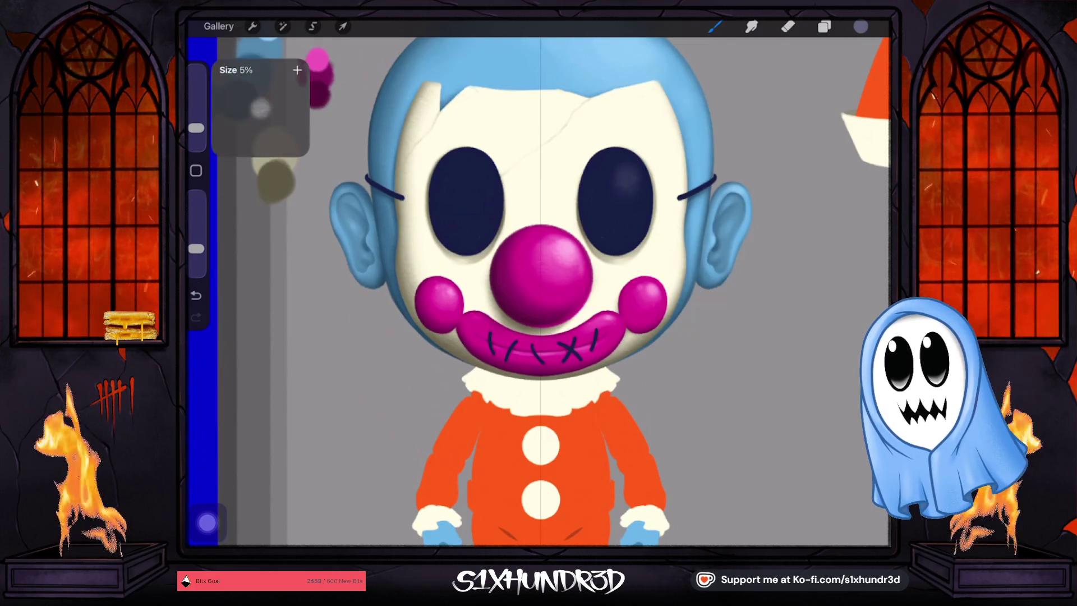
pyautogui.moveTo(623, 187)
pyautogui.mouseDown()
pyautogui.moveTo(613, 168)
pyautogui.moveTo(627, 198)
pyautogui.moveTo(630, 182)
pyautogui.mouseUp()
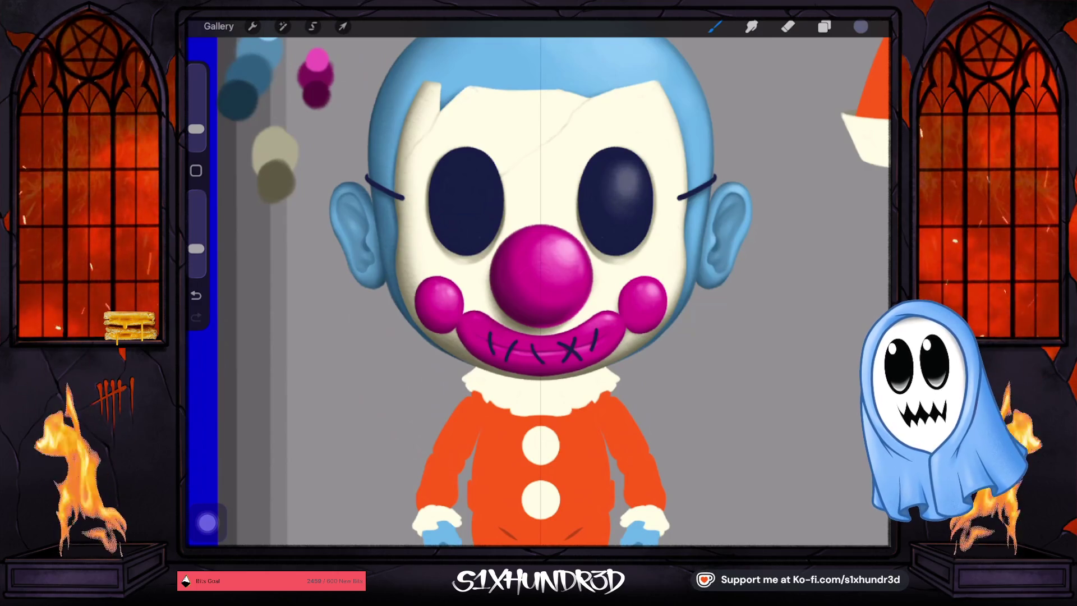
pyautogui.moveTo(631, 201); pyautogui.dragTo(606, 195)
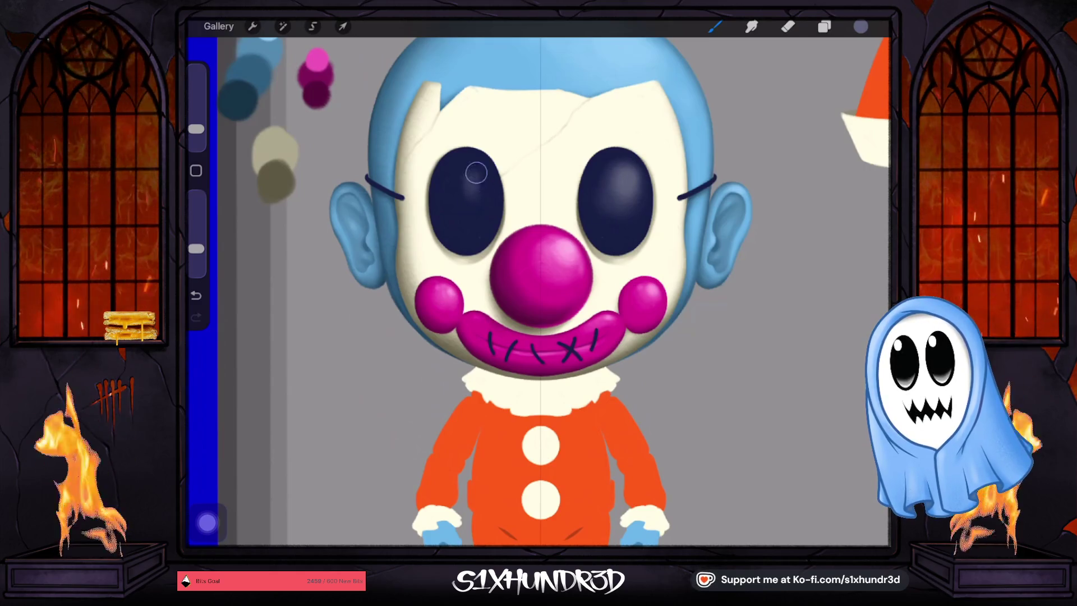
# Add highlights to the left eye, soften both eyes' lower shading, and set a 3% brush.
pyautogui.moveTo(476, 172)
pyautogui.mouseDown()
pyautogui.moveTo(478, 198)
pyautogui.moveTo(485, 179)
pyautogui.moveTo(472, 167)
pyautogui.mouseUp()
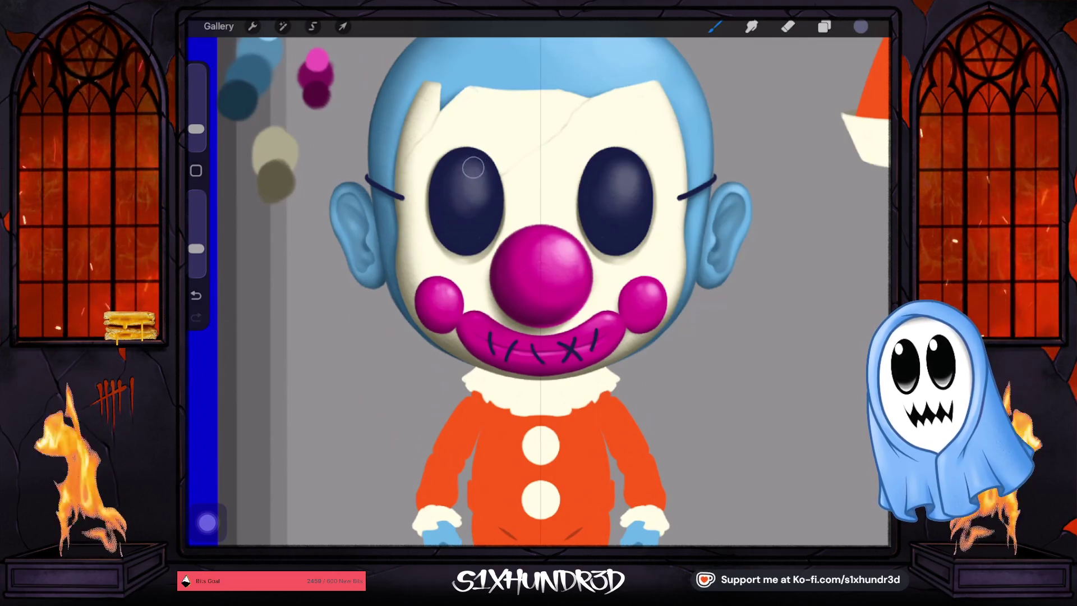
pyautogui.moveTo(627, 202)
pyautogui.mouseDown()
pyautogui.moveTo(635, 179)
pyautogui.moveTo(621, 162)
pyautogui.moveTo(631, 157)
pyautogui.mouseUp()
pyautogui.moveTo(477, 168)
pyautogui.mouseDown()
pyautogui.moveTo(482, 211)
pyautogui.moveTo(472, 168)
pyautogui.mouseUp()
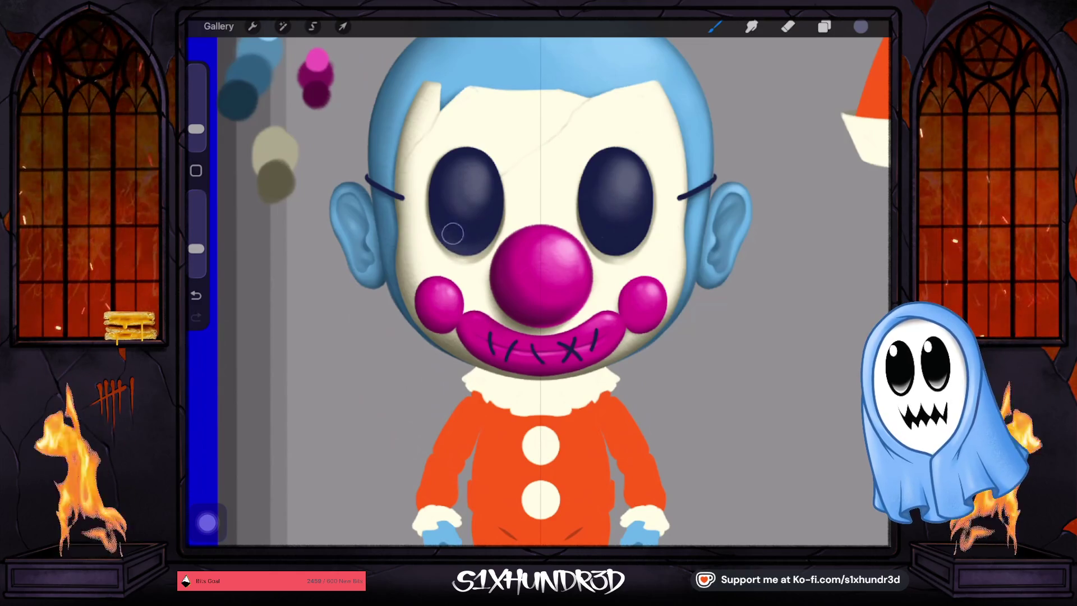
pyautogui.moveTo(431, 232); pyautogui.dragTo(452, 230)
pyautogui.moveTo(604, 234); pyautogui.dragTo(598, 227)
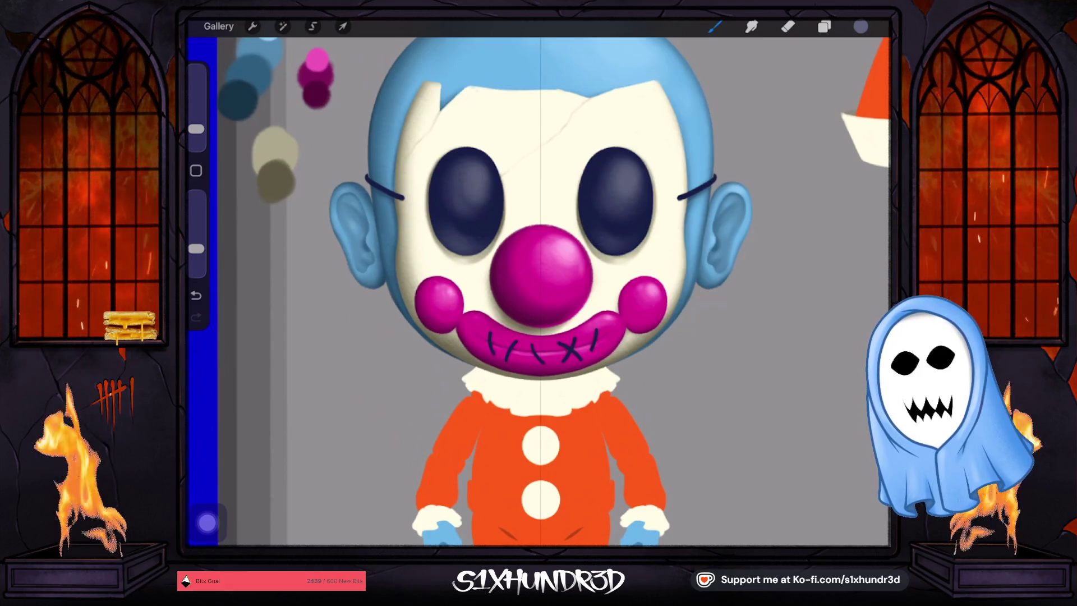
pyautogui.moveTo(195, 129); pyautogui.dragTo(196, 136)
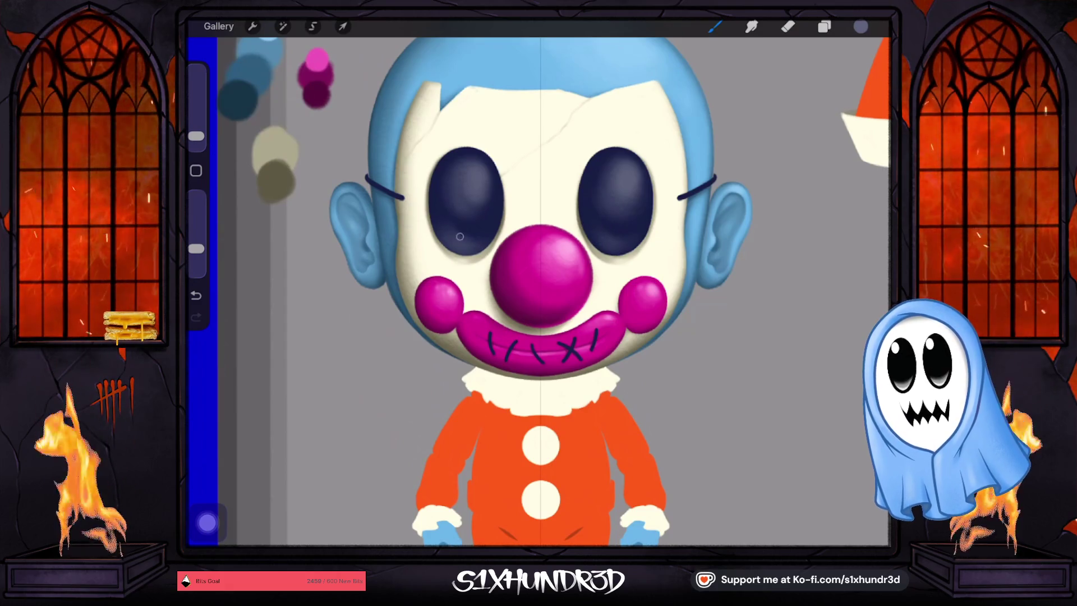
pyautogui.moveTo(195, 136); pyautogui.dragTo(196, 133)
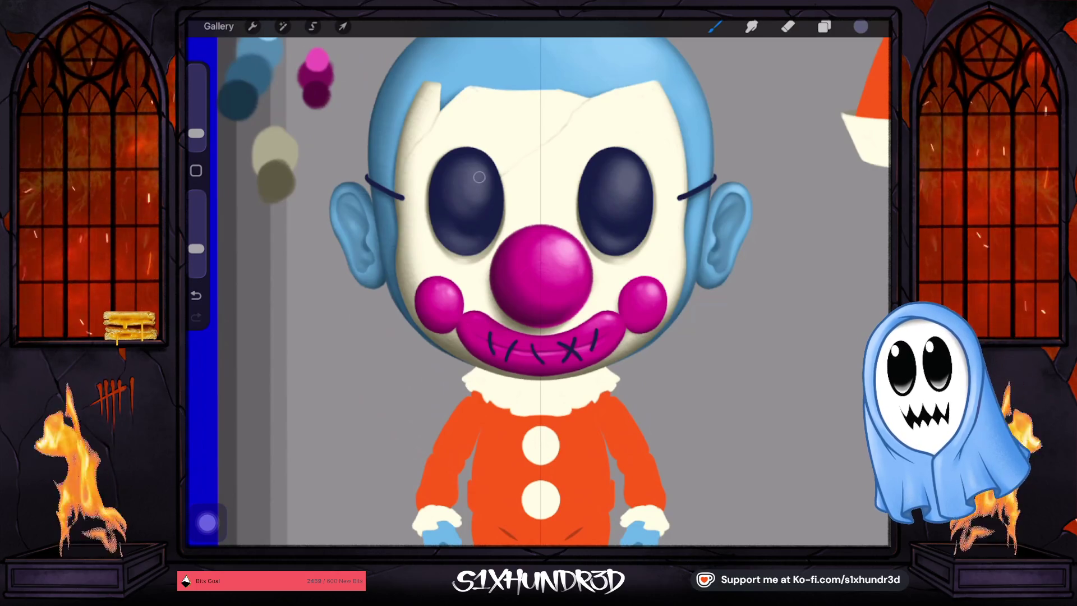
pyautogui.click(861, 27)
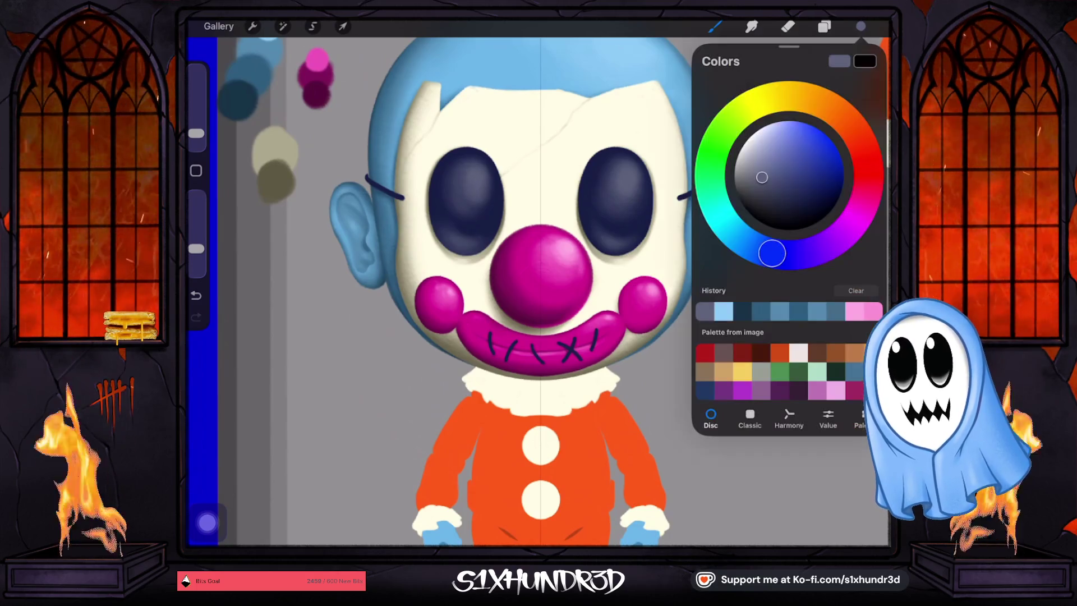
# Adjust the highlight colour's brightness and dab faint highlights and shading into the left eye.
pyautogui.moveTo(769, 168); pyautogui.dragTo(759, 157)
pyautogui.click(861, 26)
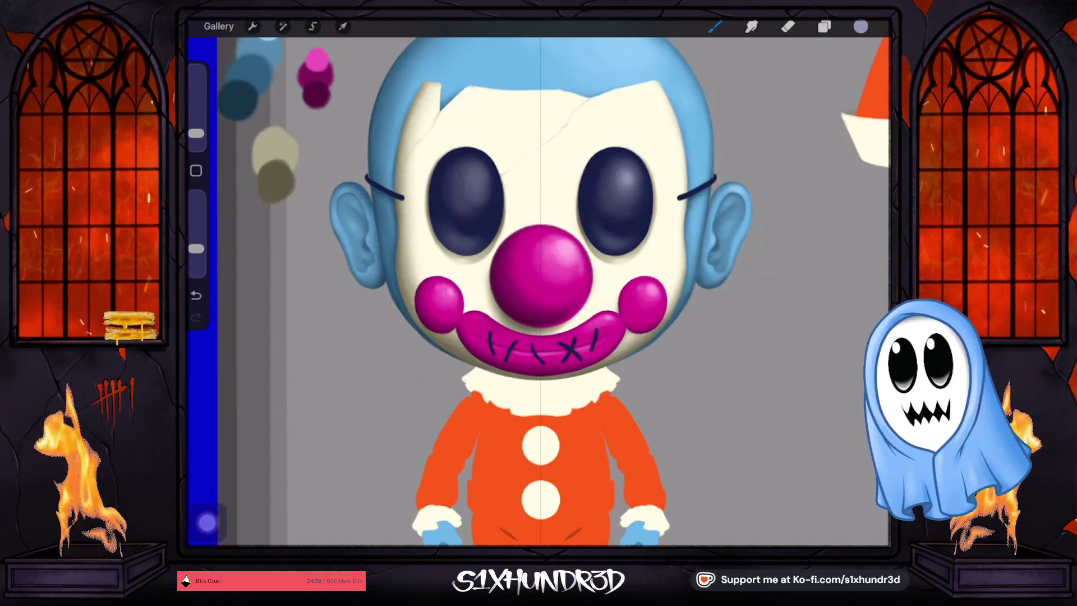
pyautogui.click(476, 175)
pyautogui.click(481, 175)
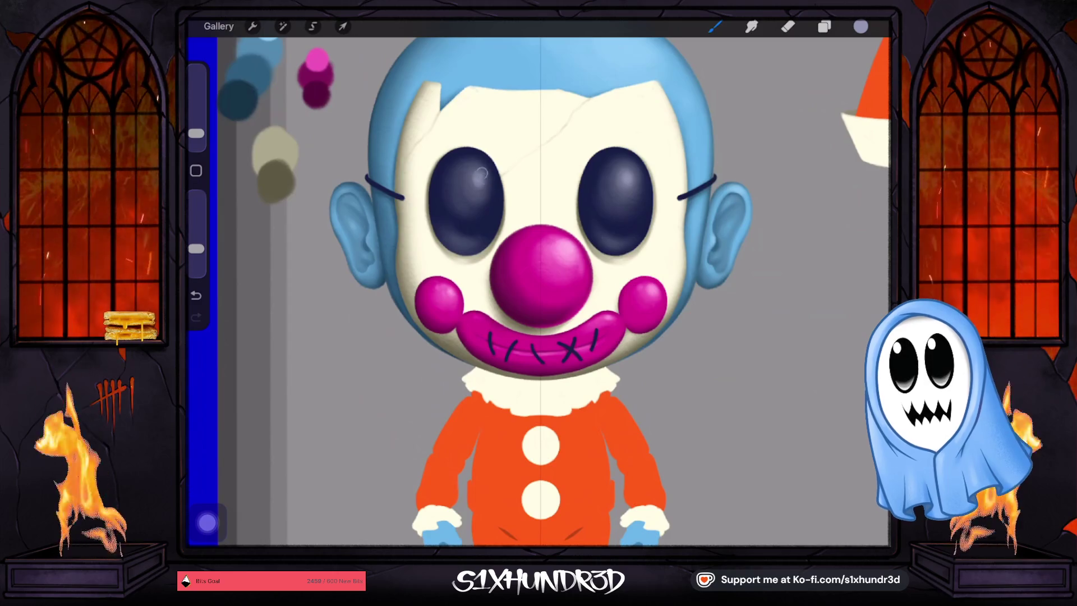
pyautogui.click(468, 176)
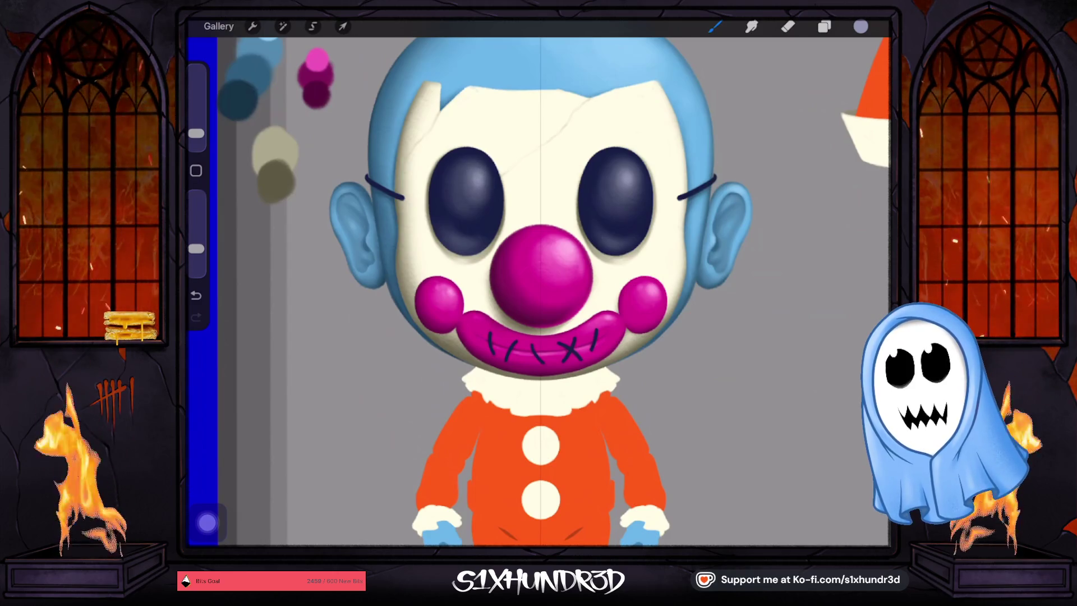
pyautogui.click(475, 240)
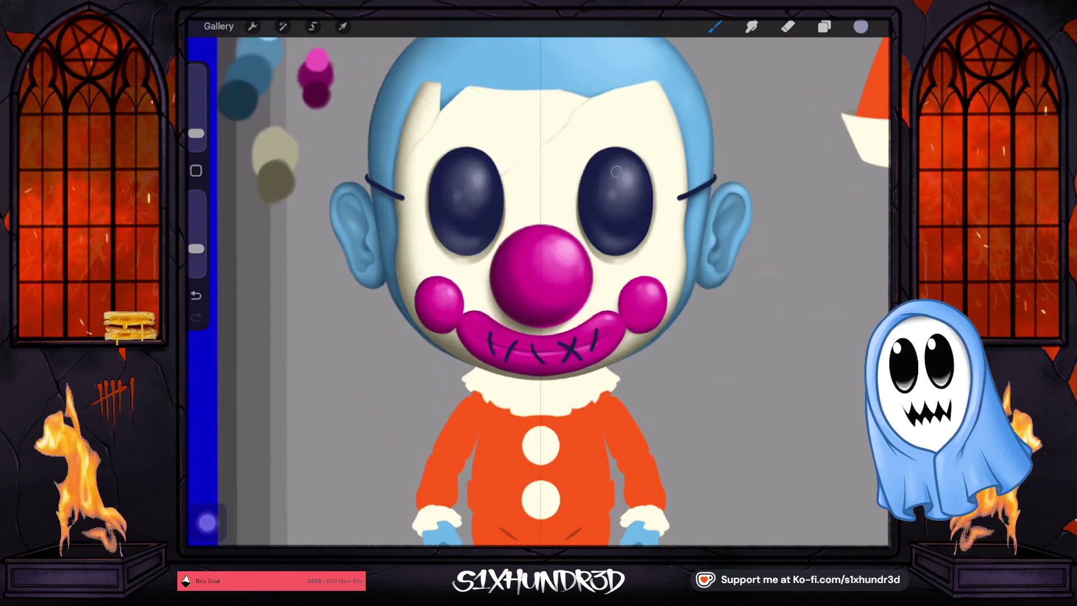
# Dab and stroke small highlight marks on the right eye, tweaking brush size.
pyautogui.moveTo(195, 134); pyautogui.dragTo(195, 137)
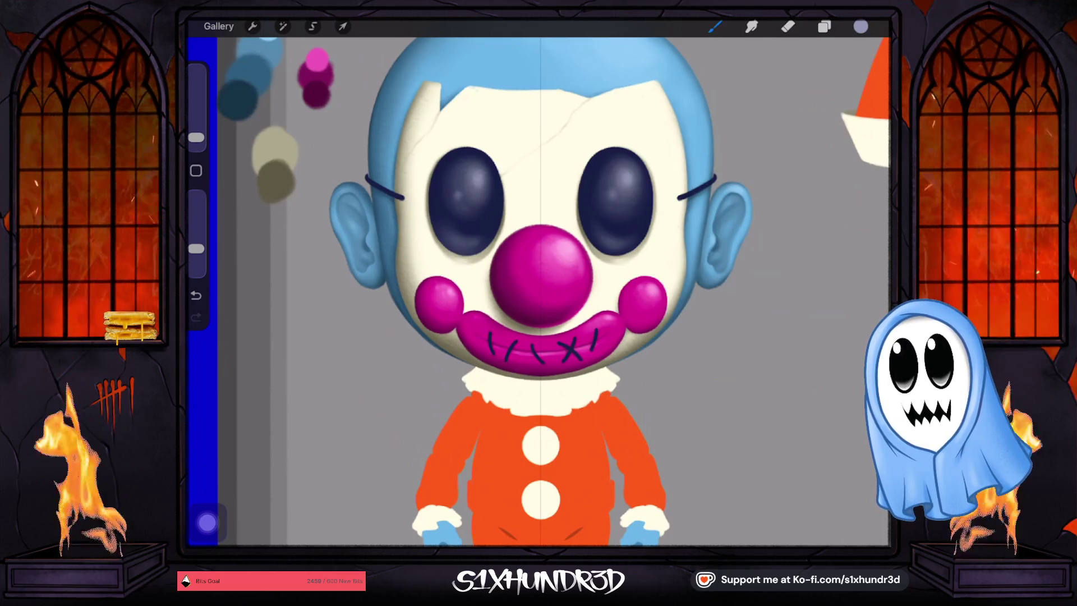
pyautogui.moveTo(196, 138); pyautogui.dragTo(196, 133)
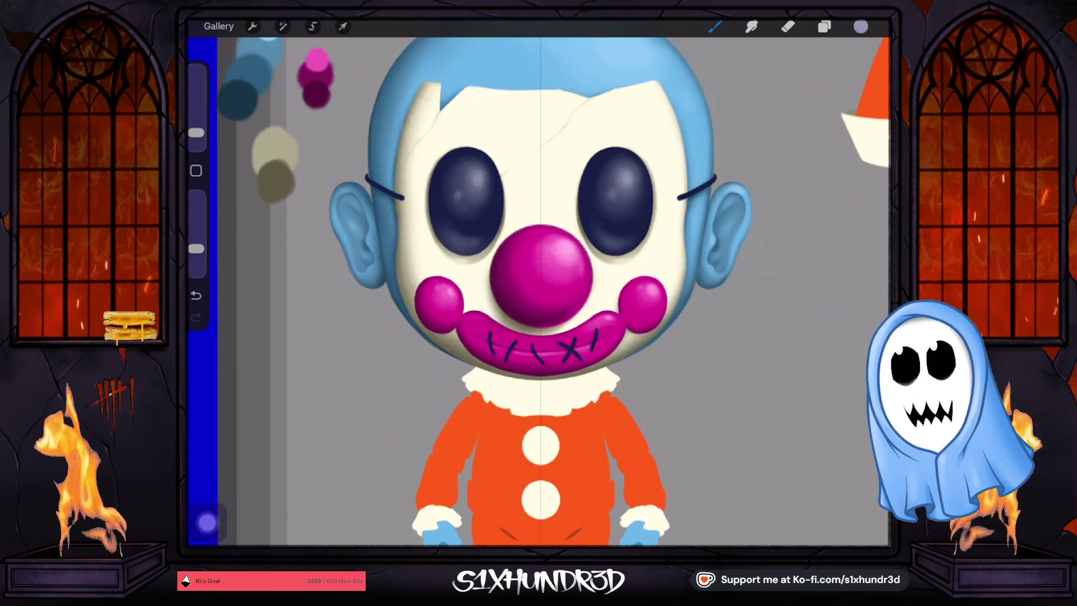
pyautogui.click(632, 178)
pyautogui.moveTo(621, 159); pyautogui.dragTo(613, 159)
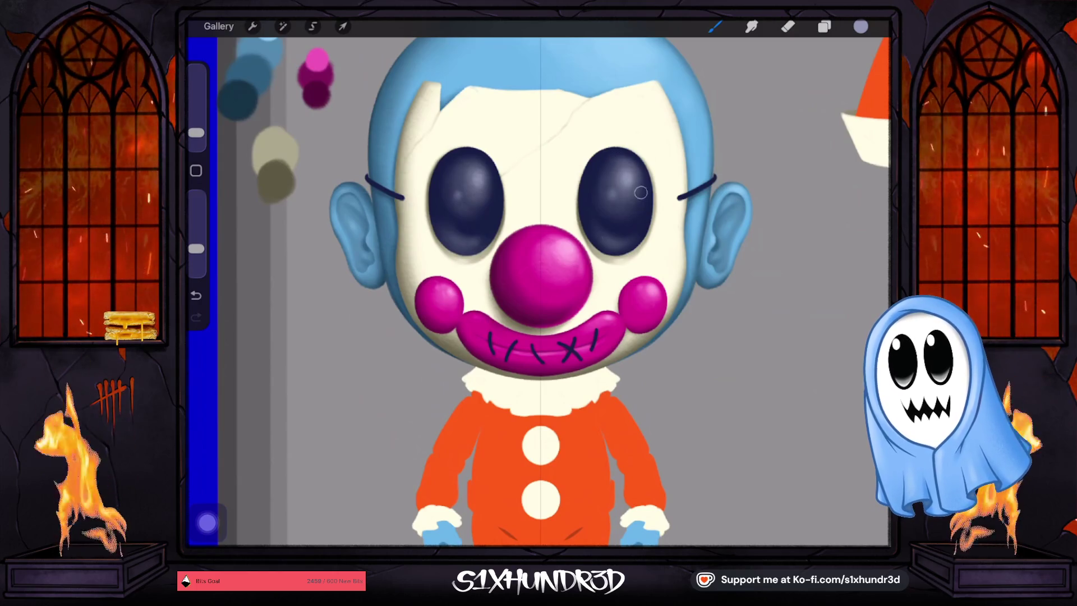
pyautogui.moveTo(196, 133); pyautogui.dragTo(196, 133)
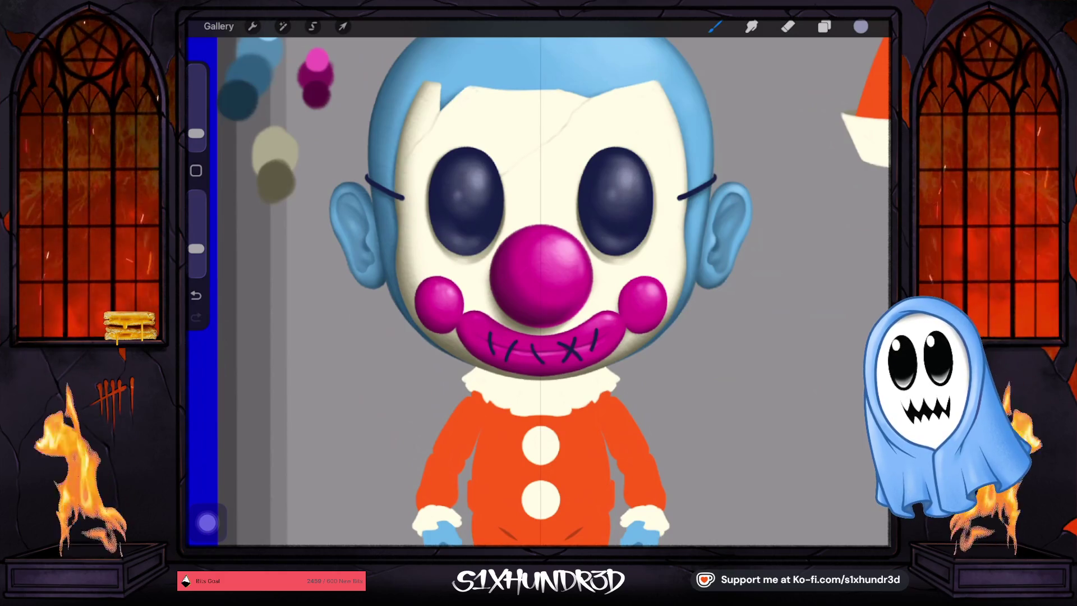
pyautogui.click(860, 26)
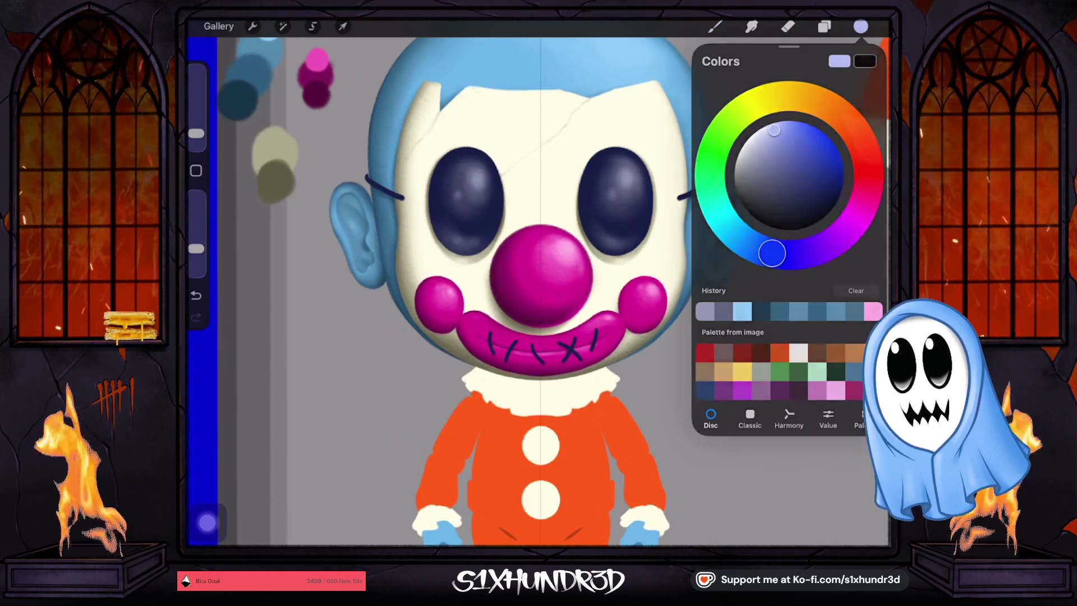
pyautogui.click(628, 178)
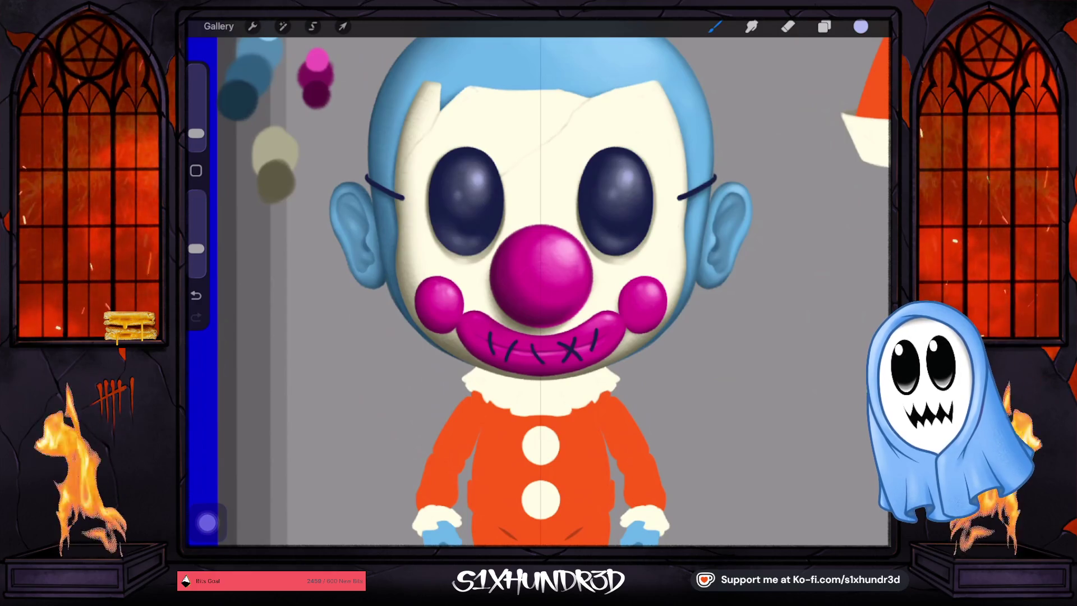
# Switch the paint colour to white and shrink the brush to a tiny size.
pyautogui.scroll(-5, 539, 291)
pyautogui.click(860, 27)
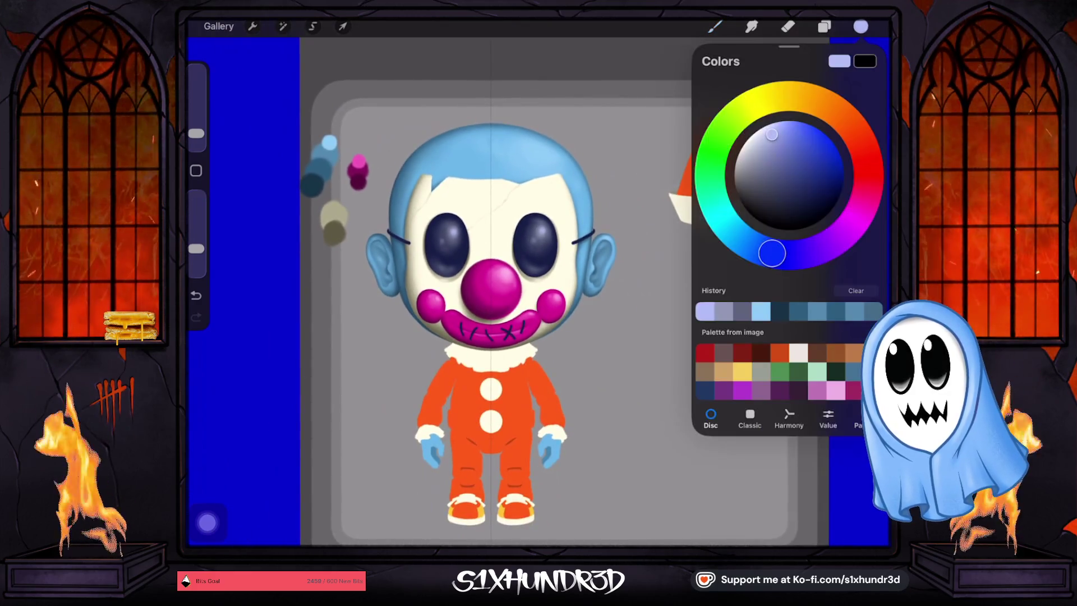
pyautogui.click(750, 136)
pyautogui.click(715, 26)
pyautogui.moveTo(195, 133); pyautogui.dragTo(195, 137)
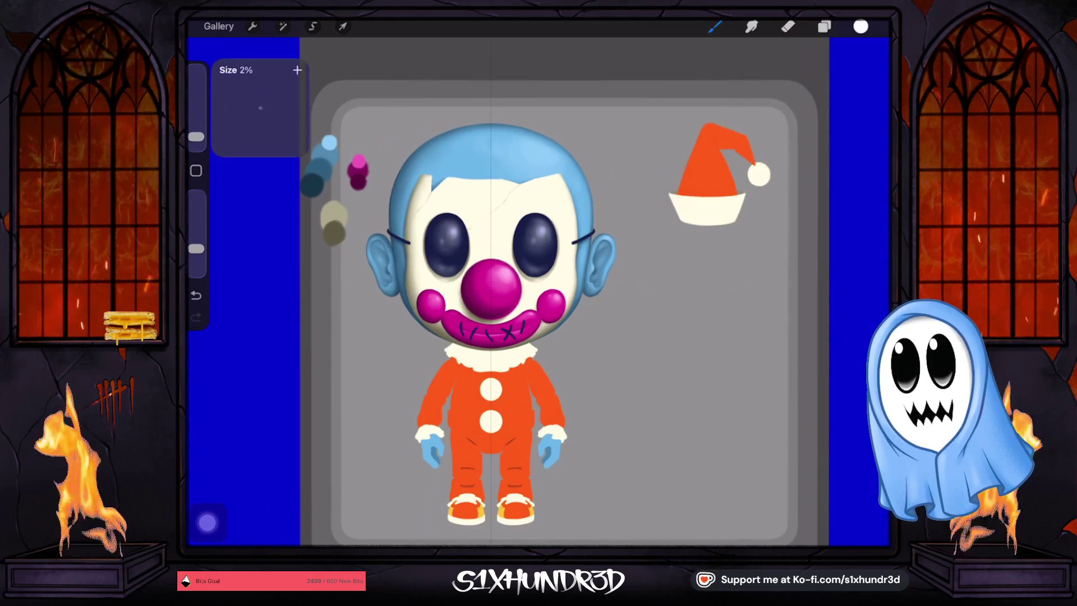
# Place white glint dots on the right and left eyes at about 48% opacity.
pyautogui.moveTo(196, 248); pyautogui.dragTo(195, 235)
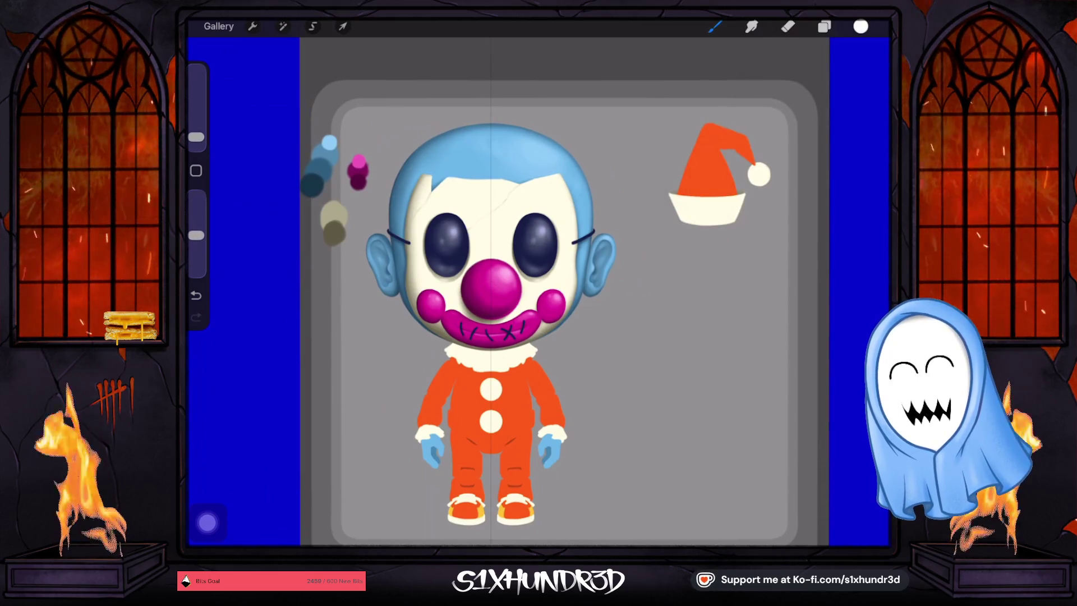
pyautogui.scroll(5, 507, 189)
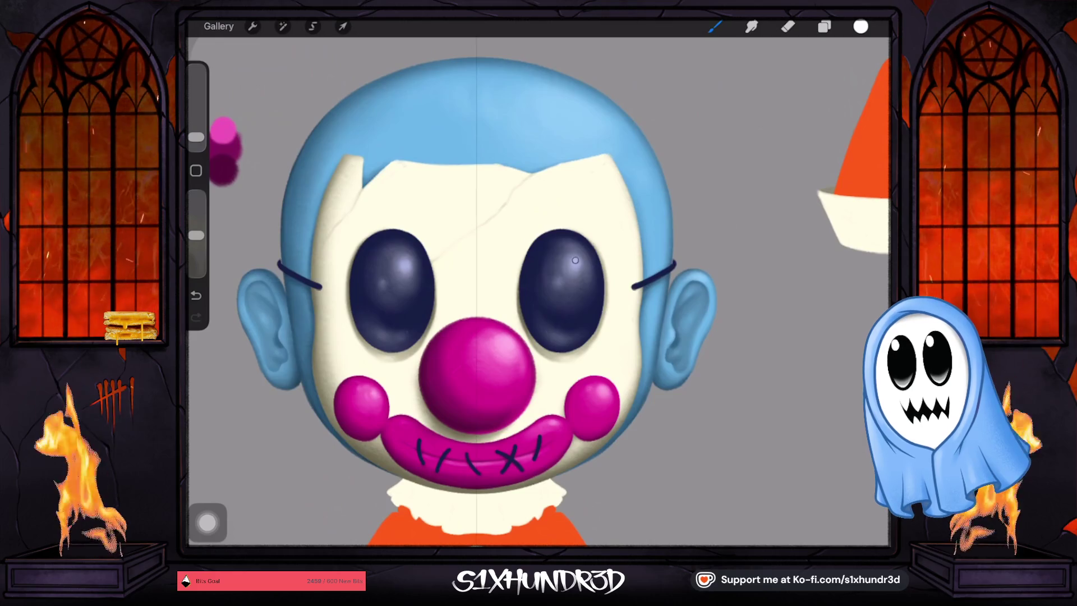
pyautogui.click(575, 264)
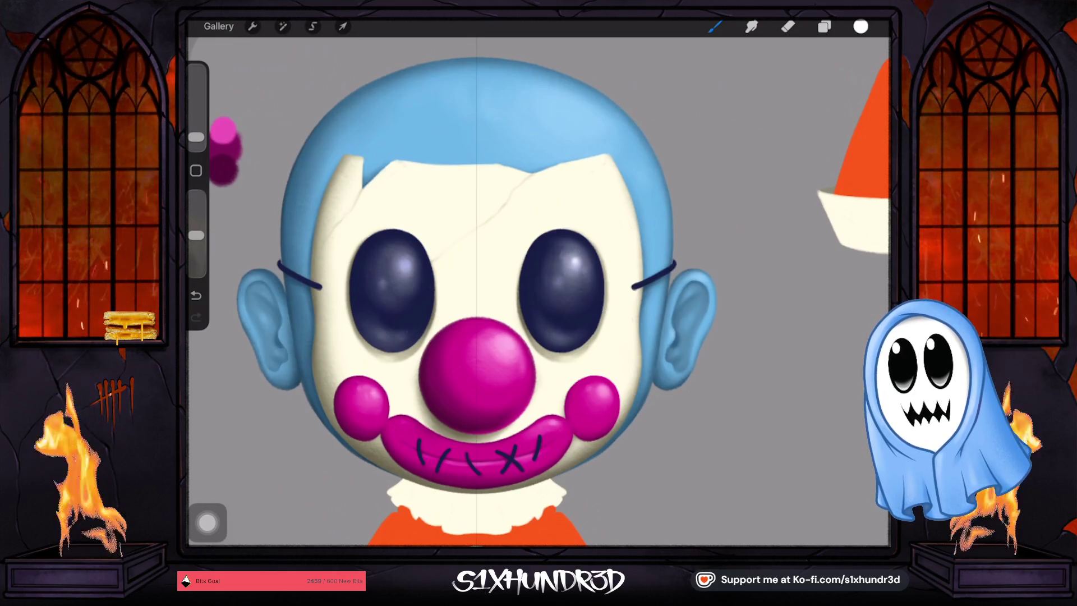
pyautogui.click(196, 295)
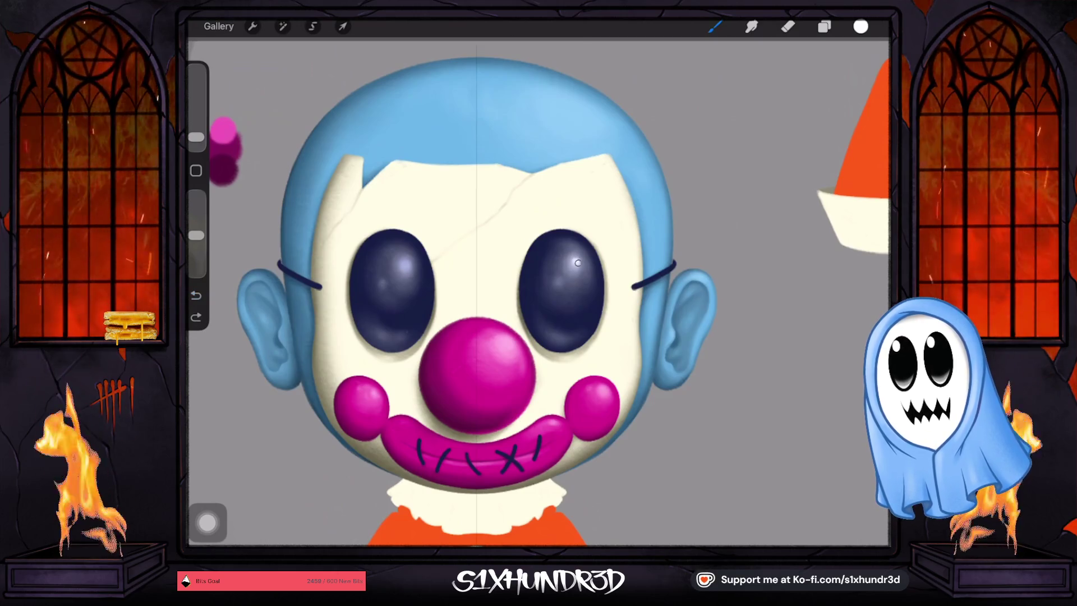
pyautogui.click(579, 258)
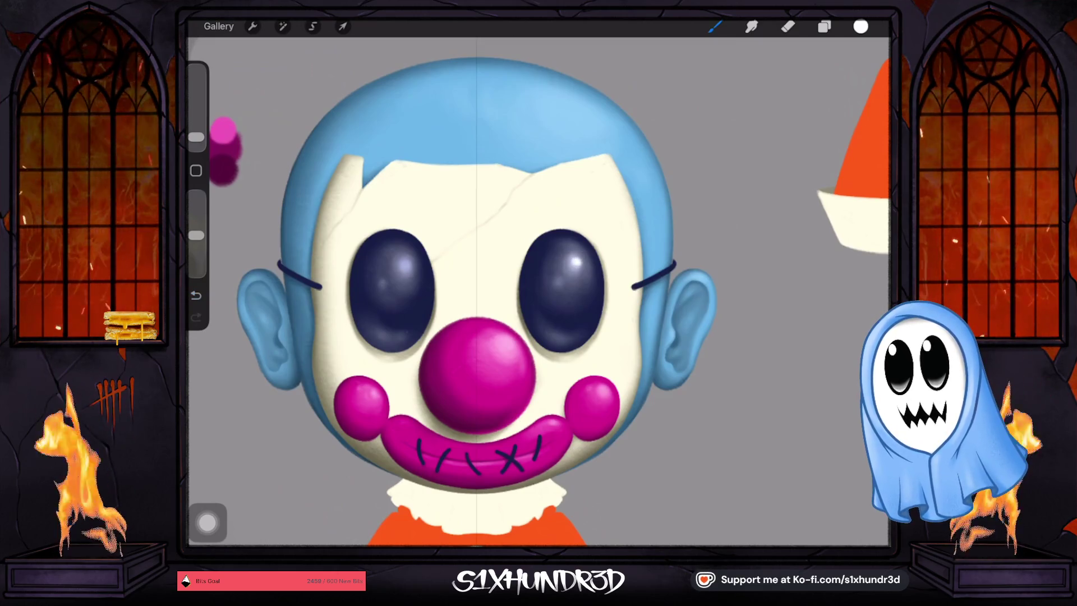
pyautogui.click(407, 264)
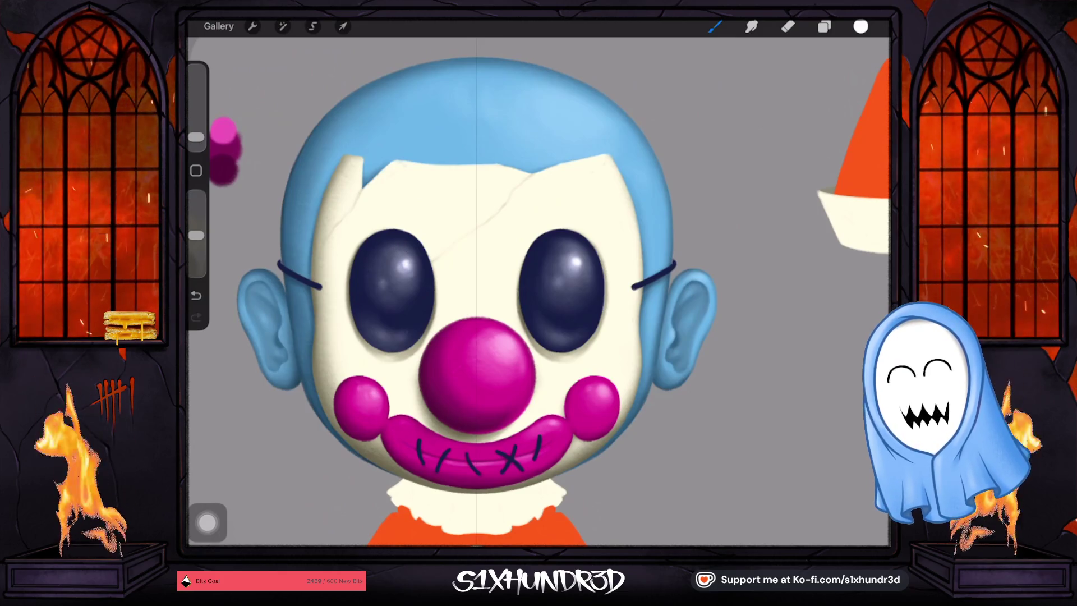
pyautogui.moveTo(196, 137); pyautogui.dragTo(197, 135)
pyautogui.moveTo(197, 235); pyautogui.dragTo(197, 242)
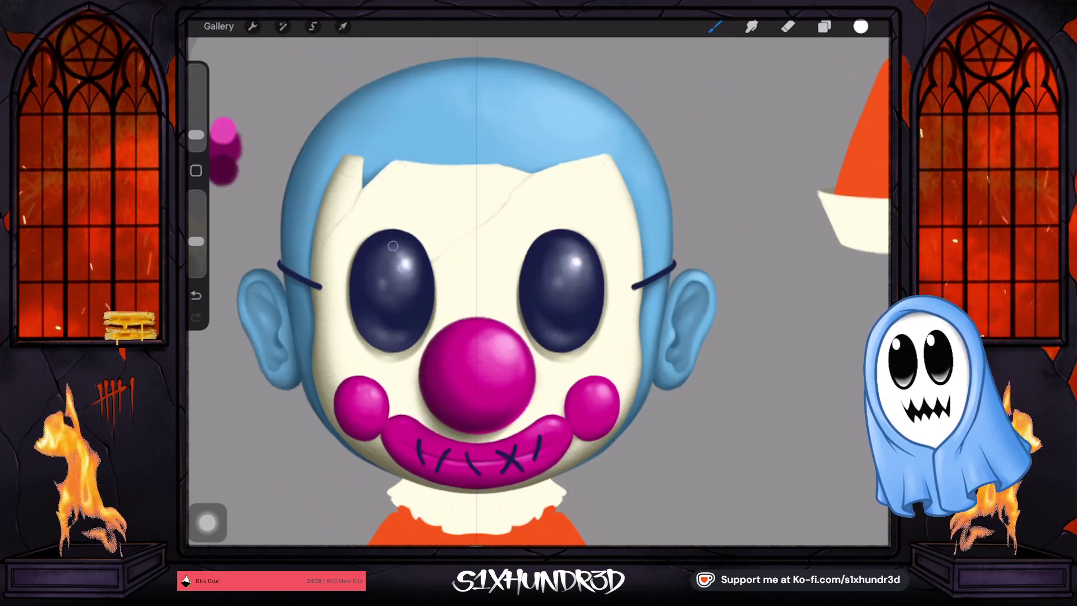
pyautogui.click(574, 259)
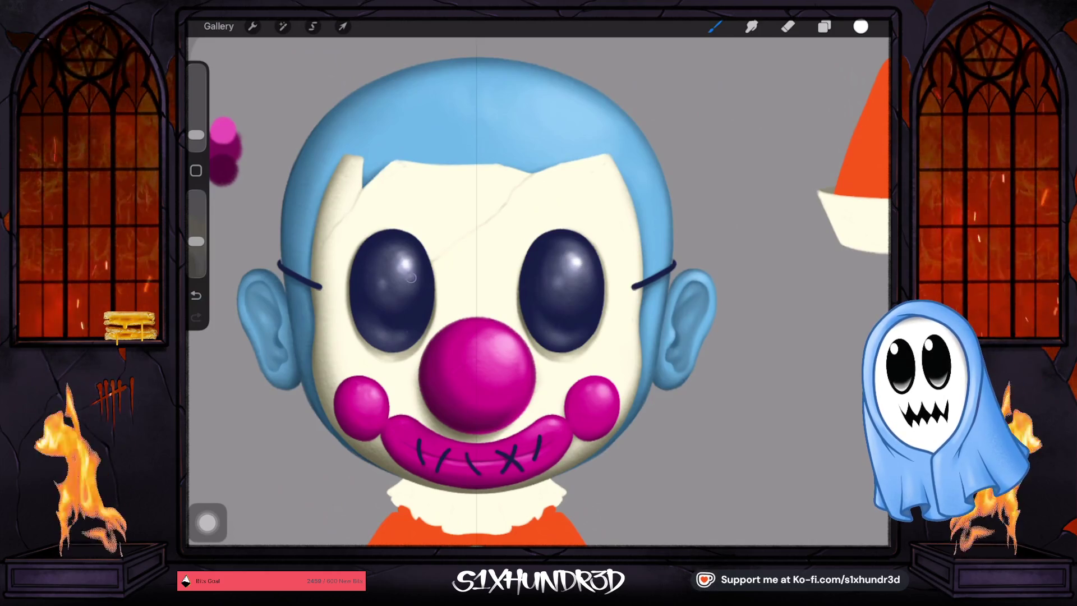
pyautogui.moveTo(196, 134); pyautogui.dragTo(196, 137)
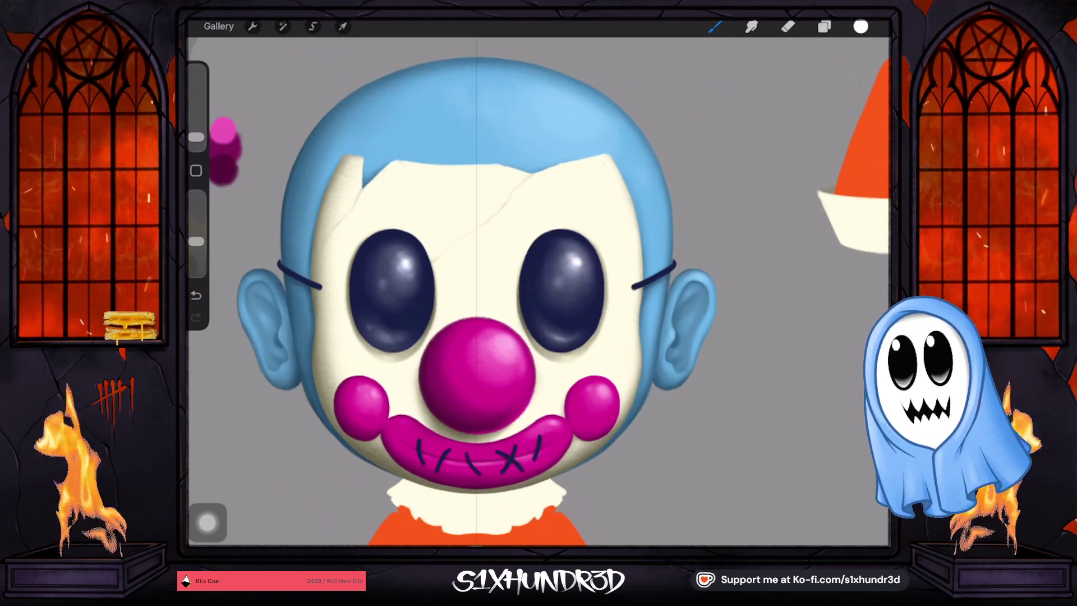
pyautogui.scroll(-5, 539, 291)
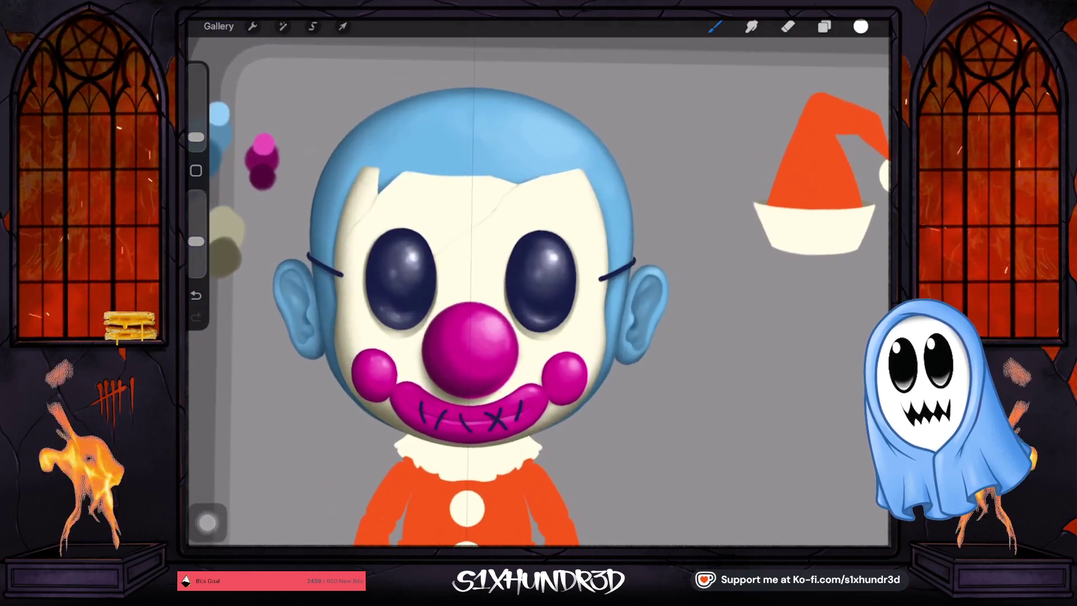
# Sample the nose's magenta and brush a faint reflection along the bottom of both eyes.
pyautogui.scroll(3, 504, 280)
pyautogui.click(470, 354)
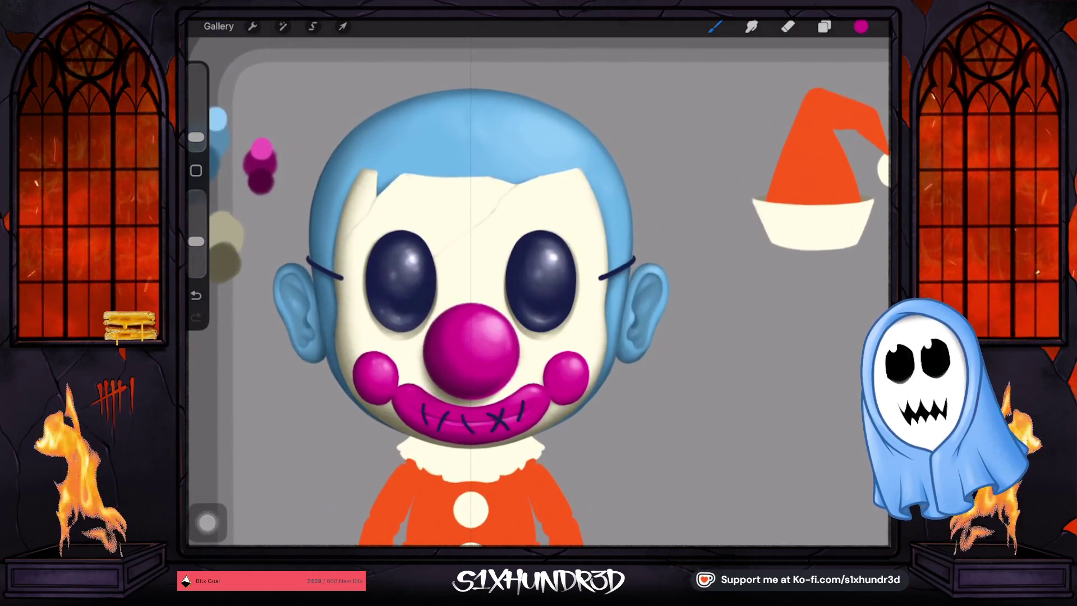
pyautogui.moveTo(196, 137); pyautogui.dragTo(195, 128)
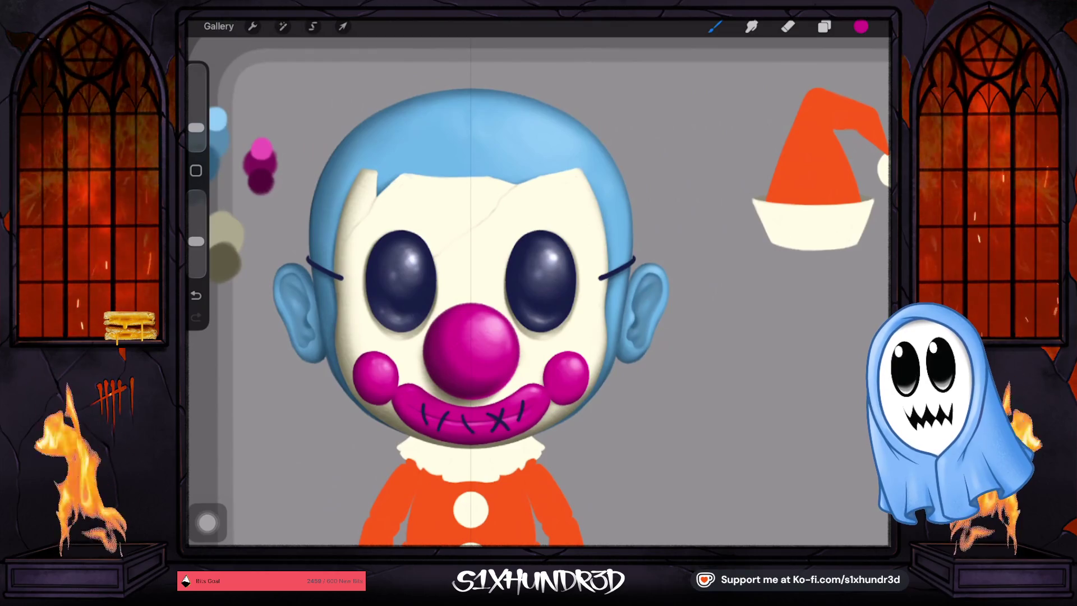
pyautogui.moveTo(195, 128); pyautogui.dragTo(195, 132)
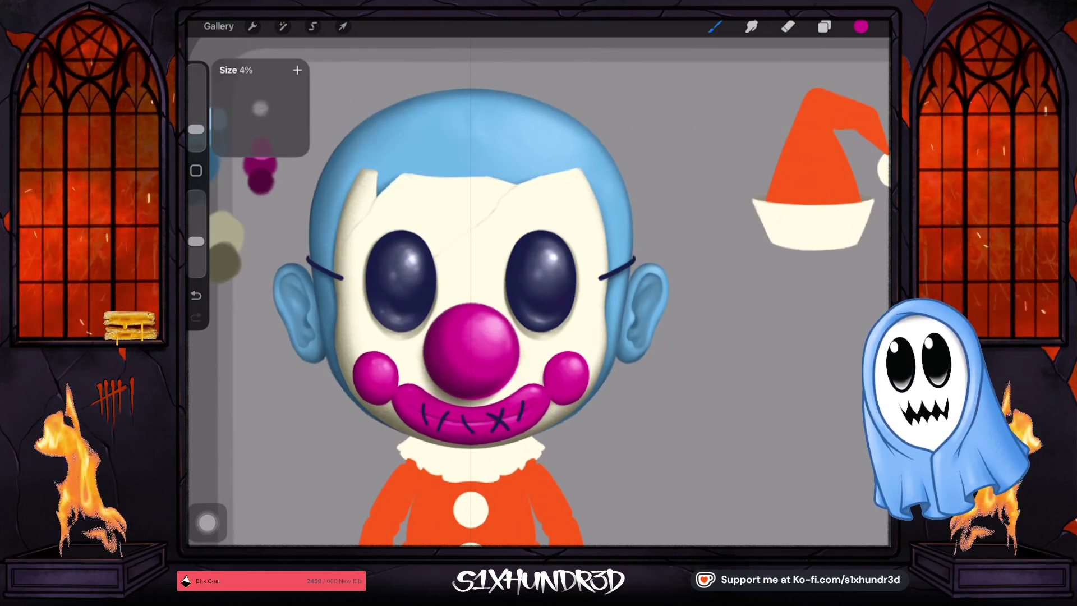
pyautogui.moveTo(551, 310); pyautogui.dragTo(562, 300)
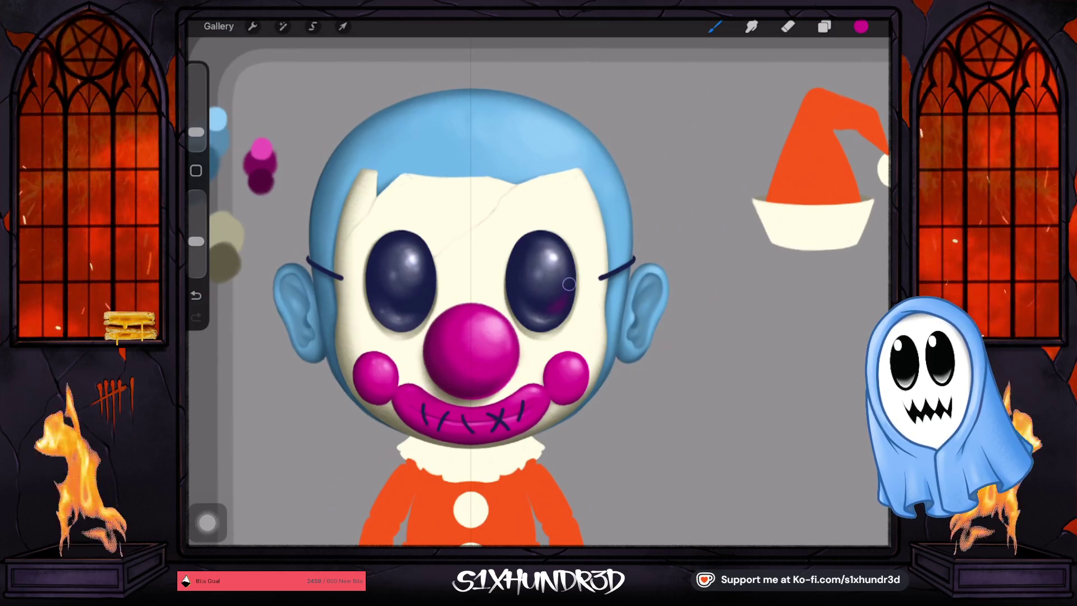
pyautogui.moveTo(393, 307); pyautogui.dragTo(384, 299)
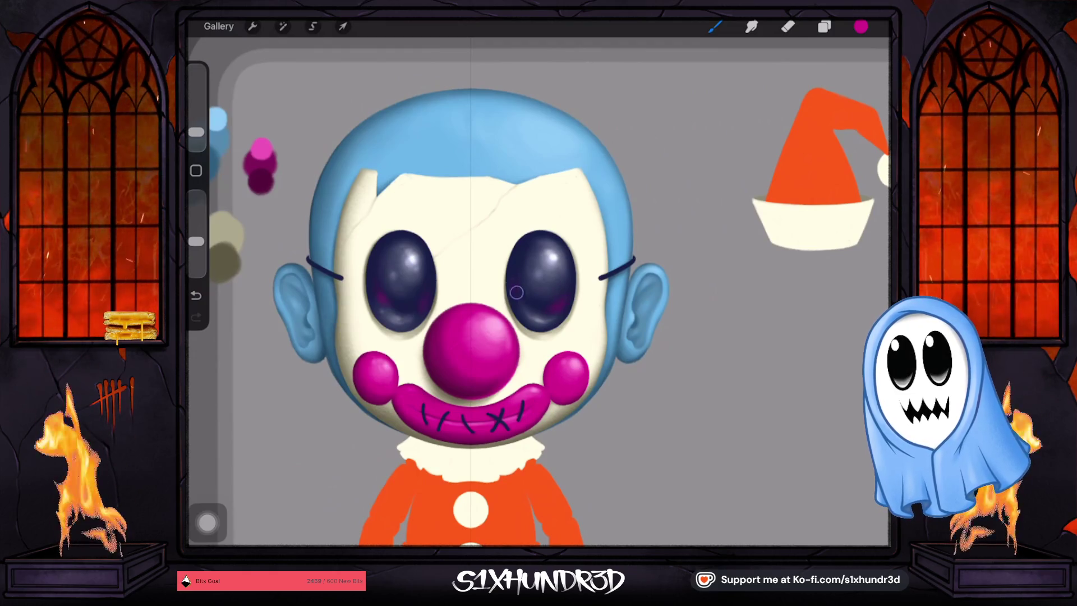
pyautogui.scroll(-5, 476, 292)
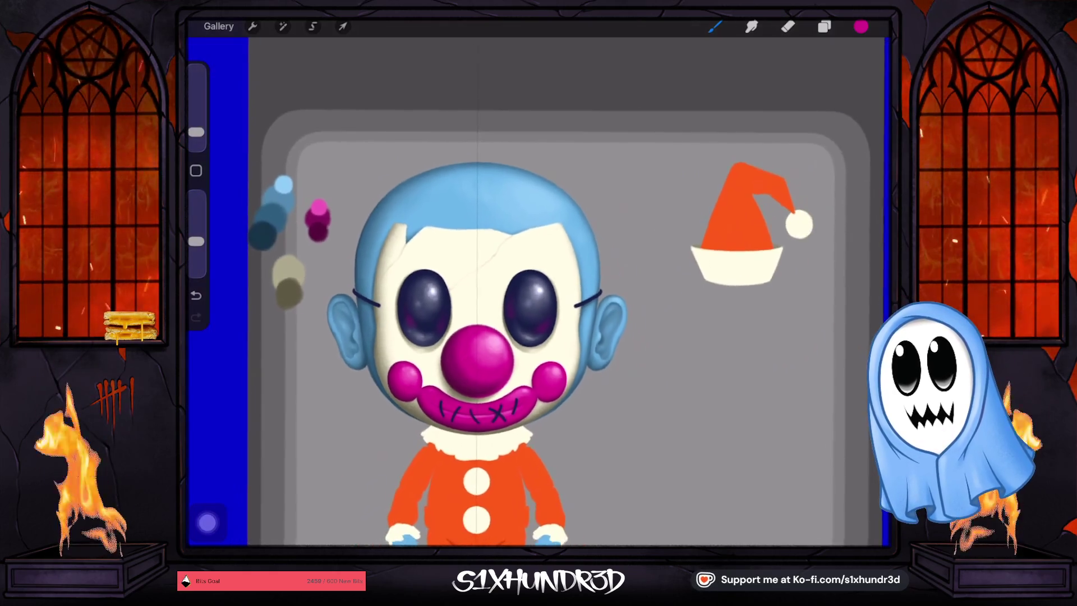
pyautogui.scroll(-3, 476, 292)
pyautogui.scroll(2, 494, 280)
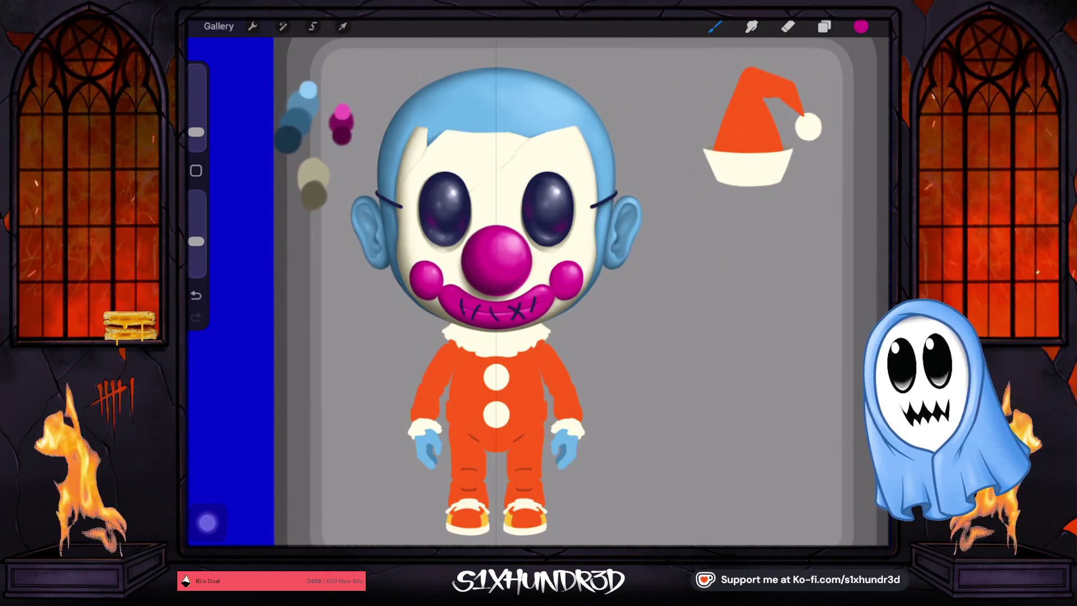
# Sample yellow from the clown's shoe and make the hidden Layer 6 visible.
pyautogui.scroll(3, 496, 291)
pyautogui.scroll(-3, 496, 292)
pyautogui.scroll(3, 496, 292)
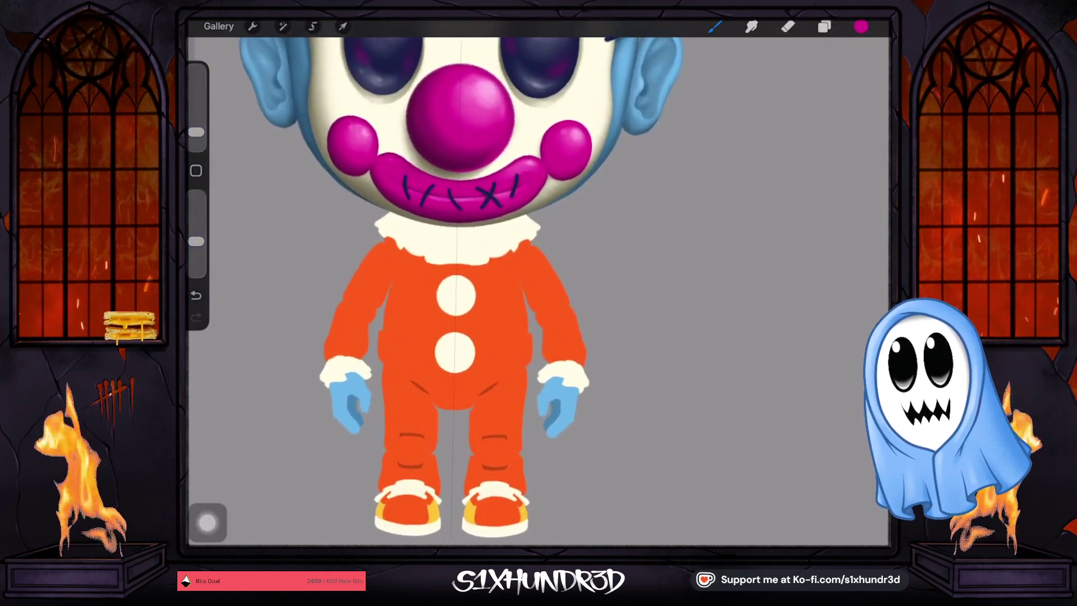
pyautogui.moveTo(439, 502); pyautogui.dragTo(440, 505)
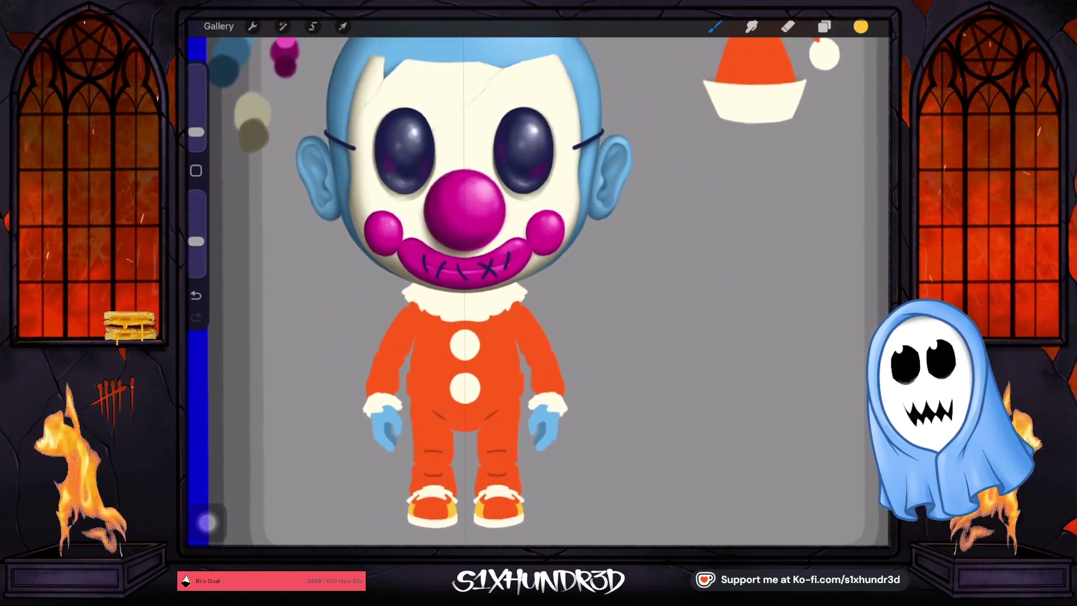
pyautogui.click(824, 26)
pyautogui.scroll(-1, 785, 309)
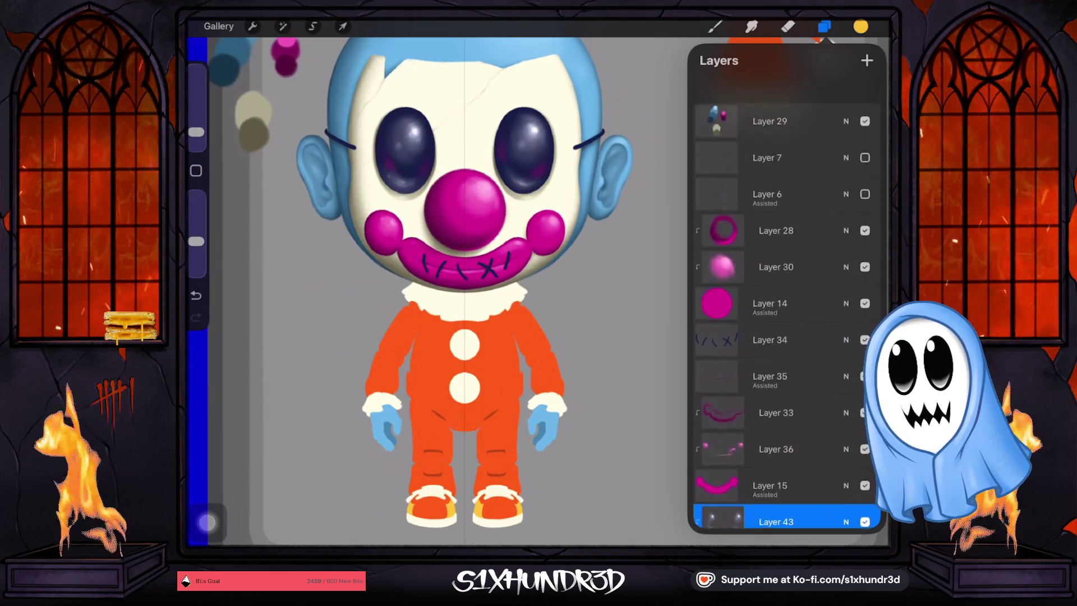
pyautogui.click(864, 167)
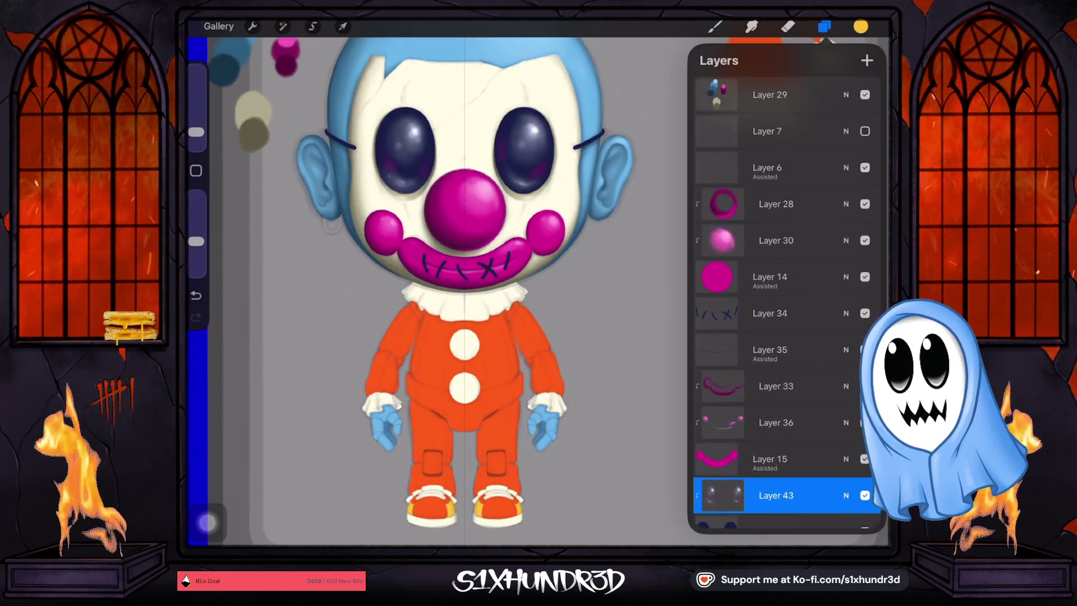
pyautogui.scroll(-5, 785, 308)
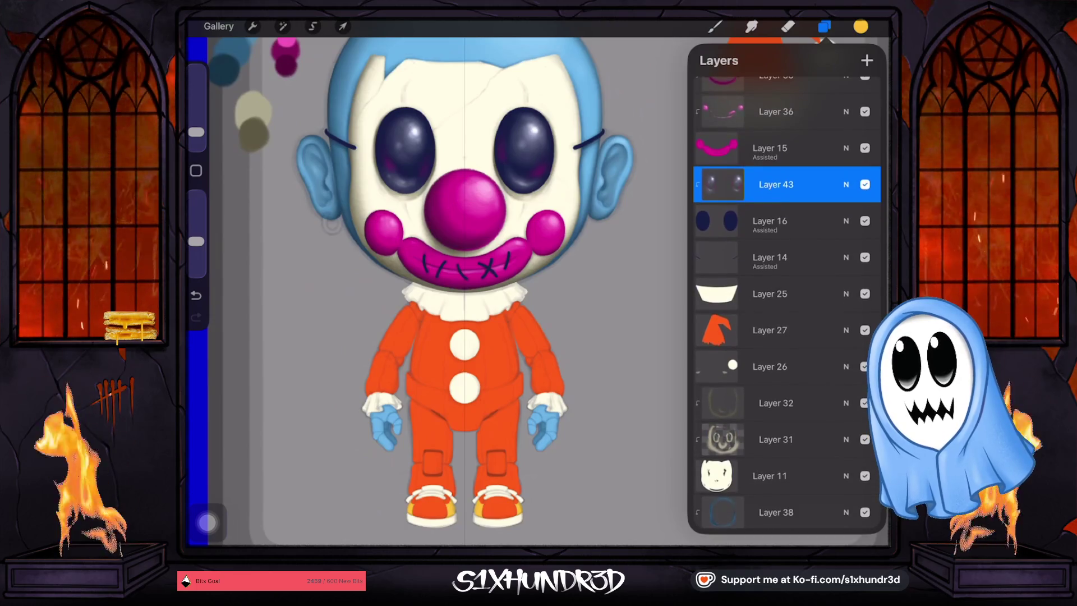
# Add a new layer above the hat's orange cone layer and clip it to that layer.
pyautogui.click(770, 327)
pyautogui.click(866, 60)
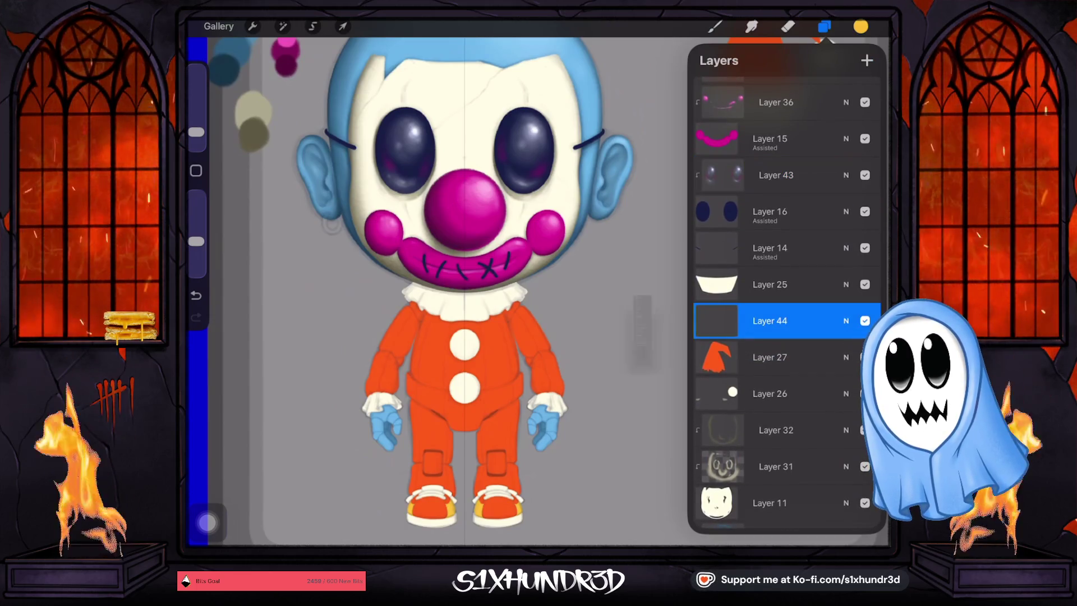
pyautogui.click(769, 320)
pyautogui.click(617, 339)
# Switch to the Ghosty Sketch Round brush from the Brush Library.
pyautogui.click(715, 26)
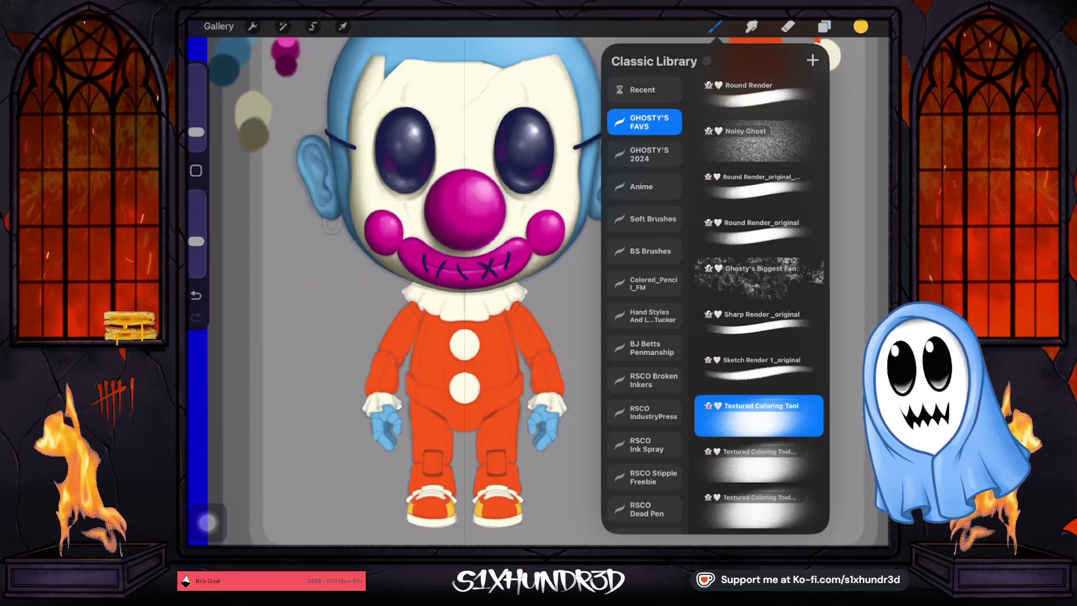
pyautogui.scroll(10, 757, 291)
pyautogui.click(757, 143)
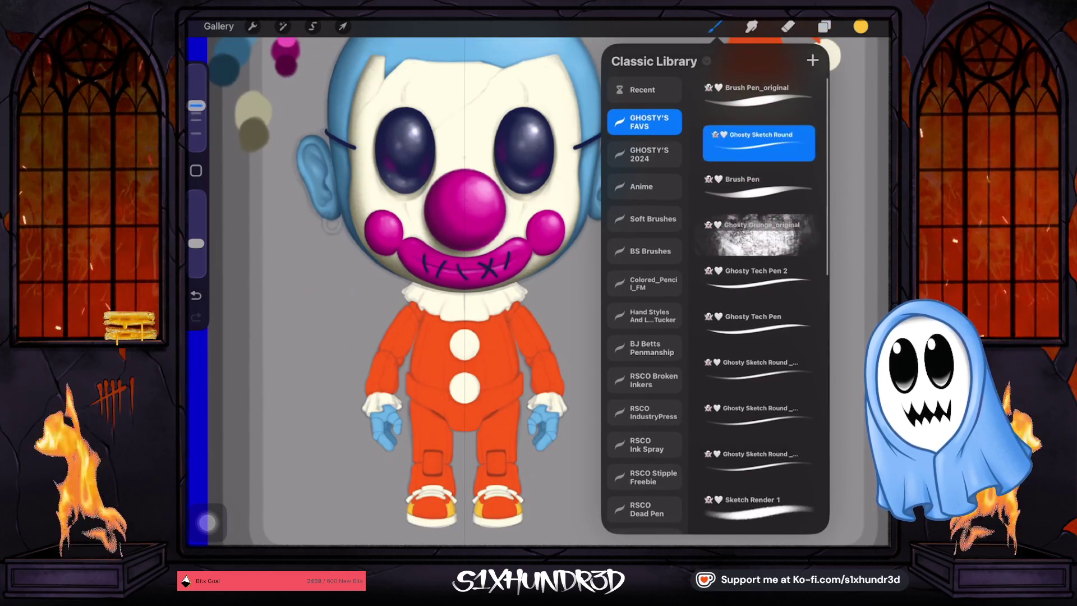
pyautogui.click(714, 26)
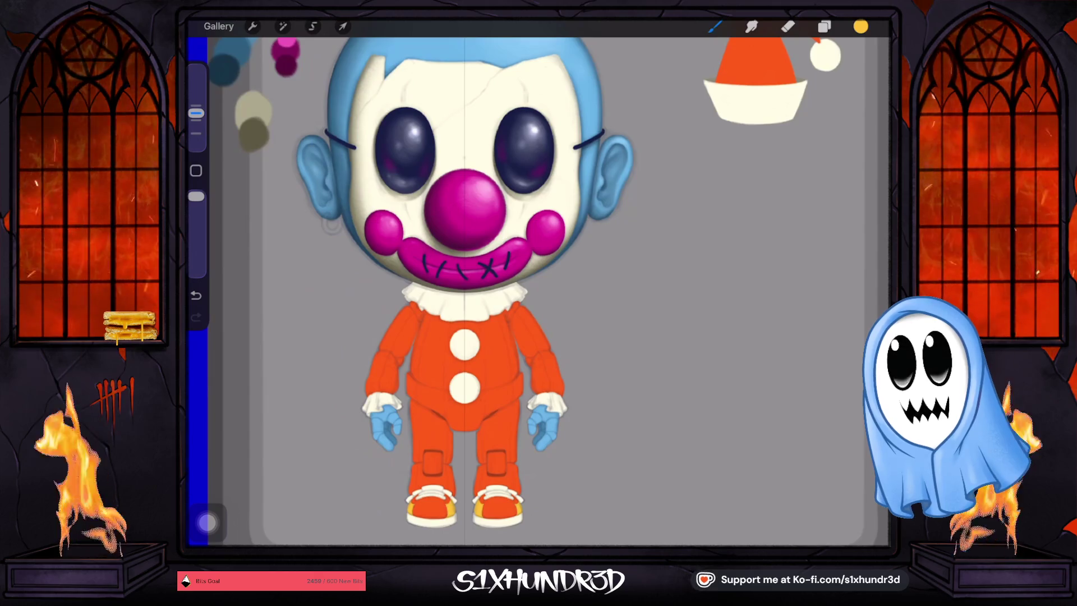
pyautogui.scroll(5, 751, 90)
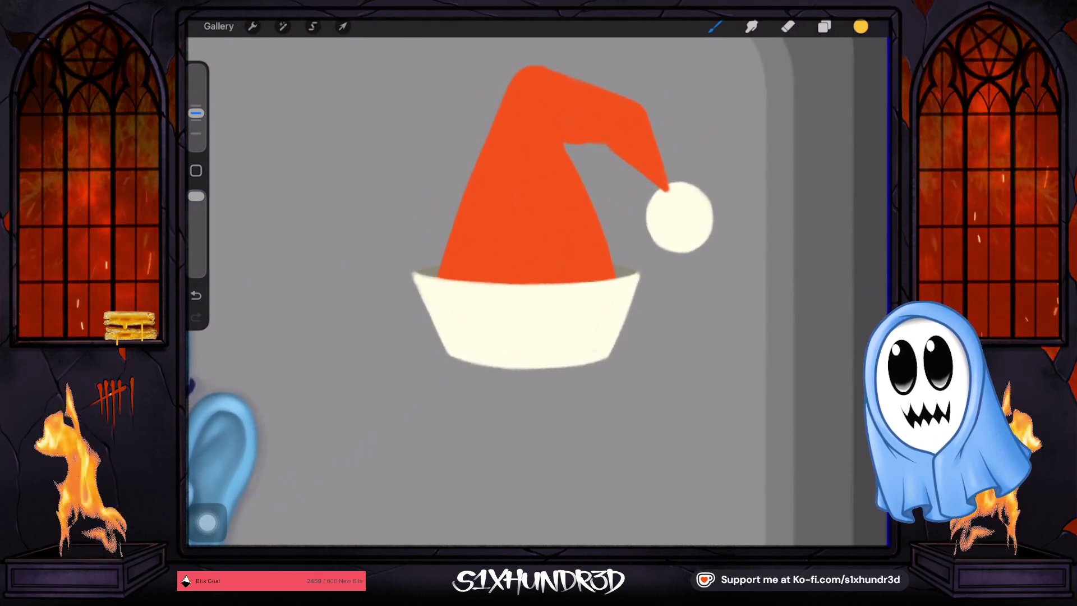
# Reveal the hidden sketch layer and paint a wide curved yellow stripe above the hat's brim.
pyautogui.click(823, 27)
pyautogui.scroll(5, 785, 291)
pyautogui.scroll(5, 785, 292)
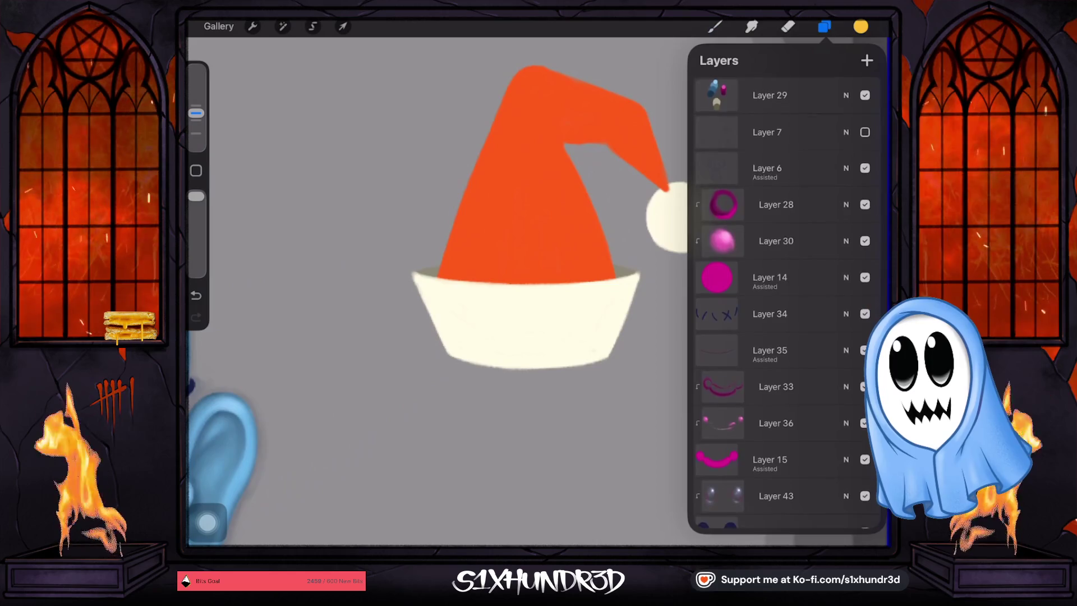
pyautogui.click(864, 131)
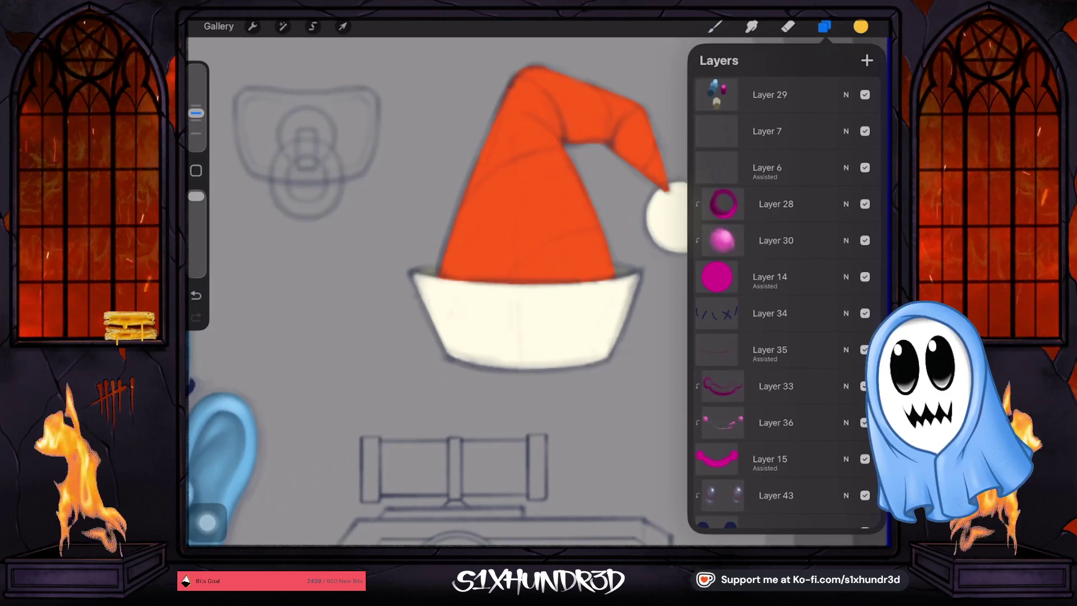
pyautogui.scroll(-8, 785, 292)
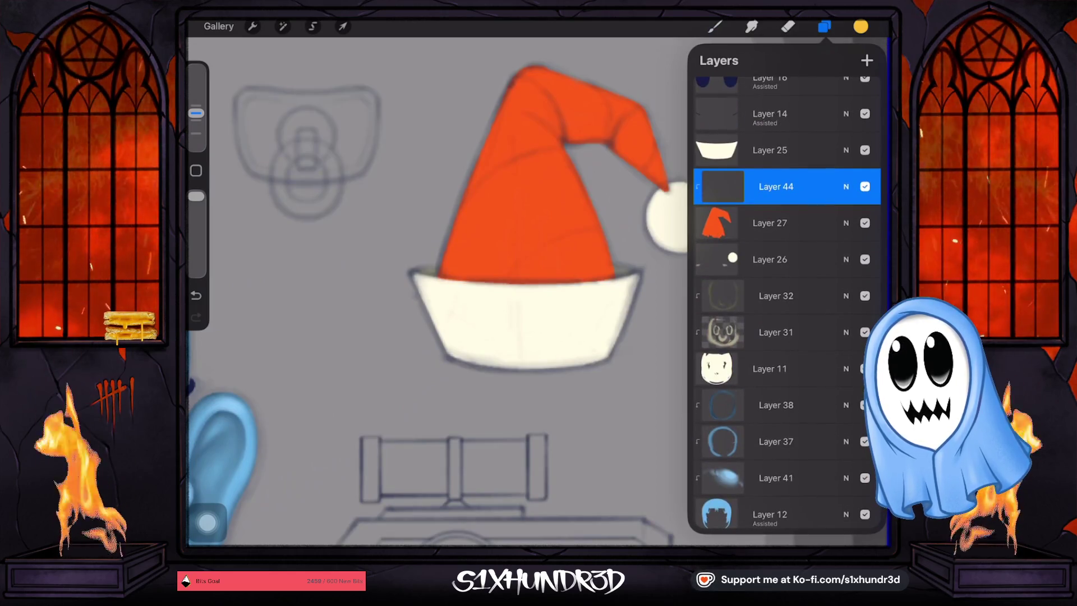
pyautogui.moveTo(553, 258); pyautogui.dragTo(509, 281)
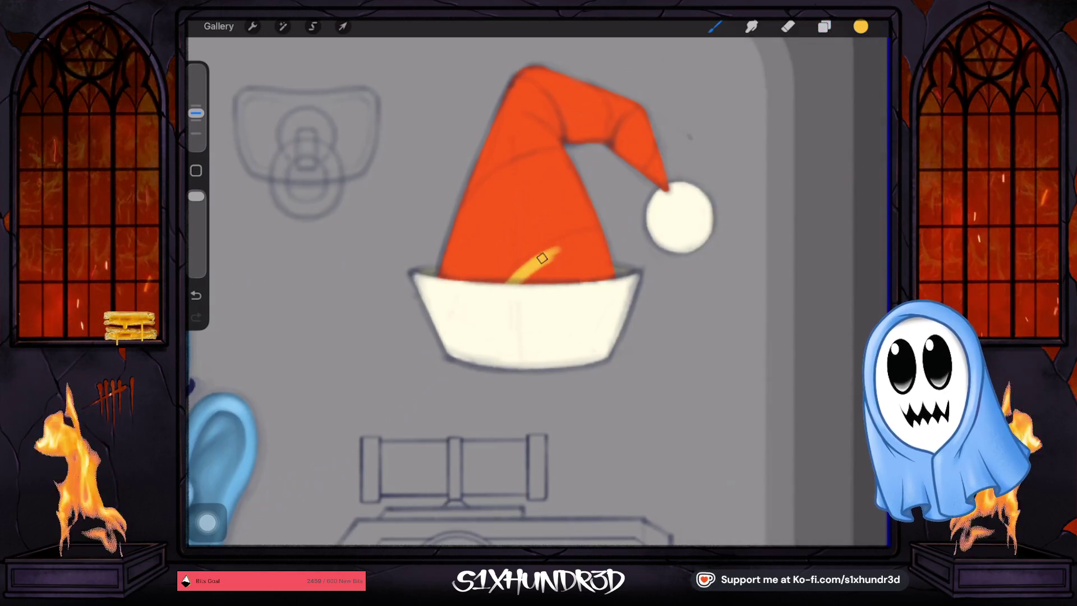
pyautogui.moveTo(594, 238); pyautogui.dragTo(524, 276)
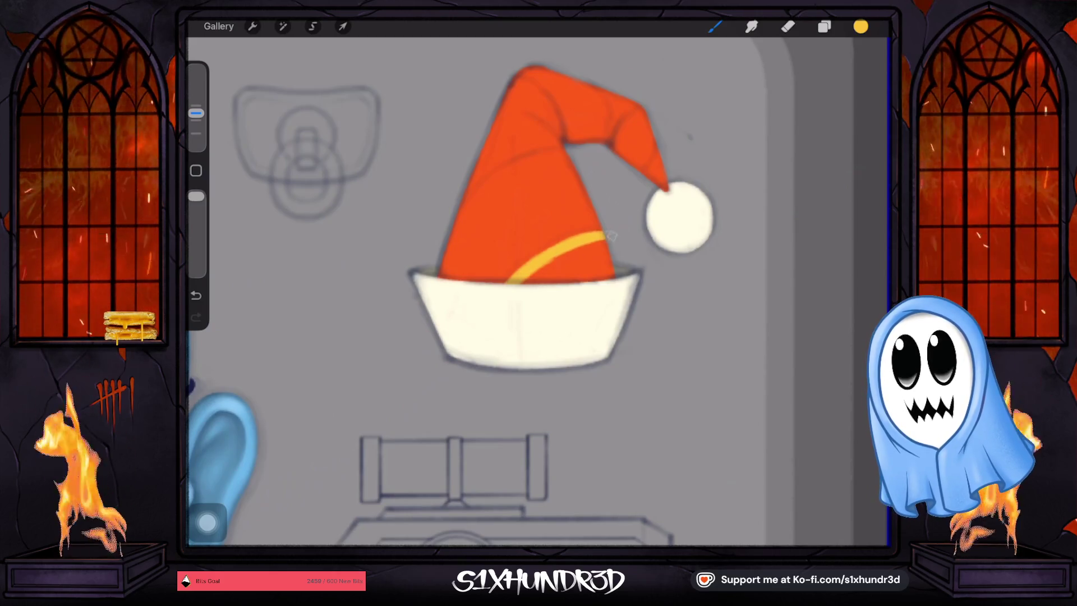
pyautogui.moveTo(568, 247)
pyautogui.mouseDown()
pyautogui.moveTo(577, 270)
pyautogui.moveTo(620, 264)
pyautogui.mouseUp()
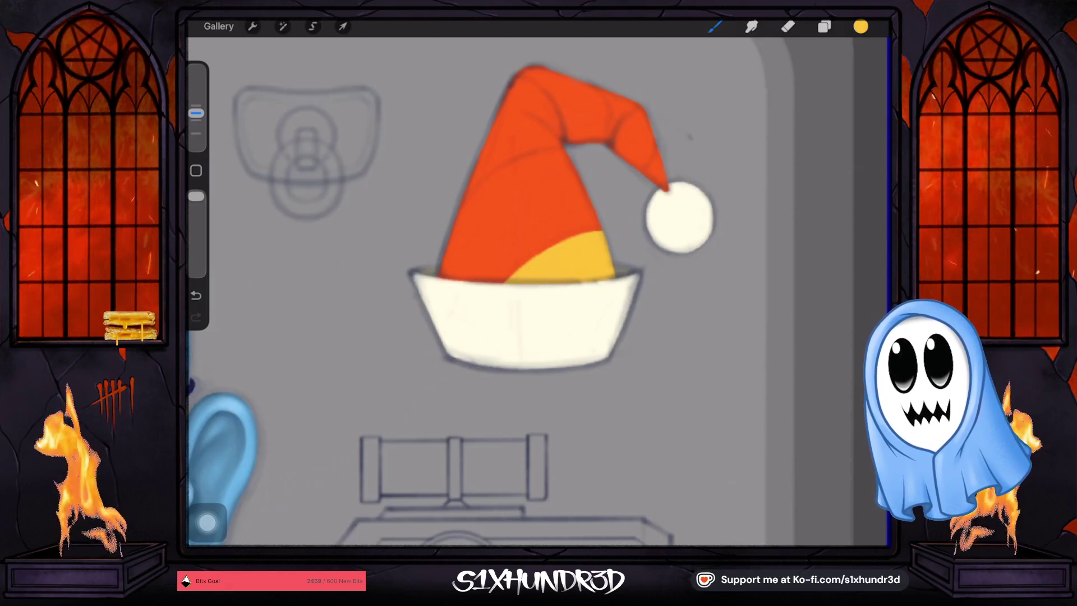
# Paint more yellow bands up the hat's left side and across its upper fold.
pyautogui.scroll(3, 539, 292)
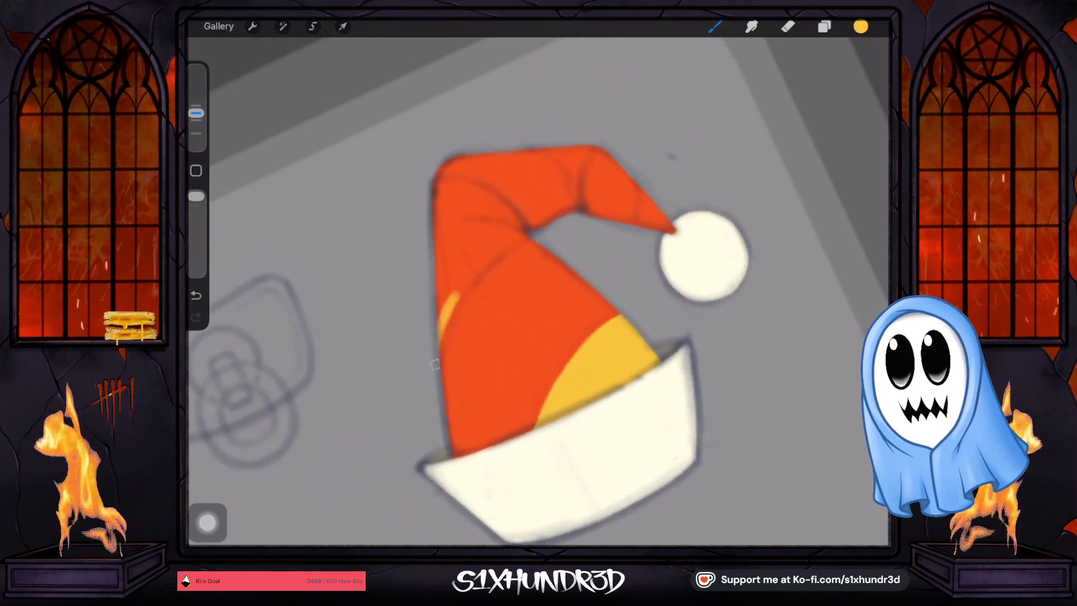
pyautogui.moveTo(435, 364)
pyautogui.mouseDown()
pyautogui.moveTo(535, 234)
pyautogui.moveTo(449, 204)
pyautogui.moveTo(474, 217)
pyautogui.mouseUp()
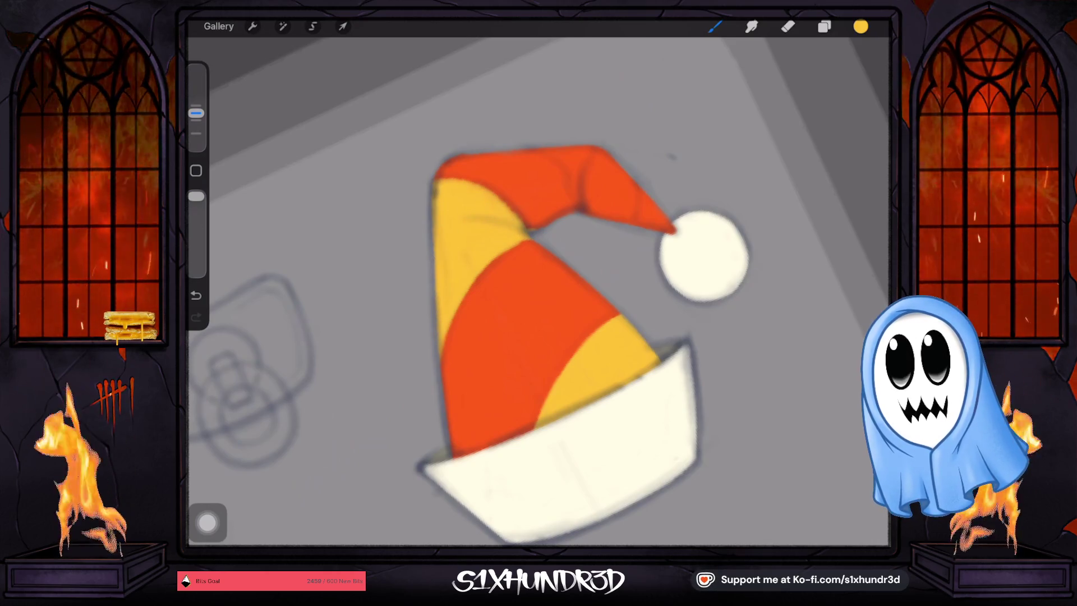
pyautogui.moveTo(561, 337); pyautogui.dragTo(426, 348)
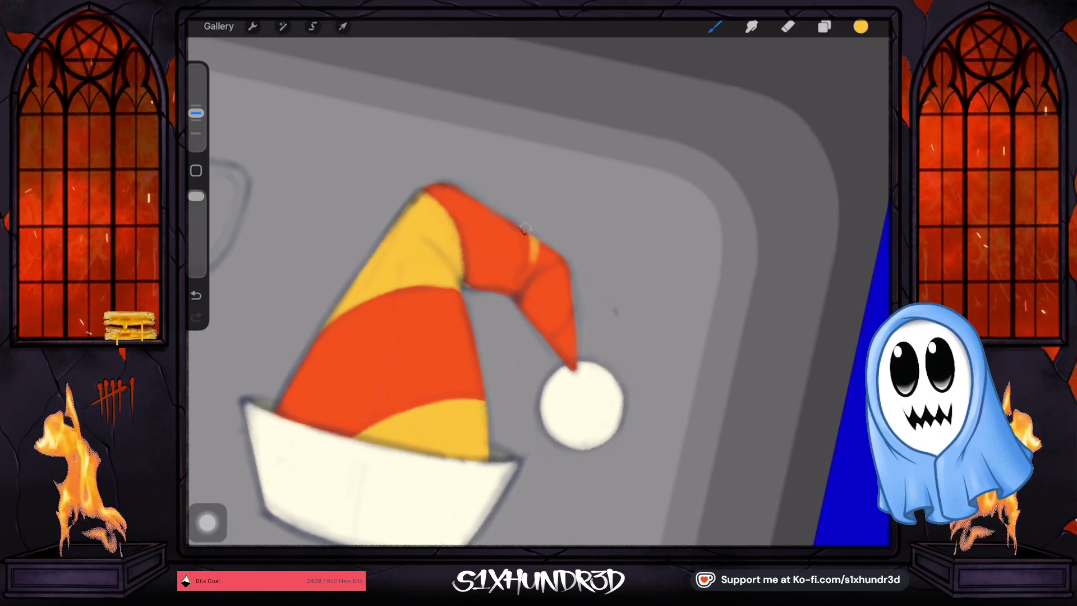
pyautogui.moveTo(519, 288)
pyautogui.mouseDown()
pyautogui.moveTo(537, 238)
pyautogui.moveTo(530, 308)
pyautogui.mouseUp()
pyautogui.moveTo(555, 264)
pyautogui.mouseDown()
pyautogui.moveTo(538, 319)
pyautogui.moveTo(568, 267)
pyautogui.moveTo(547, 333)
pyautogui.mouseUp()
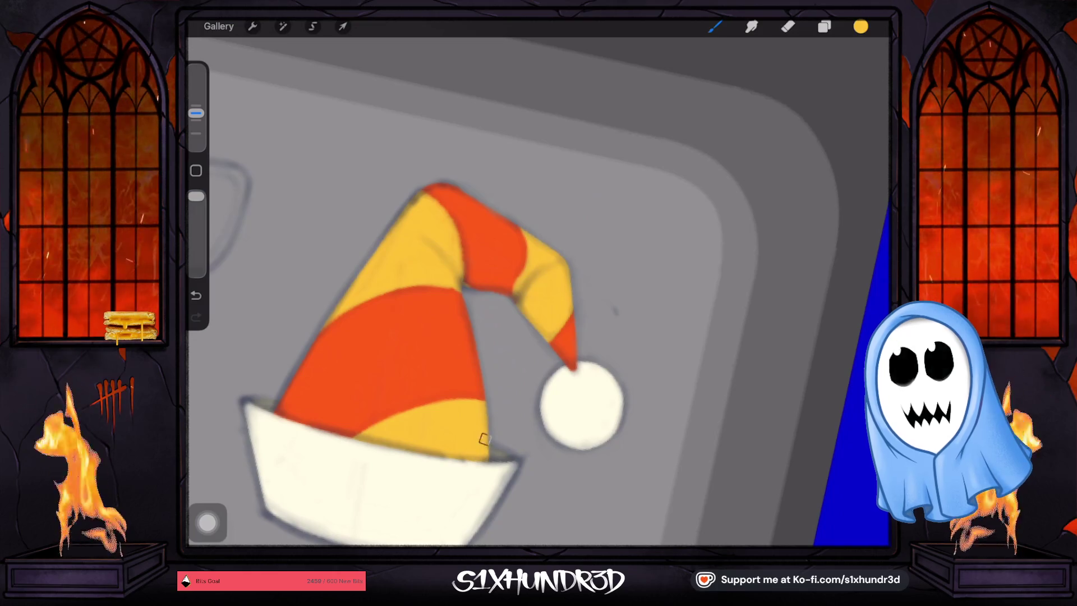
pyautogui.scroll(-5, 485, 438)
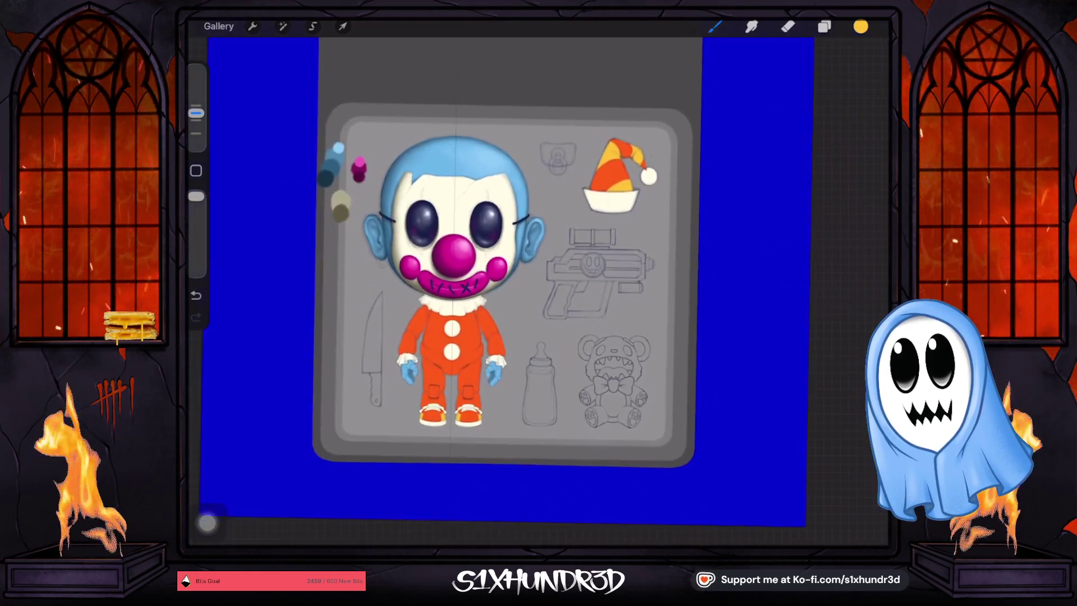
# Select the suit's Layer 16, add Layer 45 above it and make it a clipping mask.
pyautogui.click(823, 27)
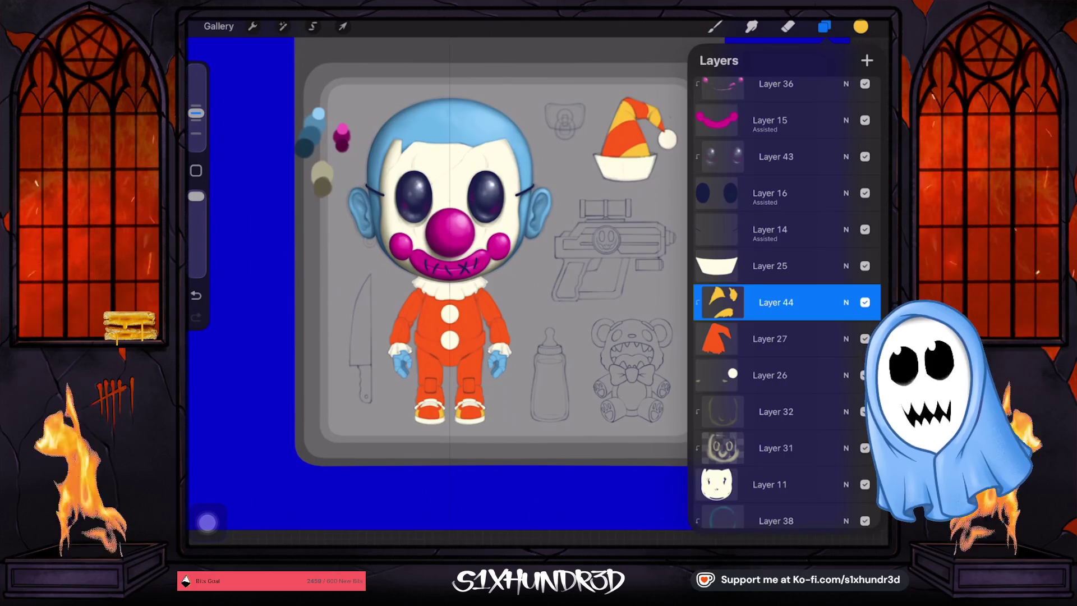
pyautogui.click(770, 339)
pyautogui.scroll(-10, 785, 303)
pyautogui.click(769, 292)
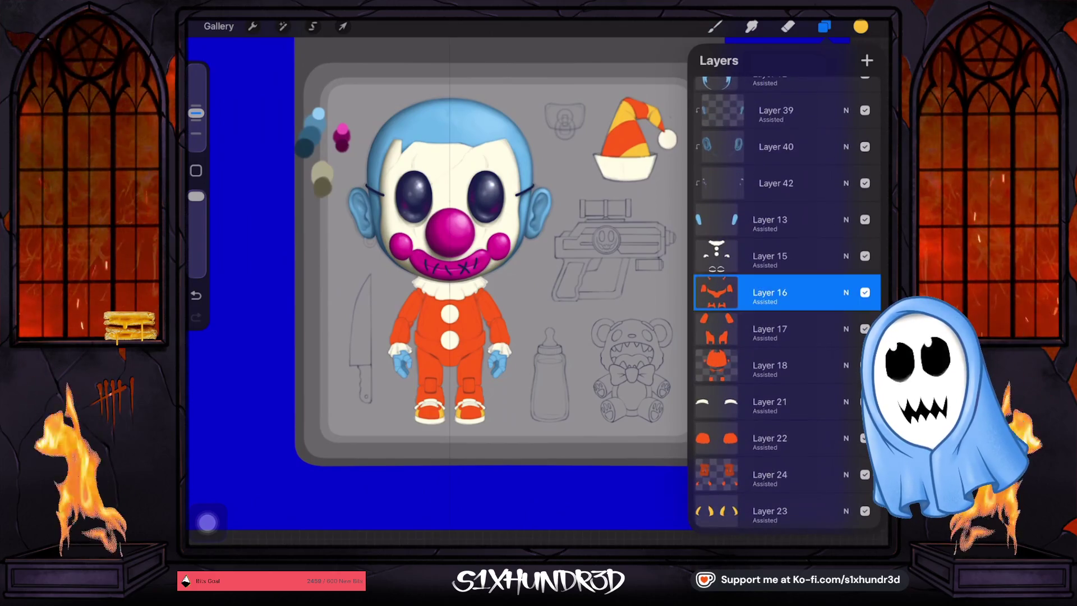
pyautogui.click(865, 292)
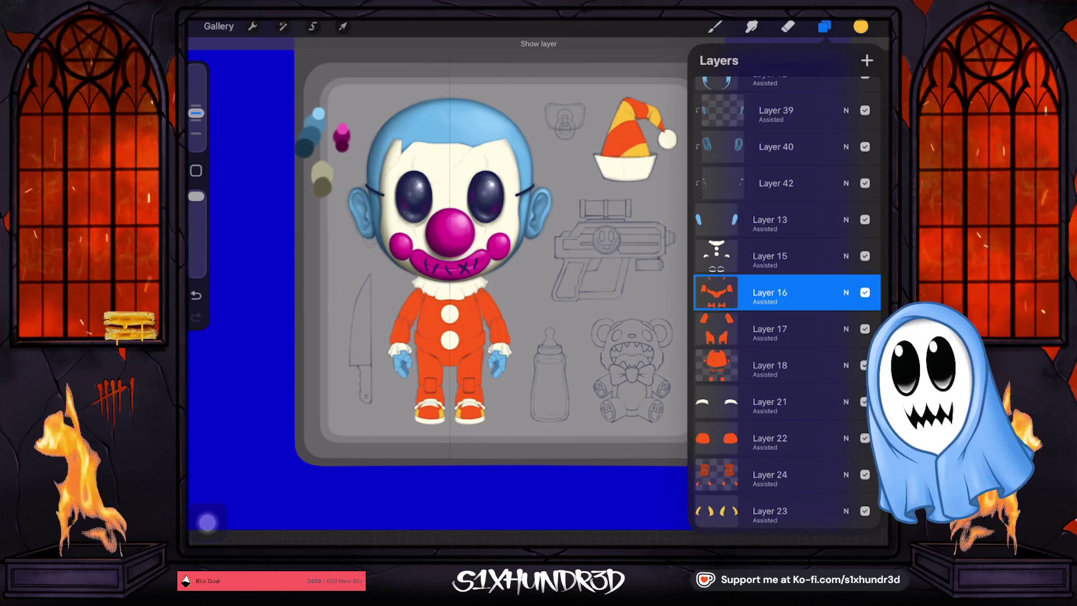
pyautogui.click(867, 60)
pyautogui.click(769, 292)
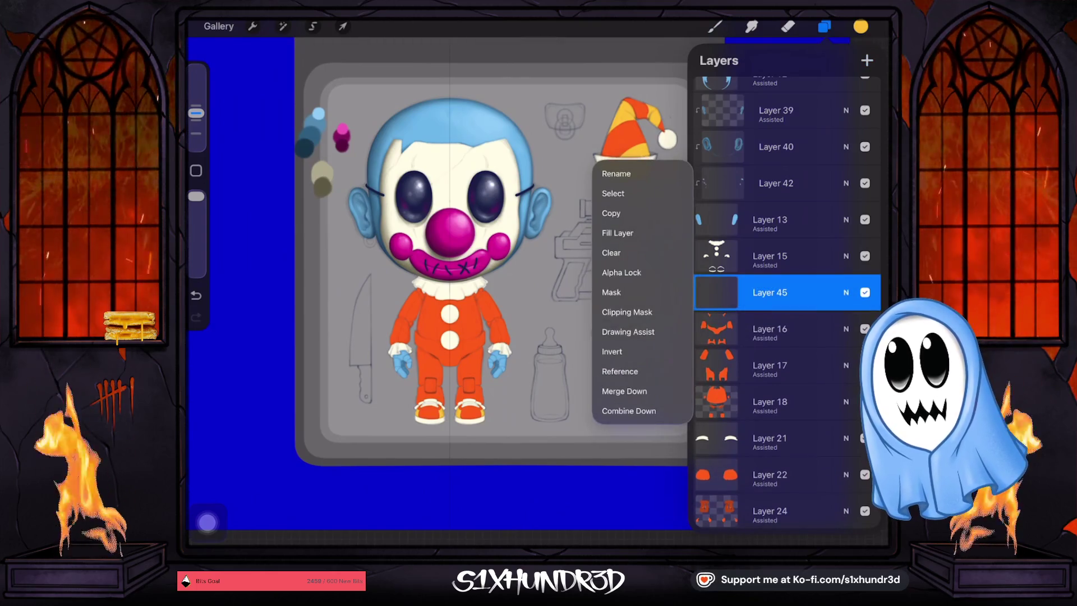
pyautogui.click(628, 331)
pyautogui.click(714, 26)
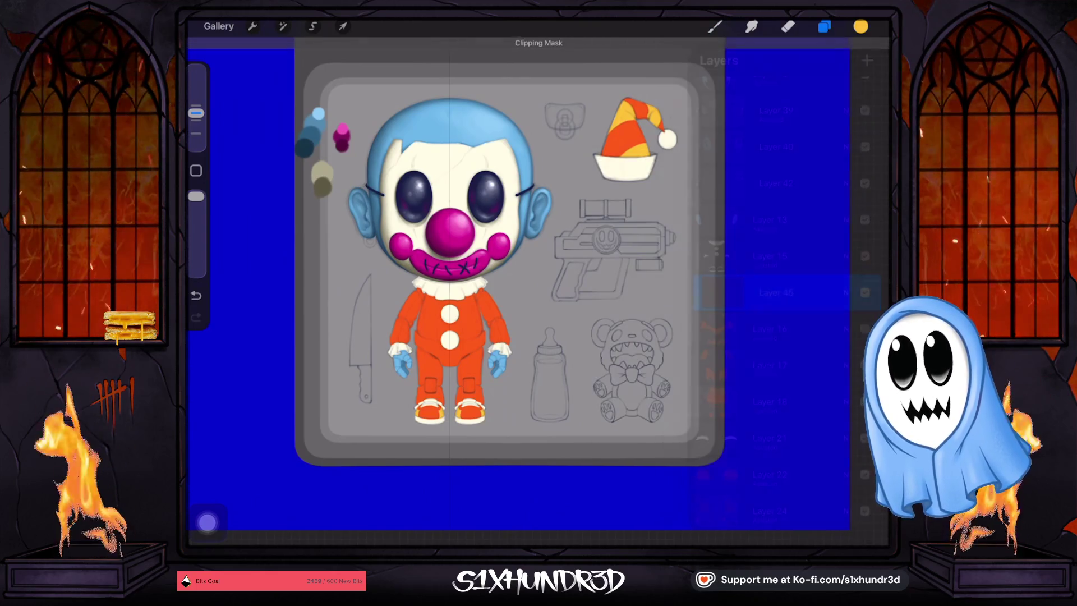
pyautogui.scroll(5, 449, 314)
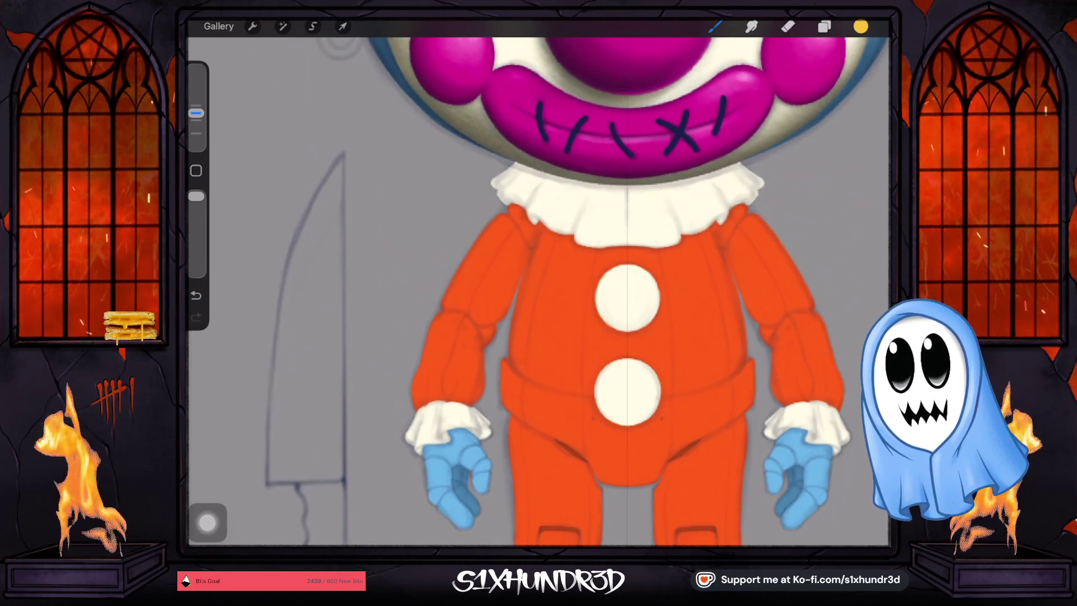
# Paint a wide yellow band across the left sleeve just above the cuff.
pyautogui.scroll(-5, 538, 292)
pyautogui.scroll(5, 628, 303)
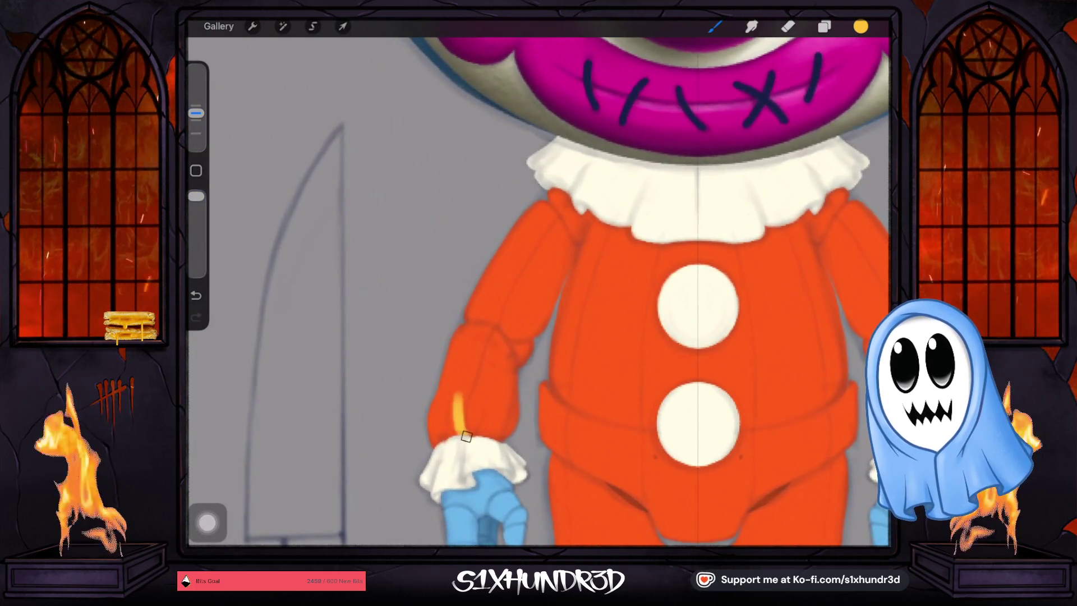
pyautogui.moveTo(479, 350)
pyautogui.mouseDown()
pyautogui.moveTo(488, 331)
pyautogui.moveTo(460, 358)
pyautogui.mouseUp()
pyautogui.moveTo(488, 320)
pyautogui.mouseDown()
pyautogui.moveTo(443, 359)
pyautogui.moveTo(425, 404)
pyautogui.moveTo(471, 347)
pyautogui.moveTo(450, 412)
pyautogui.moveTo(471, 345)
pyautogui.mouseUp()
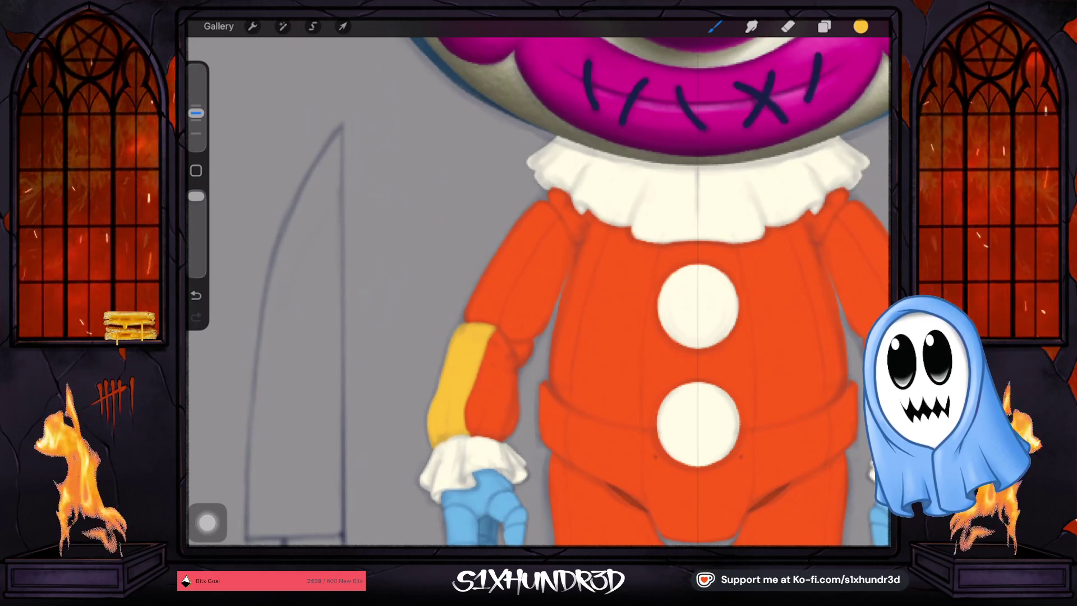
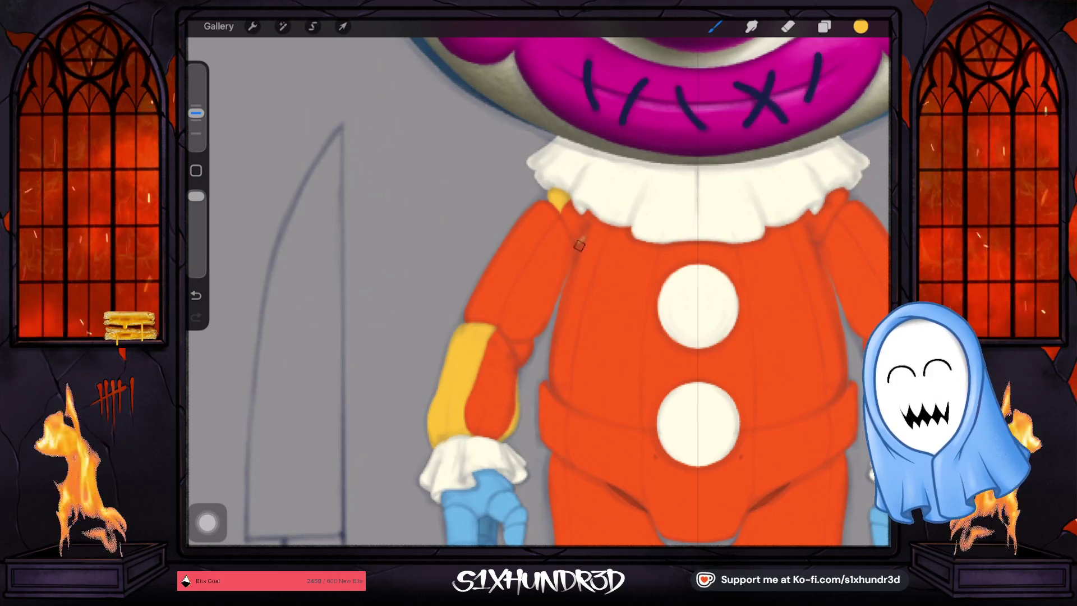
# Paint a yellow patch on the right edge of the clown's collar.
pyautogui.scroll(-3, 539, 291)
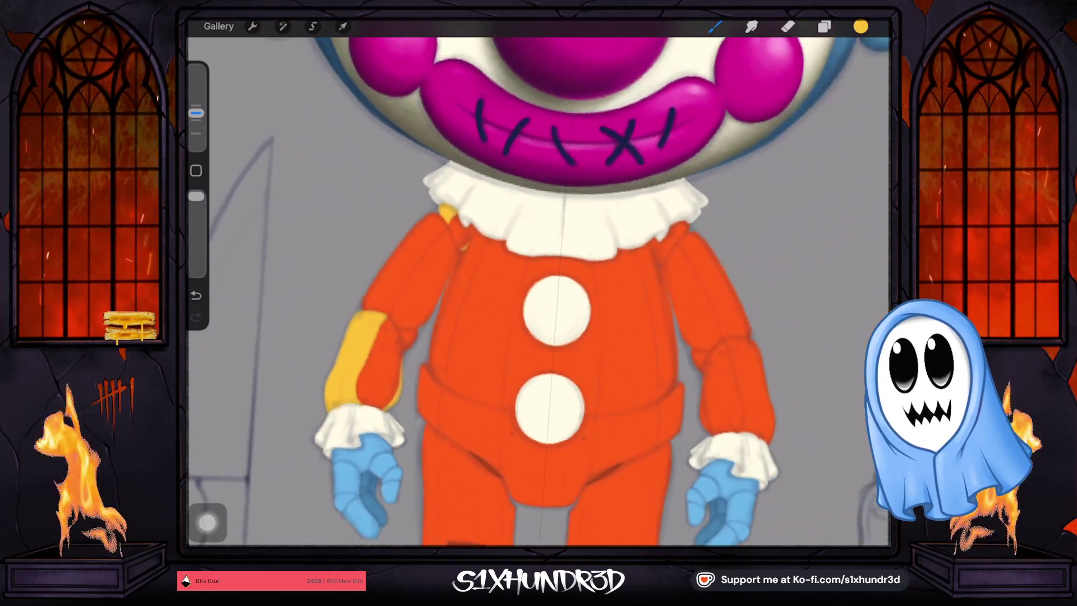
pyautogui.scroll(3, 431, 292)
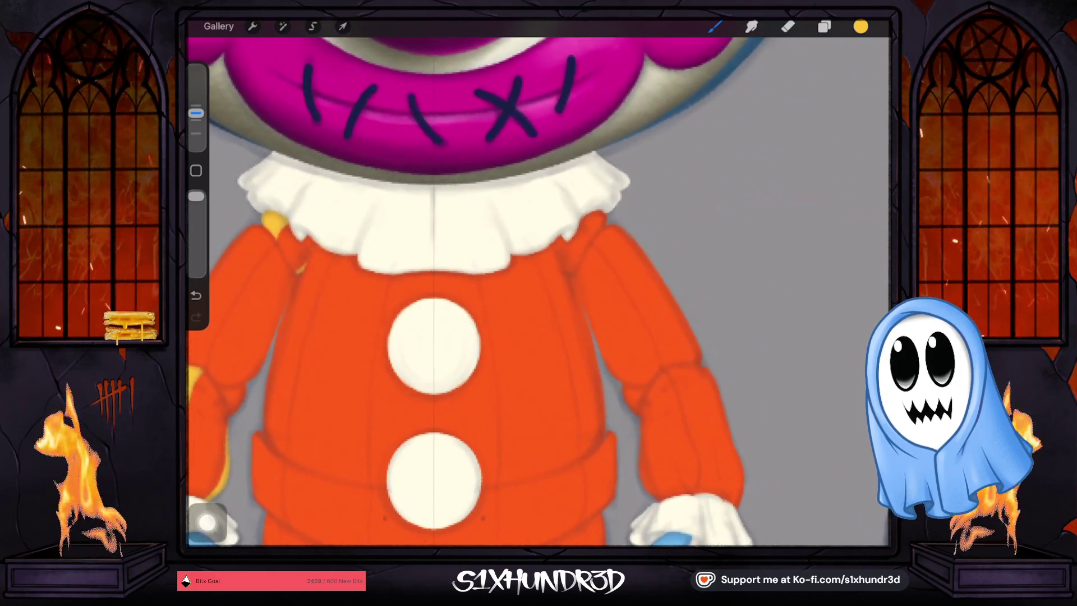
pyautogui.moveTo(589, 217); pyautogui.dragTo(603, 211)
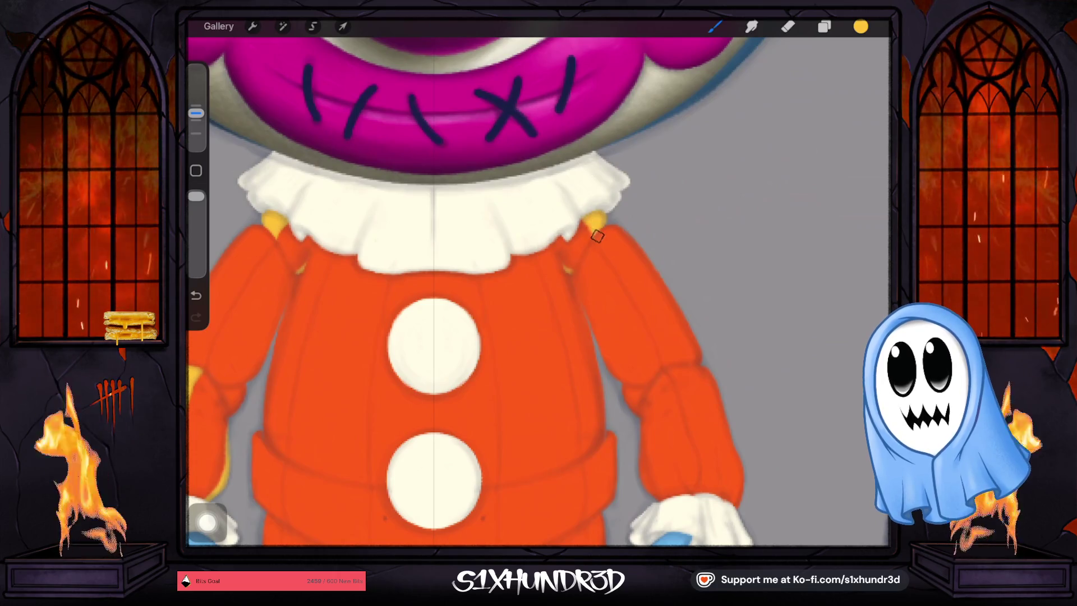
# Paint a yellow stripe down the upper arm and a streak along the lower sleeve.
pyautogui.scroll(-3, 538, 292)
pyautogui.moveTo(515, 274)
pyautogui.mouseDown()
pyautogui.moveTo(545, 403)
pyautogui.moveTo(529, 275)
pyautogui.moveTo(553, 457)
pyautogui.mouseUp()
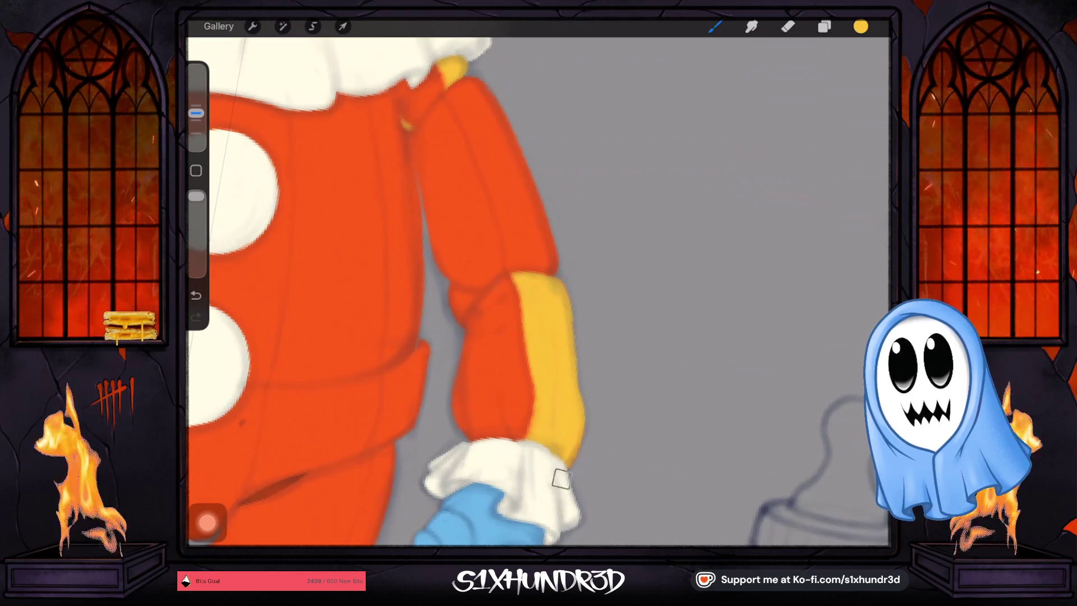
pyautogui.moveTo(455, 390); pyautogui.dragTo(452, 423)
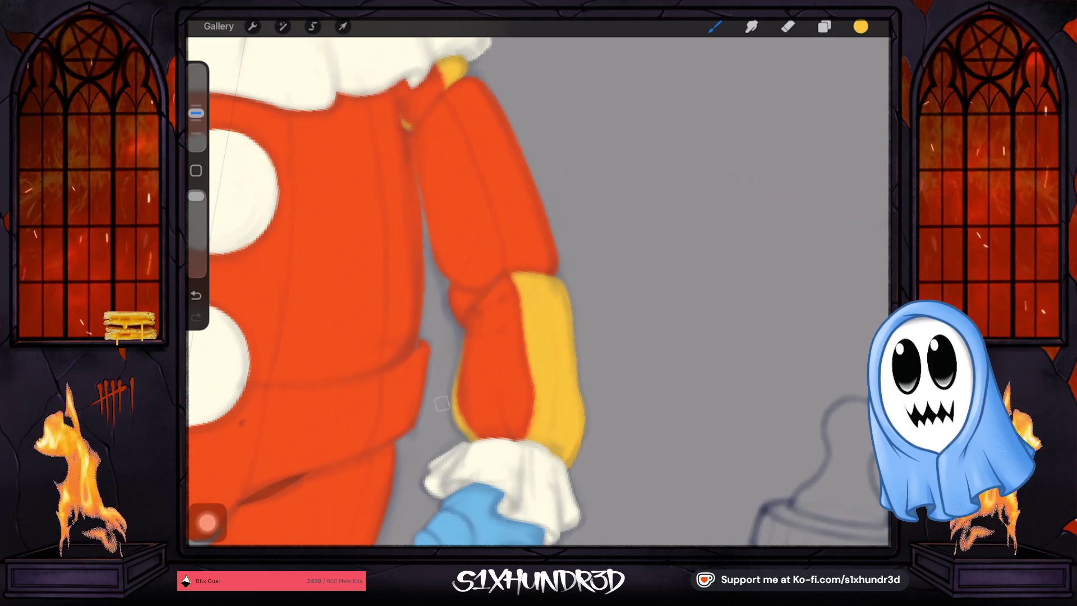
pyautogui.scroll(-2, 539, 292)
pyautogui.scroll(-3, 538, 291)
pyautogui.scroll(-1, 538, 292)
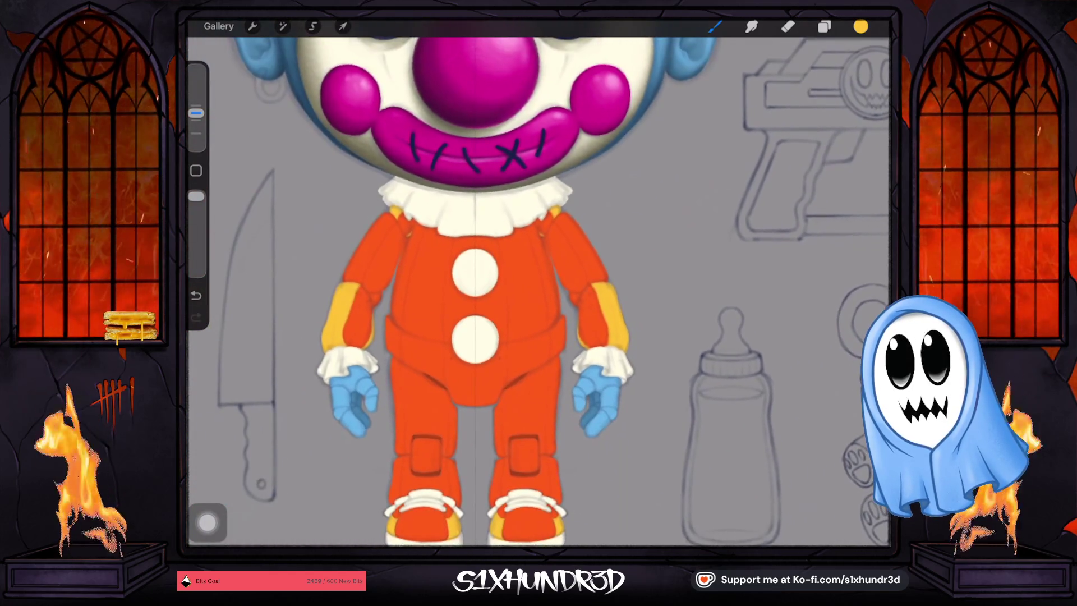
pyautogui.click(824, 27)
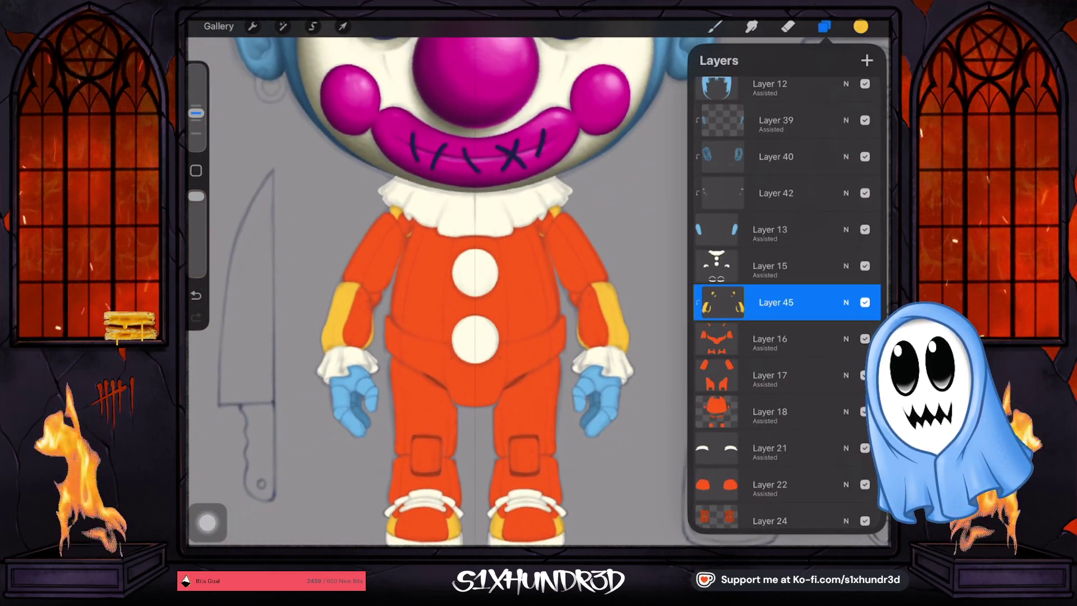
# Toggle Layer 16's visibility to compare, and check Layer 45's blending options.
pyautogui.click(865, 338)
pyautogui.click(865, 339)
pyautogui.click(865, 338)
pyautogui.click(865, 339)
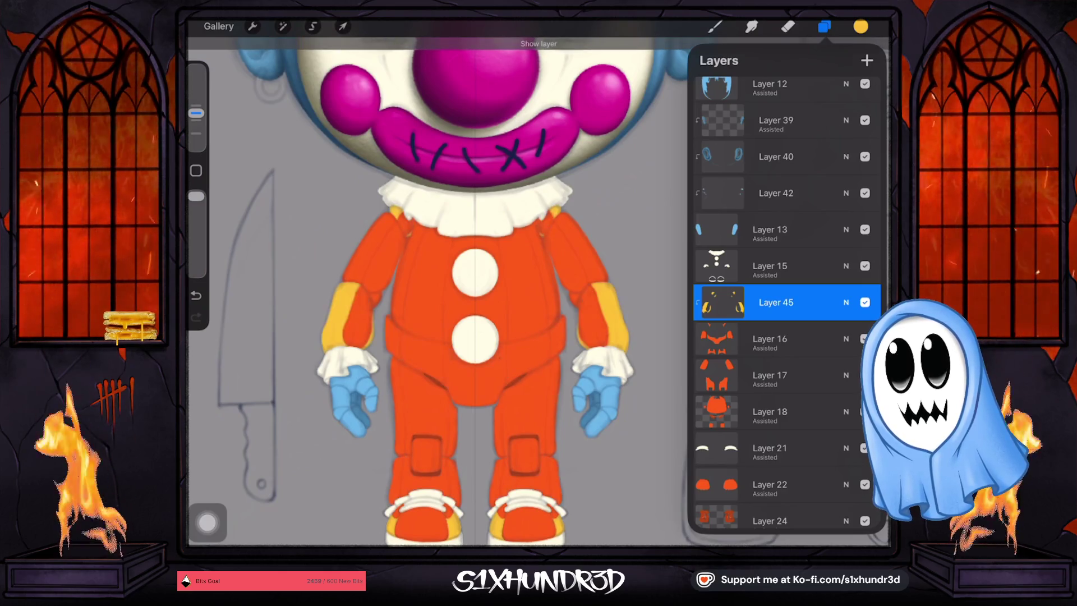
pyautogui.click(846, 302)
pyautogui.click(845, 261)
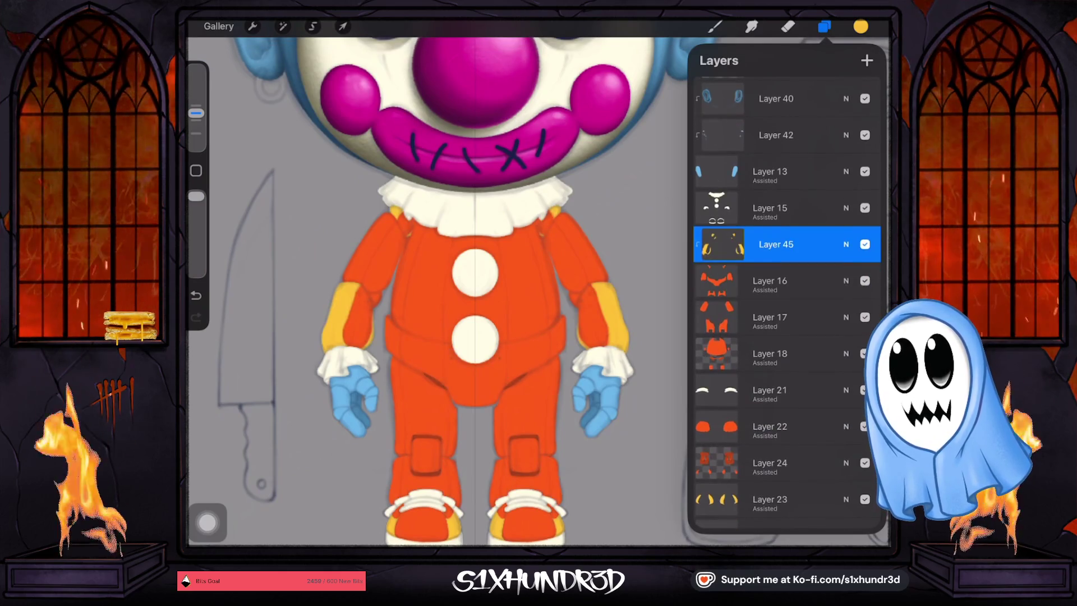
# Set the brush to 19% and paint a widening yellow band on the belly flap.
pyautogui.click(715, 26)
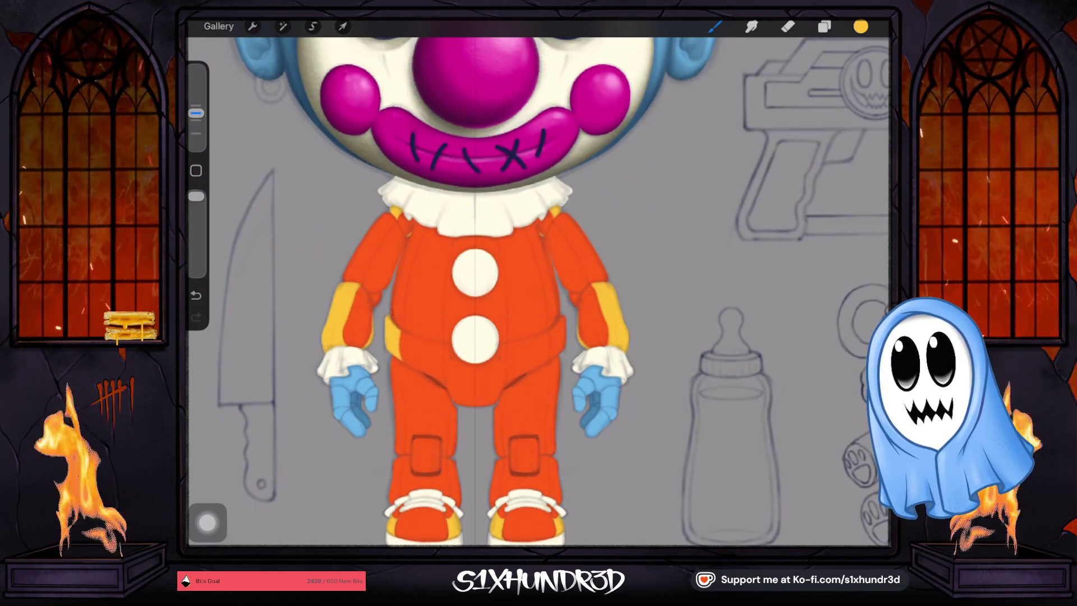
pyautogui.moveTo(196, 113); pyautogui.dragTo(196, 106)
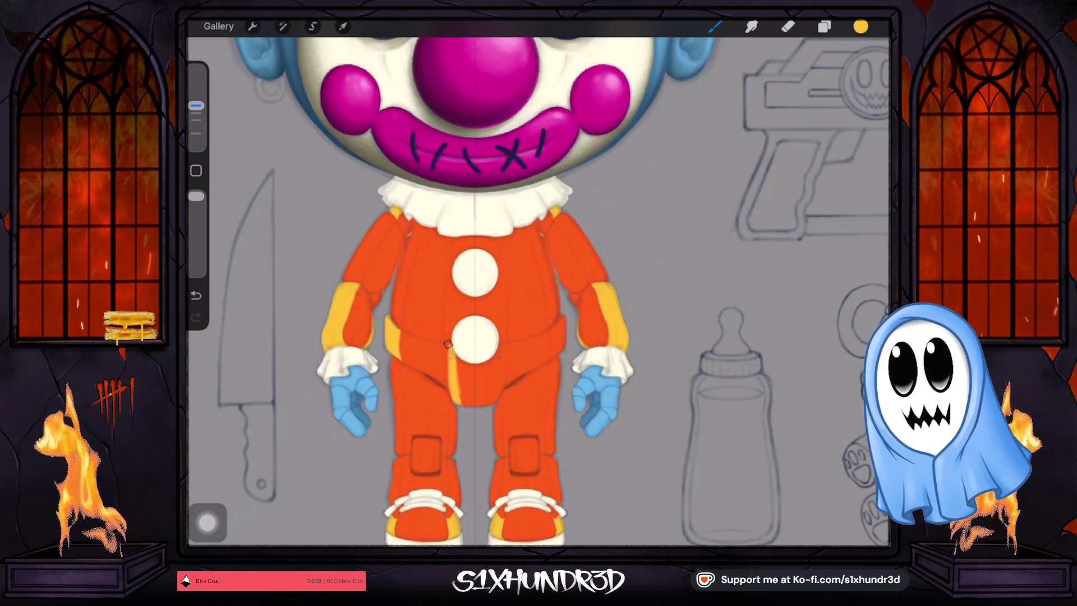
pyautogui.moveTo(447, 344); pyautogui.dragTo(449, 341)
pyautogui.moveTo(452, 392)
pyautogui.mouseDown()
pyautogui.moveTo(465, 354)
pyautogui.moveTo(469, 391)
pyautogui.moveTo(489, 400)
pyautogui.moveTo(504, 345)
pyautogui.moveTo(495, 410)
pyautogui.mouseUp()
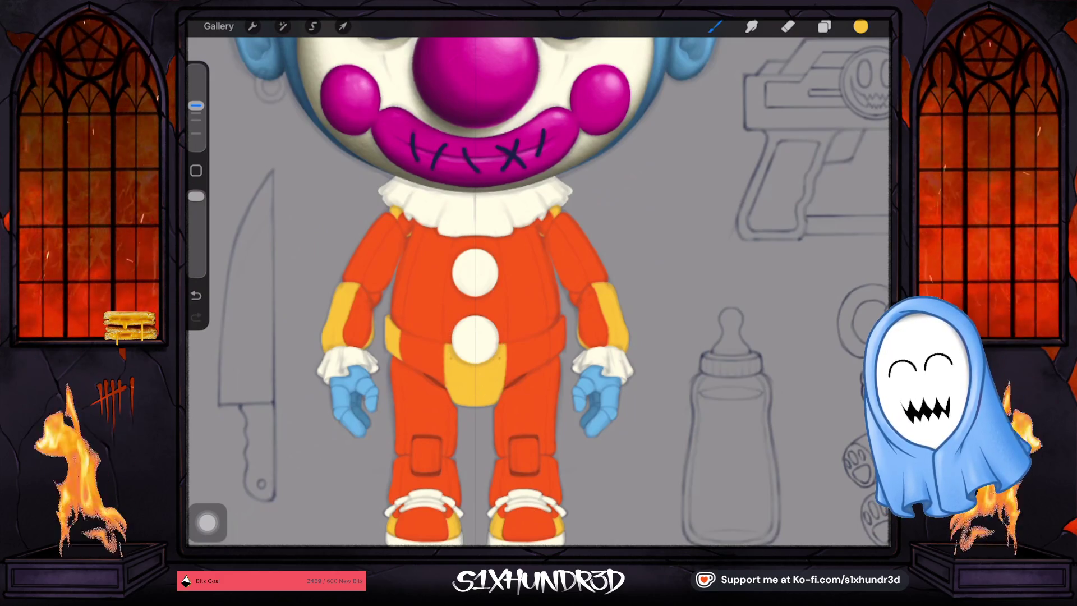
pyautogui.click(823, 26)
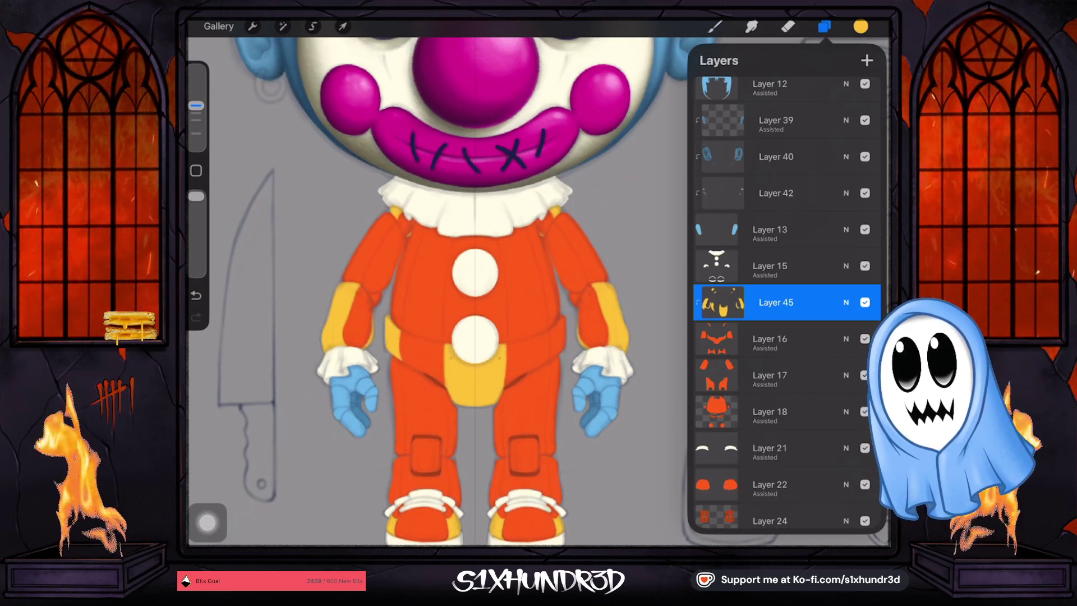
# Paint yellow stripes along the left leg's outer and inner edges.
pyautogui.moveTo(196, 105); pyautogui.dragTo(196, 112)
pyautogui.scroll(3, 539, 292)
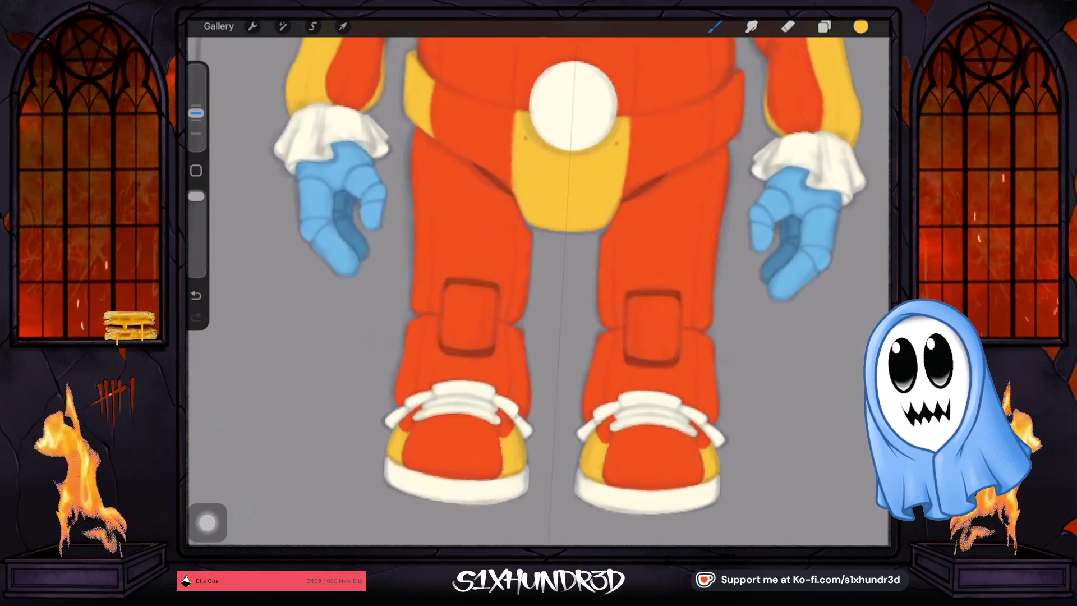
pyautogui.moveTo(406, 375)
pyautogui.mouseDown()
pyautogui.moveTo(403, 411)
pyautogui.moveTo(414, 409)
pyautogui.moveTo(424, 320)
pyautogui.moveTo(400, 376)
pyautogui.mouseUp()
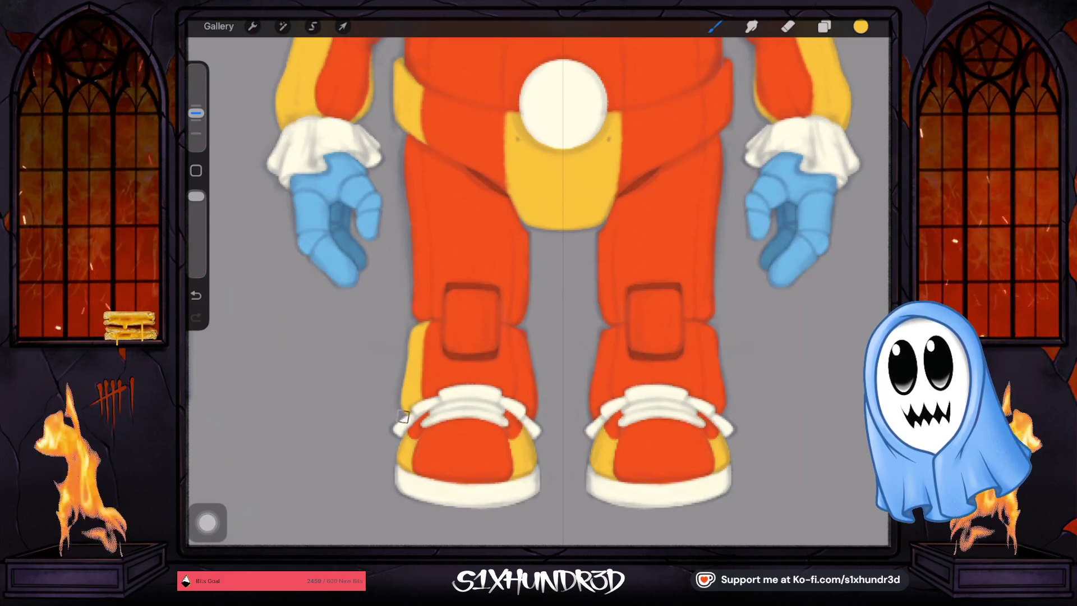
pyautogui.moveTo(513, 328); pyautogui.dragTo(525, 408)
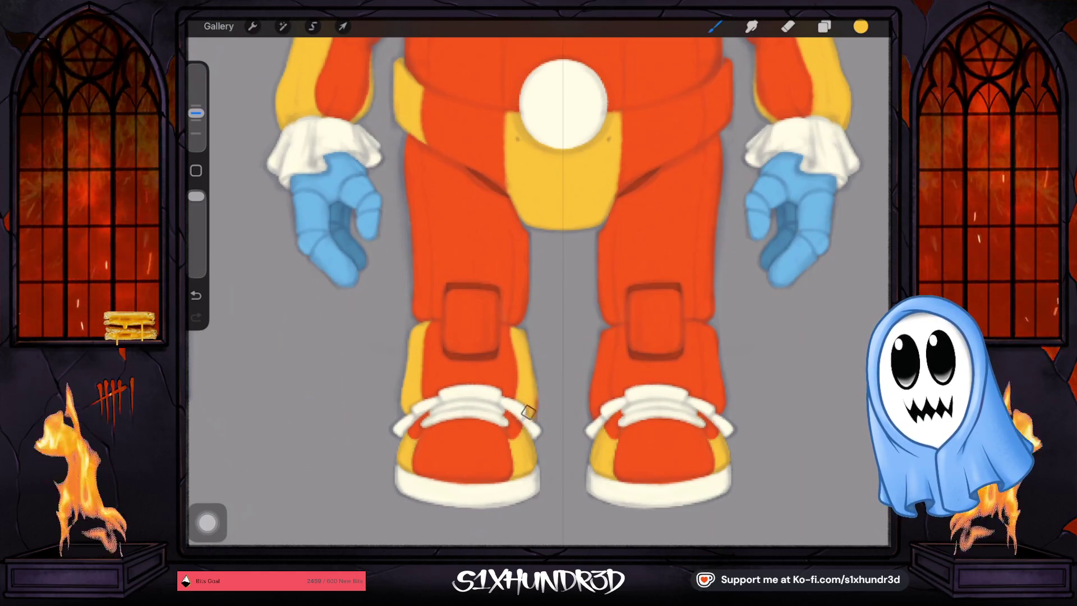
# Paint yellow down the right leg's edge and a stripe near the shoe.
pyautogui.hscroll(3, 538, 280)
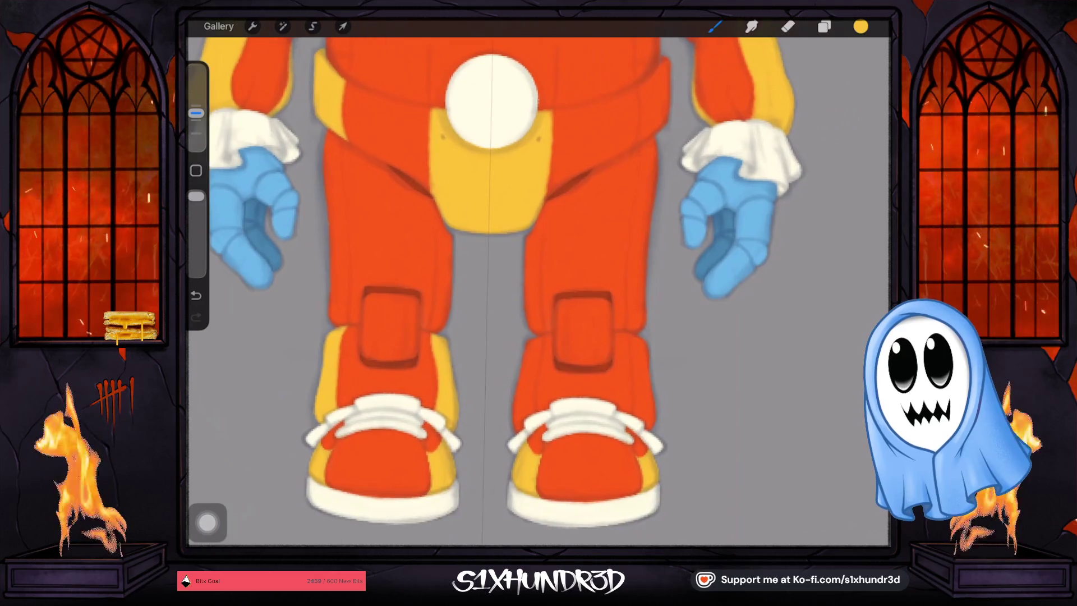
pyautogui.moveTo(516, 429); pyautogui.dragTo(521, 376)
pyautogui.moveTo(518, 427); pyautogui.dragTo(529, 335)
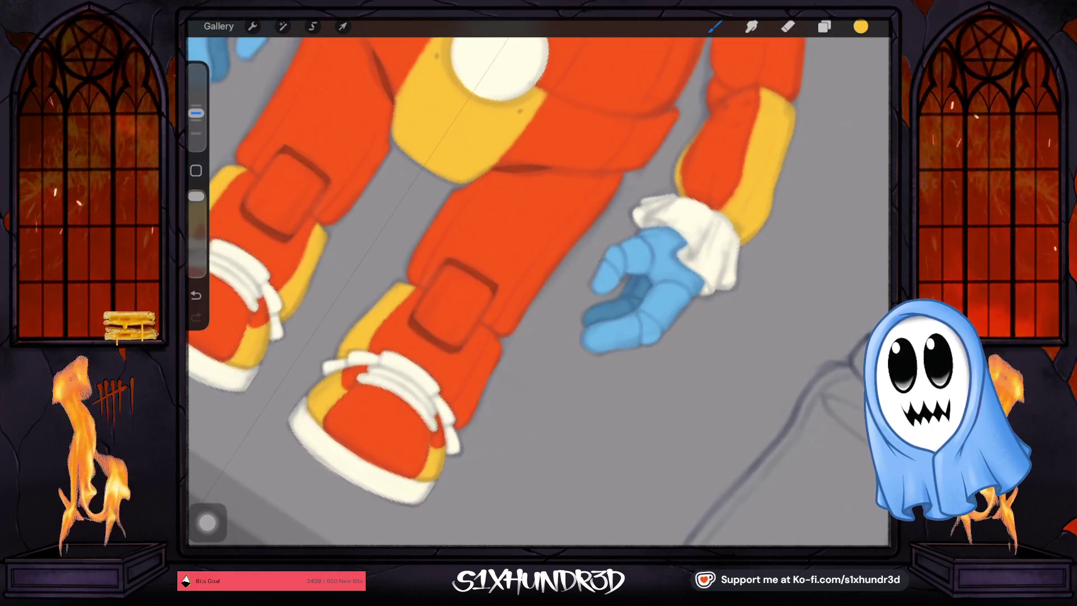
pyautogui.moveTo(469, 418)
pyautogui.mouseDown()
pyautogui.moveTo(498, 344)
pyautogui.moveTo(453, 414)
pyautogui.mouseUp()
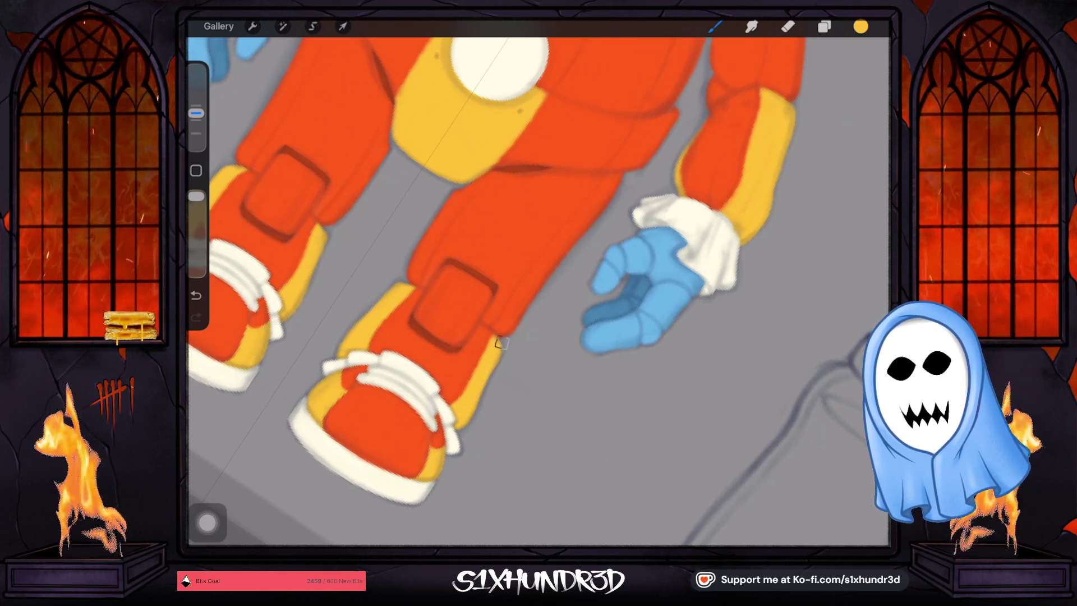
pyautogui.scroll(-5, 539, 281)
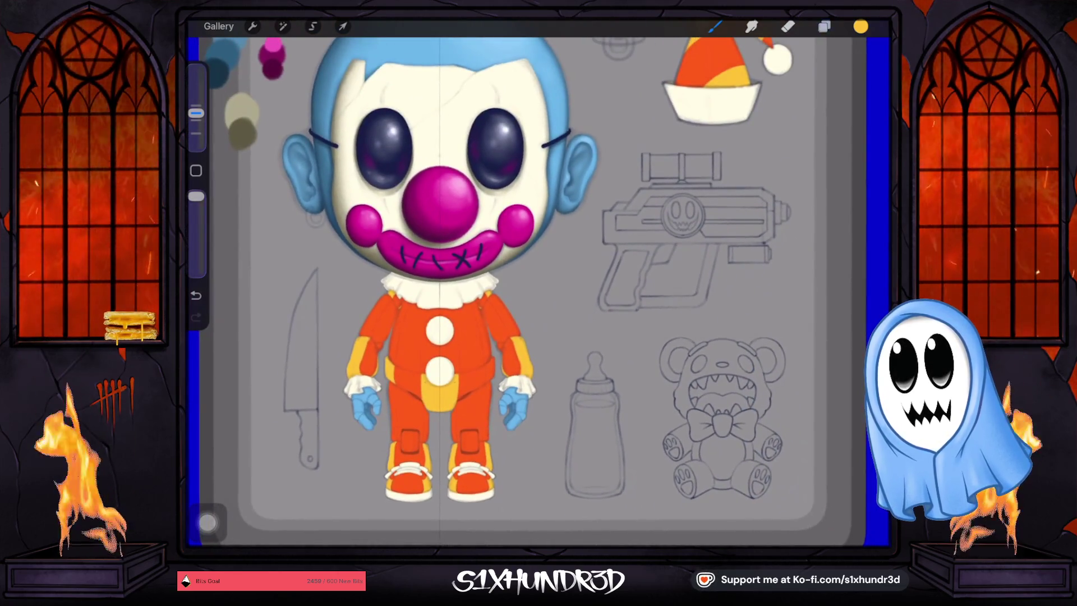
# Add a new Layer 46 above Layer 17 and make it a clipping mask.
pyautogui.click(824, 27)
pyautogui.scroll(-1, 785, 280)
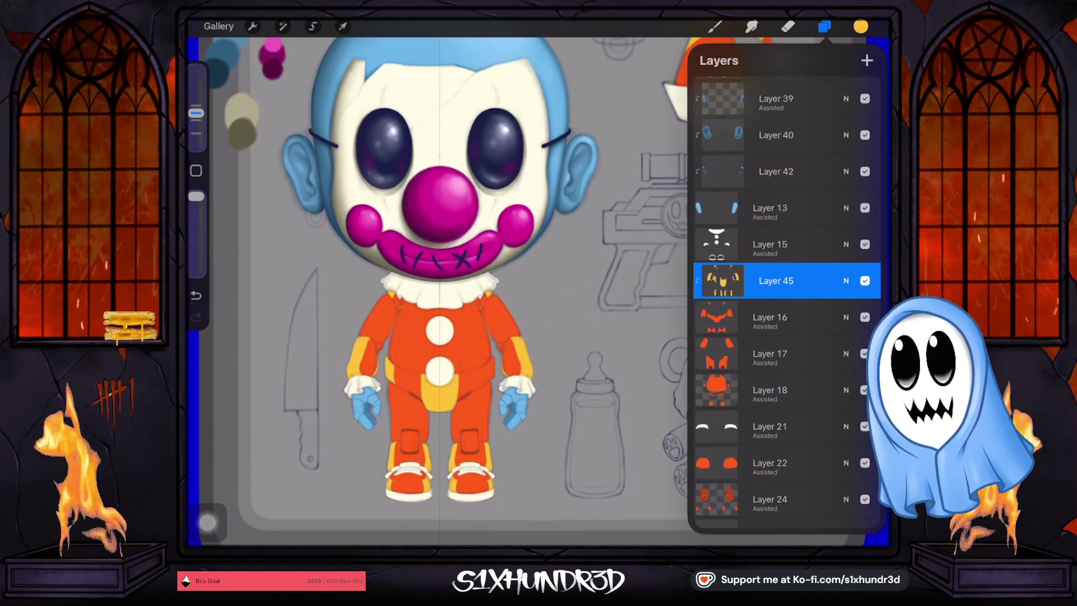
pyautogui.click(773, 353)
pyautogui.click(866, 60)
pyautogui.click(716, 353)
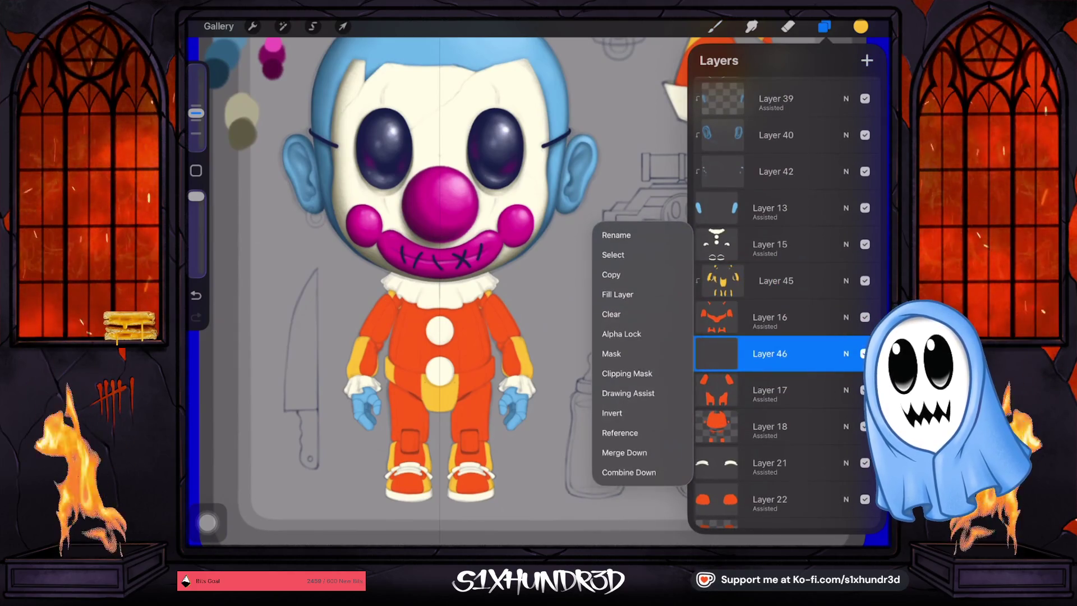
pyautogui.click(622, 372)
pyautogui.click(714, 26)
# Paint yellow on the upper arm and fill the forearm stripe's orange gaps down to the cuff.
pyautogui.scroll(5, 538, 280)
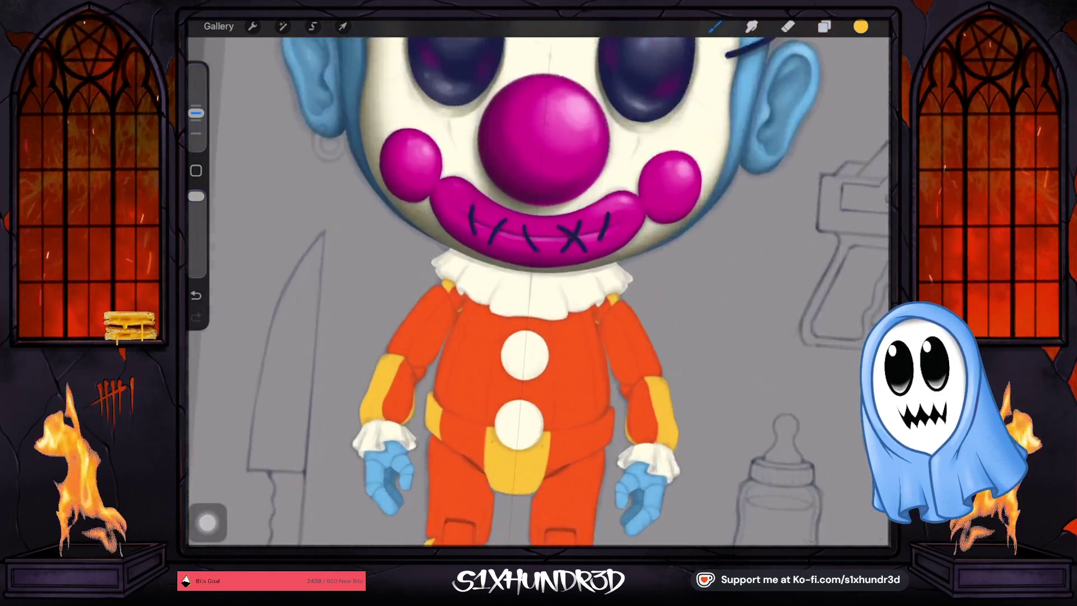
pyautogui.moveTo(419, 364)
pyautogui.mouseDown()
pyautogui.moveTo(478, 297)
pyautogui.moveTo(413, 383)
pyautogui.moveTo(423, 338)
pyautogui.mouseUp()
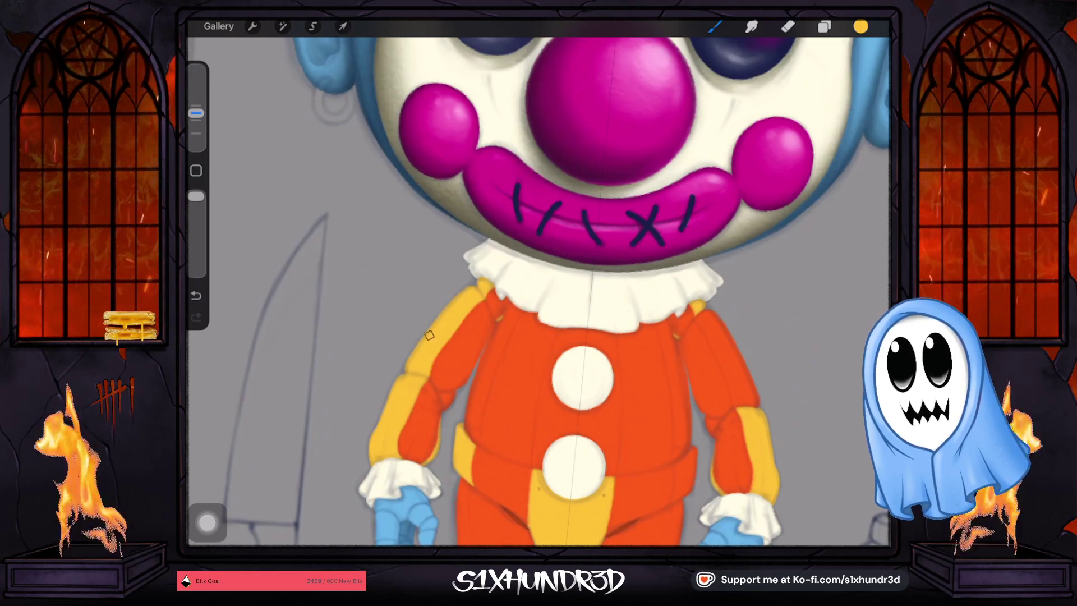
pyautogui.moveTo(539, 292); pyautogui.dragTo(426, 225)
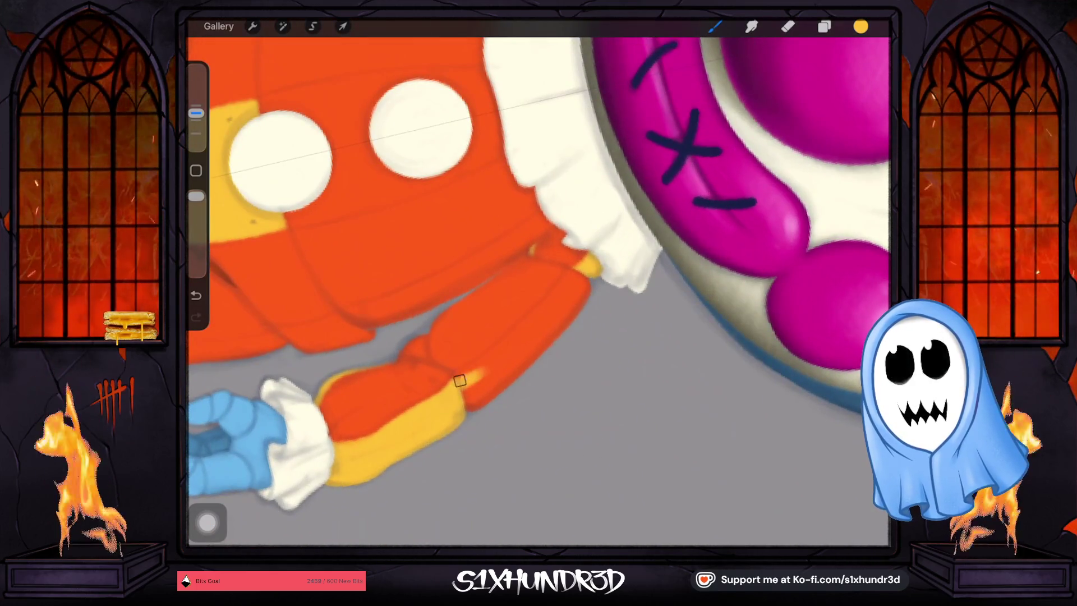
pyautogui.moveTo(463, 377)
pyautogui.mouseDown()
pyautogui.moveTo(527, 337)
pyautogui.moveTo(475, 370)
pyautogui.moveTo(576, 268)
pyautogui.mouseUp()
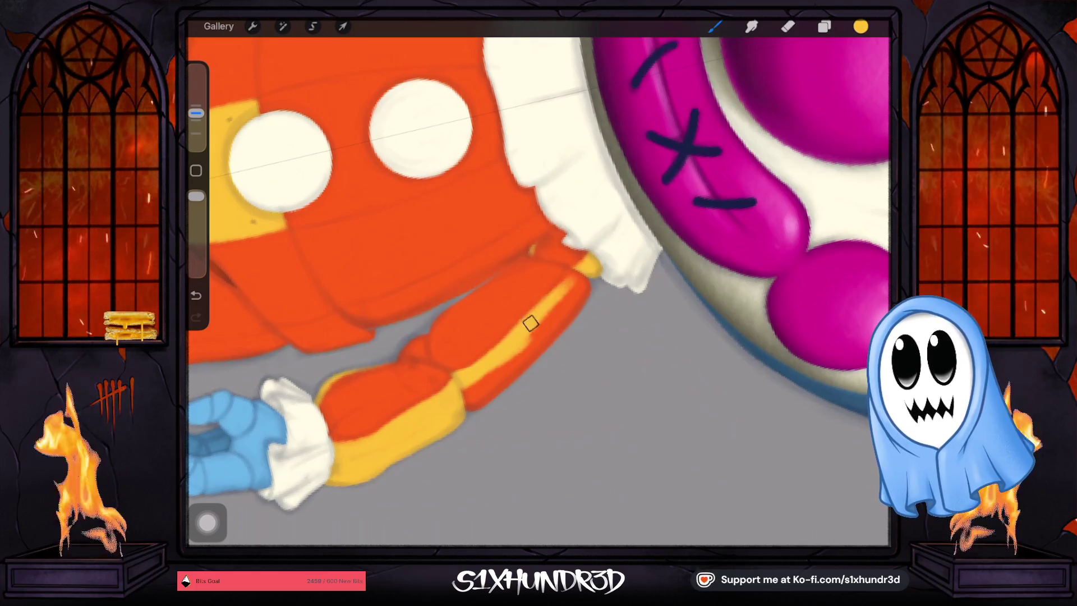
pyautogui.moveTo(528, 320)
pyautogui.mouseDown()
pyautogui.moveTo(574, 267)
pyautogui.moveTo(529, 336)
pyautogui.moveTo(572, 305)
pyautogui.moveTo(493, 393)
pyautogui.mouseUp()
pyautogui.moveTo(515, 358); pyautogui.dragTo(449, 430)
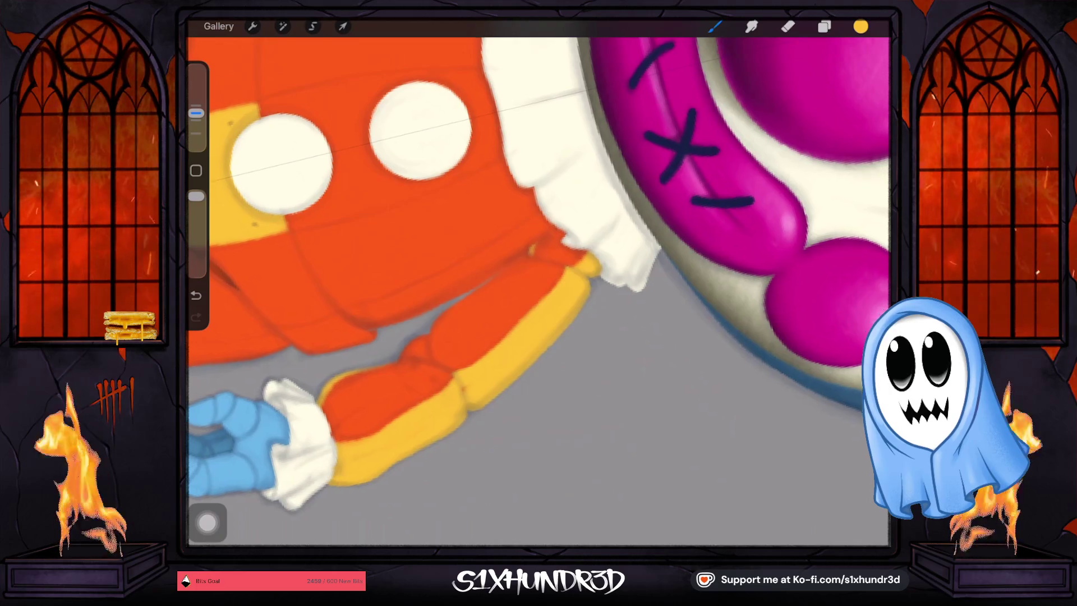
pyautogui.scroll(-5, 538, 280)
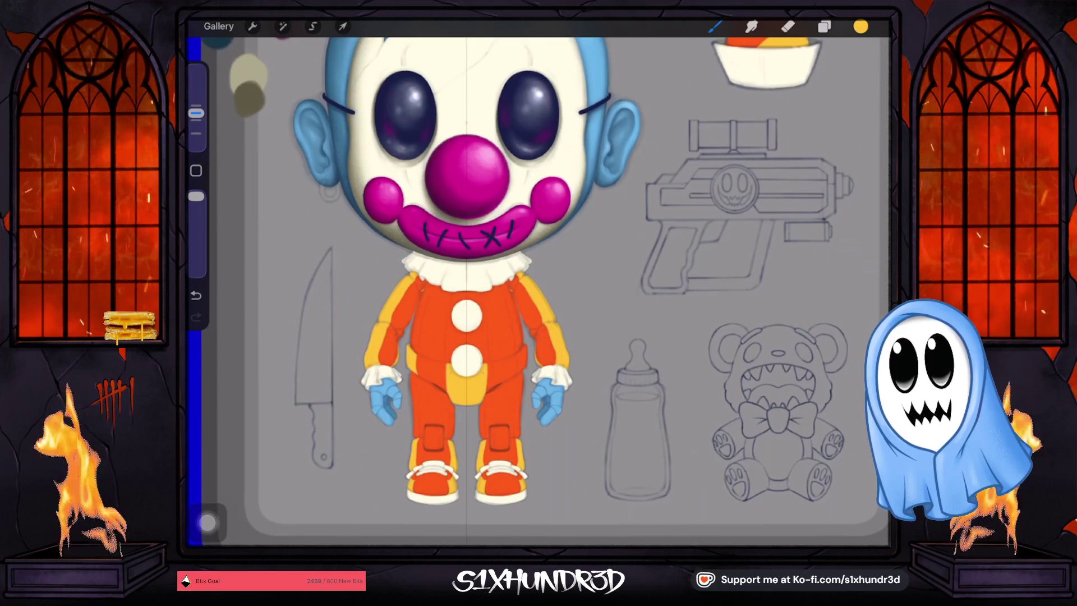
# Hide and reshow Layer 46 to check its yellow strokes.
pyautogui.click(824, 27)
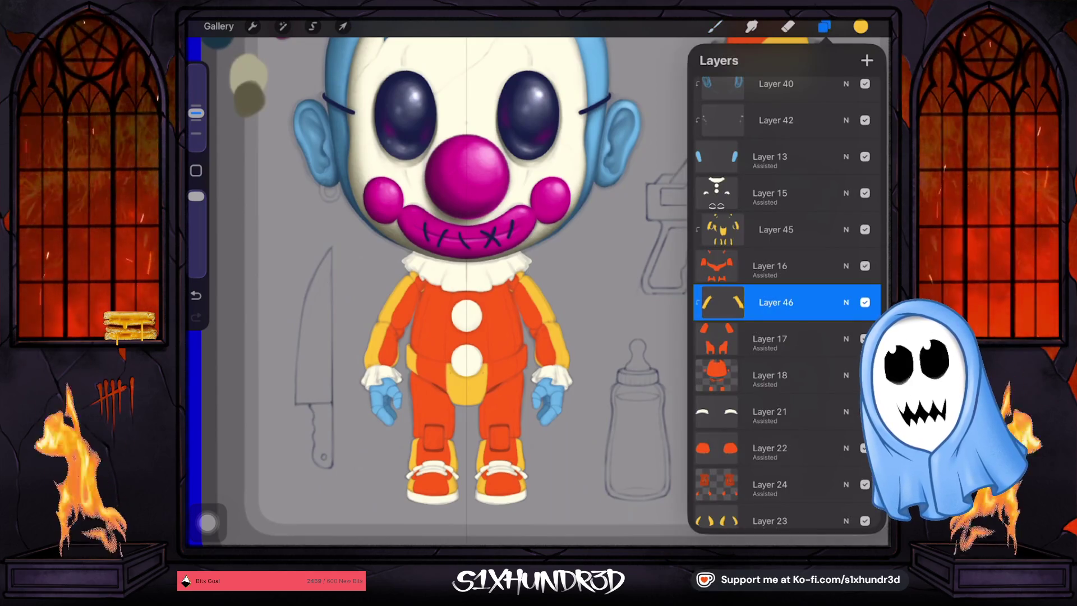
pyautogui.click(865, 339)
pyautogui.click(864, 339)
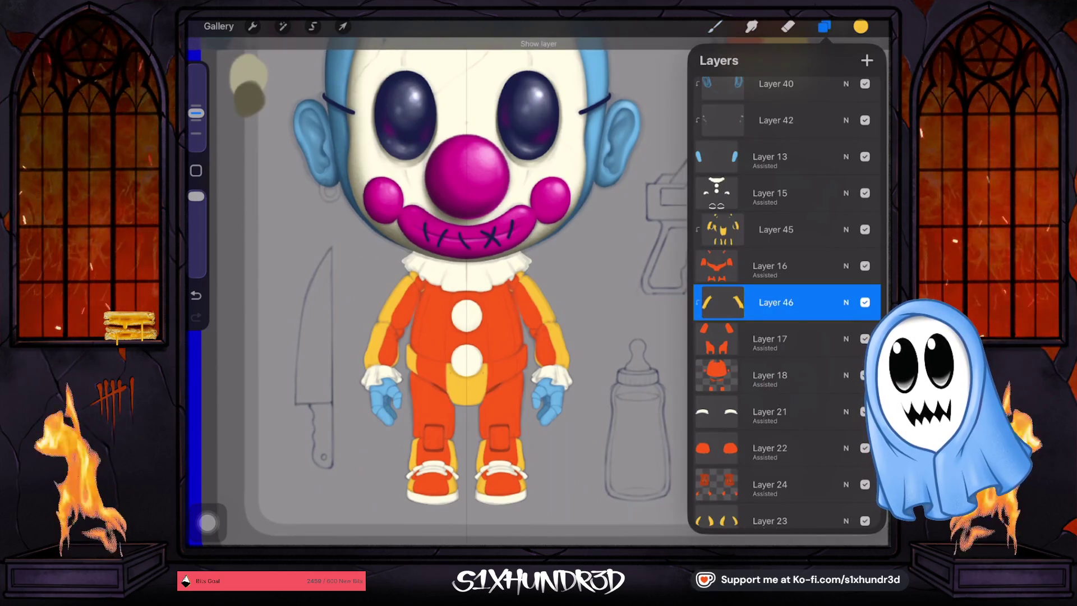
pyautogui.click(824, 26)
pyautogui.scroll(5, 539, 291)
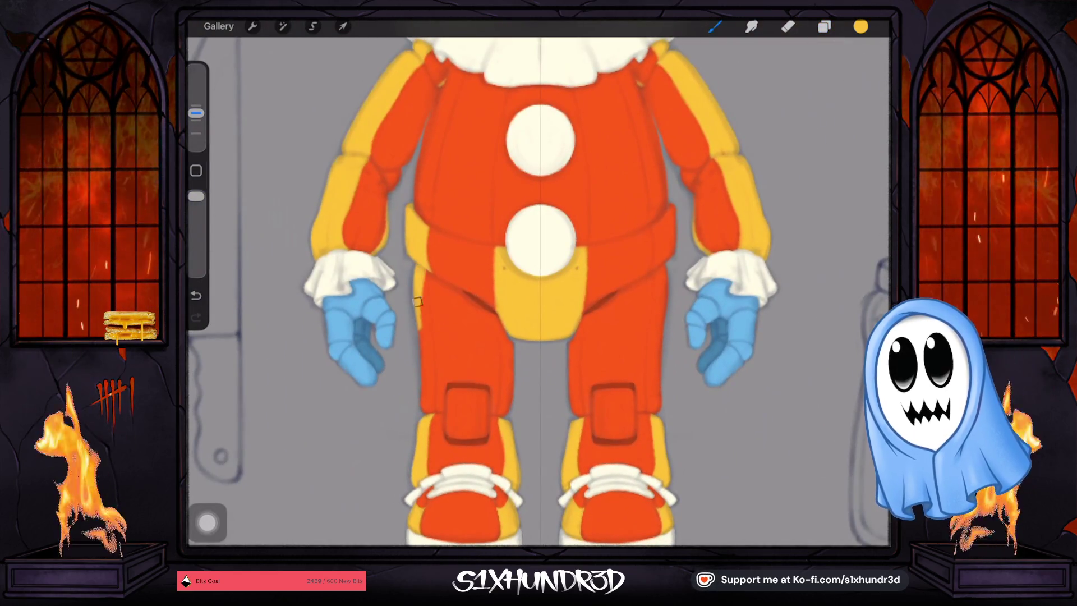
# Paint and even out yellow stripes along the left leg's outer and inner edges.
pyautogui.moveTo(421, 324)
pyautogui.mouseDown()
pyautogui.moveTo(430, 381)
pyautogui.moveTo(425, 291)
pyautogui.mouseUp()
pyautogui.moveTo(428, 329); pyautogui.dragTo(424, 409)
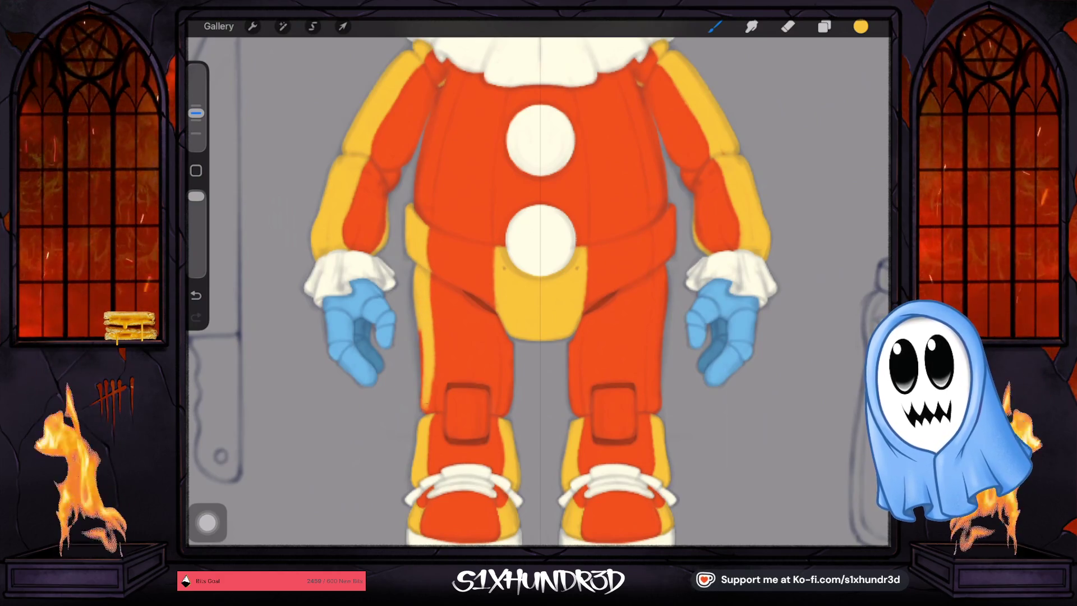
pyautogui.moveTo(421, 314); pyautogui.dragTo(423, 414)
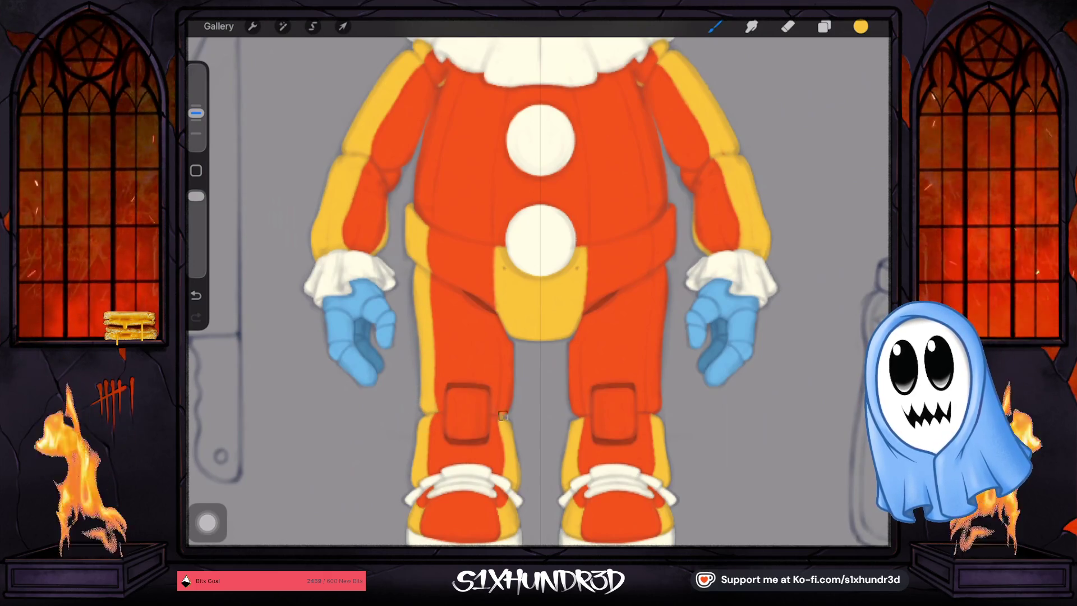
pyautogui.moveTo(503, 422)
pyautogui.mouseDown()
pyautogui.moveTo(506, 318)
pyautogui.moveTo(511, 394)
pyautogui.mouseUp()
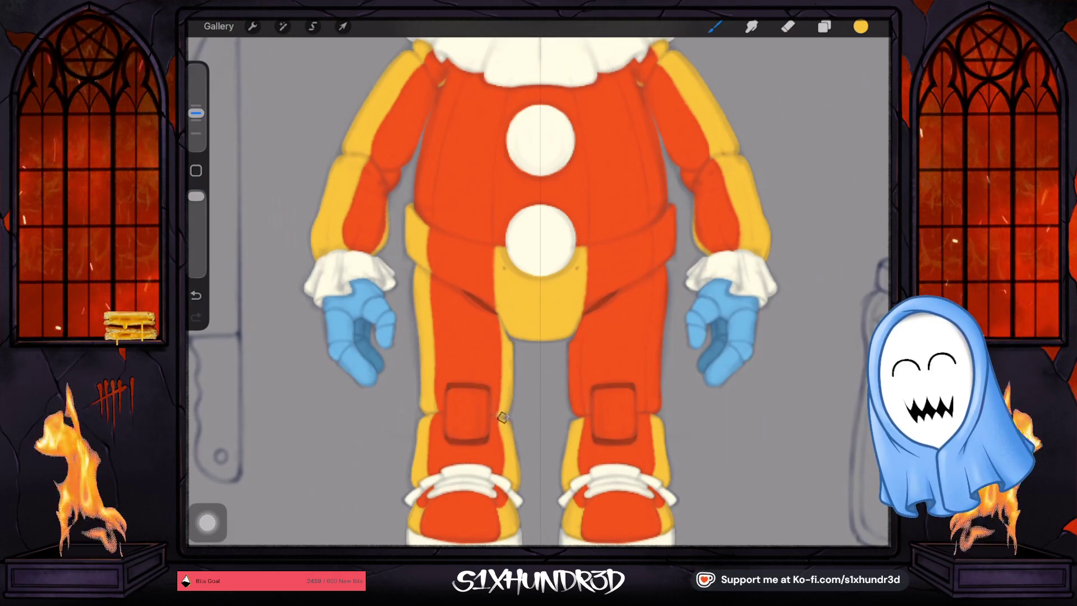
# Paint thin yellow stripes up the leg edge and the right leg's outer edge.
pyautogui.scroll(3, 538, 280)
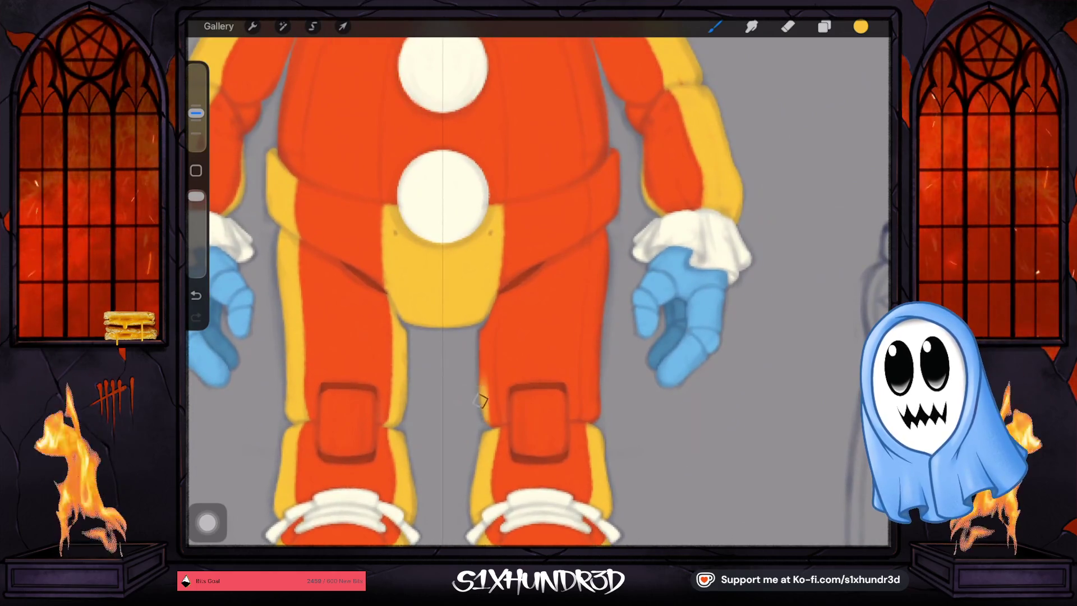
pyautogui.moveTo(492, 409)
pyautogui.mouseDown()
pyautogui.moveTo(483, 312)
pyautogui.moveTo(432, 331)
pyautogui.mouseUp()
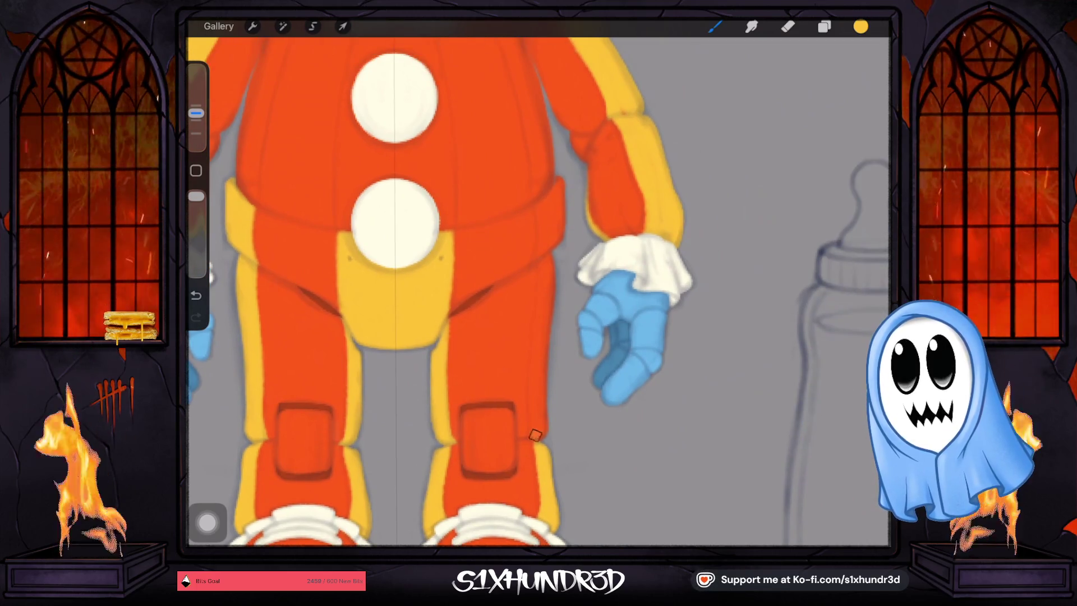
pyautogui.moveTo(526, 444)
pyautogui.mouseDown()
pyautogui.moveTo(541, 319)
pyautogui.moveTo(545, 423)
pyautogui.mouseUp()
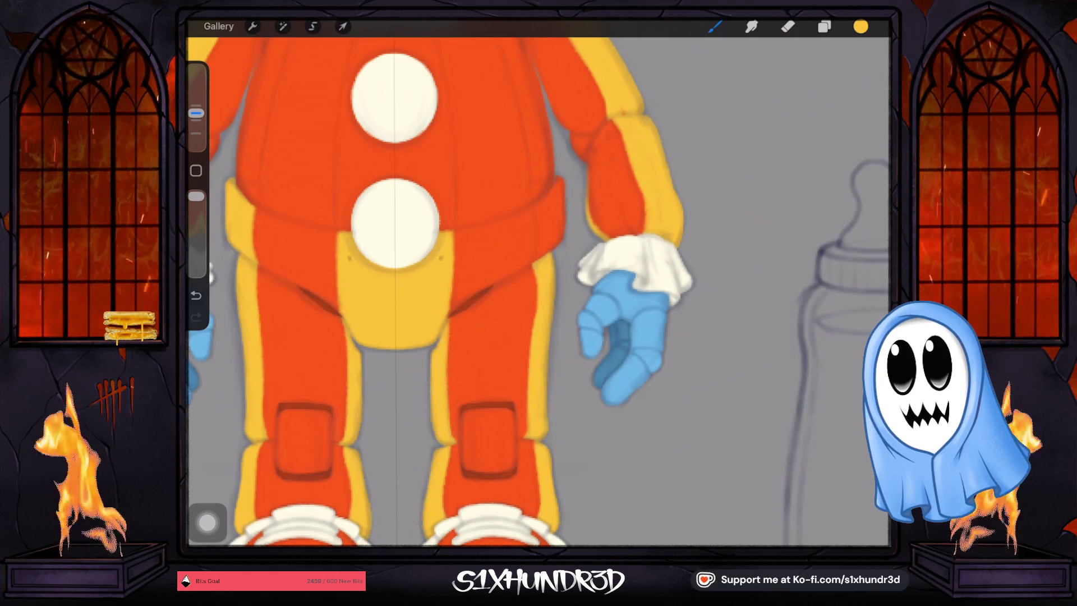
pyautogui.scroll(-5, 446, 281)
pyautogui.scroll(2, 418, 269)
pyautogui.click(824, 26)
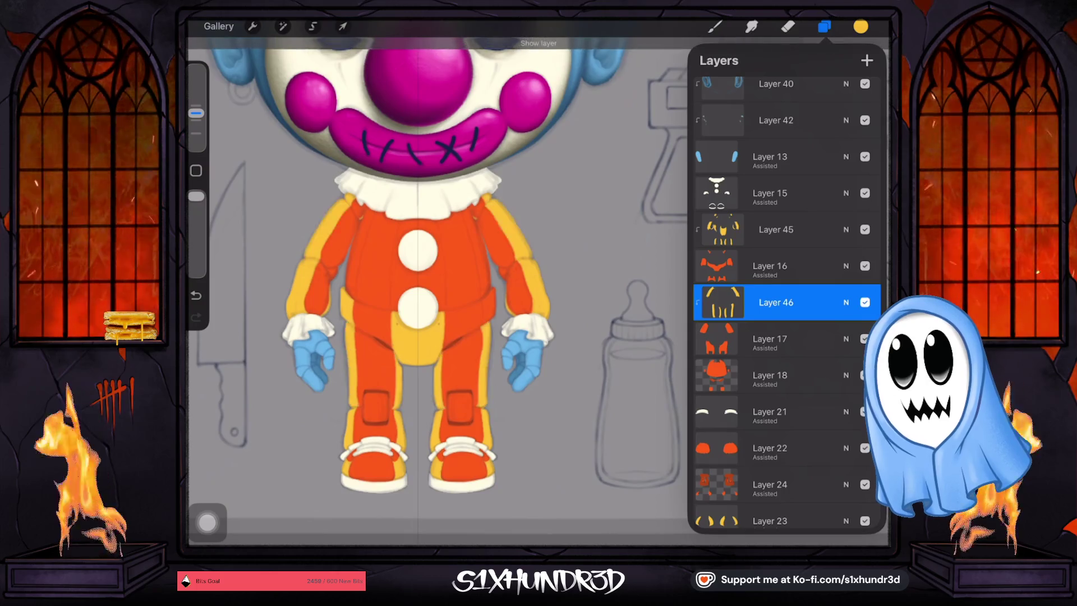
# Switch the active layer to Layer 45.
pyautogui.click(776, 230)
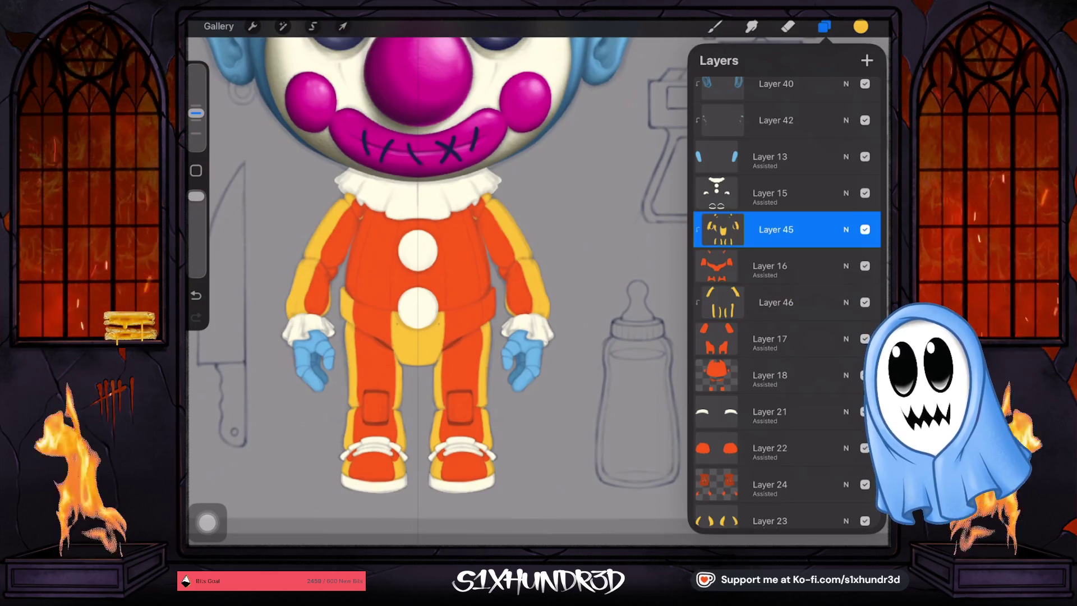
pyautogui.click(824, 26)
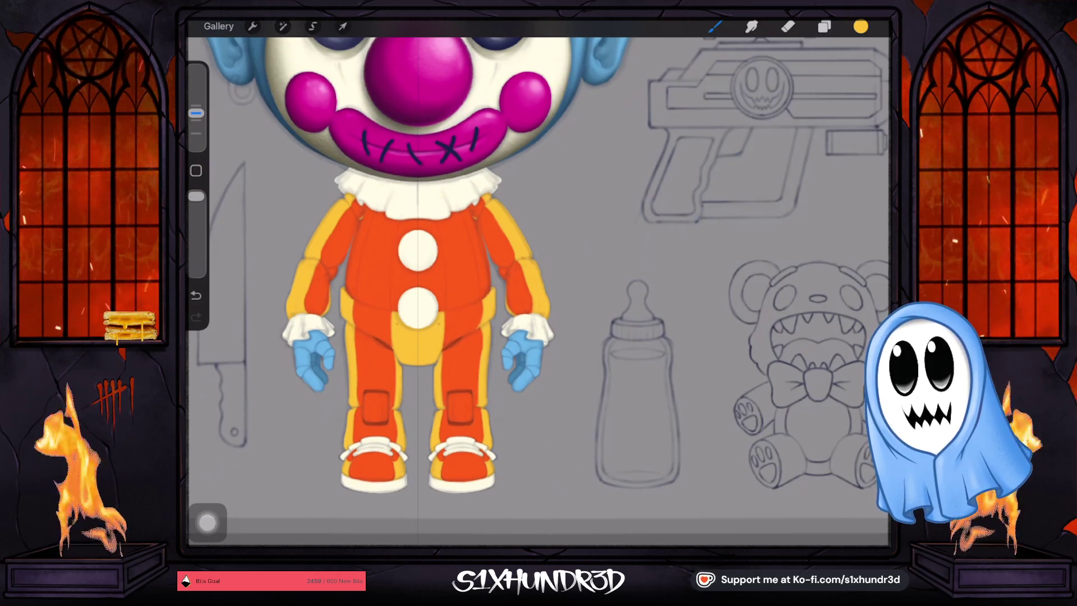
pyautogui.scroll(-5, 487, 281)
# Add Layer 47 above Layer 18 and clip it to the orange suit layer.
pyautogui.click(824, 26)
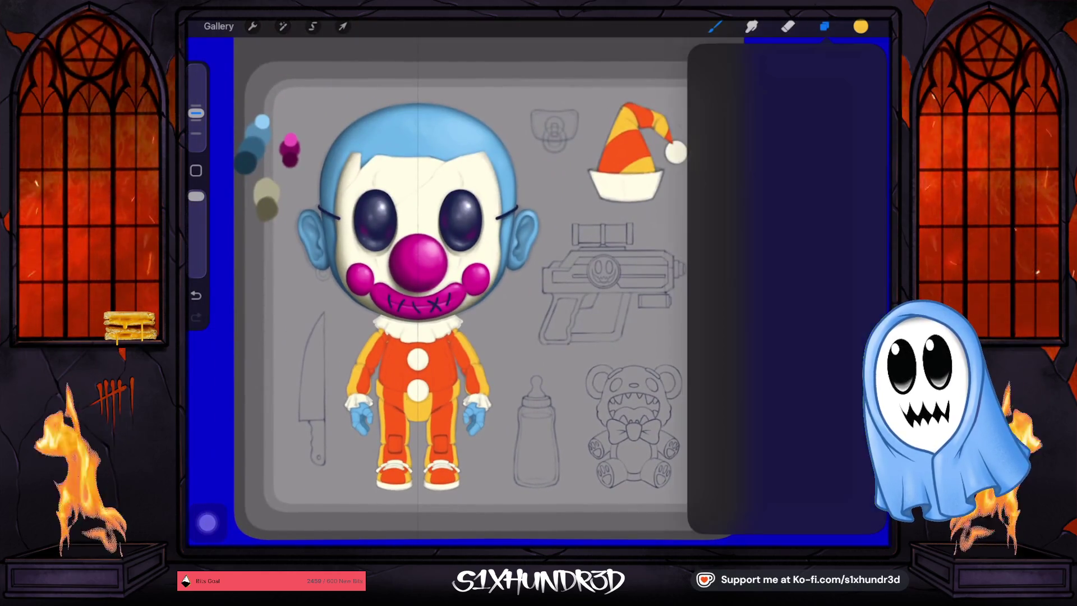
pyautogui.scroll(-5, 785, 280)
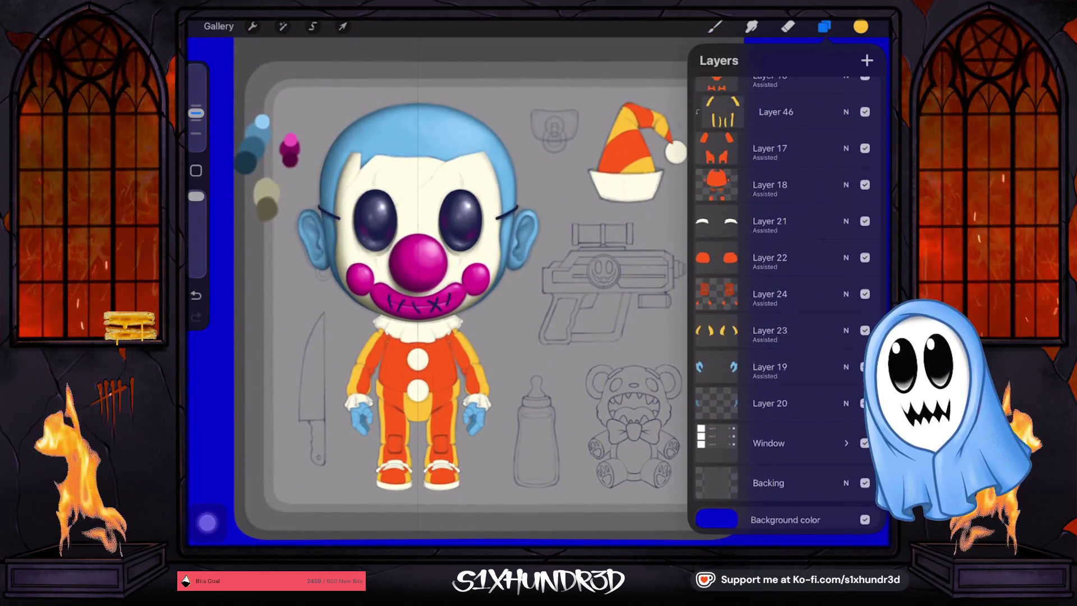
pyautogui.scroll(2, 785, 280)
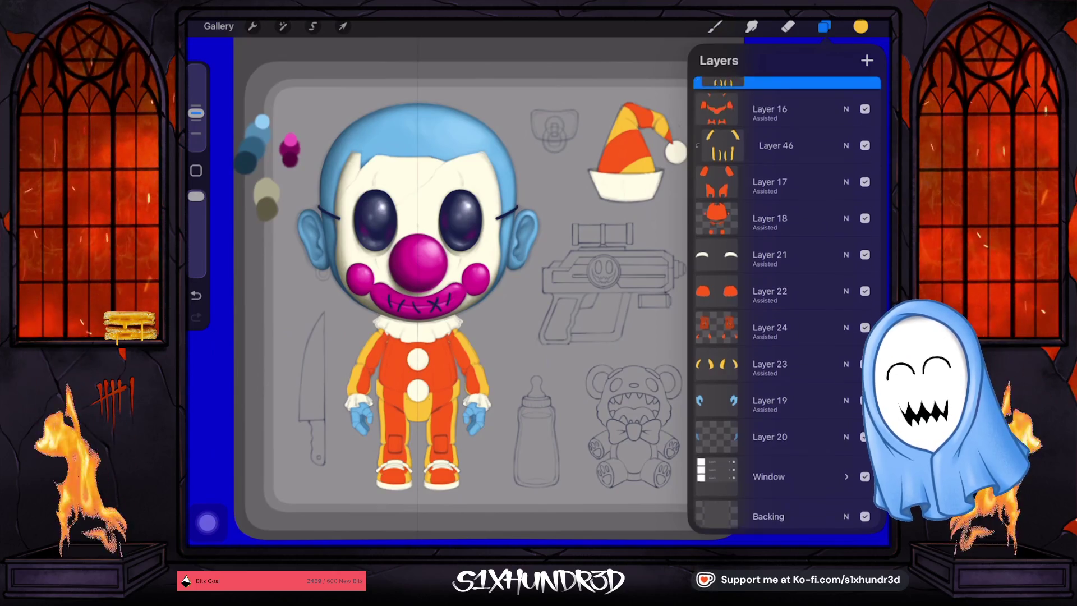
pyautogui.click(774, 235)
pyautogui.click(867, 60)
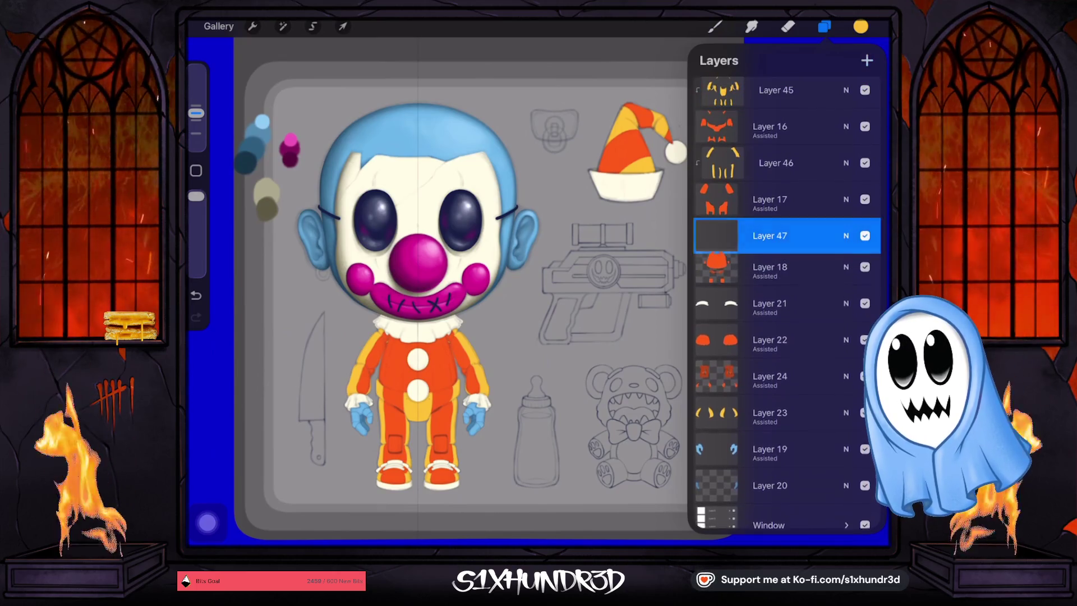
pyautogui.click(774, 235)
pyautogui.click(622, 258)
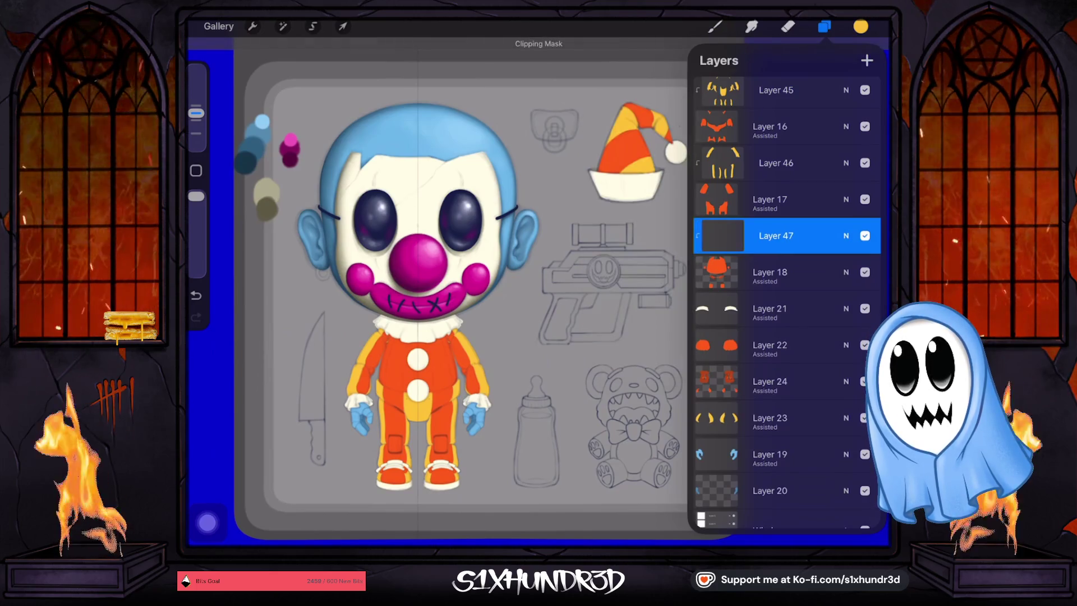
pyautogui.click(715, 27)
pyautogui.scroll(5, 494, 280)
pyautogui.scroll(3, 504, 280)
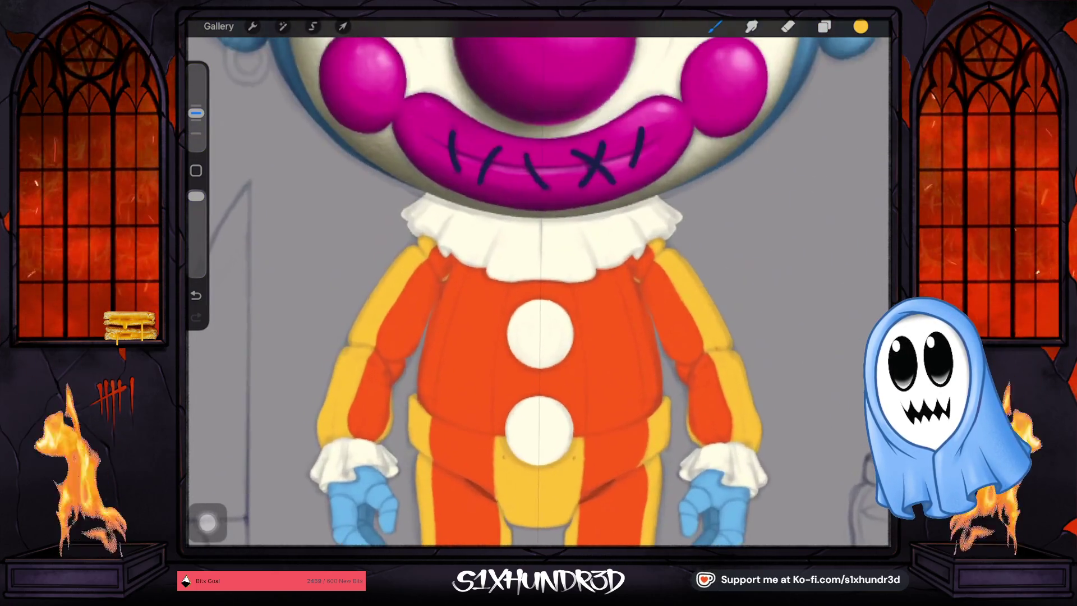
# Paint a yellow band down the torso behind the buttons, covering orange by the lower button.
pyautogui.moveTo(425, 373)
pyautogui.mouseDown()
pyautogui.moveTo(429, 413)
pyautogui.moveTo(466, 267)
pyautogui.mouseUp()
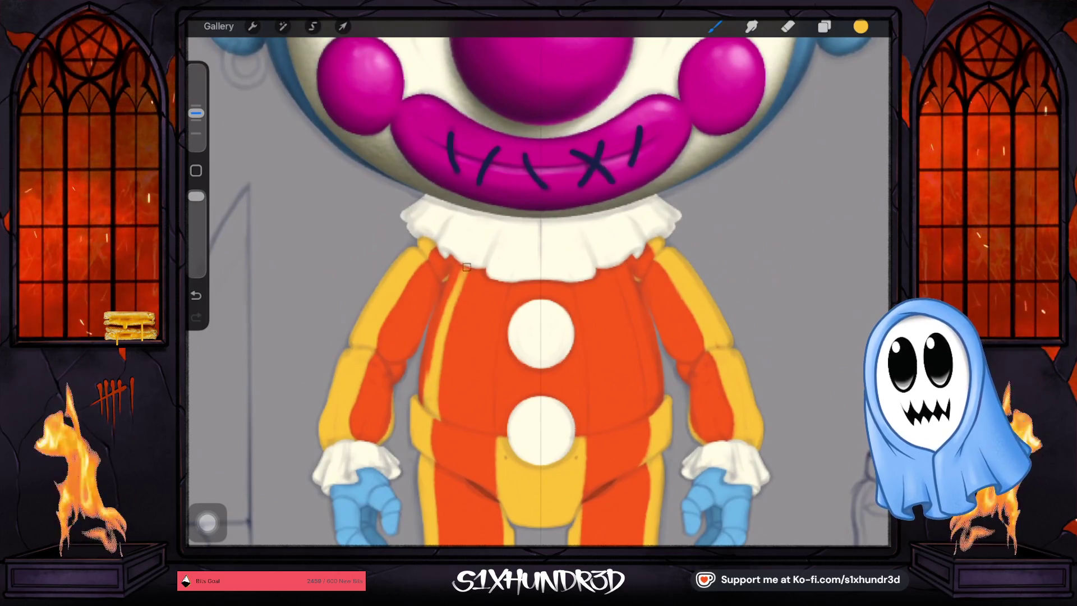
pyautogui.moveTo(443, 312)
pyautogui.mouseDown()
pyautogui.moveTo(472, 253)
pyautogui.moveTo(445, 345)
pyautogui.moveTo(465, 262)
pyautogui.moveTo(433, 324)
pyautogui.mouseUp()
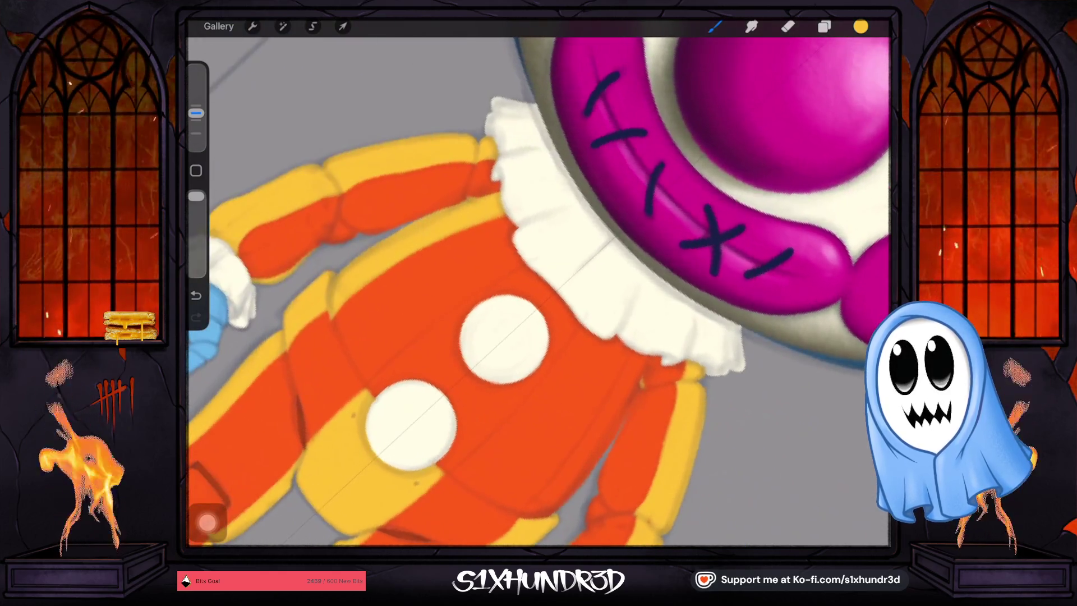
pyautogui.moveTo(453, 336); pyautogui.dragTo(372, 387)
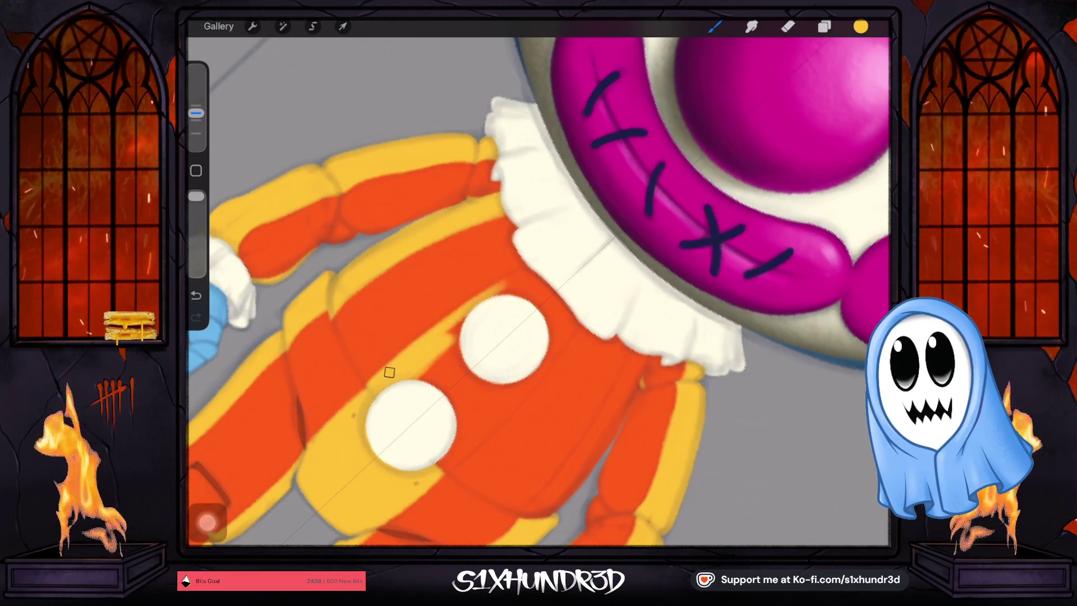
pyautogui.moveTo(382, 389)
pyautogui.mouseDown()
pyautogui.moveTo(539, 284)
pyautogui.moveTo(452, 380)
pyautogui.moveTo(565, 301)
pyautogui.moveTo(426, 442)
pyautogui.moveTo(584, 306)
pyautogui.moveTo(435, 452)
pyautogui.mouseUp()
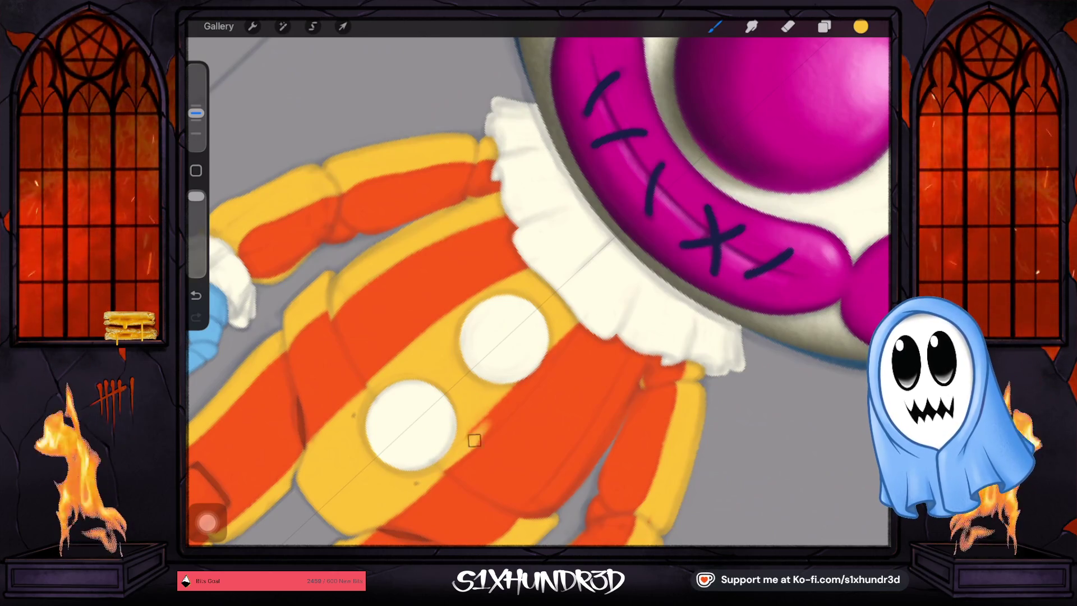
pyautogui.moveTo(437, 468)
pyautogui.mouseDown()
pyautogui.moveTo(572, 331)
pyautogui.moveTo(437, 452)
pyautogui.mouseUp()
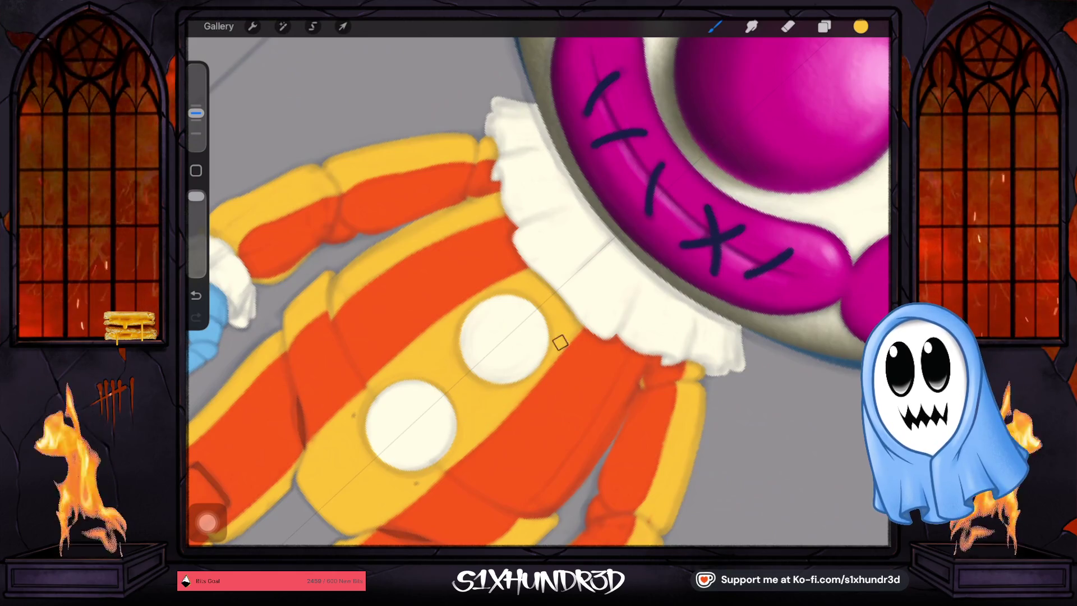
# Tidy the orange stripe edges along the arm and fit the whole canvas in view.
pyautogui.moveTo(503, 338); pyautogui.dragTo(499, 311)
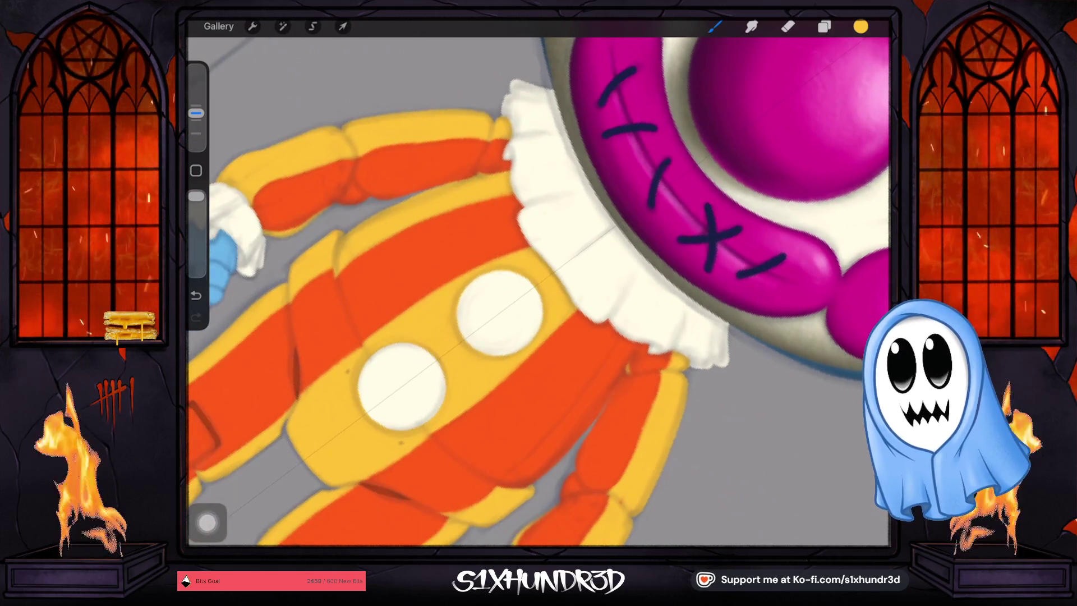
pyautogui.moveTo(617, 345); pyautogui.dragTo(580, 429)
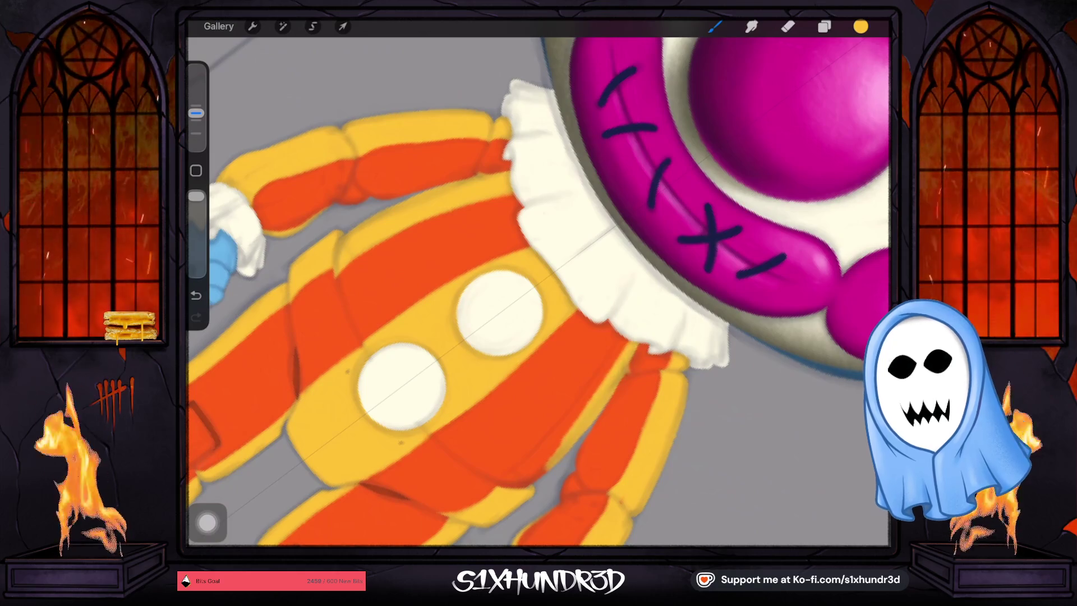
pyautogui.moveTo(617, 342); pyautogui.dragTo(538, 471)
pyautogui.moveTo(600, 392); pyautogui.dragTo(524, 473)
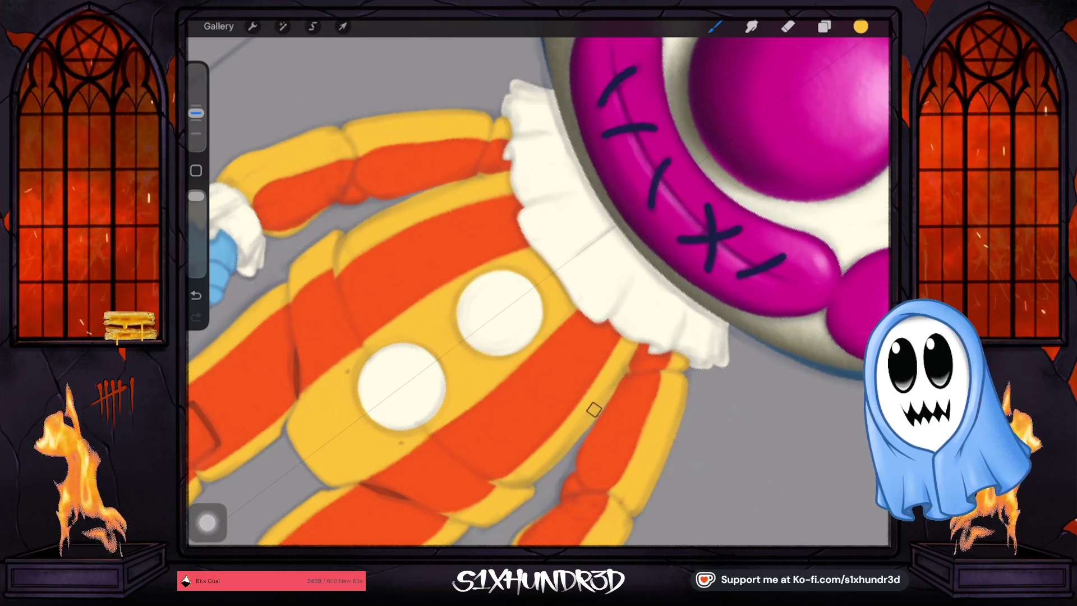
pyautogui.hotkey('ctrl', '0')
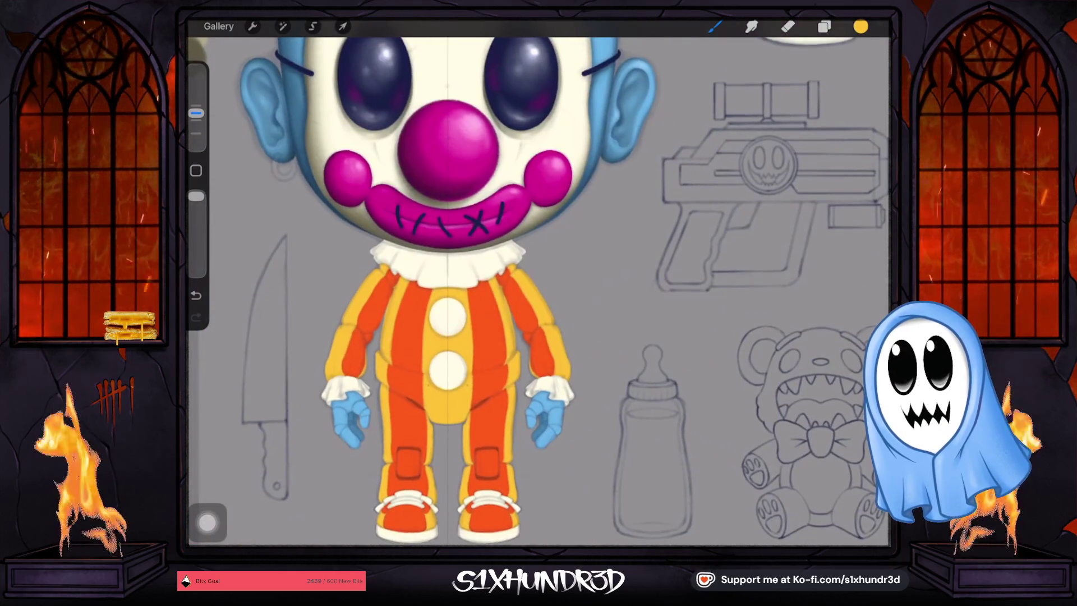
pyautogui.hotkey('ctrl', '0')
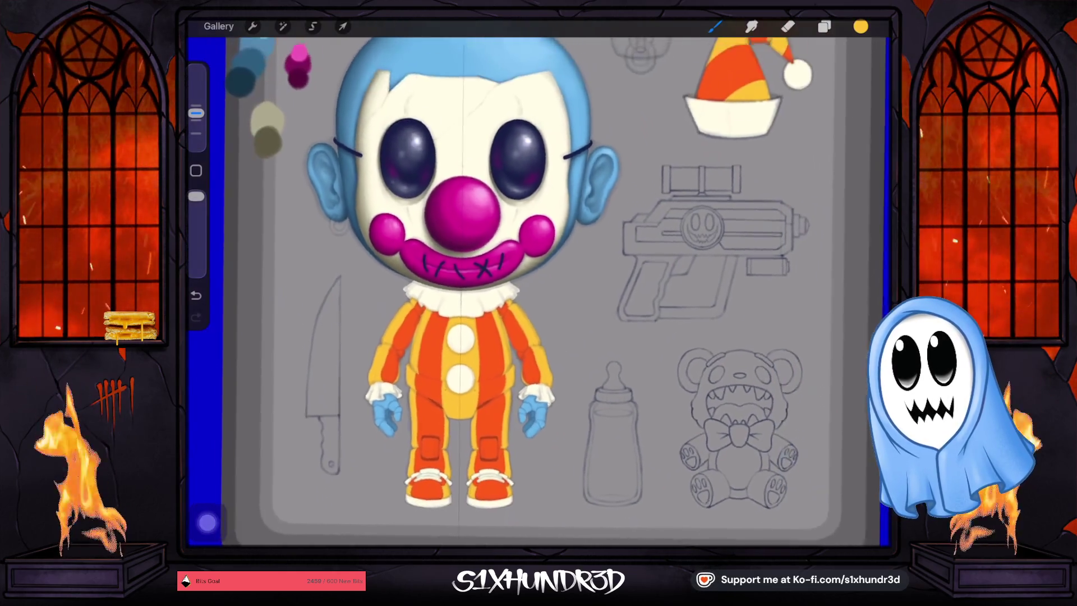
pyautogui.scroll(3, 462, 493)
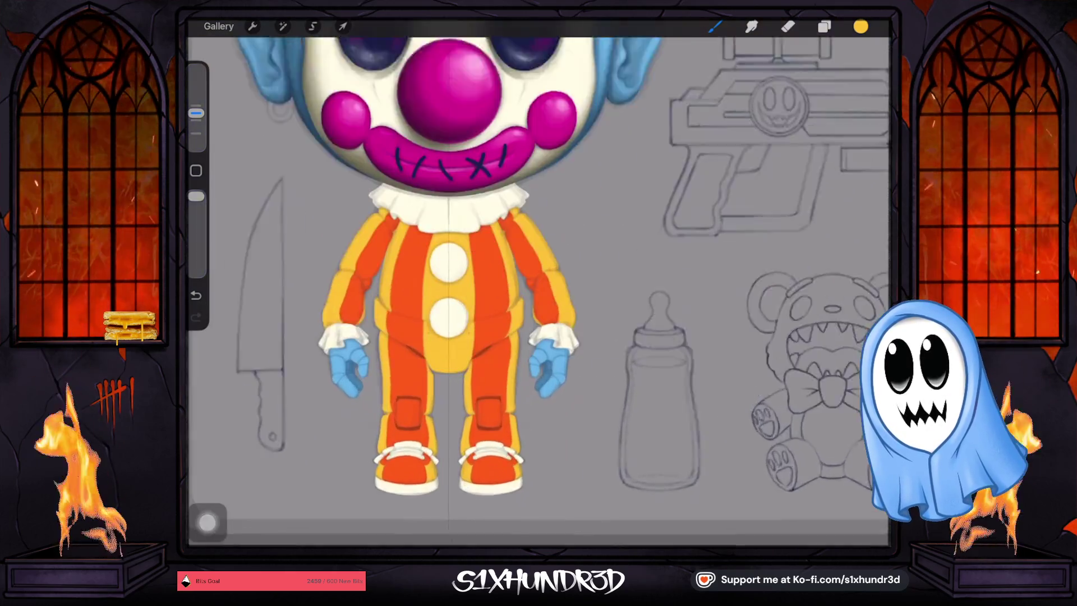
pyautogui.scroll(2, 463, 492)
pyautogui.scroll(2, 463, 493)
pyautogui.scroll(-1, 432, 269)
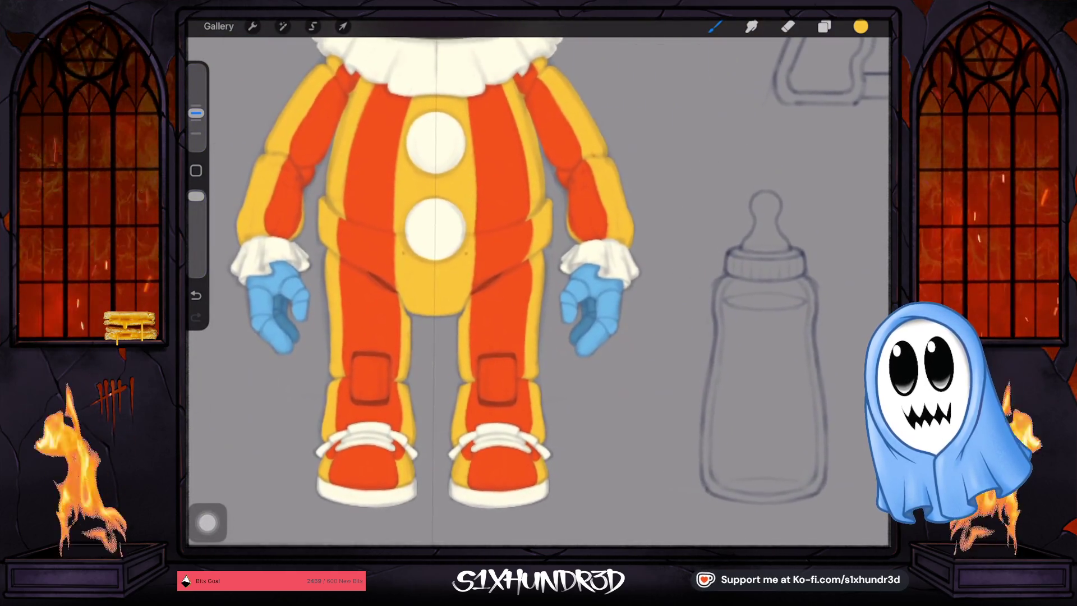
pyautogui.scroll(-1, 432, 269)
pyautogui.scroll(-1, 432, 269)
pyautogui.scroll(-1, 538, 280)
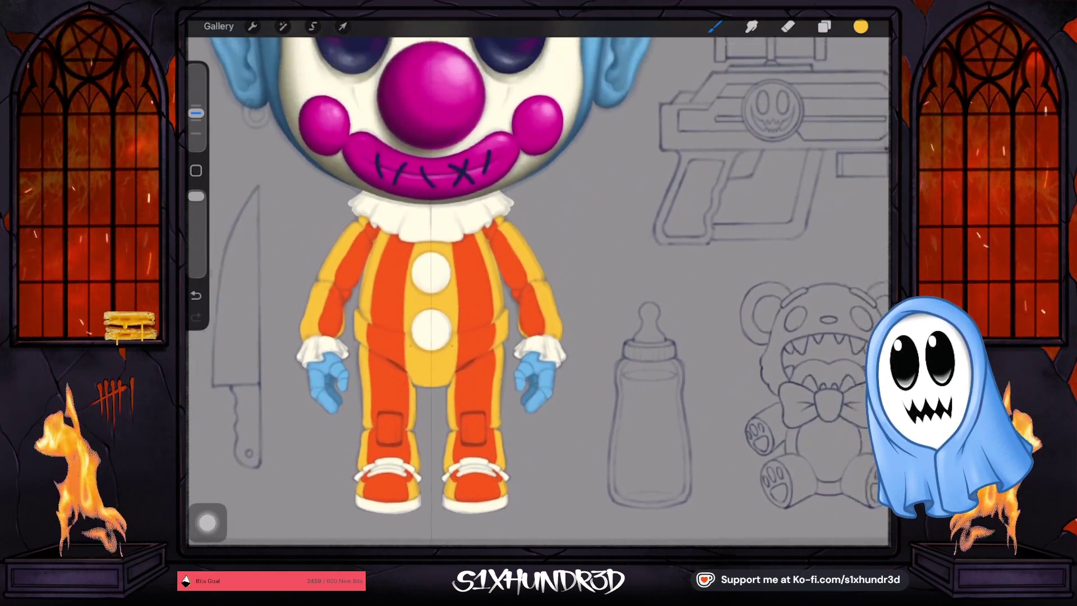
pyautogui.scroll(-1, 538, 281)
pyautogui.scroll(-1, 538, 280)
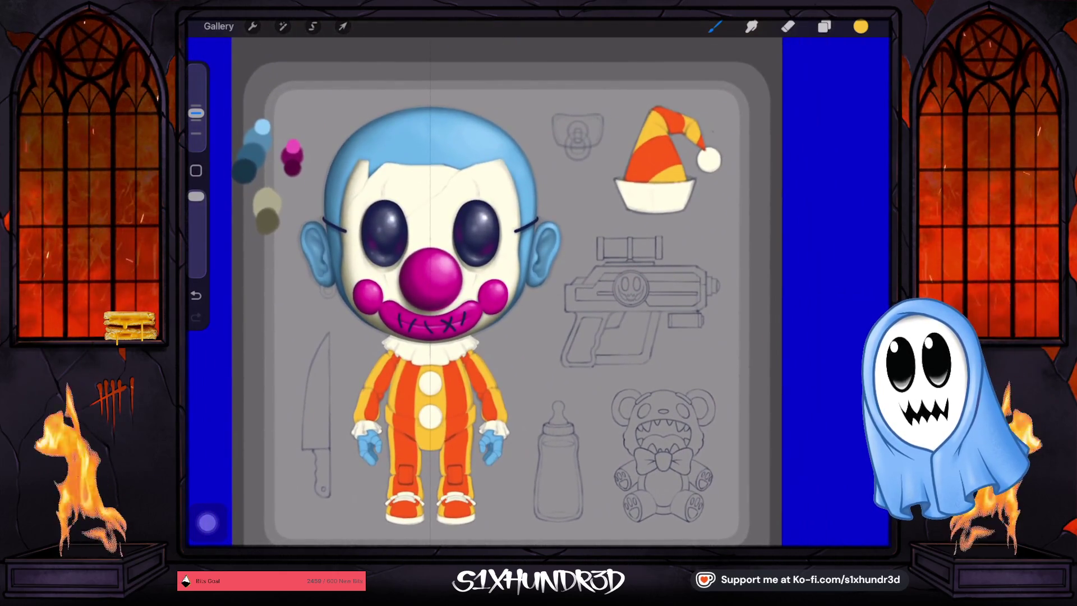
pyautogui.scroll(1, 504, 292)
pyautogui.scroll(1, 505, 281)
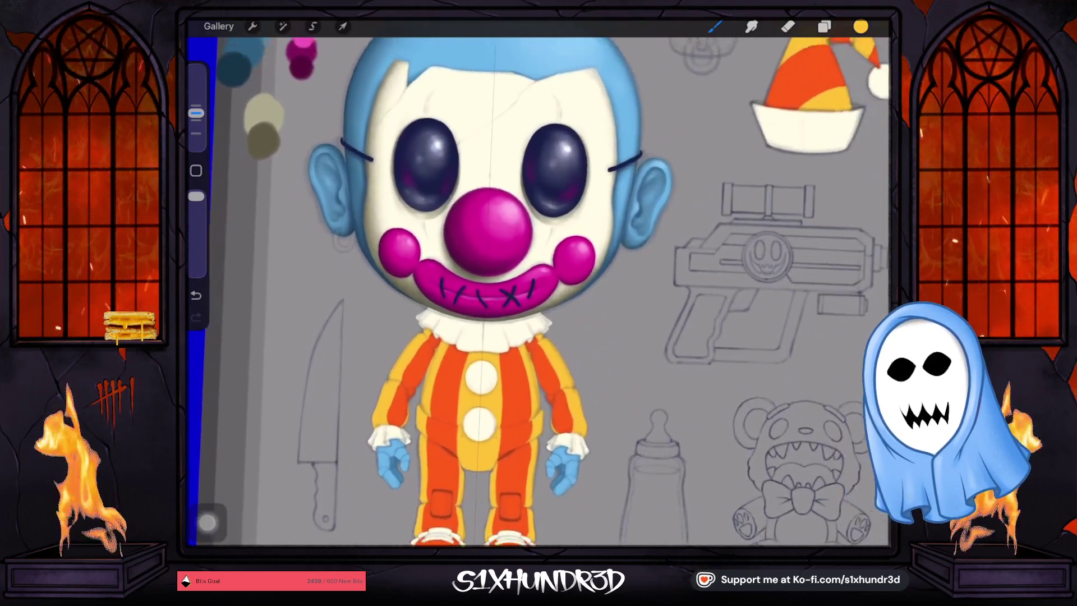
pyautogui.scroll(1, 504, 280)
pyautogui.scroll(1, 505, 280)
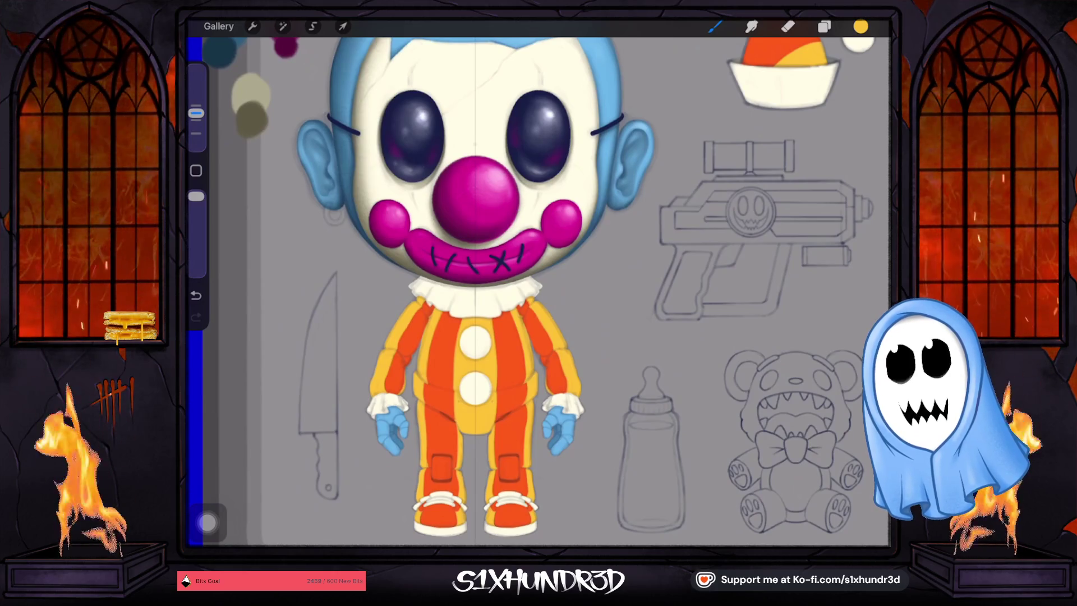
pyautogui.scroll(-2, 504, 280)
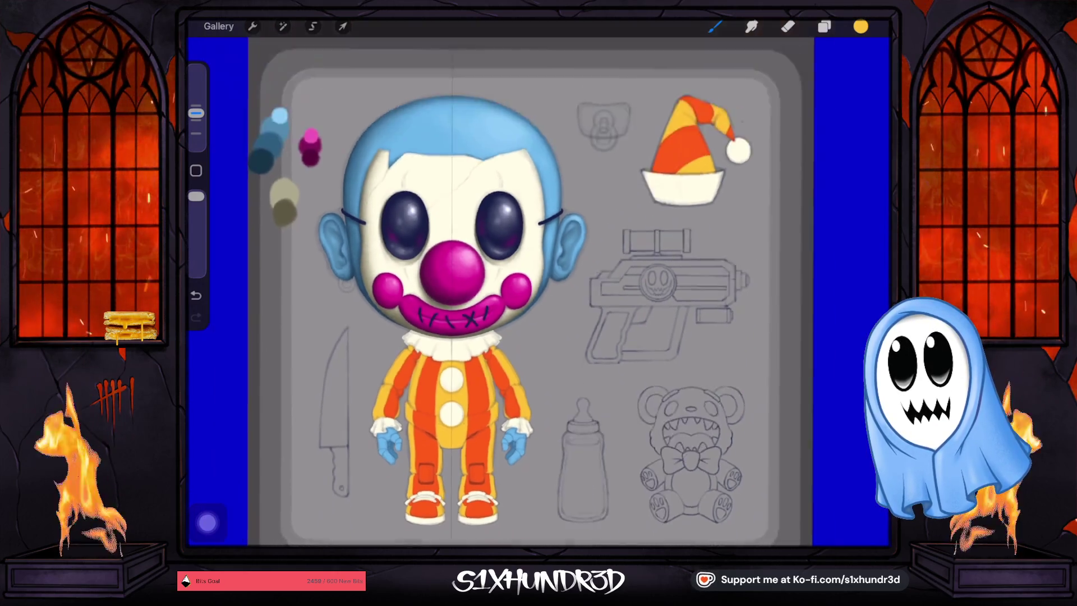
pyautogui.scroll(-1, 504, 281)
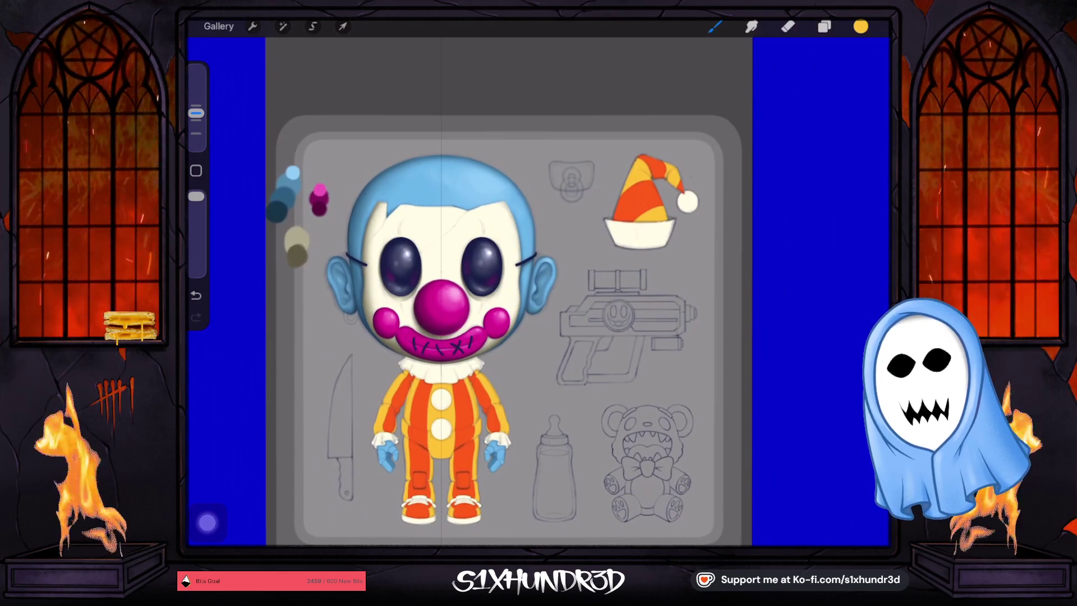
# Turn off visibility for the two prop sketch layers, Layer 7 and Layer 6.
pyautogui.click(823, 26)
pyautogui.scroll(10, 785, 292)
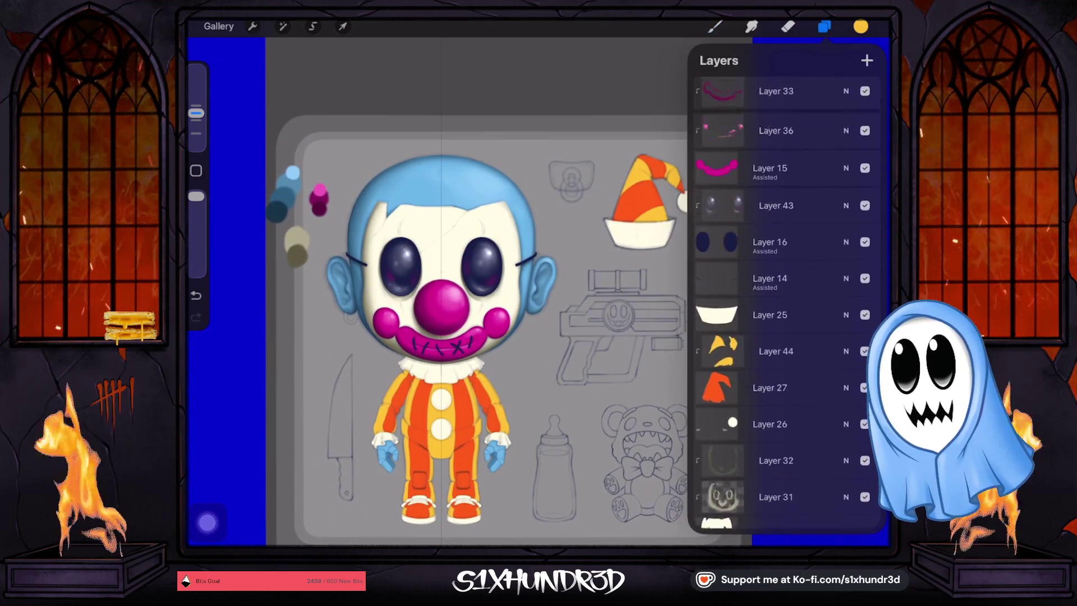
pyautogui.click(864, 130)
pyautogui.click(865, 167)
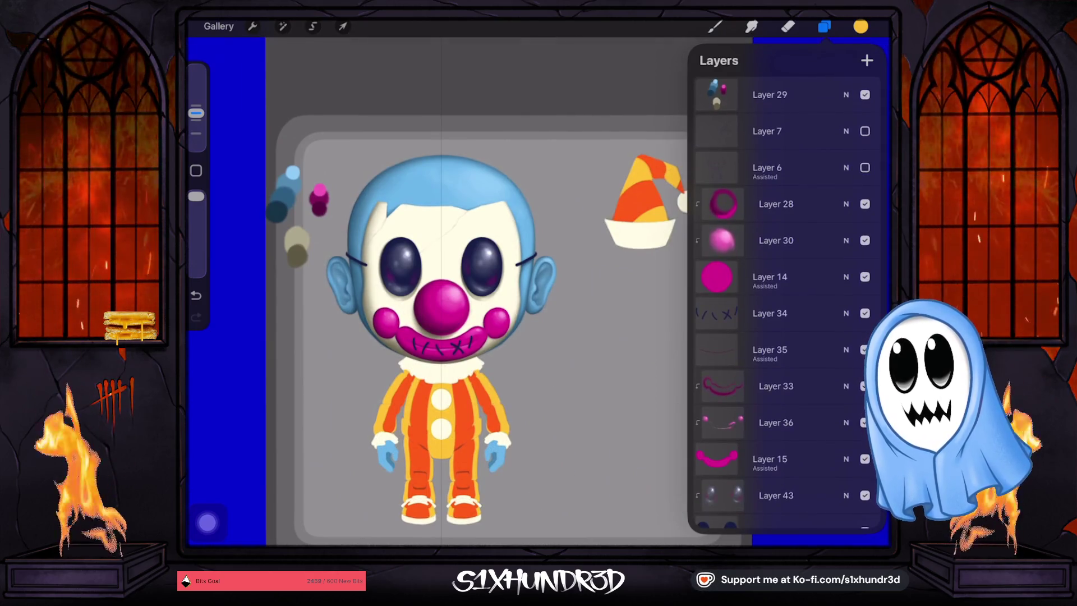
pyautogui.click(824, 27)
pyautogui.scroll(5, 393, 505)
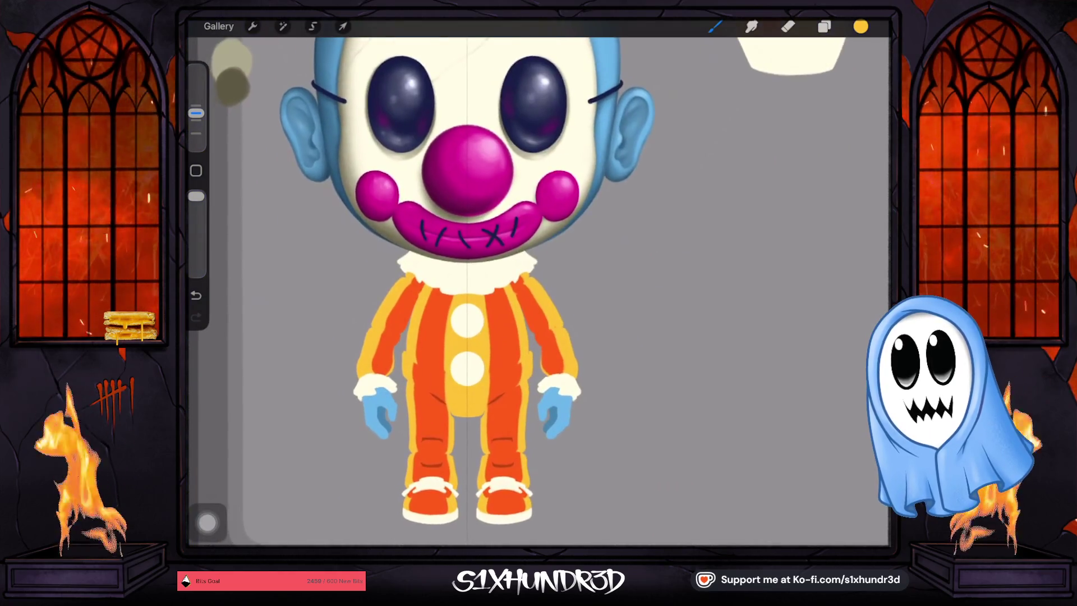
pyautogui.scroll(-3, 482, 280)
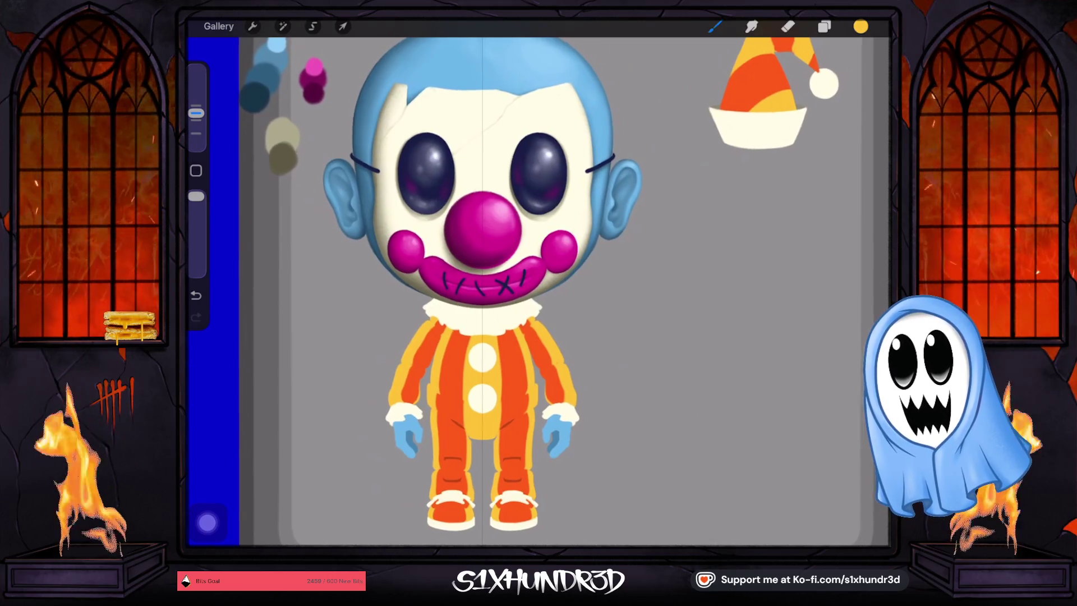
pyautogui.scroll(-3, 482, 280)
pyautogui.scroll(-2, 482, 281)
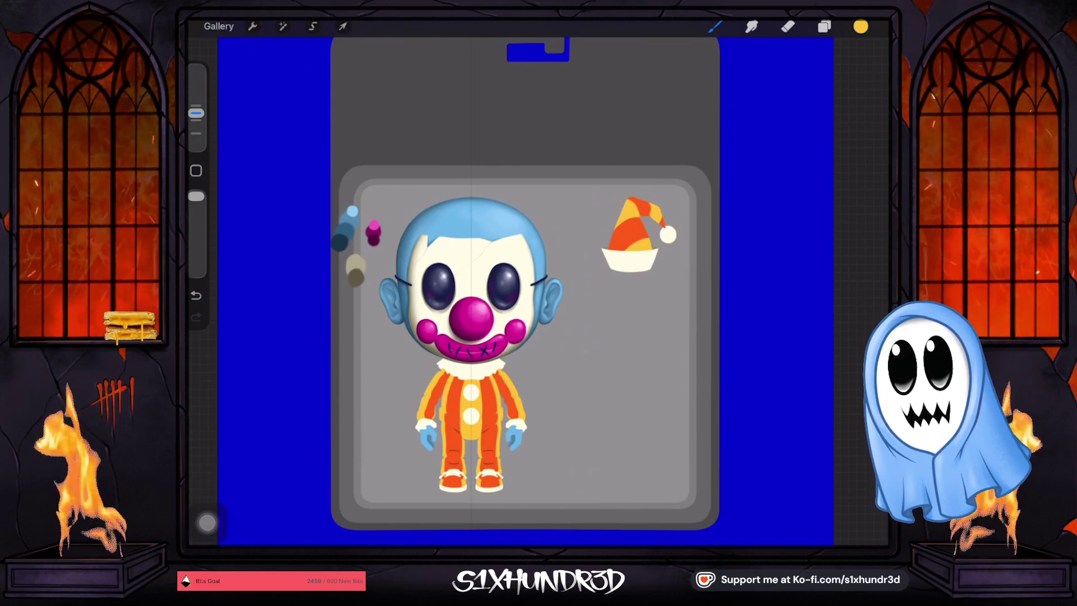
# Eyedrop the pale beige swatch beside the clown, then show the layers list.
pyautogui.scroll(3, 586, 172)
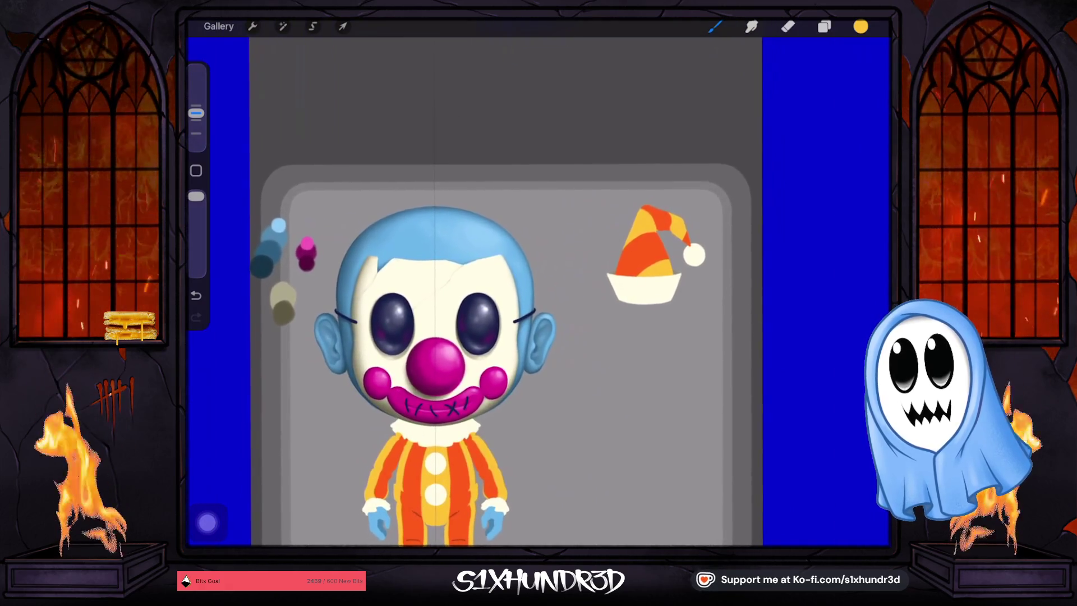
pyautogui.click(287, 281)
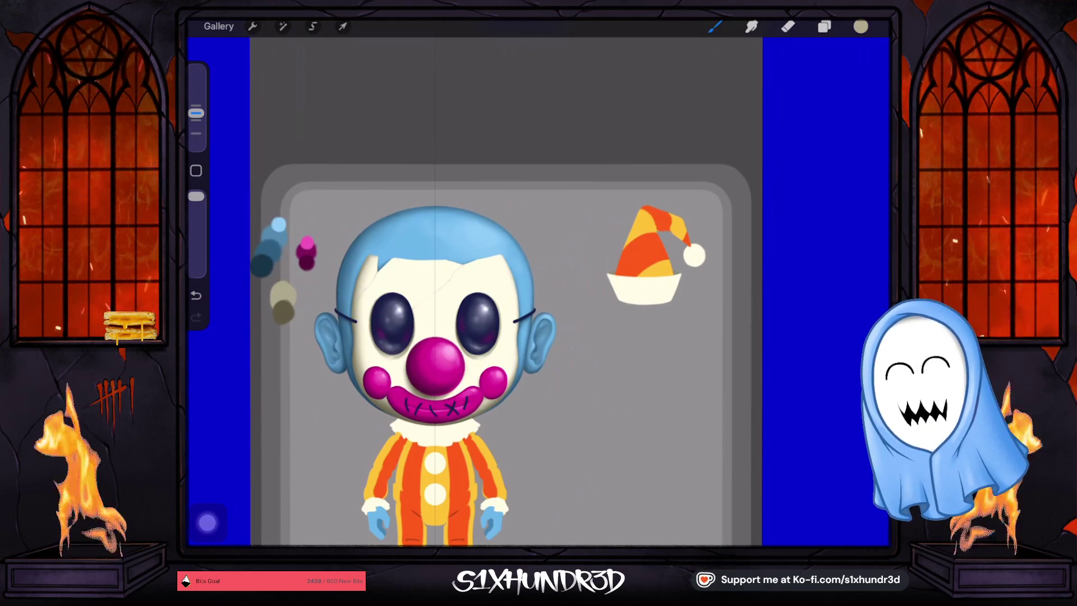
pyautogui.scroll(-2, 505, 292)
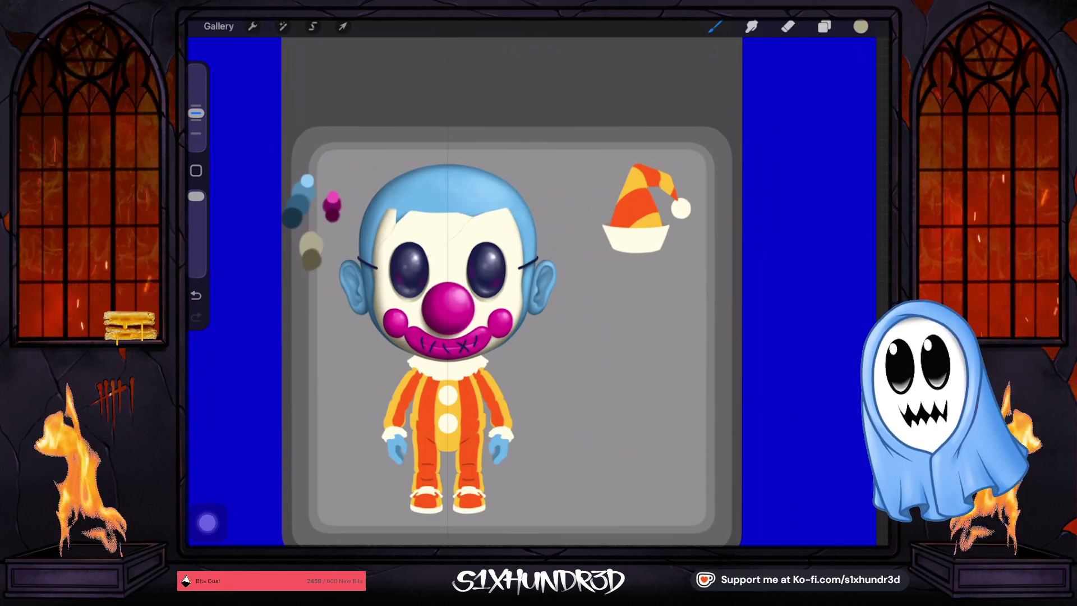
pyautogui.scroll(3, 448, 292)
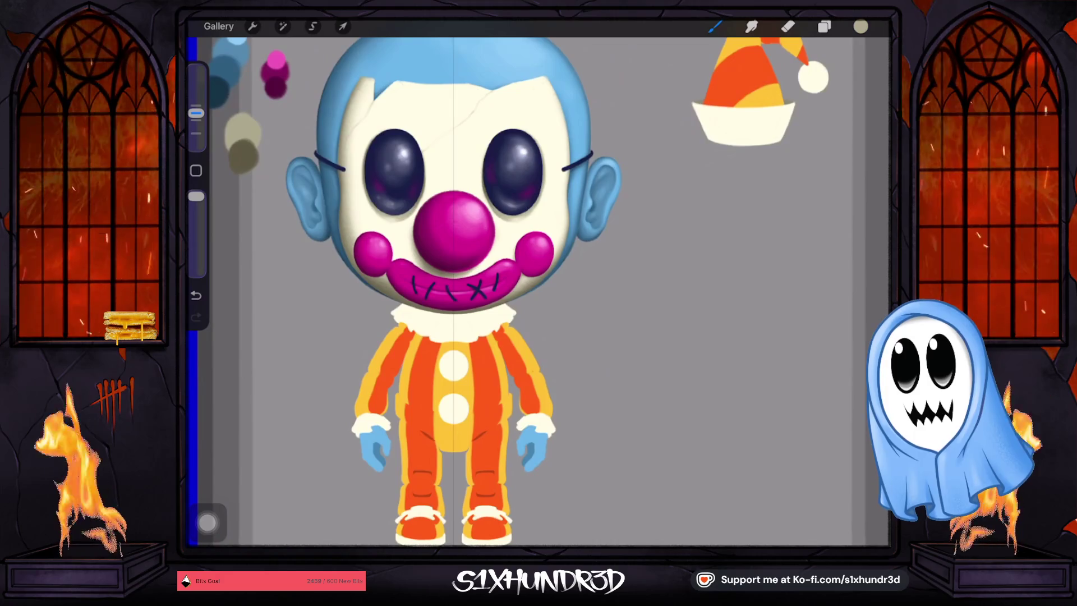
pyautogui.click(823, 26)
pyautogui.scroll(4, 785, 281)
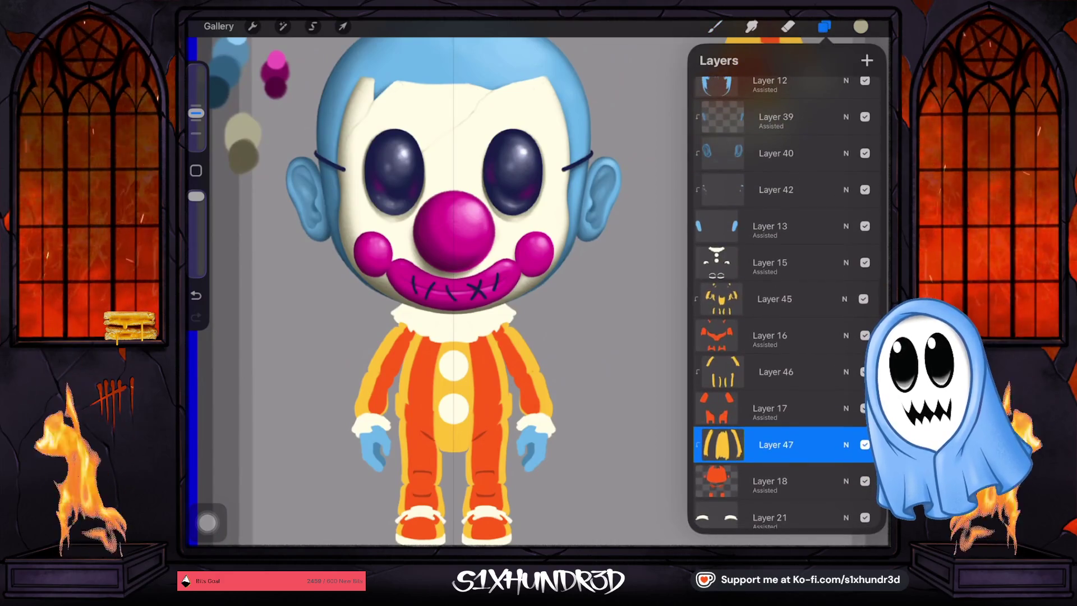